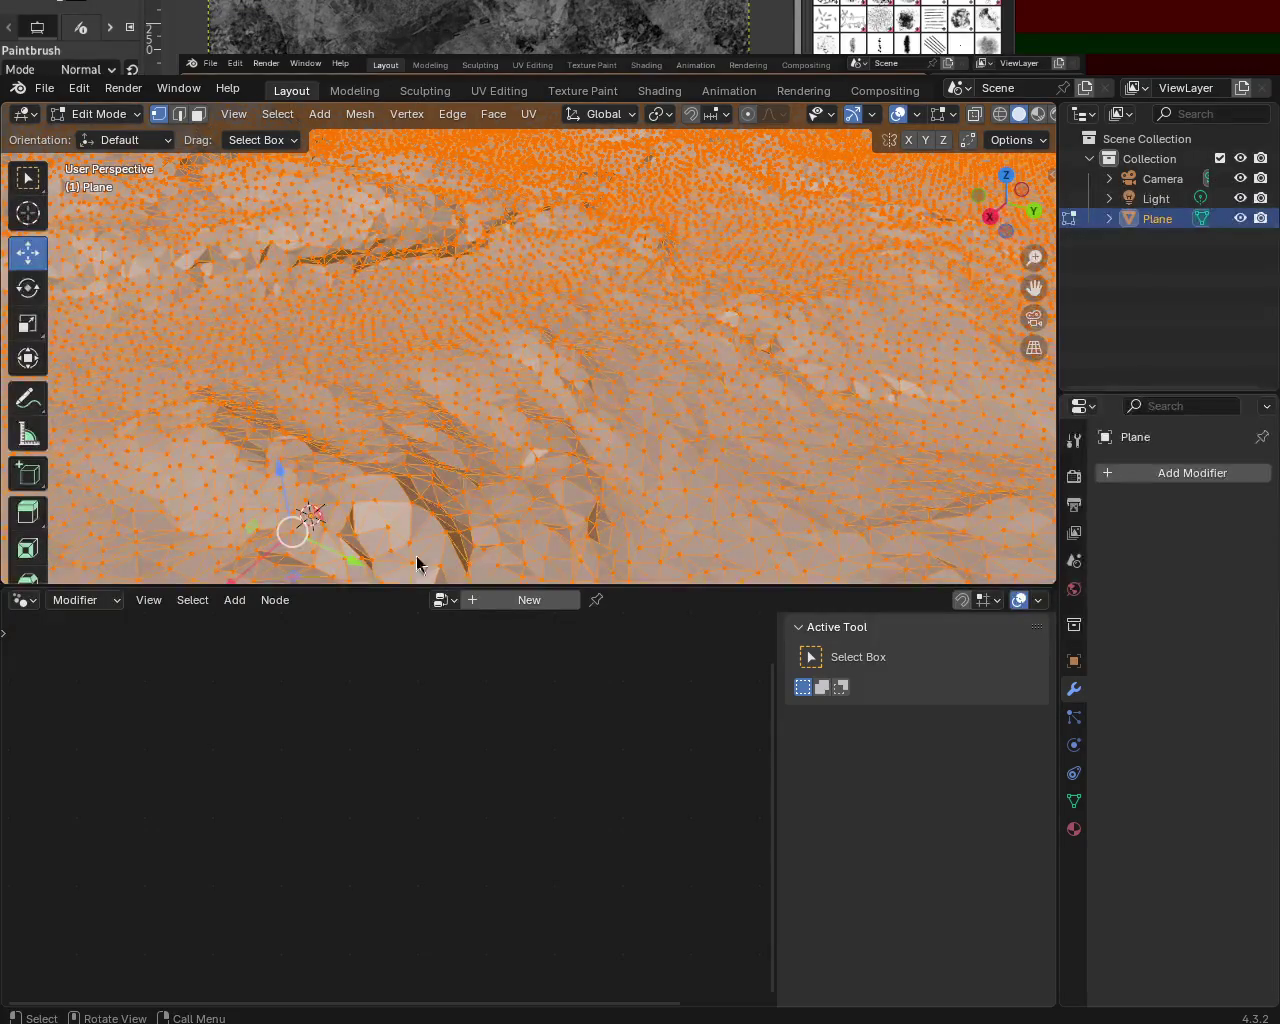
- Return the triangulated mountain terrain to Object Mode and orbit around the whole mesh
mouse_move(577, 338)
middle_mouse_down()
mouse_move(552, 378)
mouse_move(784, 337)
mouse_move(622, 406)
mouse_move(789, 394)
mouse_move(694, 481)
mouse_move(494, 338)
mouse_move(714, 384)
mouse_move(803, 360)
mouse_move(628, 321)
mouse_move(434, 337)
mouse_move(508, 383)
mouse_move(471, 323)
mouse_move(437, 363)
mouse_move(503, 346)
mouse_move(503, 334)
mouse_move(470, 356)
mouse_move(543, 385)
mouse_move(634, 363)
mouse_move(777, 396)
mouse_move(447, 330)
mouse_move(501, 316)
mouse_move(601, 341)
middle_mouse_up()
key("Tab")
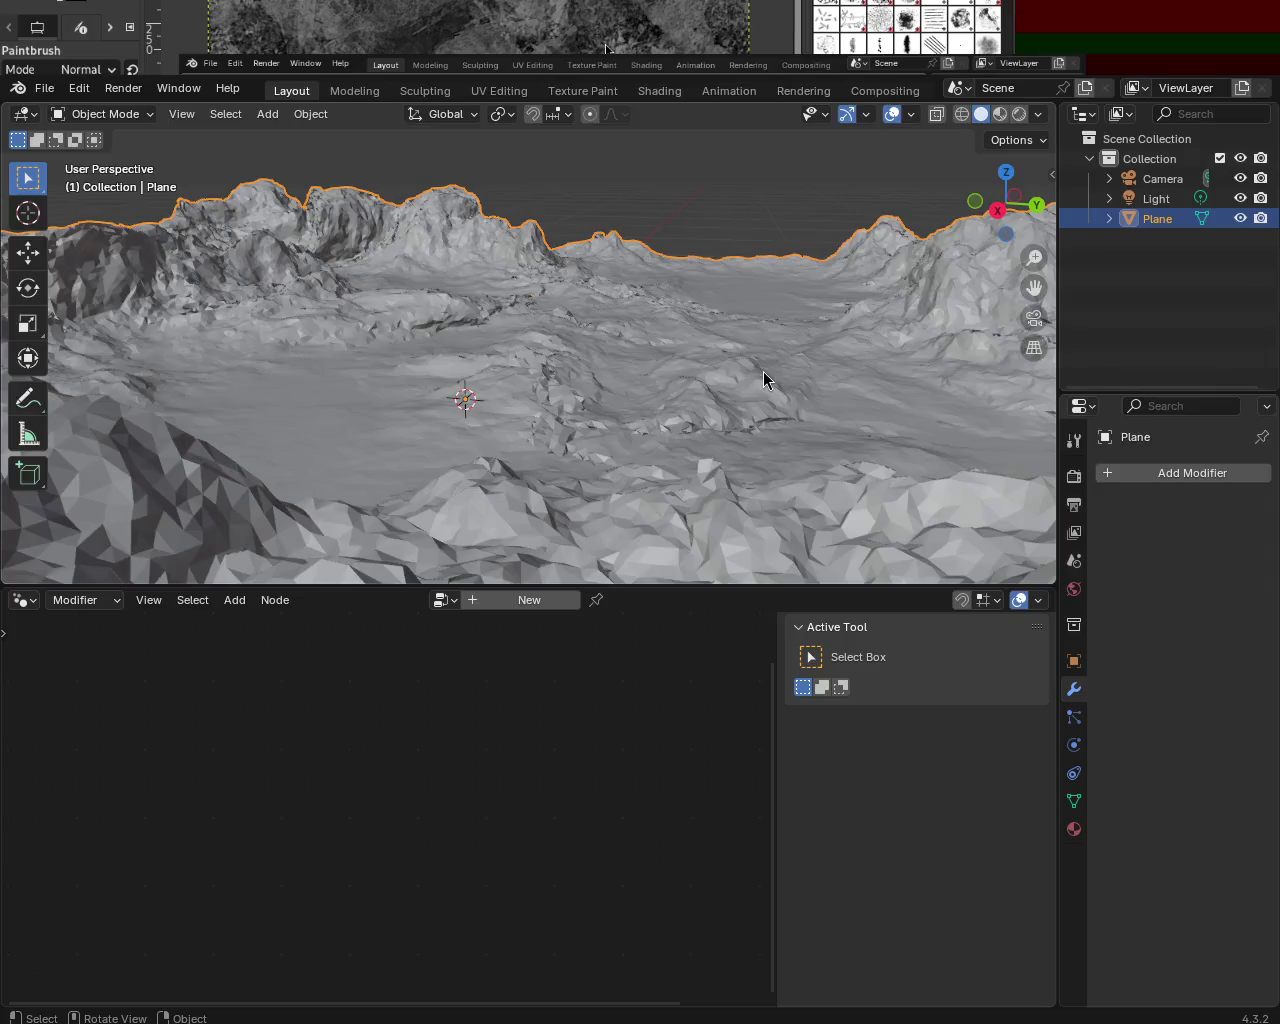
mouse_move(814, 403)
middle_mouse_down()
mouse_move(399, 341)
mouse_move(417, 370)
mouse_move(303, 354)
mouse_move(409, 366)
mouse_move(683, 357)
mouse_move(740, 400)
mouse_move(616, 368)
mouse_move(566, 198)
mouse_move(609, 309)
mouse_move(557, 266)
mouse_move(570, 314)
mouse_move(523, 337)
mouse_move(623, 346)
mouse_move(626, 371)
mouse_move(784, 399)
mouse_move(646, 395)
mouse_move(629, 323)
mouse_move(646, 277)
mouse_move(728, 268)
mouse_move(523, 323)
mouse_move(281, 298)
mouse_move(297, 337)
mouse_move(586, 340)
mouse_move(593, 316)
mouse_move(534, 277)
mouse_move(634, 283)
mouse_move(523, 289)
mouse_move(611, 314)
mouse_move(471, 283)
mouse_move(549, 286)
mouse_move(566, 308)
mouse_move(643, 317)
mouse_move(371, 308)
mouse_move(509, 320)
mouse_move(254, 286)
mouse_move(475, 320)
mouse_move(443, 318)
middle_mouse_up()
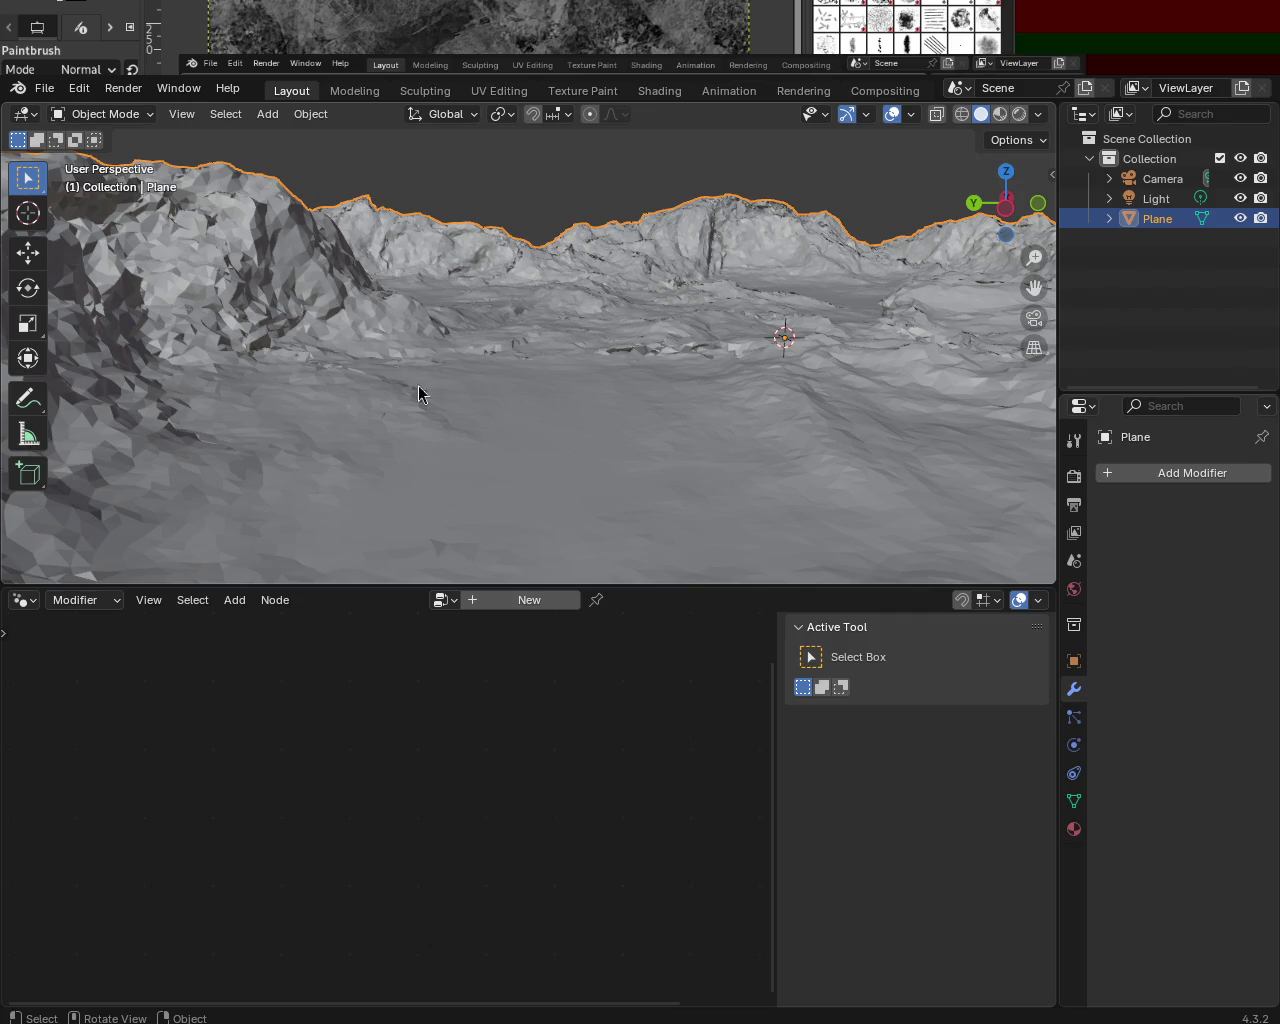
mouse_move(600, 316)
middle_mouse_down()
mouse_move(746, 309)
mouse_move(685, 280)
mouse_move(600, 372)
middle_mouse_up()
mouse_move(825, 383)
middle_mouse_down()
mouse_move(837, 321)
mouse_move(802, 338)
mouse_move(774, 310)
mouse_move(761, 316)
mouse_move(815, 411)
mouse_move(856, 336)
mouse_move(920, 318)
mouse_move(912, 362)
mouse_move(703, 432)
mouse_move(783, 424)
mouse_move(809, 369)
mouse_move(857, 361)
mouse_move(929, 404)
mouse_move(51, 357)
mouse_move(4, 340)
mouse_move(326, 347)
mouse_move(514, 382)
mouse_move(613, 337)
mouse_move(620, 349)
mouse_move(691, 342)
mouse_move(766, 437)
mouse_move(686, 400)
mouse_move(711, 424)
mouse_move(583, 227)
mouse_move(608, 155)
mouse_move(631, 563)
mouse_move(555, 550)
mouse_move(568, 116)
mouse_move(857, 229)
middle_mouse_up()
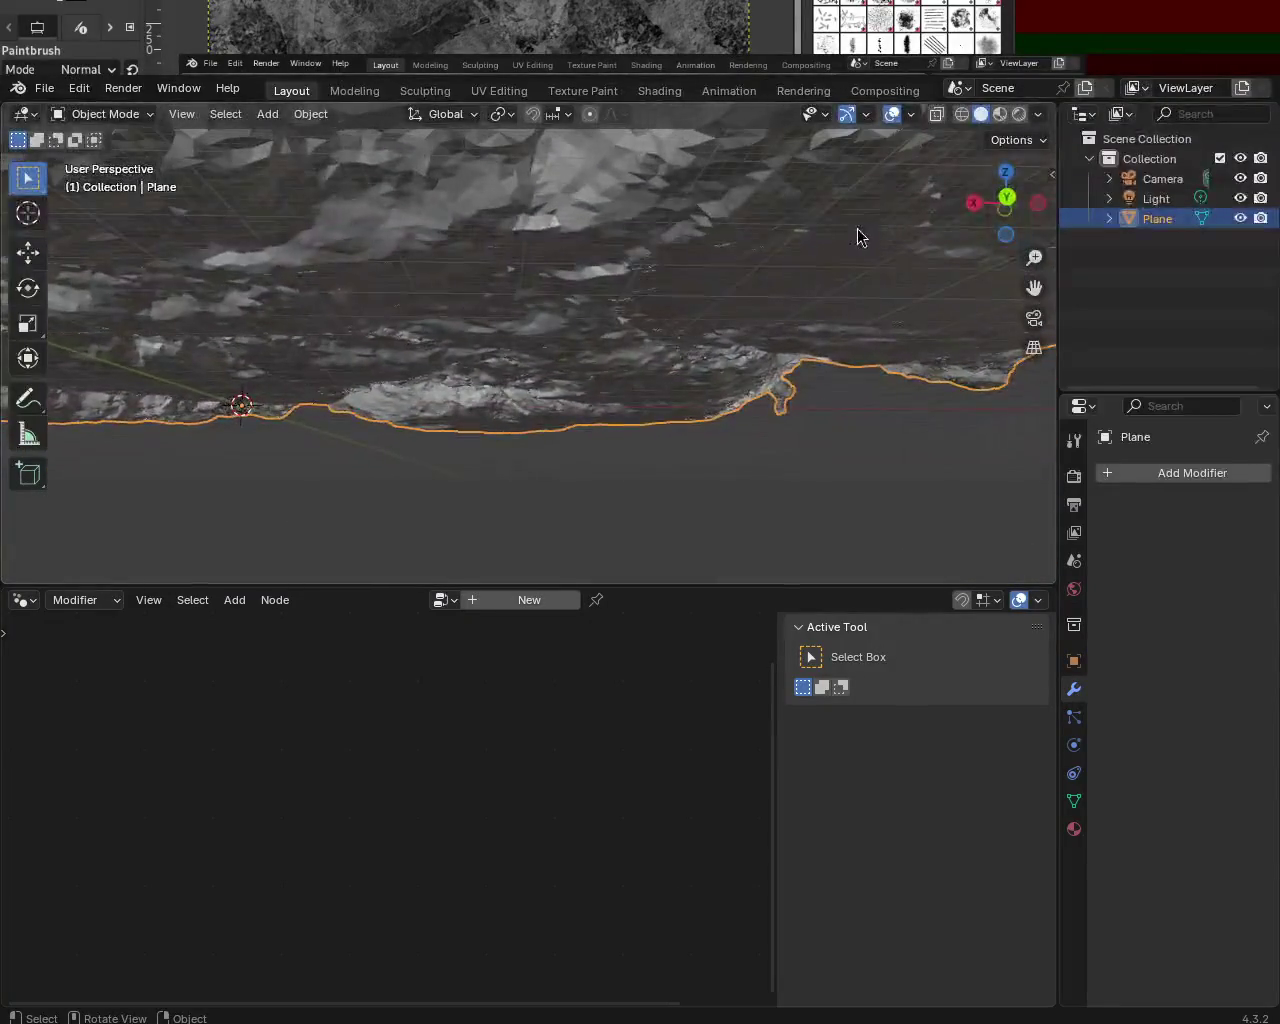
middle_click_drag(773, 124, 548, 300, "ctrl")
mouse_move(544, 437)
middle_mouse_down("ctrl")
mouse_move(523, 300)
mouse_move(492, 268)
mouse_move(617, 246)
mouse_move(428, 229)
mouse_move(637, 286)
mouse_move(600, 263)
mouse_move(672, 362)
mouse_move(431, 351)
mouse_move(309, 314)
mouse_move(511, 383)
mouse_move(490, 237)
mouse_move(571, 260)
mouse_move(623, 246)
mouse_move(482, 258)
mouse_move(286, 234)
mouse_move(343, 221)
mouse_move(606, 263)
mouse_move(626, 309)
mouse_move(533, 290)
mouse_move(529, 320)
mouse_move(500, 334)
mouse_move(328, 317)
mouse_move(163, 329)
mouse_move(229, 340)
mouse_move(468, 320)
mouse_move(449, 323)
mouse_move(626, 346)
mouse_move(649, 337)
mouse_move(657, 367)
mouse_move(566, 369)
mouse_move(543, 337)
mouse_move(457, 360)
mouse_move(336, 363)
mouse_move(623, 346)
mouse_move(641, 325)
mouse_move(571, 337)
mouse_move(575, 298)
mouse_move(611, 300)
mouse_move(546, 312)
mouse_move(563, 341)
mouse_move(618, 315)
mouse_move(651, 317)
mouse_move(557, 309)
mouse_move(547, 279)
mouse_move(500, 340)
mouse_move(431, 289)
mouse_move(389, 323)
mouse_move(282, 314)
mouse_move(316, 298)
mouse_move(694, 303)
mouse_move(596, 393)
middle_mouse_up("ctrl")
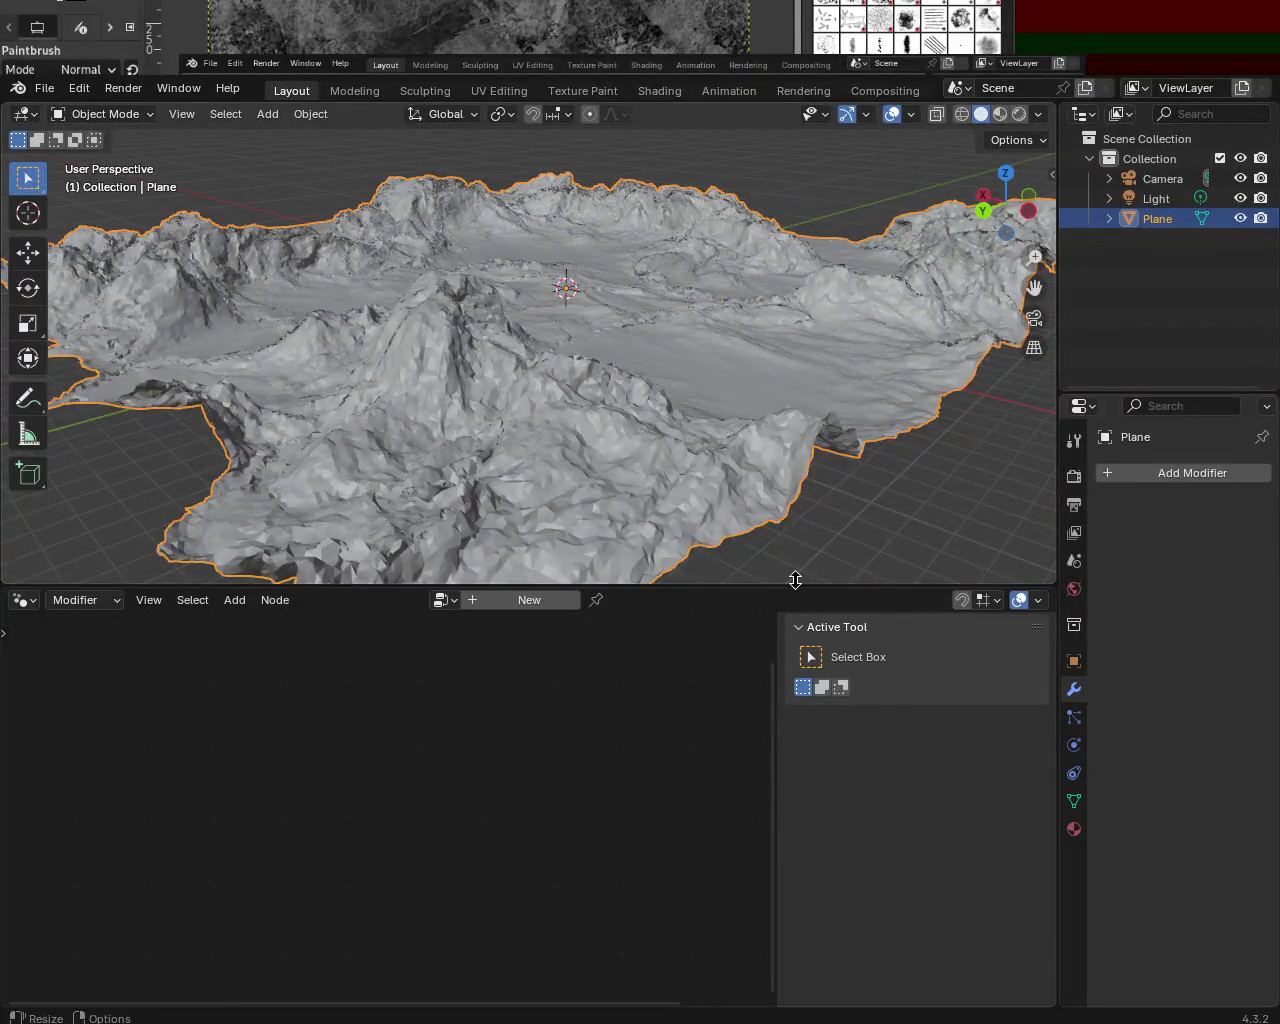
- Rebalance the 3D view and node editor split, survey the terrain, then delete the Plane object
left_click_drag(795, 580, 797, 392)
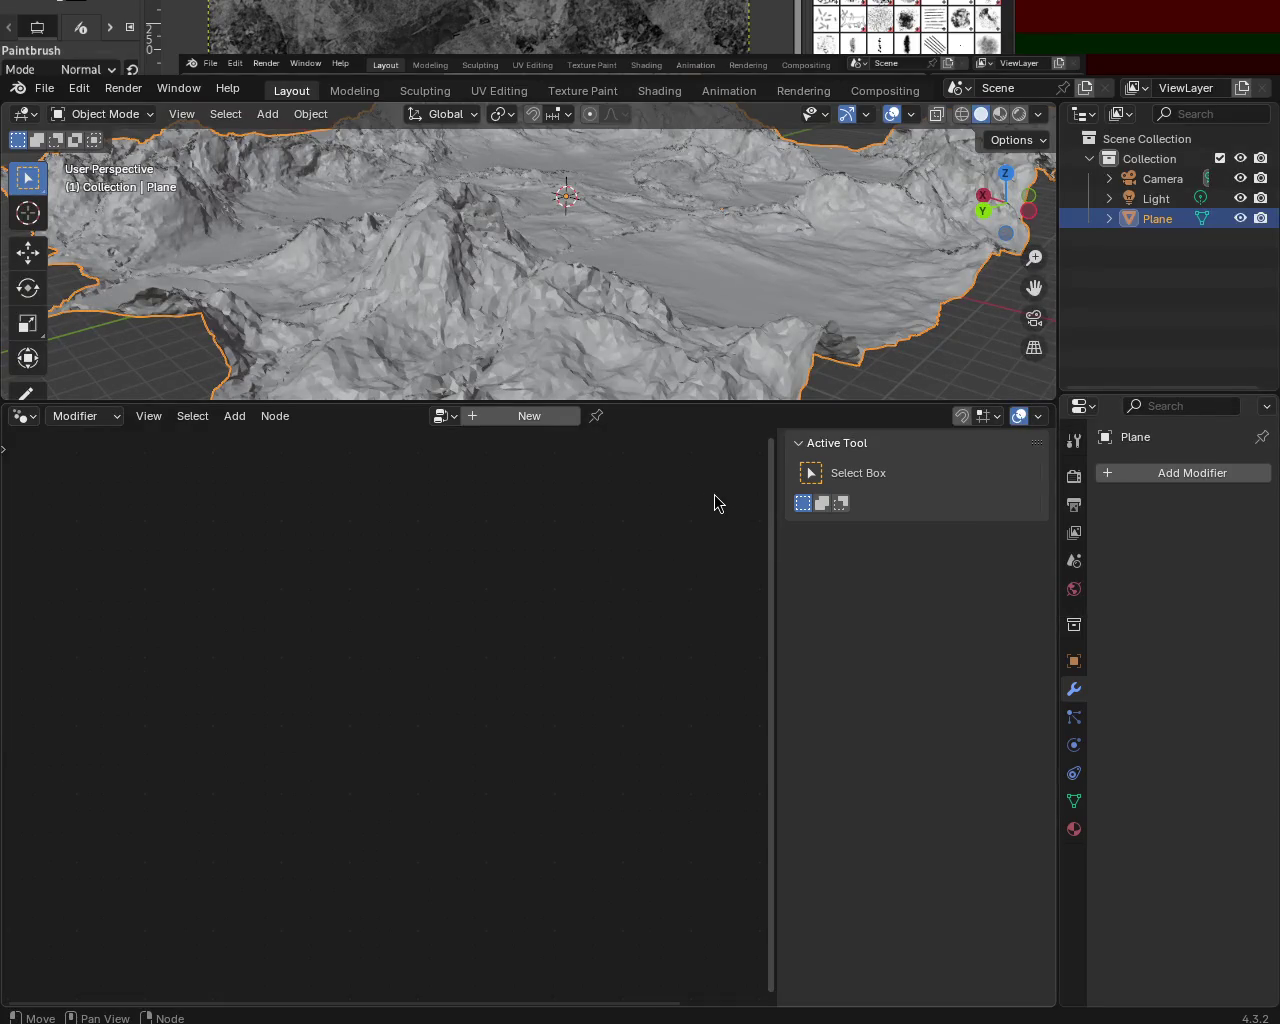
left_click_drag(883, 405, 883, 529)
mouse_move(883, 529)
middle_mouse_down()
mouse_move(655, 397)
mouse_move(628, 257)
mouse_move(794, 257)
mouse_move(754, 280)
mouse_move(708, 283)
middle_mouse_up()
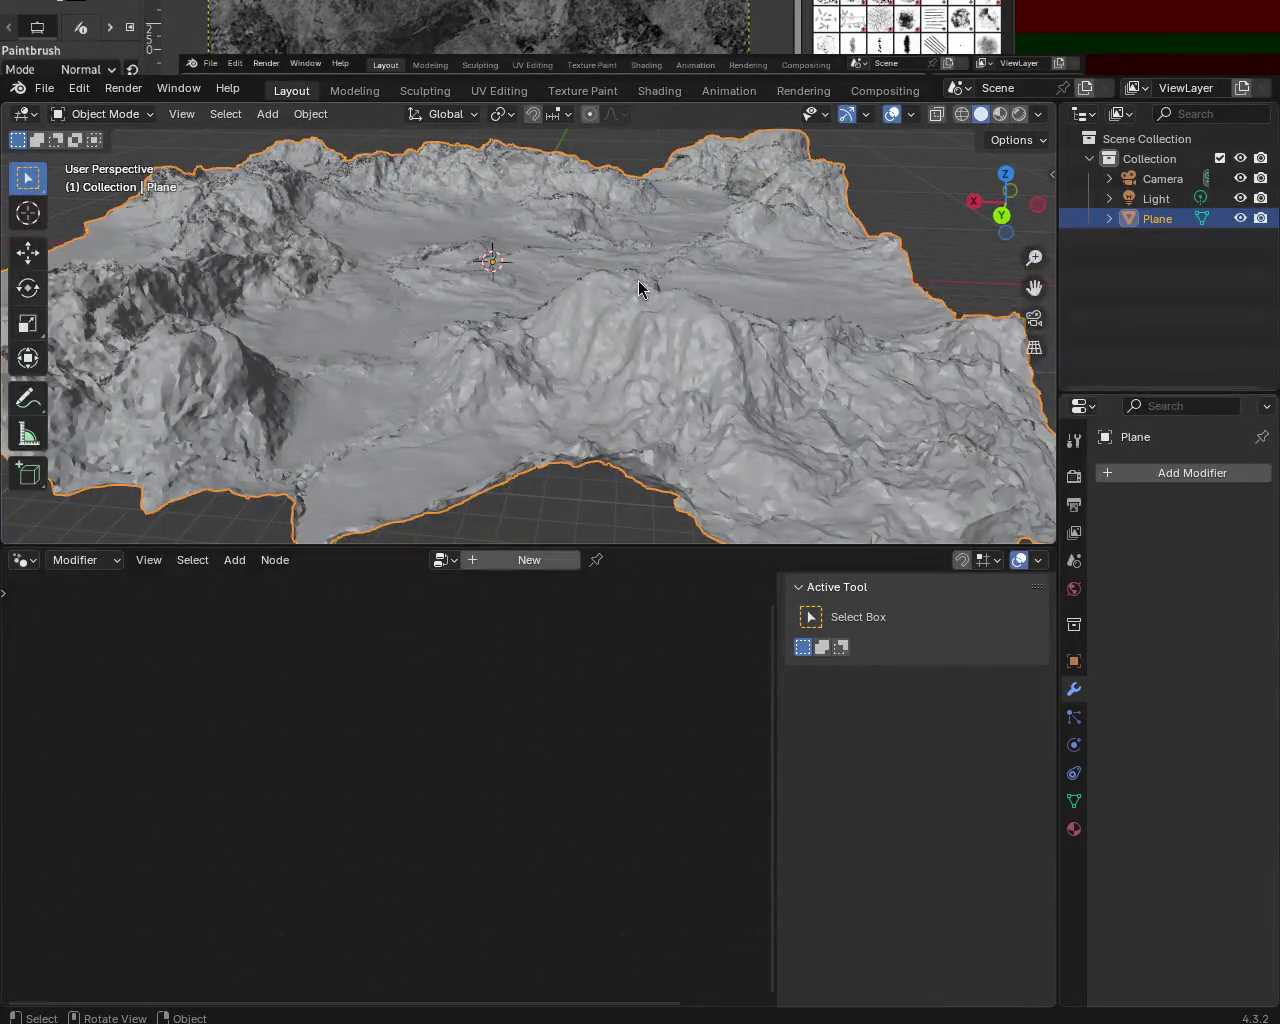
middle_click_drag(490, 262, 605, 378, "ctrl")
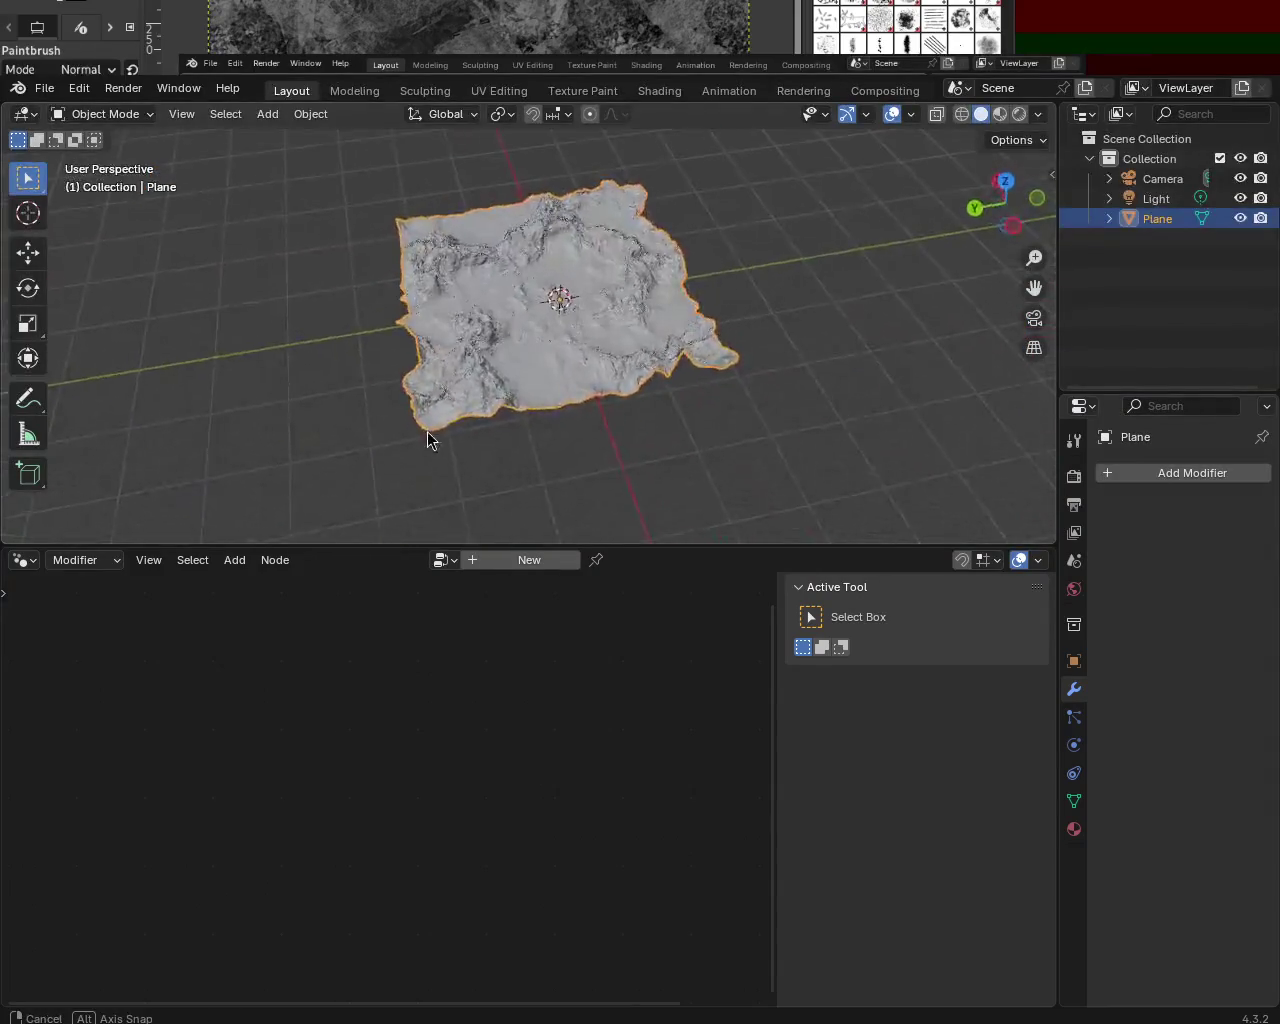
middle_click_drag(427, 432, 498, 308)
mouse_move(594, 358)
middle_mouse_down()
mouse_move(780, 429)
mouse_move(823, 360)
middle_mouse_up()
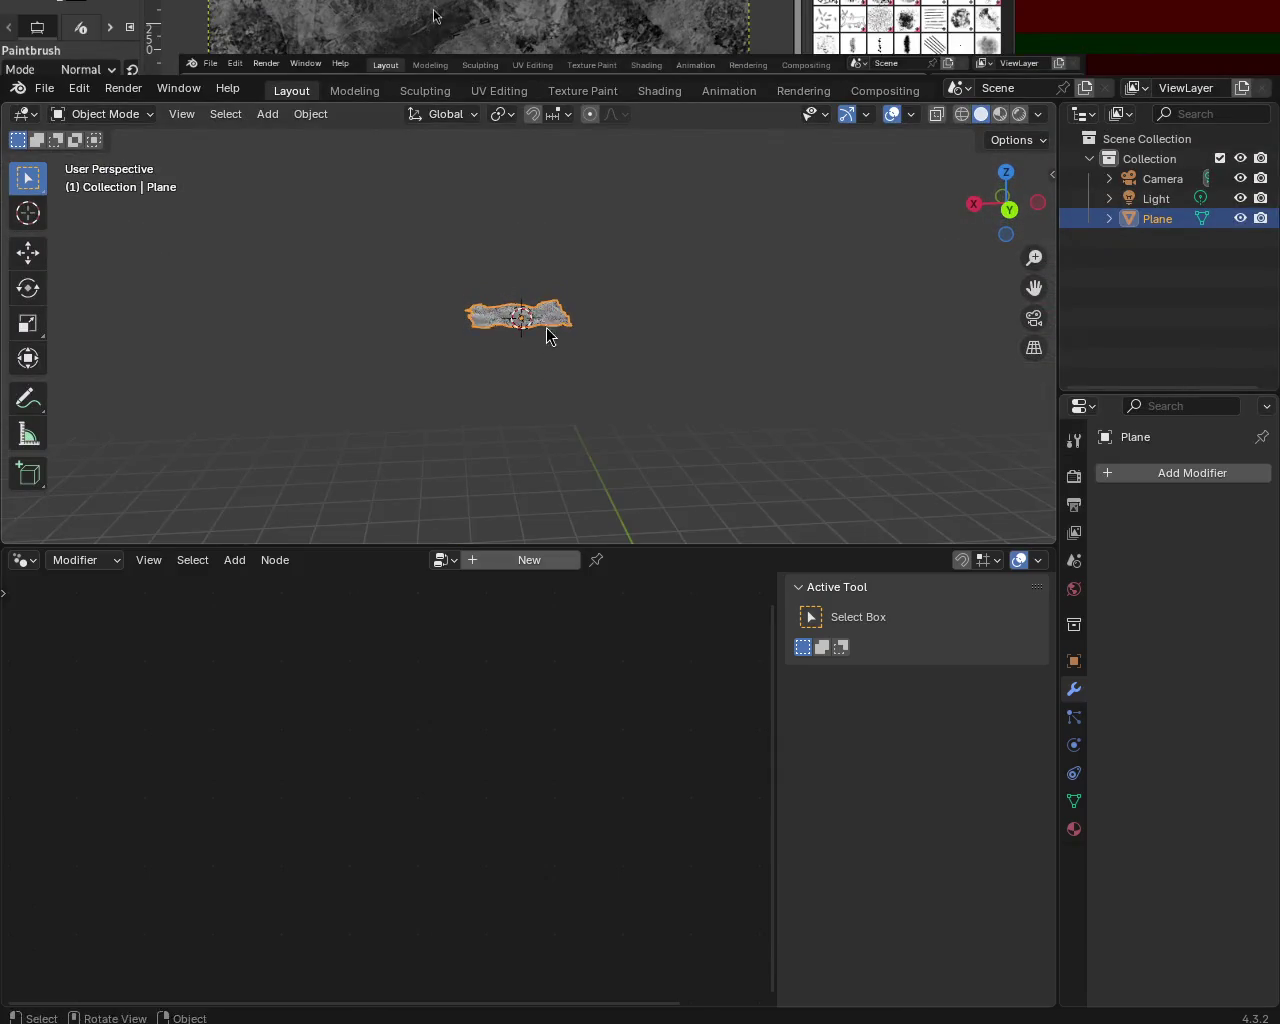
mouse_move(531, 303)
middle_mouse_down("ctrl")
mouse_move(503, 277)
mouse_move(517, 306)
middle_mouse_up("ctrl")
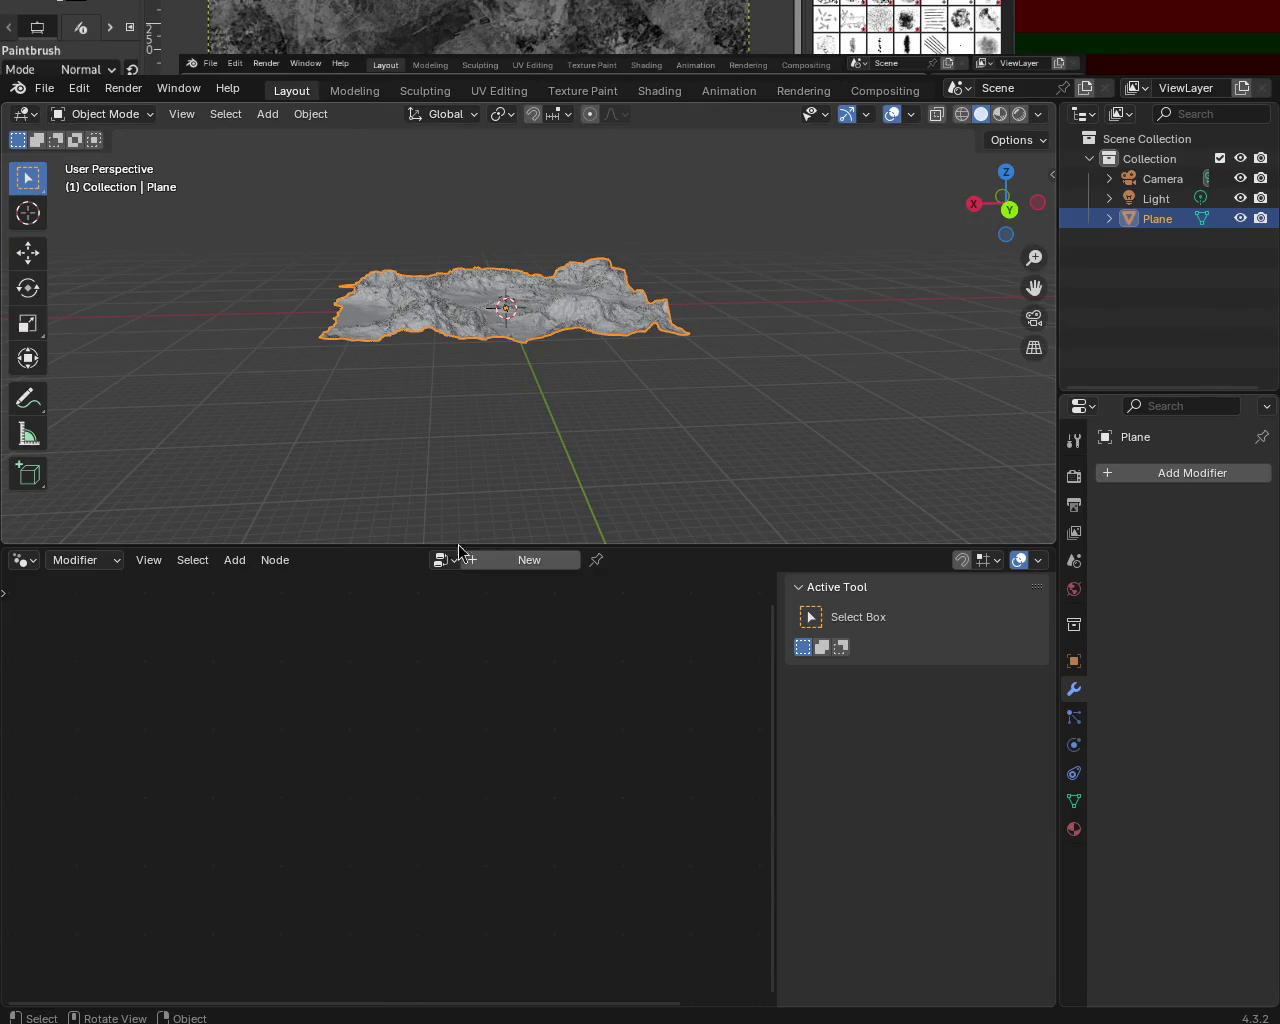
mouse_move(478, 381)
middle_mouse_down()
mouse_move(791, 389)
mouse_move(551, 303)
mouse_move(811, 261)
mouse_move(920, 289)
mouse_move(57, 293)
middle_mouse_up()
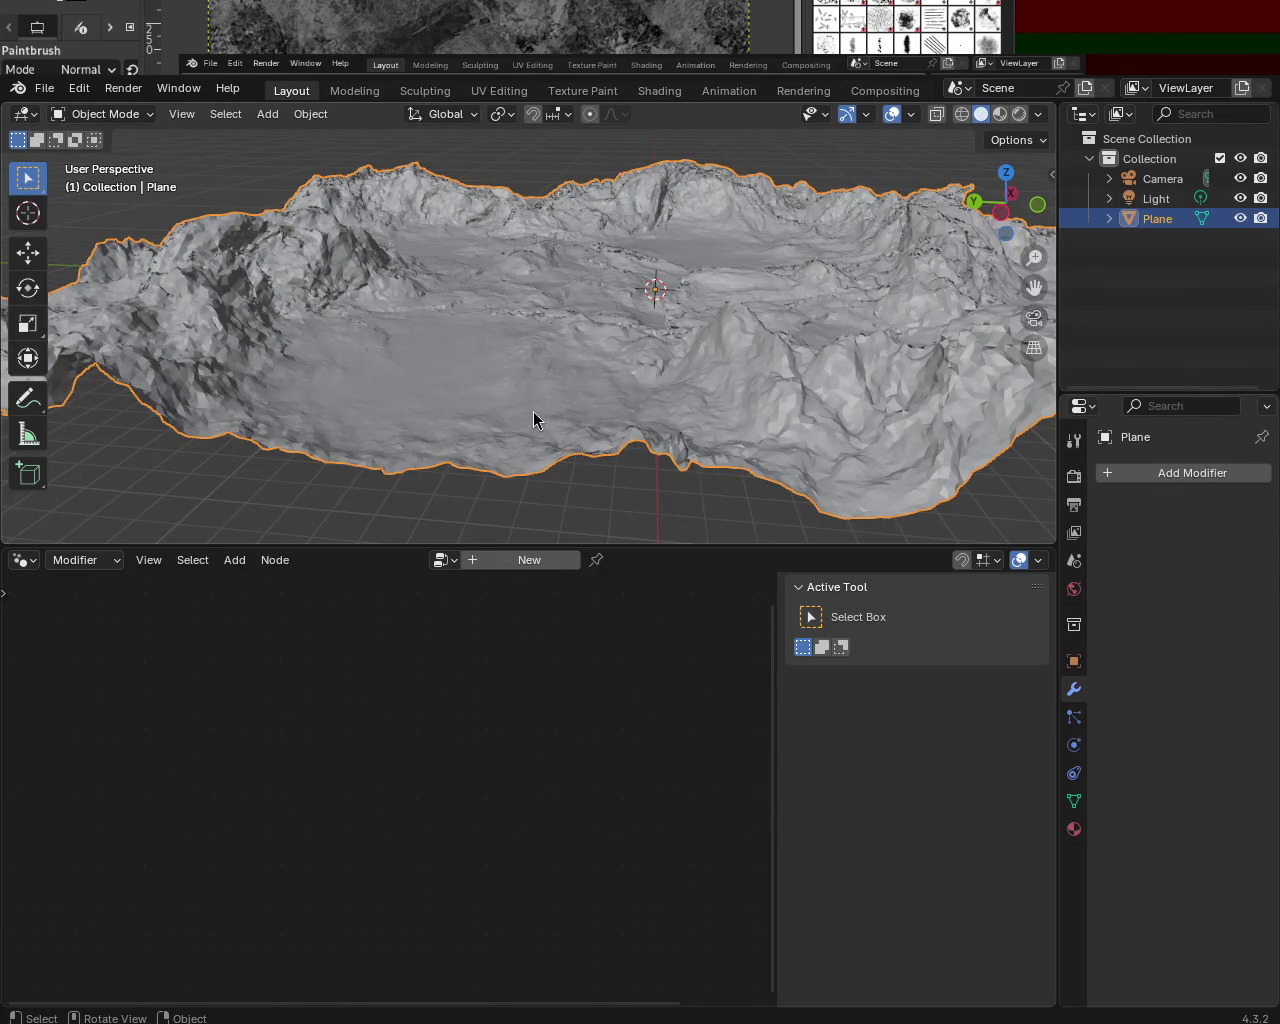
key("Delete")
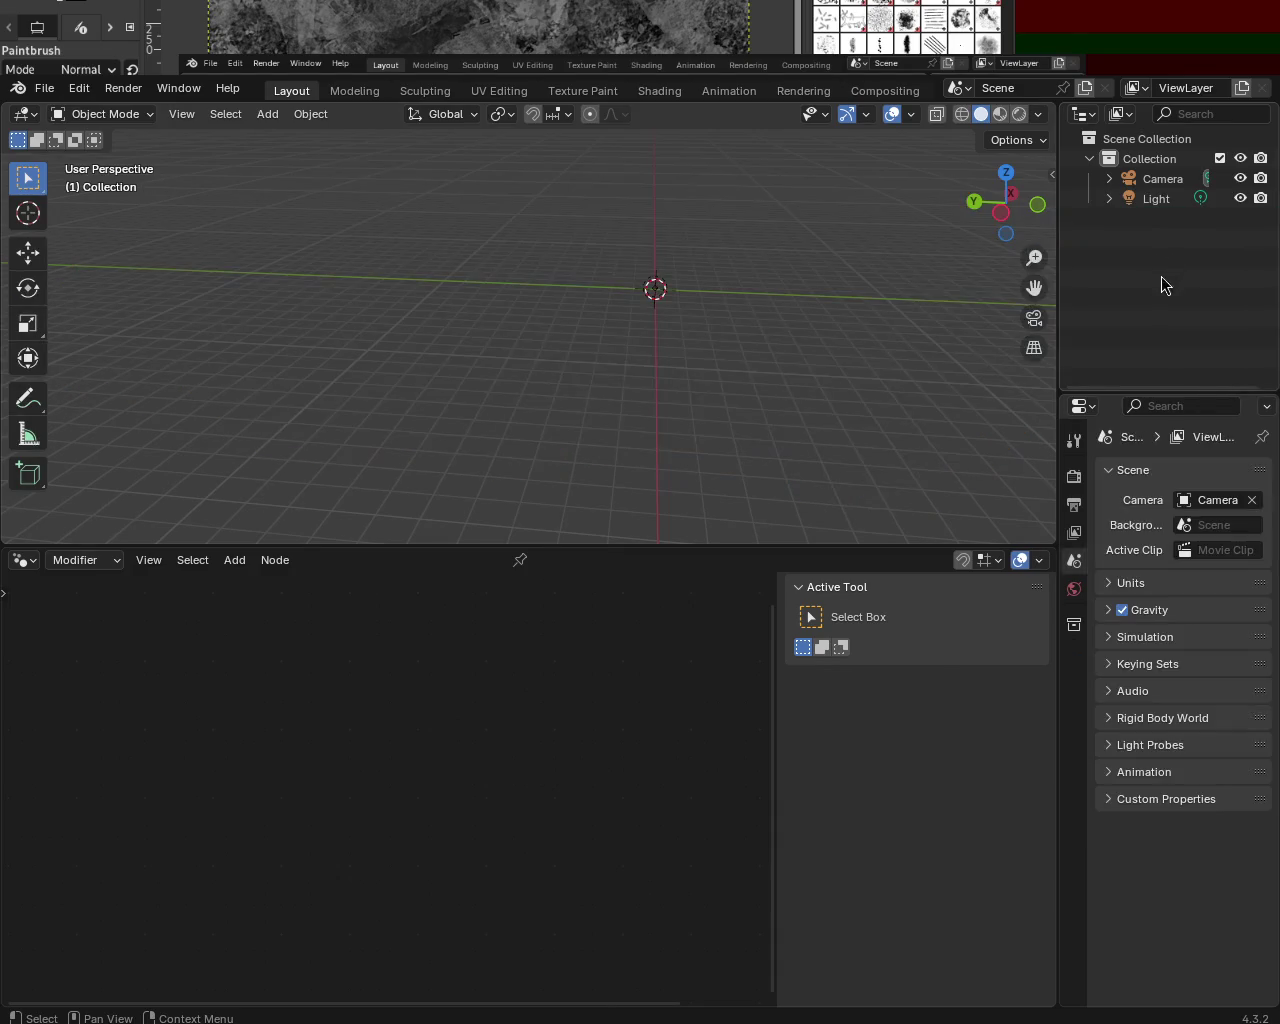
- Add a Mesh > Plane through the Shift+A search and begin scaling it up
key("shift+a")
left_click(528, 263)
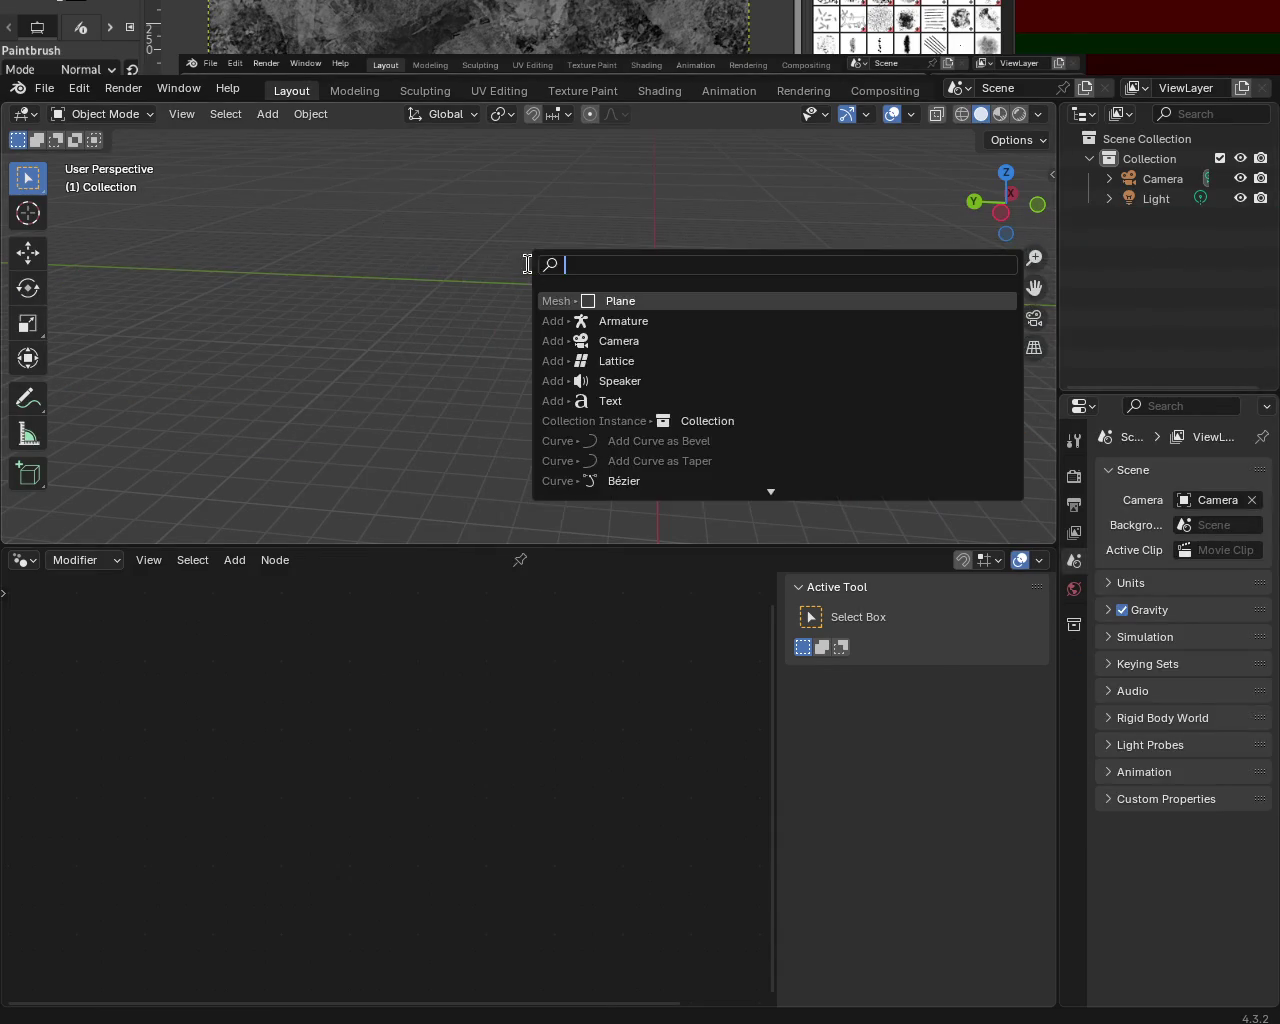
left_click(678, 302)
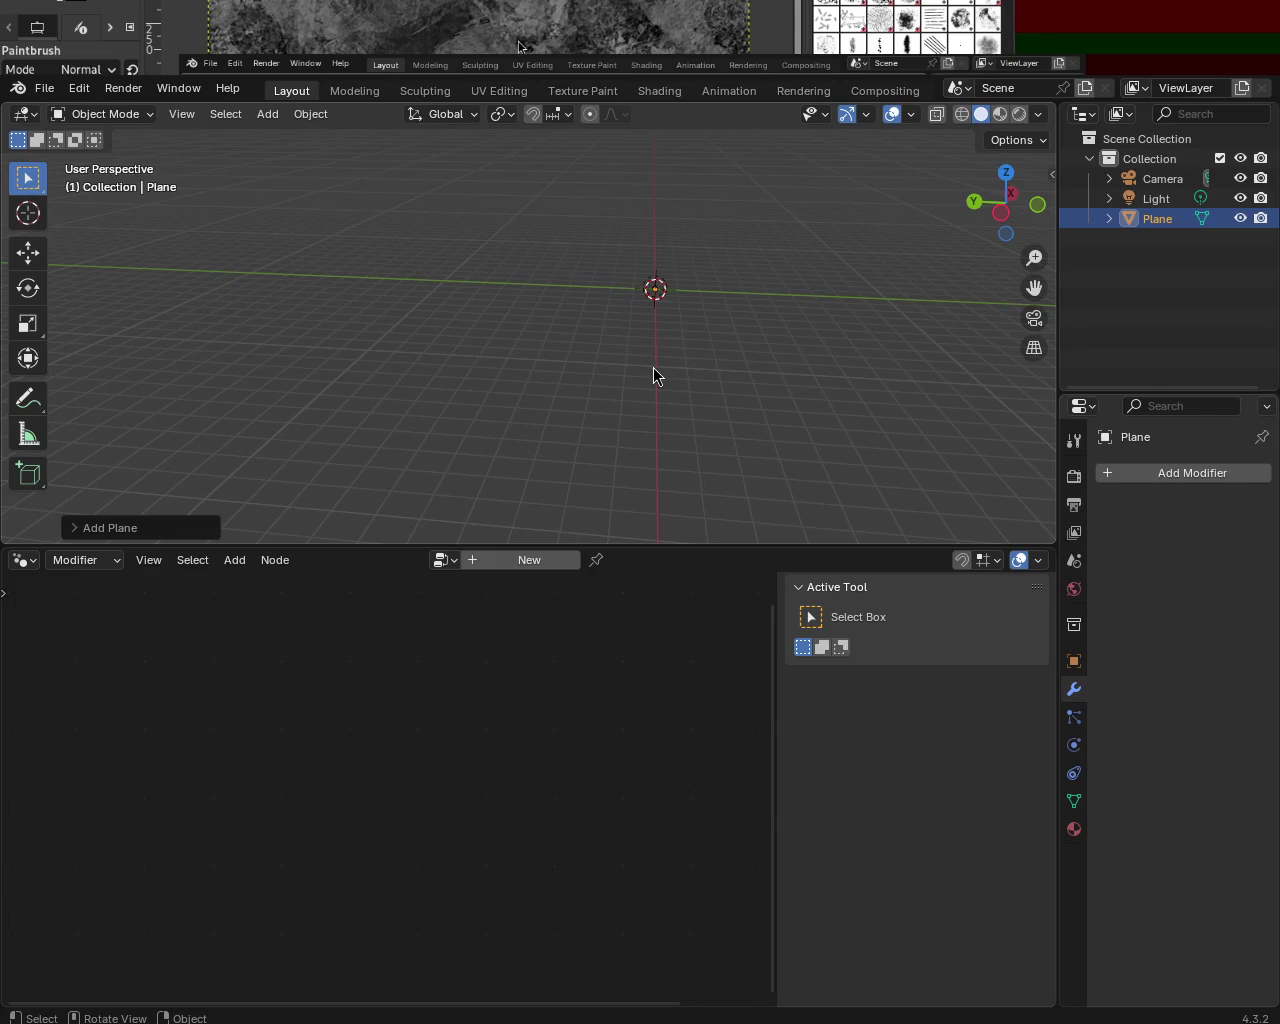
key("s")
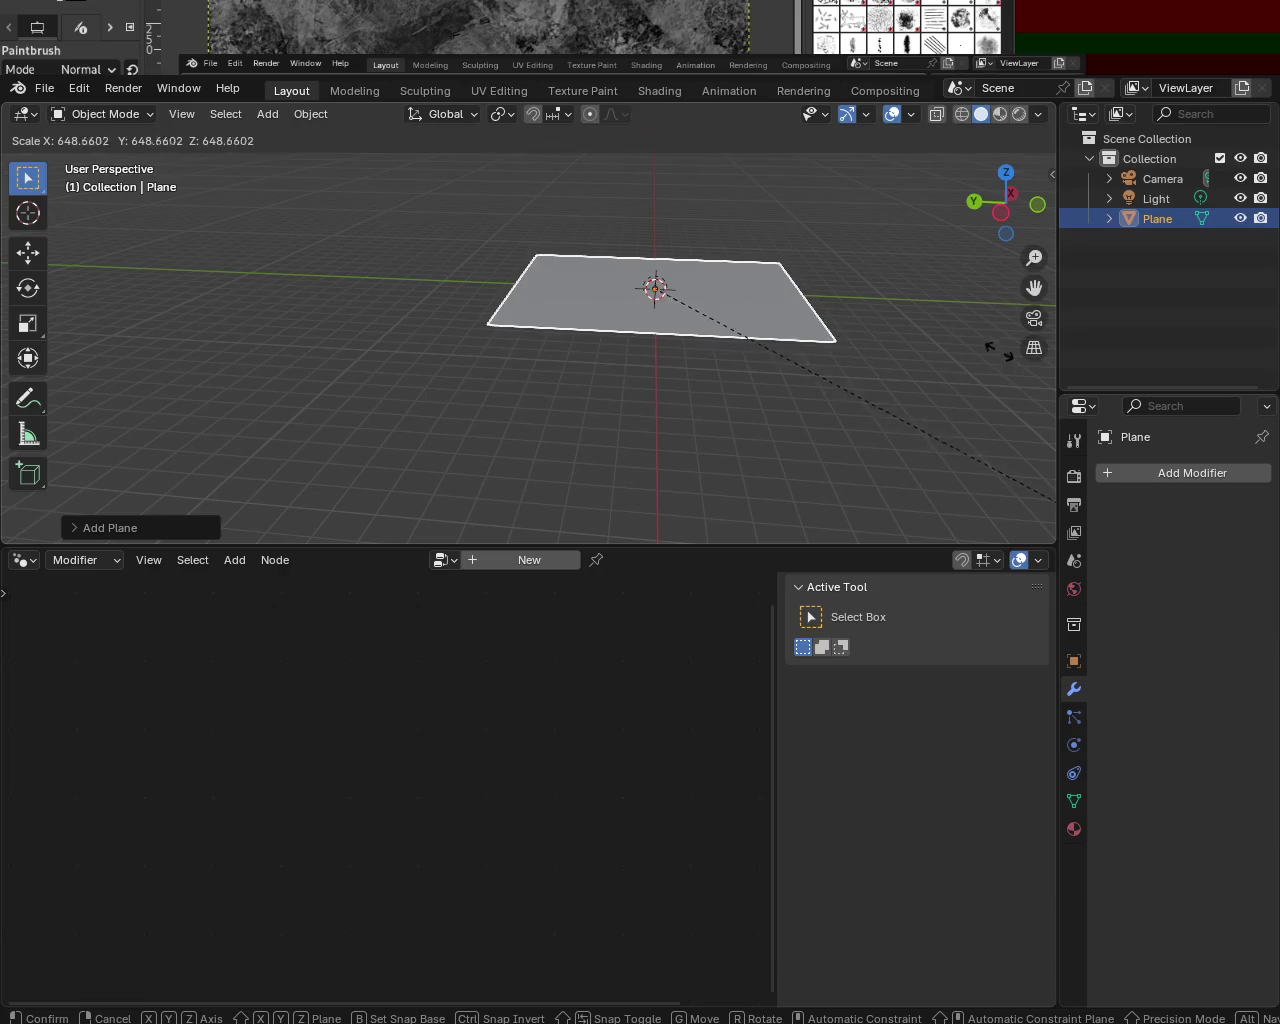
middle_click_drag(814, 346, 697, 422)
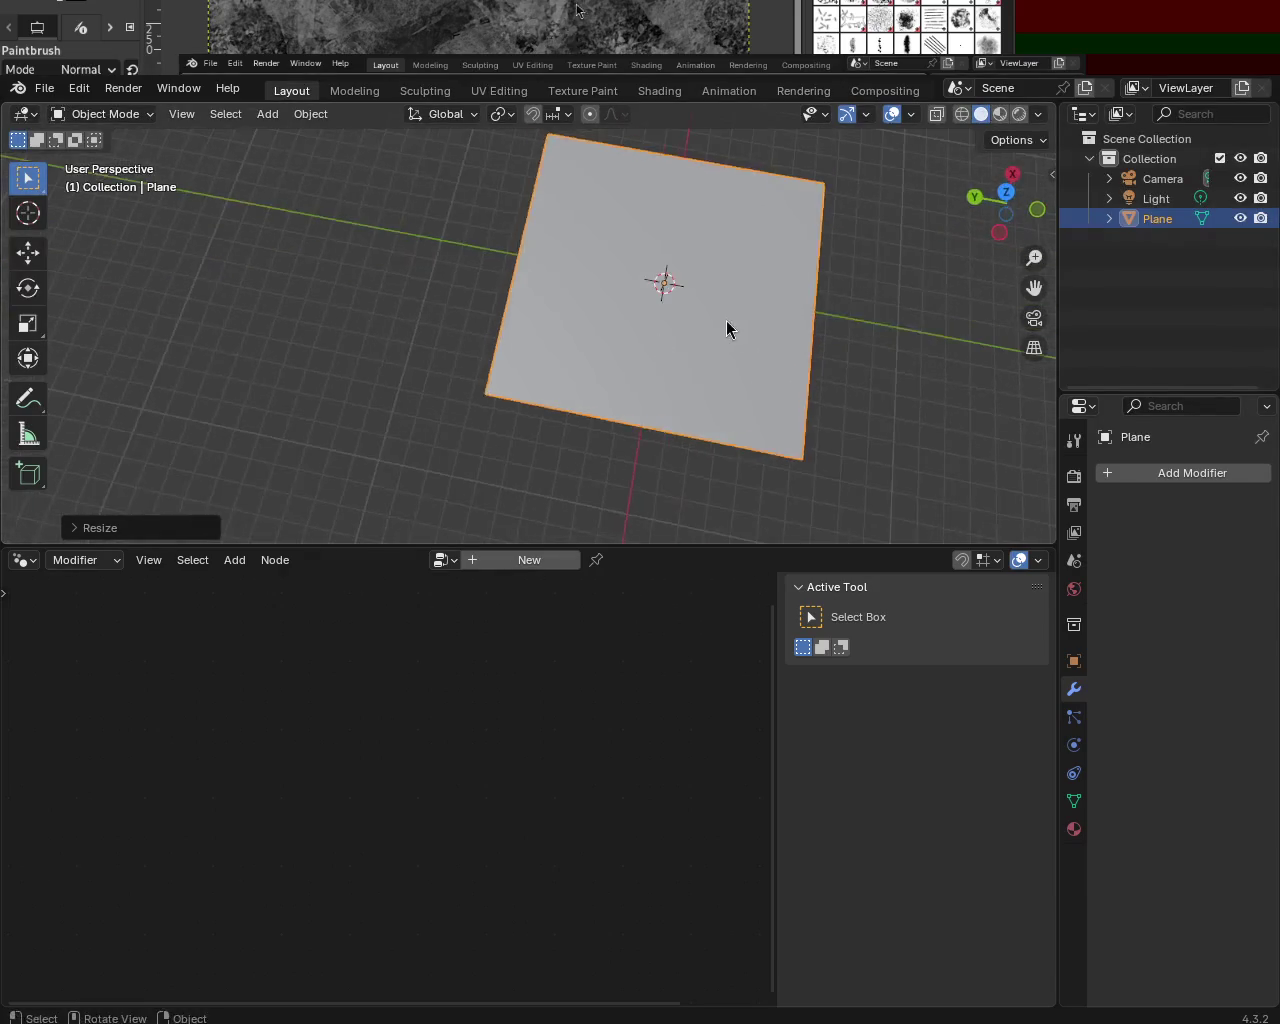
middle_click_drag(717, 322, 633, 165)
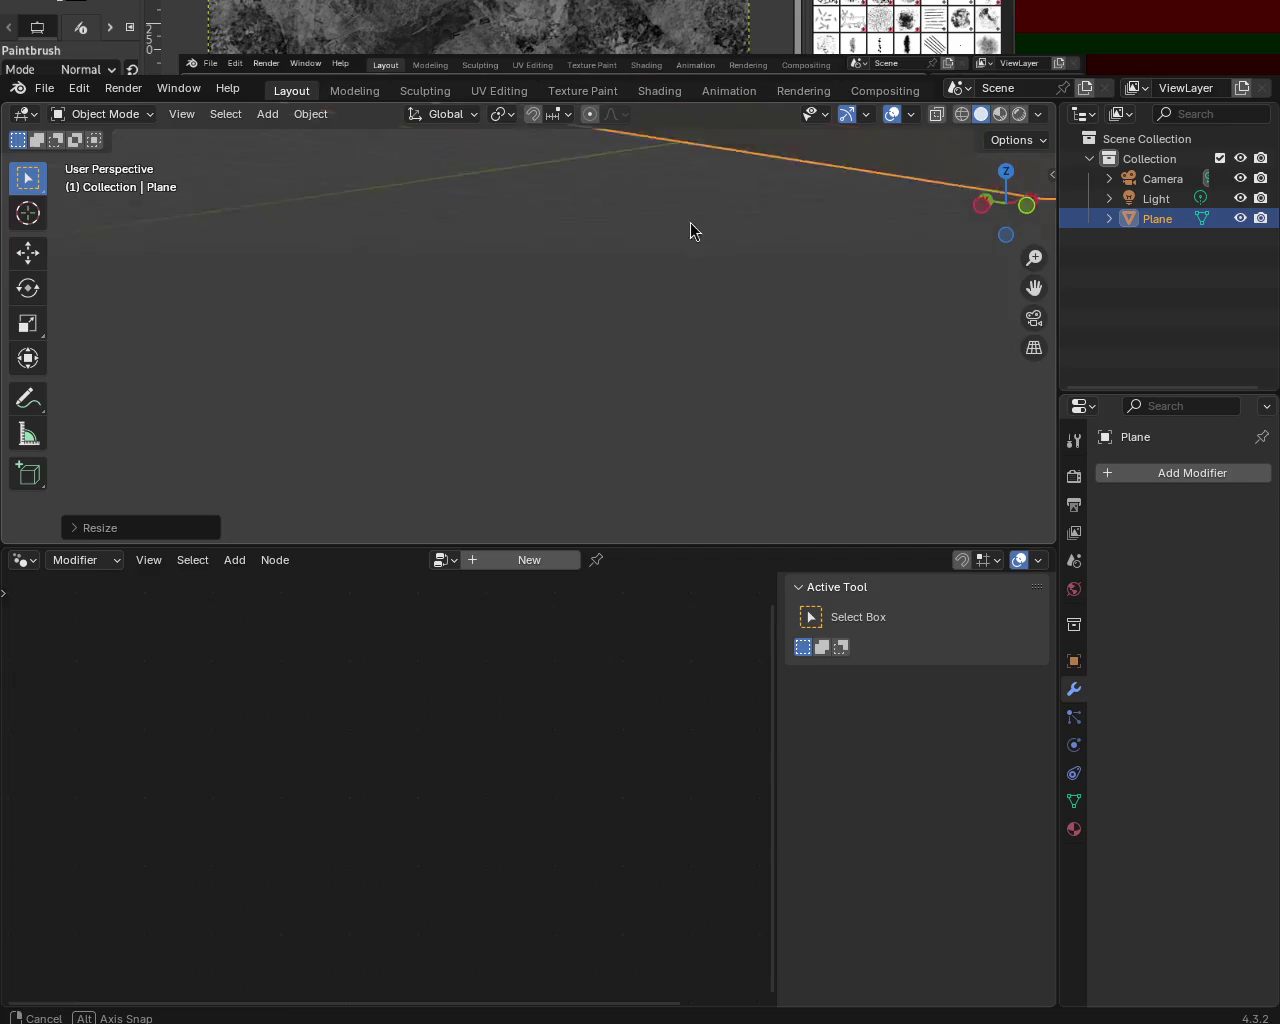
middle_click_drag(688, 228, 764, 196)
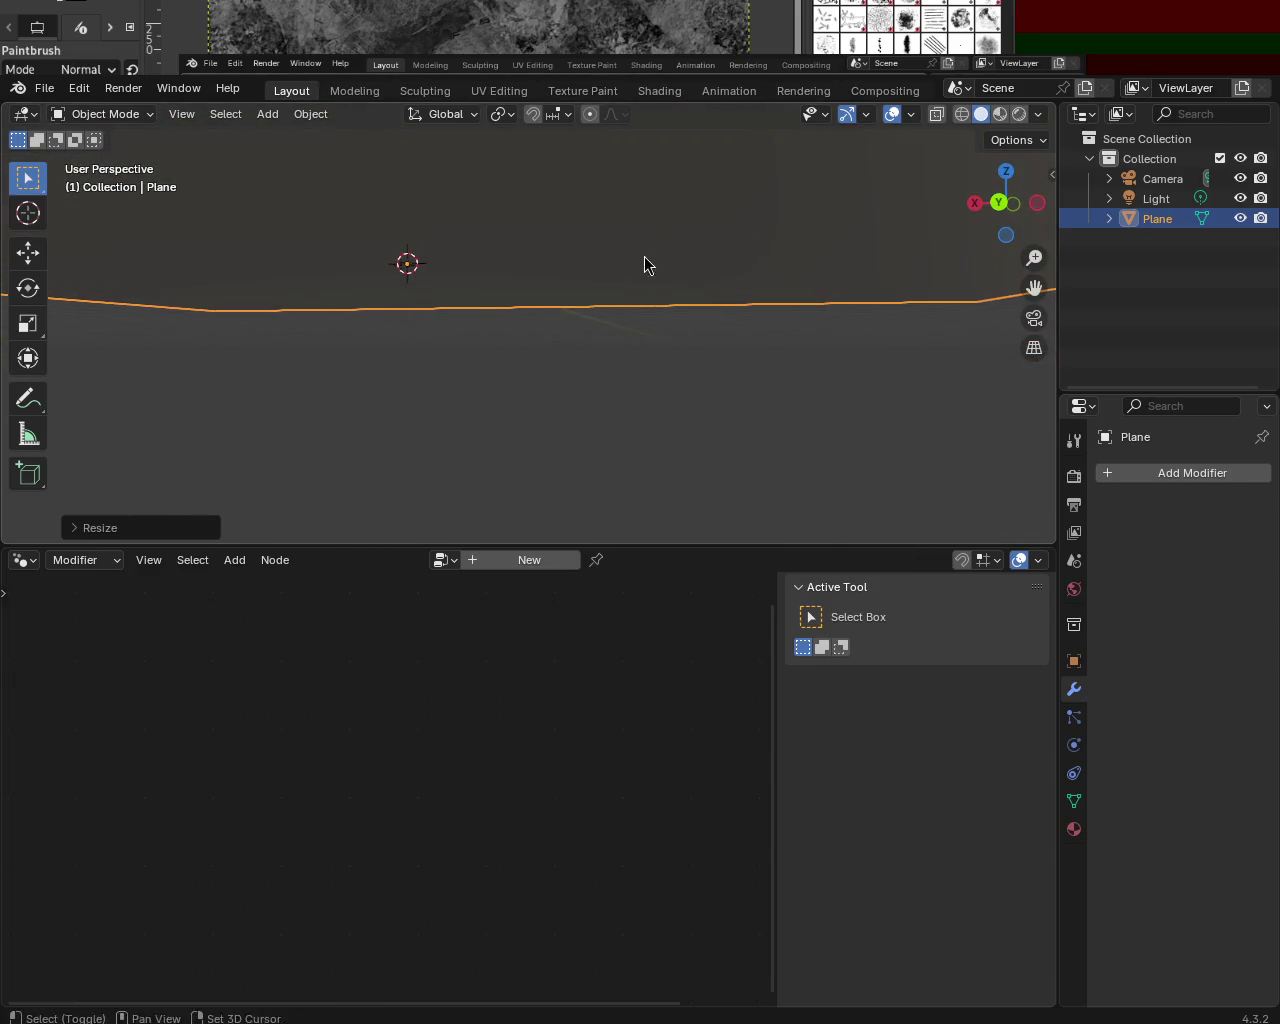
middle_click_drag(606, 288, 656, 318)
scroll(665, 318, "up", 2)
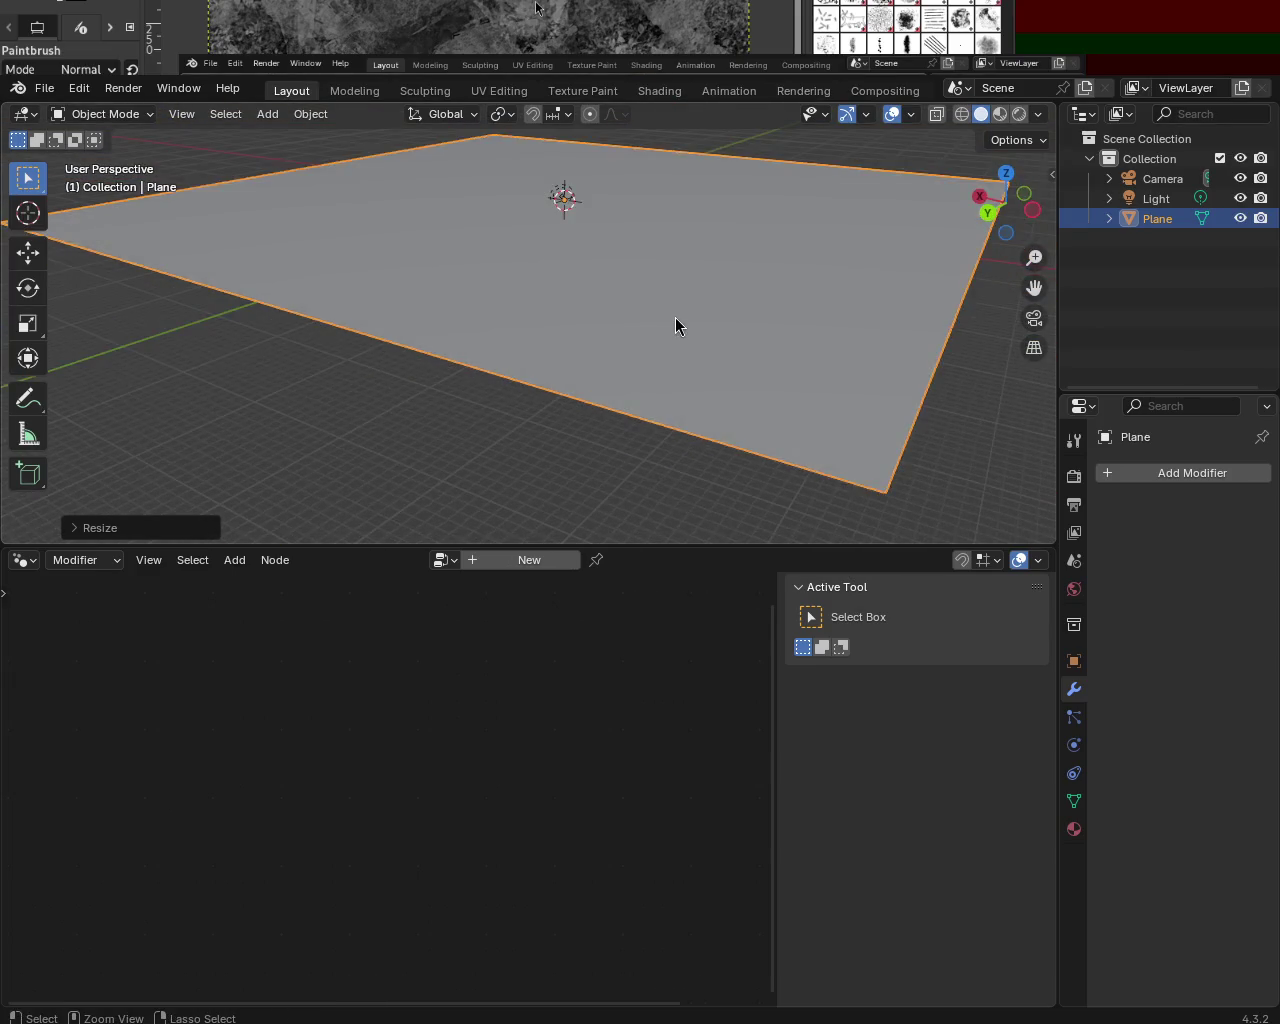
- In Edit Mode, subdivide the plane five times into a dense grid
key("Tab")
right_click(666, 295)
left_click(666, 295)
right_click(664, 298)
left_click(664, 298)
right_click(664, 298)
left_click(658, 305)
right_click(656, 302)
left_click(656, 302)
right_click(655, 304)
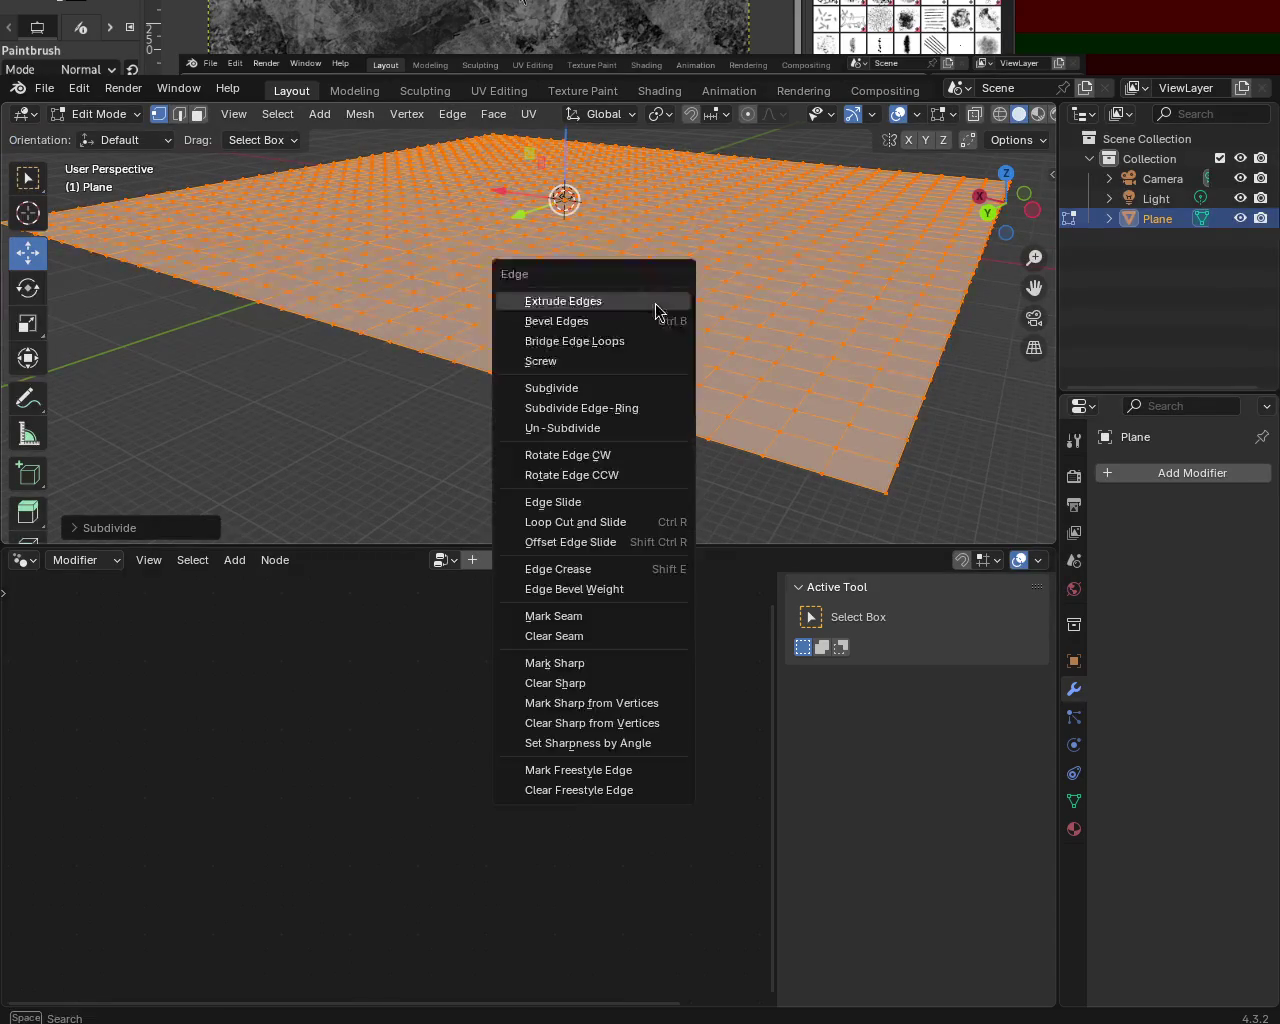
left_click(655, 304)
mouse_move(578, 287)
middle_mouse_down()
mouse_move(663, 446)
mouse_move(700, 271)
mouse_move(527, 419)
mouse_move(577, 237)
middle_mouse_up()
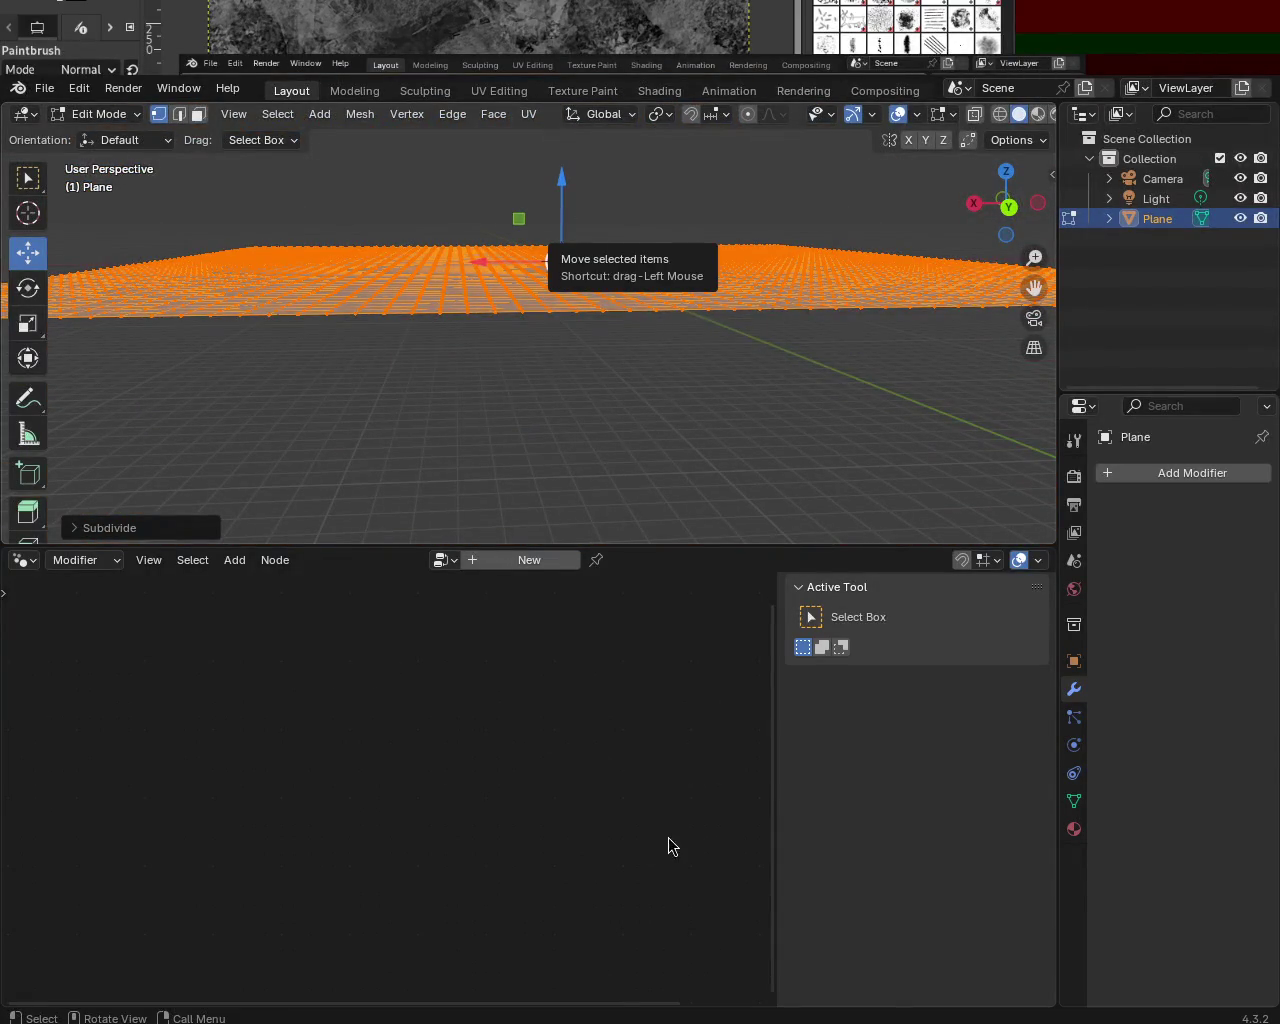
mouse_move(492, 500)
middle_mouse_down()
mouse_move(514, 399)
mouse_move(502, 467)
middle_mouse_up()
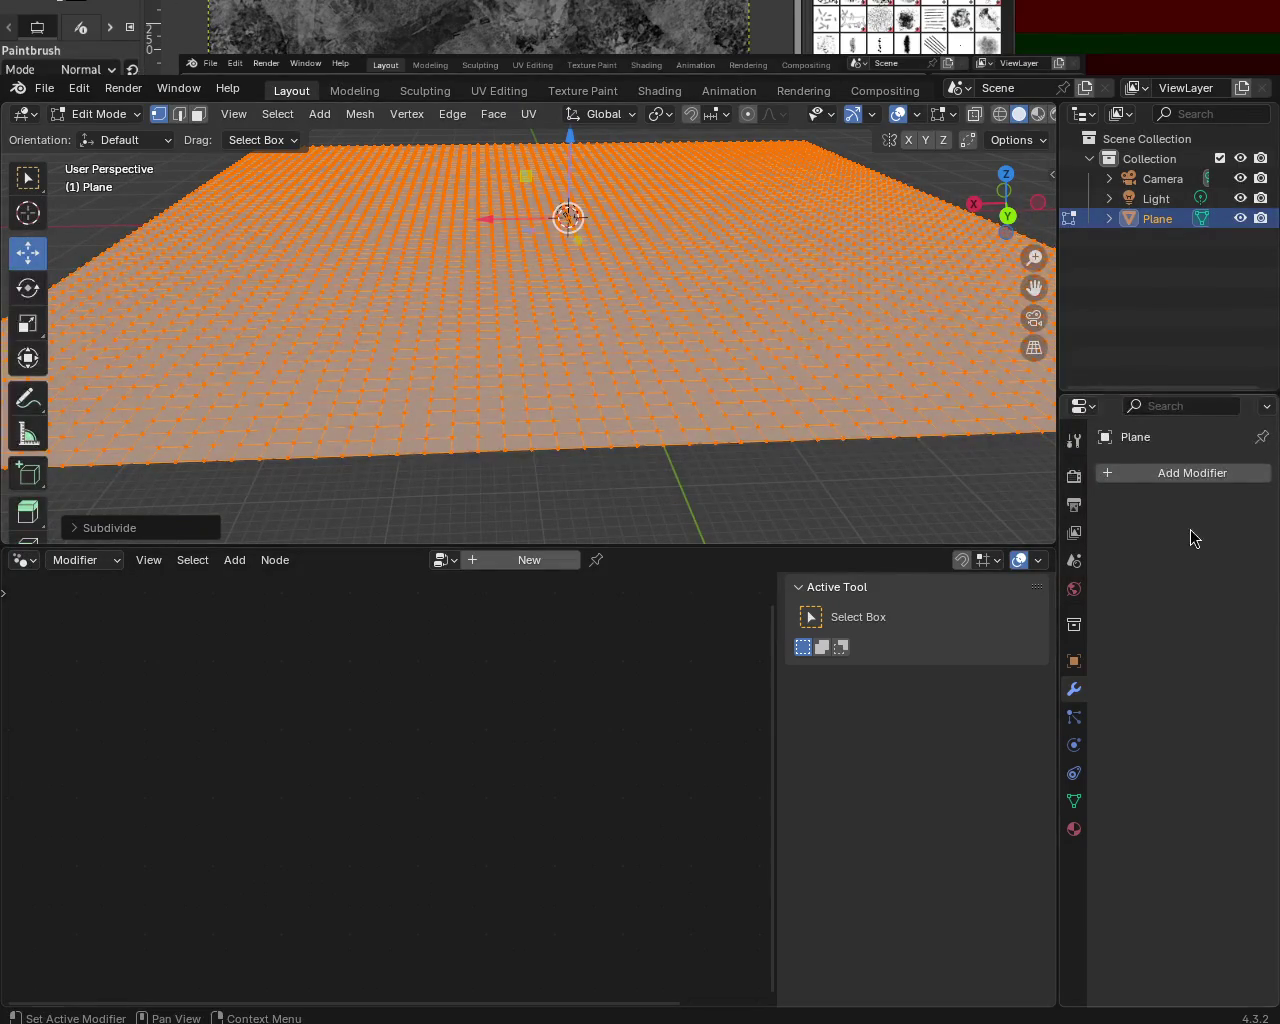
- Add a Geometry Nodes modifier using the existing Geometry Nodes group to raise the terrain
left_click(1188, 478)
left_click(1138, 508)
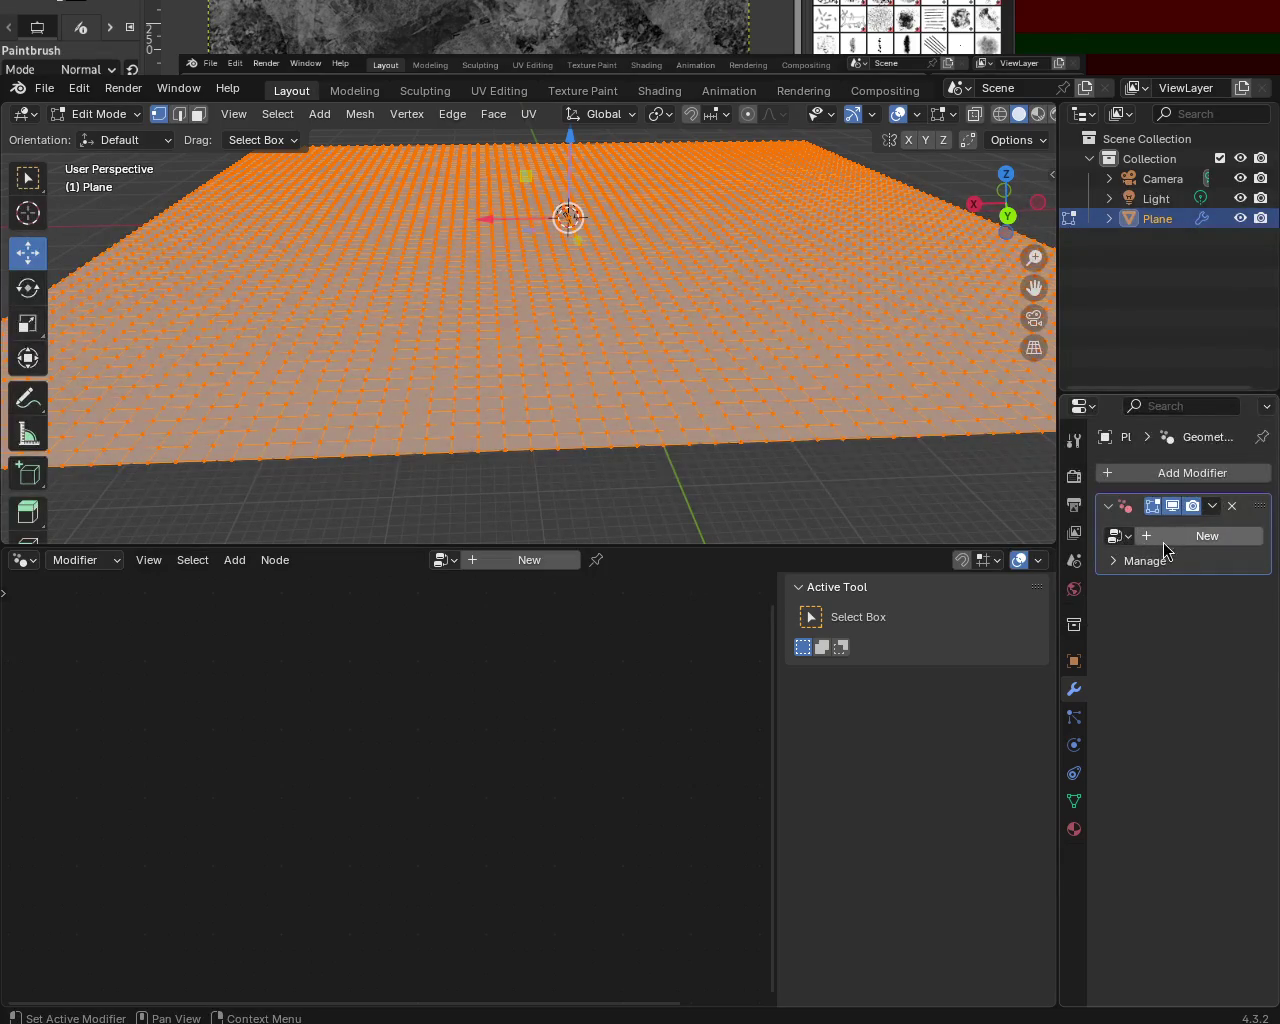
left_click(1120, 536)
left_click(1037, 566)
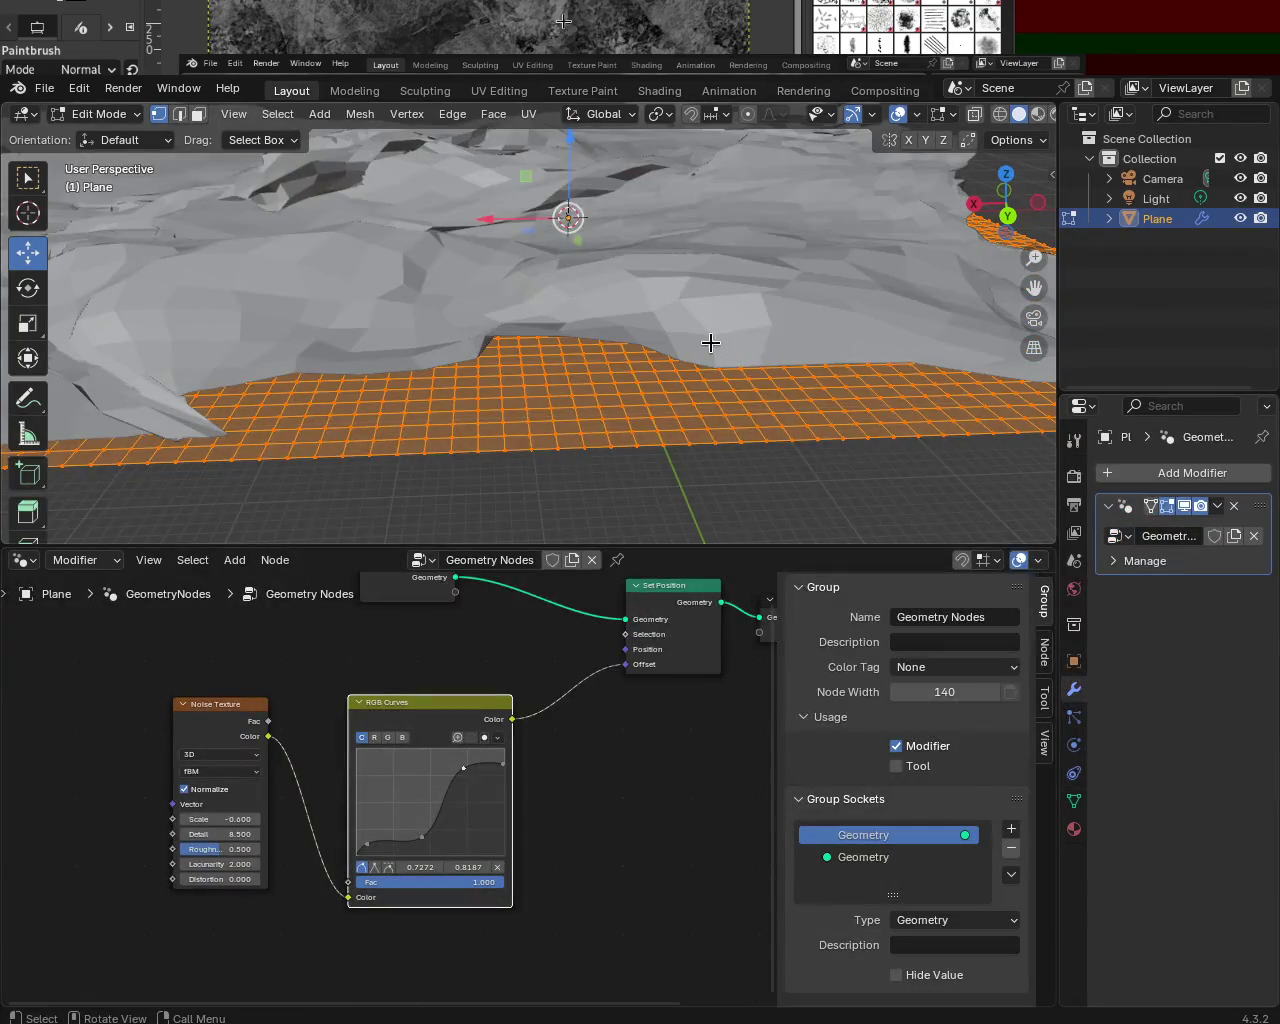
middle_click_drag(710, 344, 609, 253)
- Scale the subdivided terrain mesh up, confirm it, then zoom and orbit to inspect the result
scroll(660, 286, "down", 5)
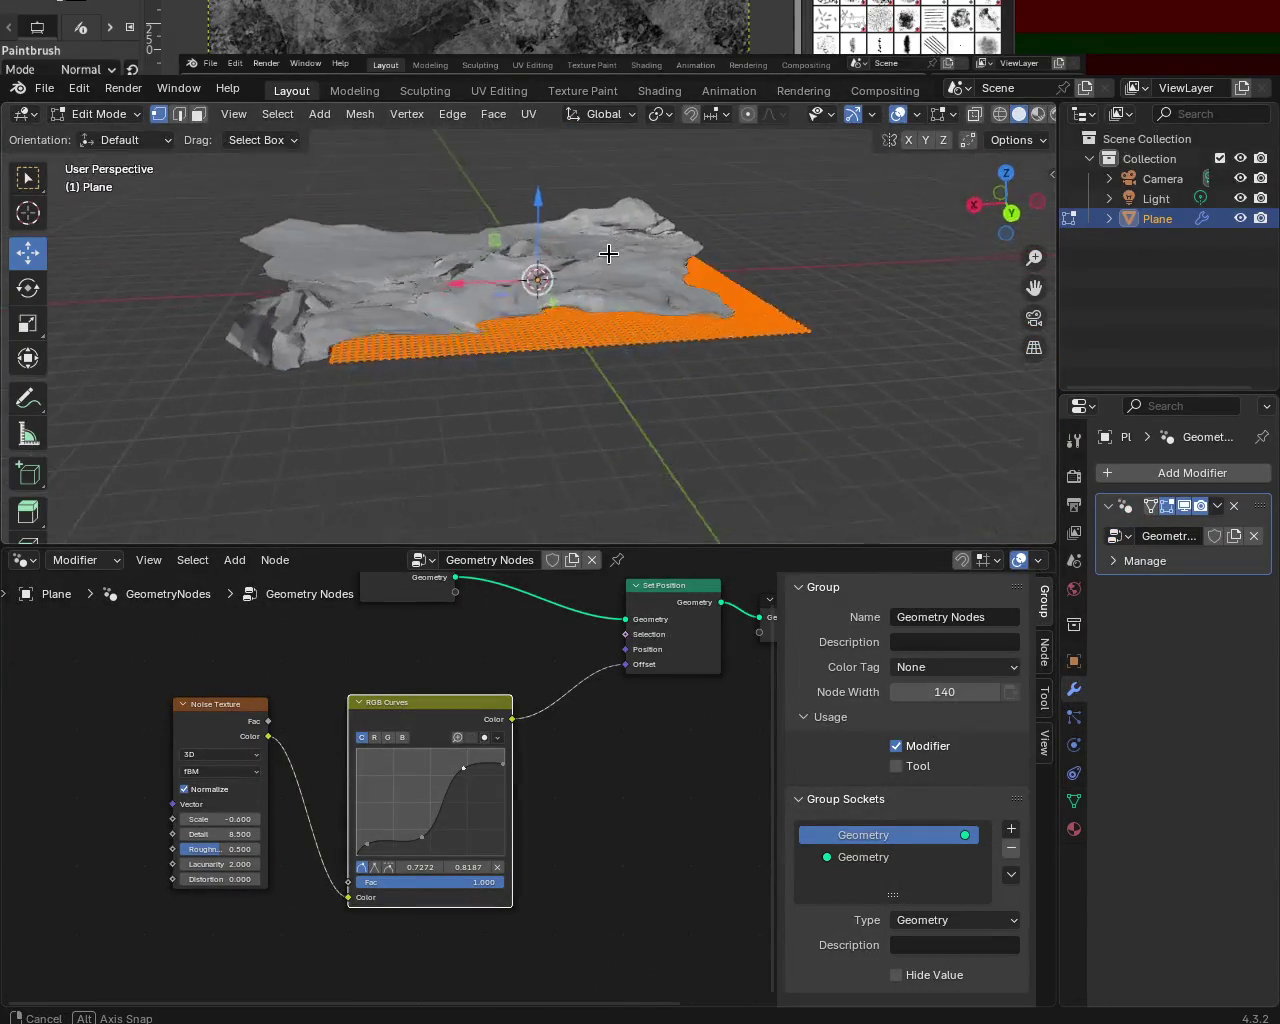
key("s")
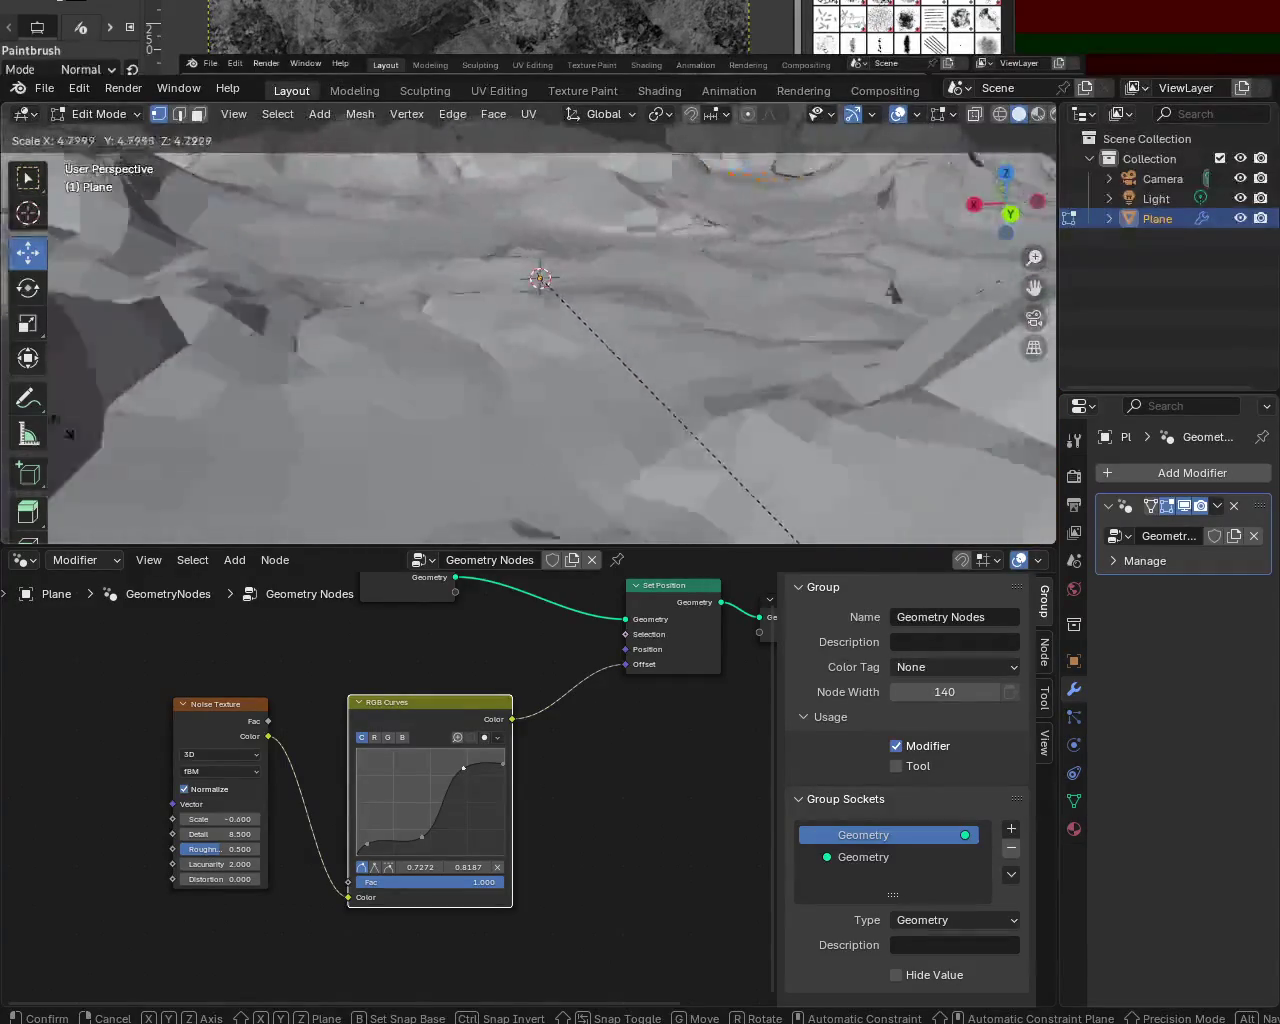
left_click(44, 410)
scroll(435, 341, "down", 3)
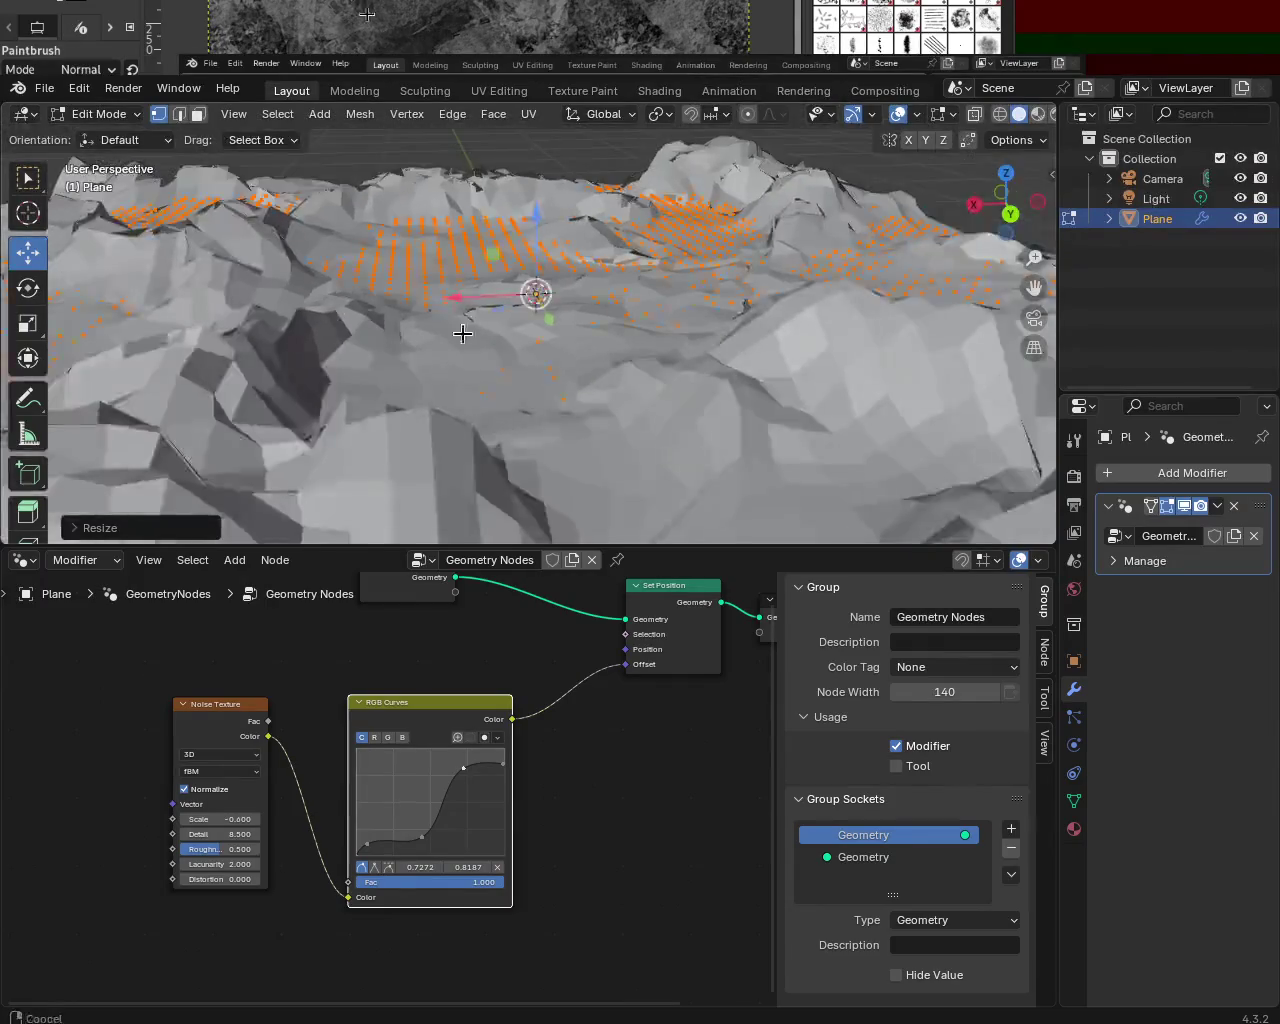
scroll(443, 320, "down", 3)
scroll(509, 276, "up", 4)
mouse_move(509, 276)
middle_mouse_down()
mouse_move(530, 330)
mouse_move(784, 224)
middle_mouse_up()
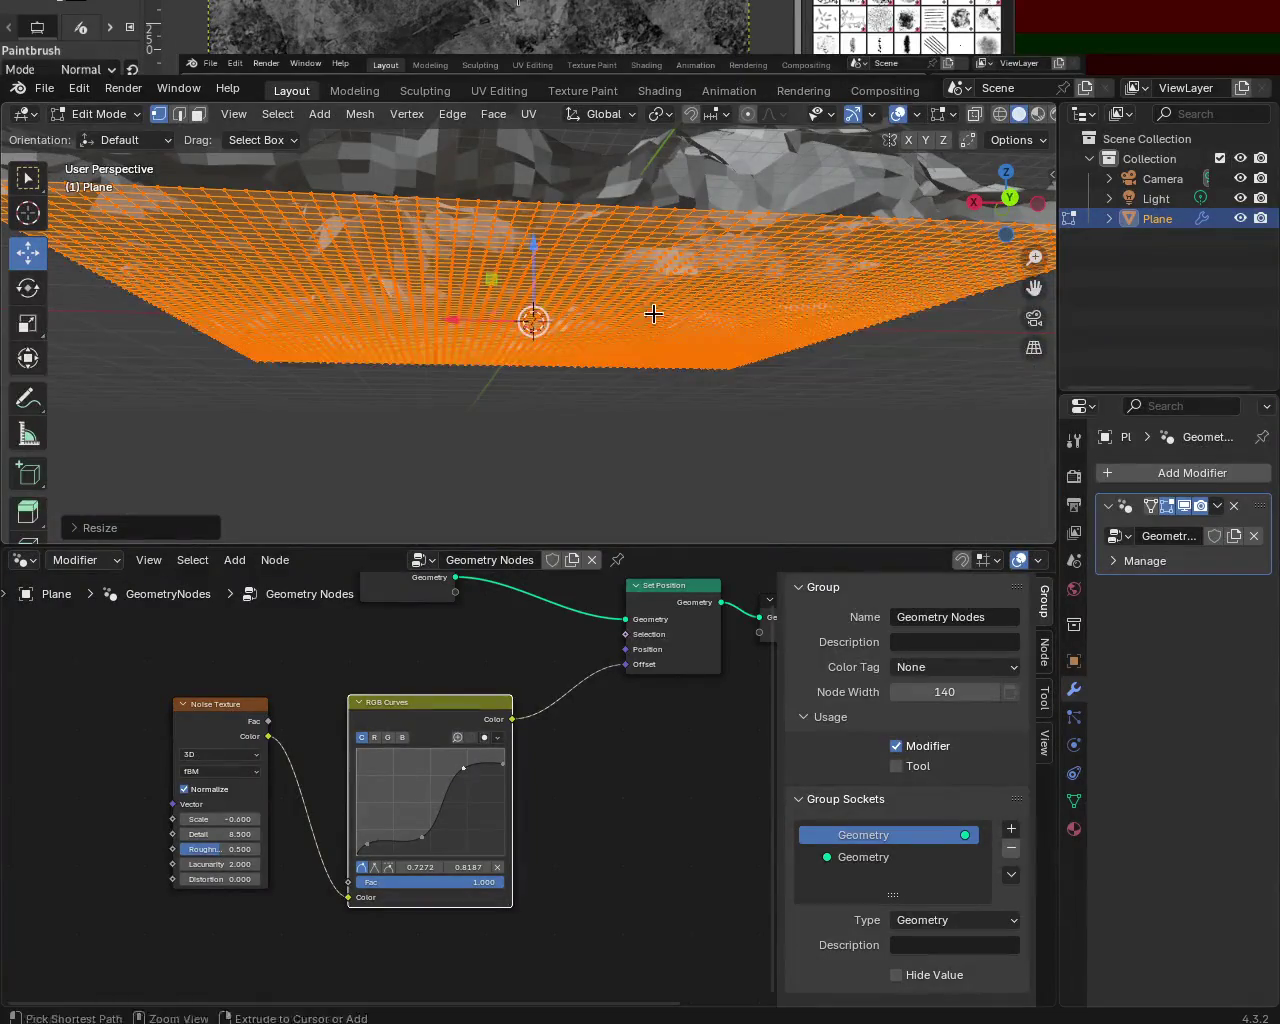
middle_click_drag(653, 312, 617, 132, "ctrl")
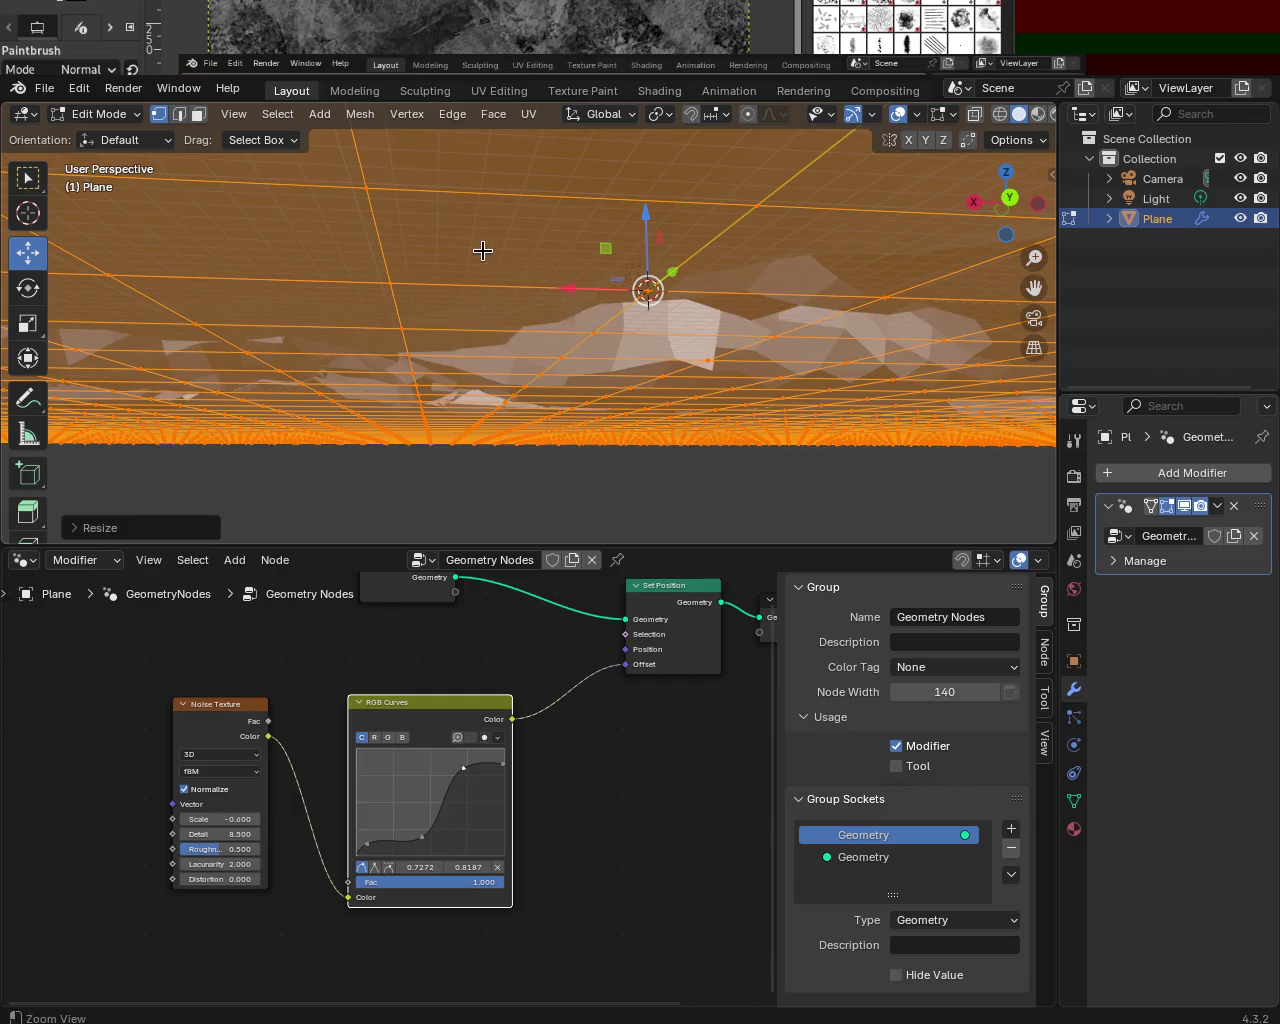
middle_click_drag(706, 506, 735, 92, "ctrl")
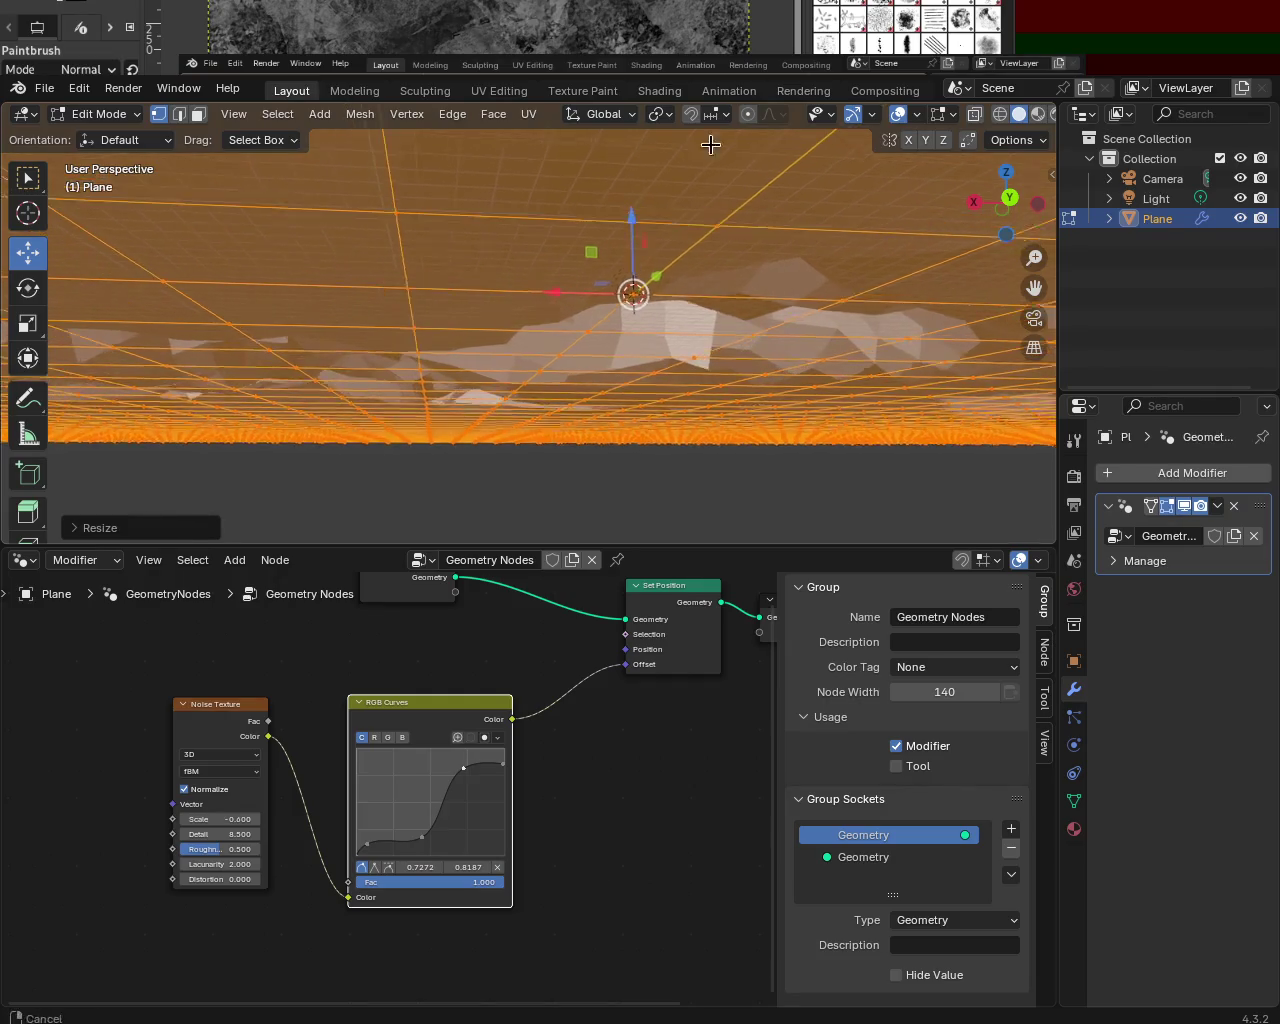
mouse_move(577, 351)
middle_mouse_down("ctrl")
mouse_move(608, 343)
mouse_move(580, 337)
mouse_move(576, 363)
mouse_move(536, 263)
mouse_move(519, 369)
middle_mouse_up("ctrl")
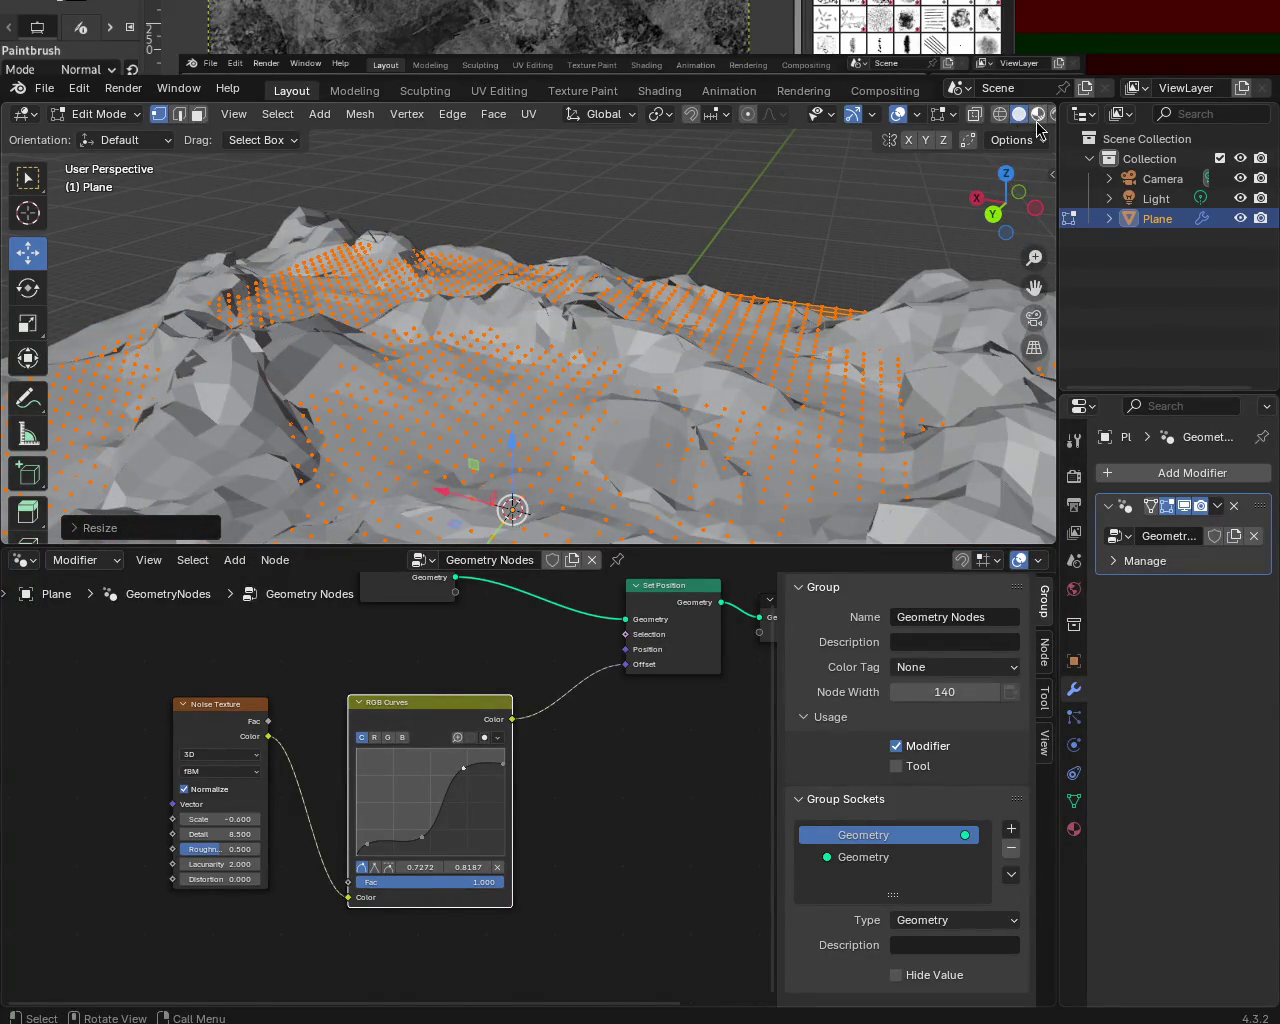
left_click(1150, 178)
mouse_move(640, 503)
middle_mouse_down("shift")
mouse_move(655, 370)
mouse_move(549, 403)
mouse_move(529, 263)
mouse_move(486, 331)
mouse_move(511, 336)
mouse_move(520, 380)
mouse_move(586, 306)
mouse_move(529, 377)
mouse_move(561, 308)
mouse_move(583, 369)
mouse_move(523, 443)
mouse_move(500, 346)
mouse_move(506, 409)
mouse_move(489, 309)
mouse_move(565, 345)
mouse_move(517, 208)
mouse_move(509, 317)
mouse_move(420, 320)
middle_mouse_up("shift")
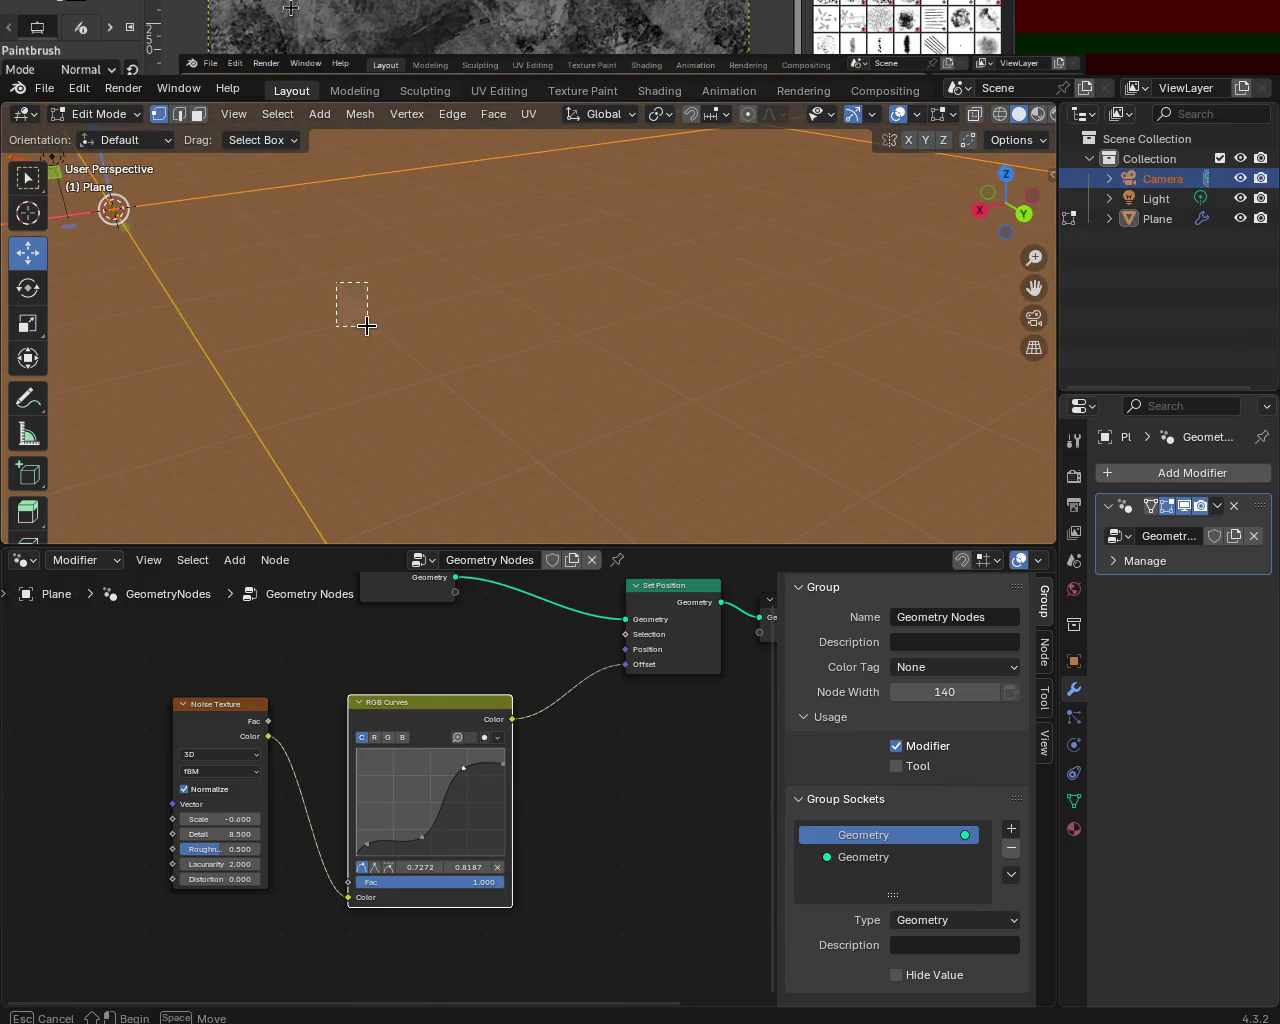
mouse_move(403, 373)
middle_mouse_down("ctrl")
mouse_move(423, 349)
mouse_move(337, 289)
mouse_move(380, 283)
mouse_move(436, 308)
middle_mouse_up("ctrl")
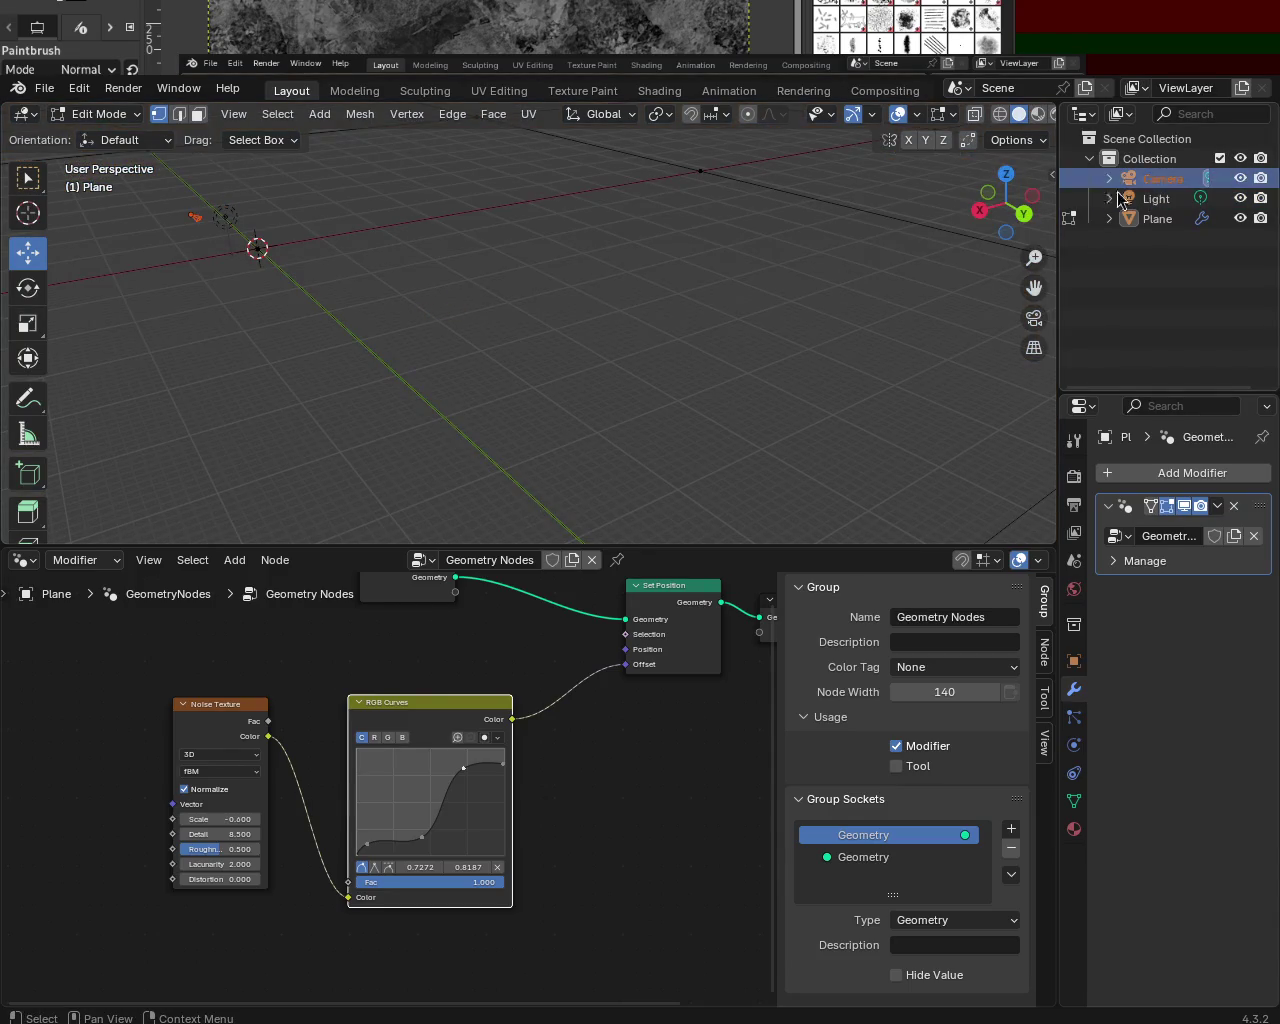
mouse_move(308, 312)
middle_mouse_down("shift")
mouse_move(477, 366)
mouse_move(319, 202)
middle_mouse_up("shift")
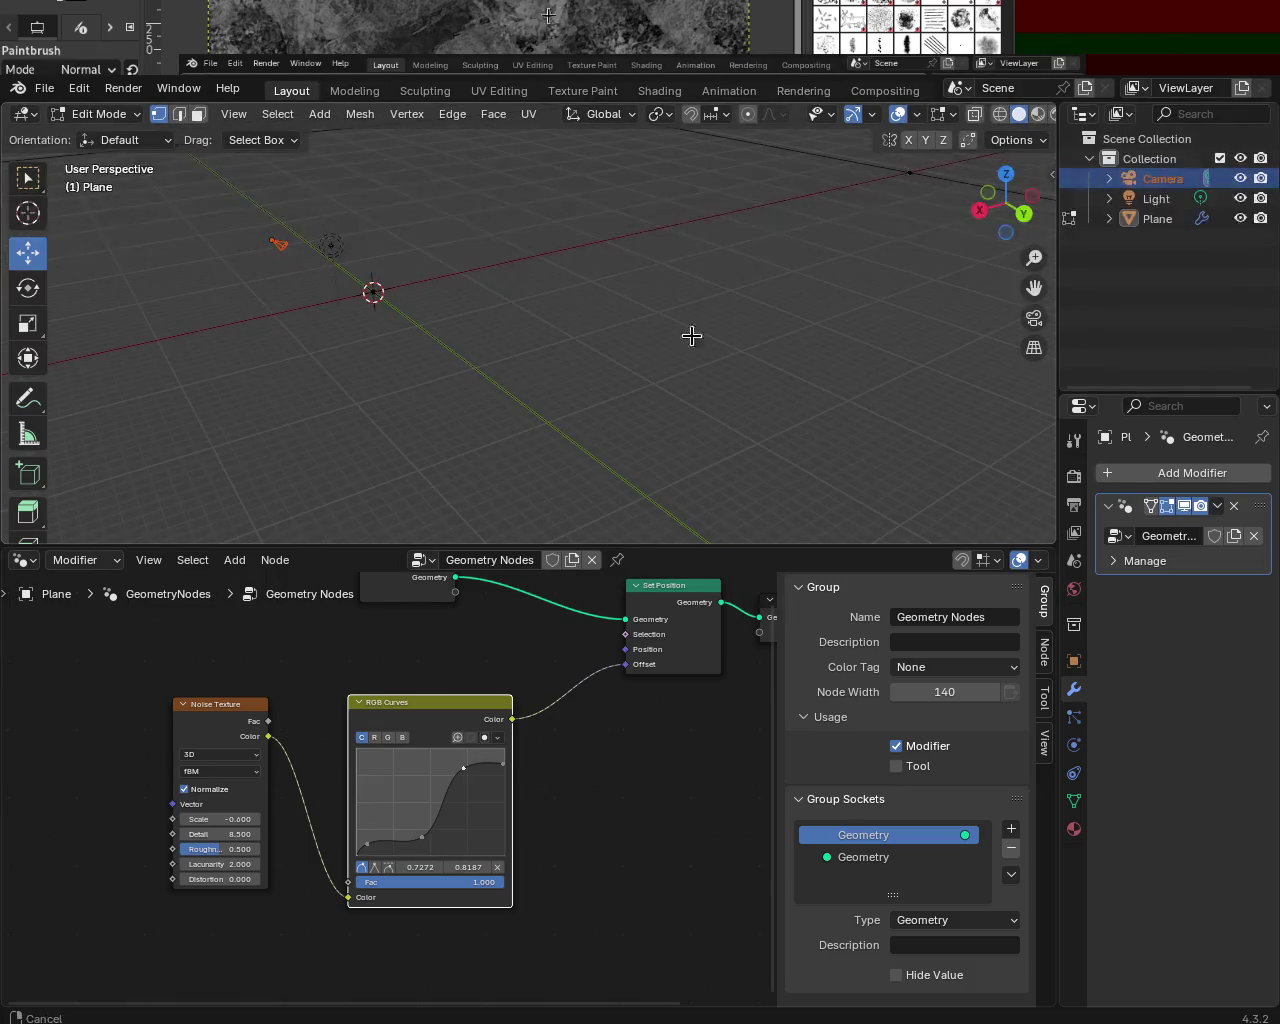
mouse_move(342, 319)
middle_mouse_down()
mouse_move(329, 277)
mouse_move(702, 274)
middle_mouse_up()
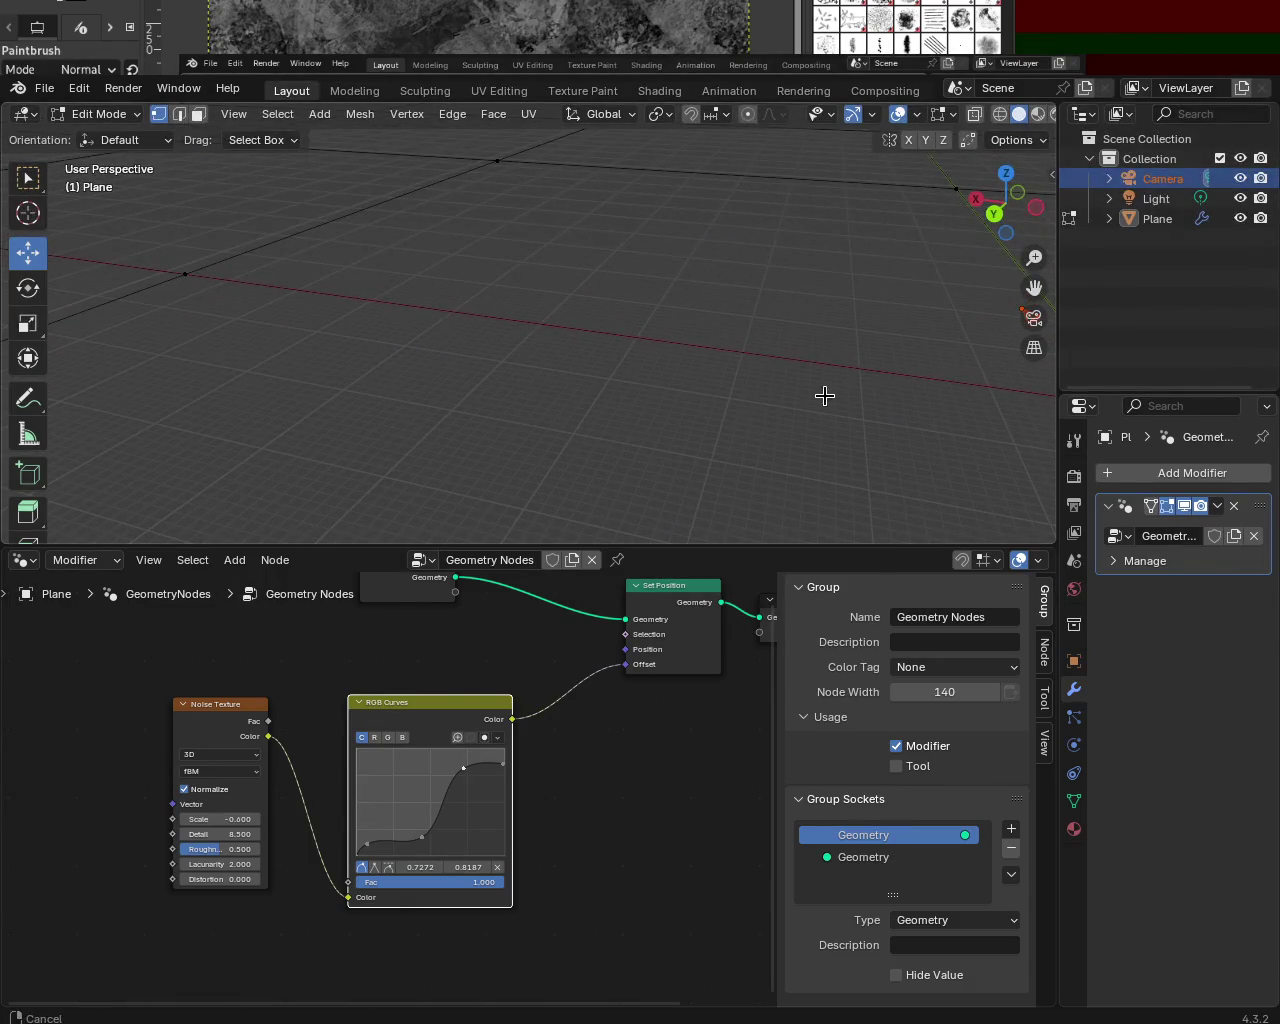
mouse_move(590, 223)
middle_mouse_down("ctrl")
mouse_move(554, 214)
mouse_move(664, 245)
mouse_move(560, 387)
mouse_move(569, 332)
mouse_move(577, 369)
mouse_move(514, 326)
mouse_move(71, 309)
middle_mouse_up("ctrl")
mouse_move(410, 333)
middle_mouse_down()
mouse_move(399, 349)
mouse_move(78, 356)
mouse_move(69, 377)
mouse_move(209, 360)
middle_mouse_up()
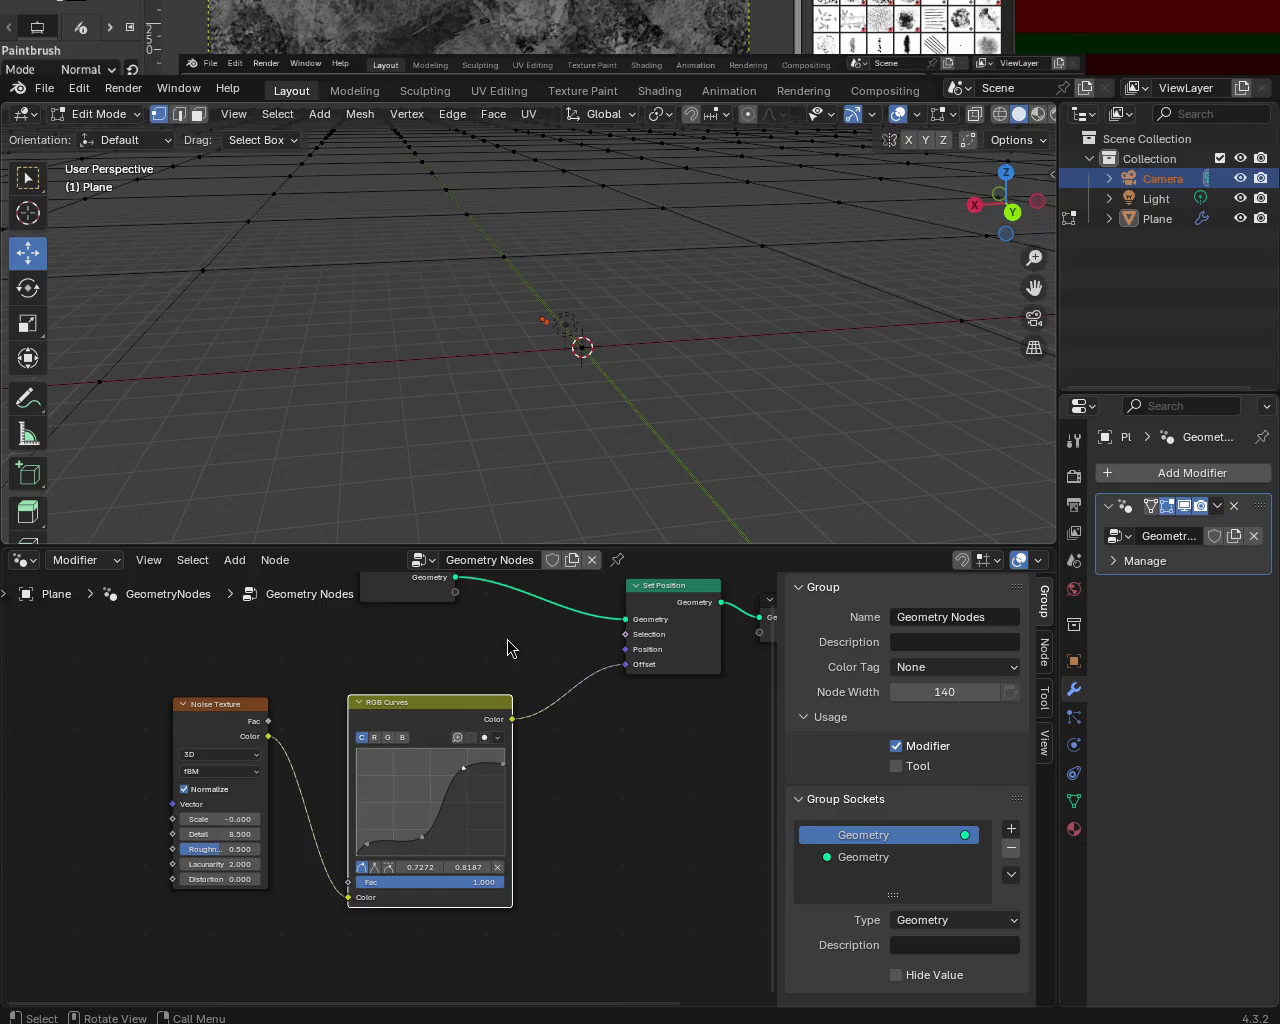
mouse_move(611, 434)
middle_mouse_down()
mouse_move(597, 391)
mouse_move(663, 383)
mouse_move(710, 395)
mouse_move(466, 394)
mouse_move(289, 417)
mouse_move(374, 367)
mouse_move(34, 386)
mouse_move(554, 480)
mouse_move(717, 440)
mouse_move(611, 426)
mouse_move(609, 348)
mouse_move(591, 311)
mouse_move(666, 340)
mouse_move(663, 318)
mouse_move(943, 214)
mouse_move(663, 400)
mouse_move(572, 378)
mouse_move(686, 351)
mouse_move(614, 349)
mouse_move(642, 342)
mouse_move(617, 491)
mouse_move(580, 434)
mouse_move(444, 300)
mouse_move(560, 340)
mouse_move(676, 405)
mouse_move(597, 414)
mouse_move(507, 390)
mouse_move(598, 398)
middle_mouse_up()
- Scale the displaced terrain mesh up to a larger size and confirm
mouse_move(548, 344)
middle_mouse_down()
mouse_move(609, 374)
mouse_move(559, 352)
middle_mouse_up()
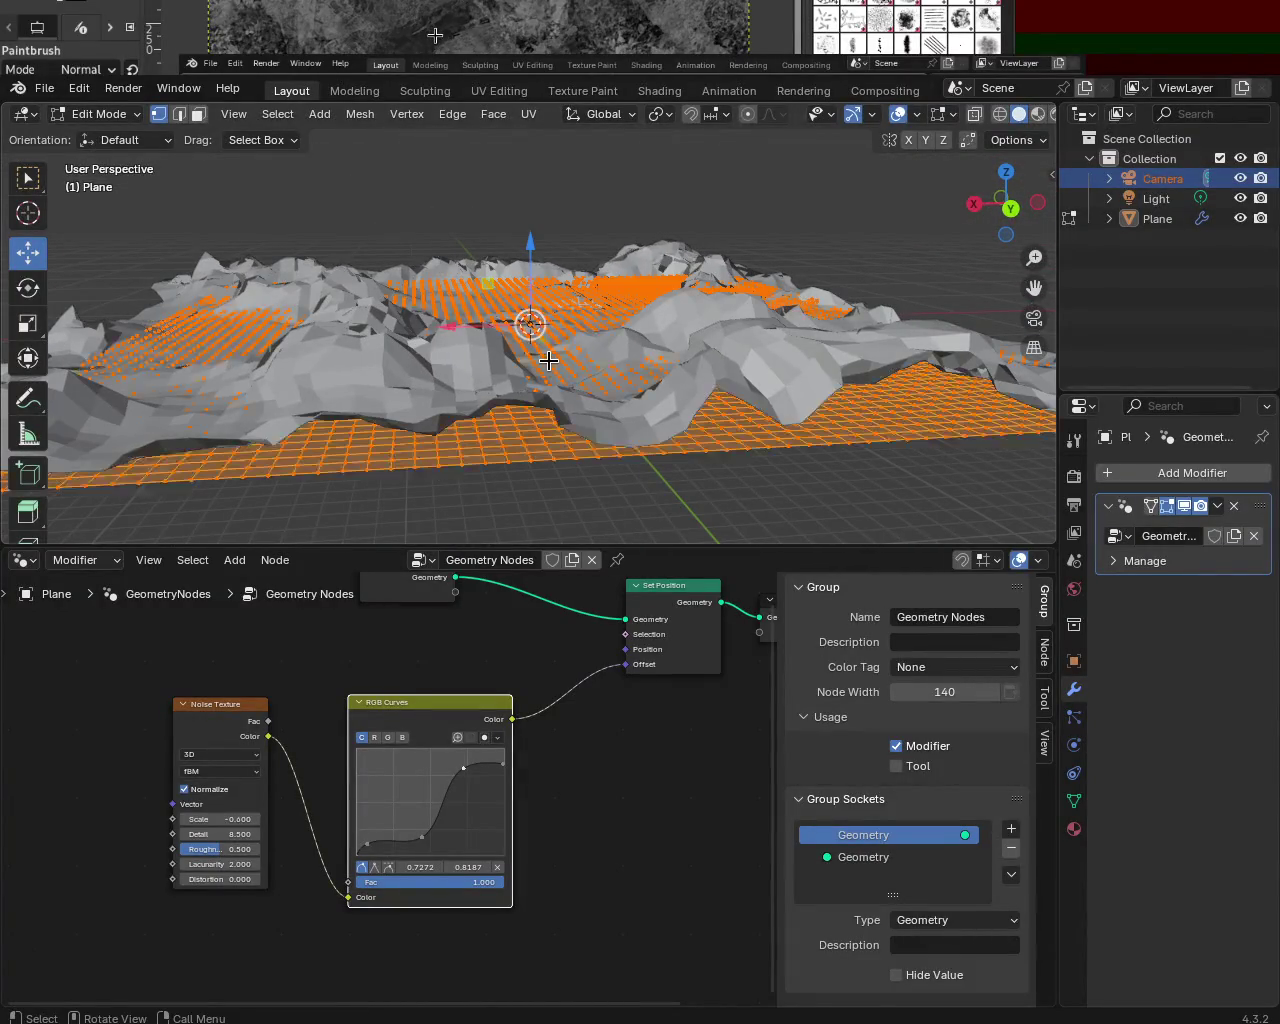
key("s")
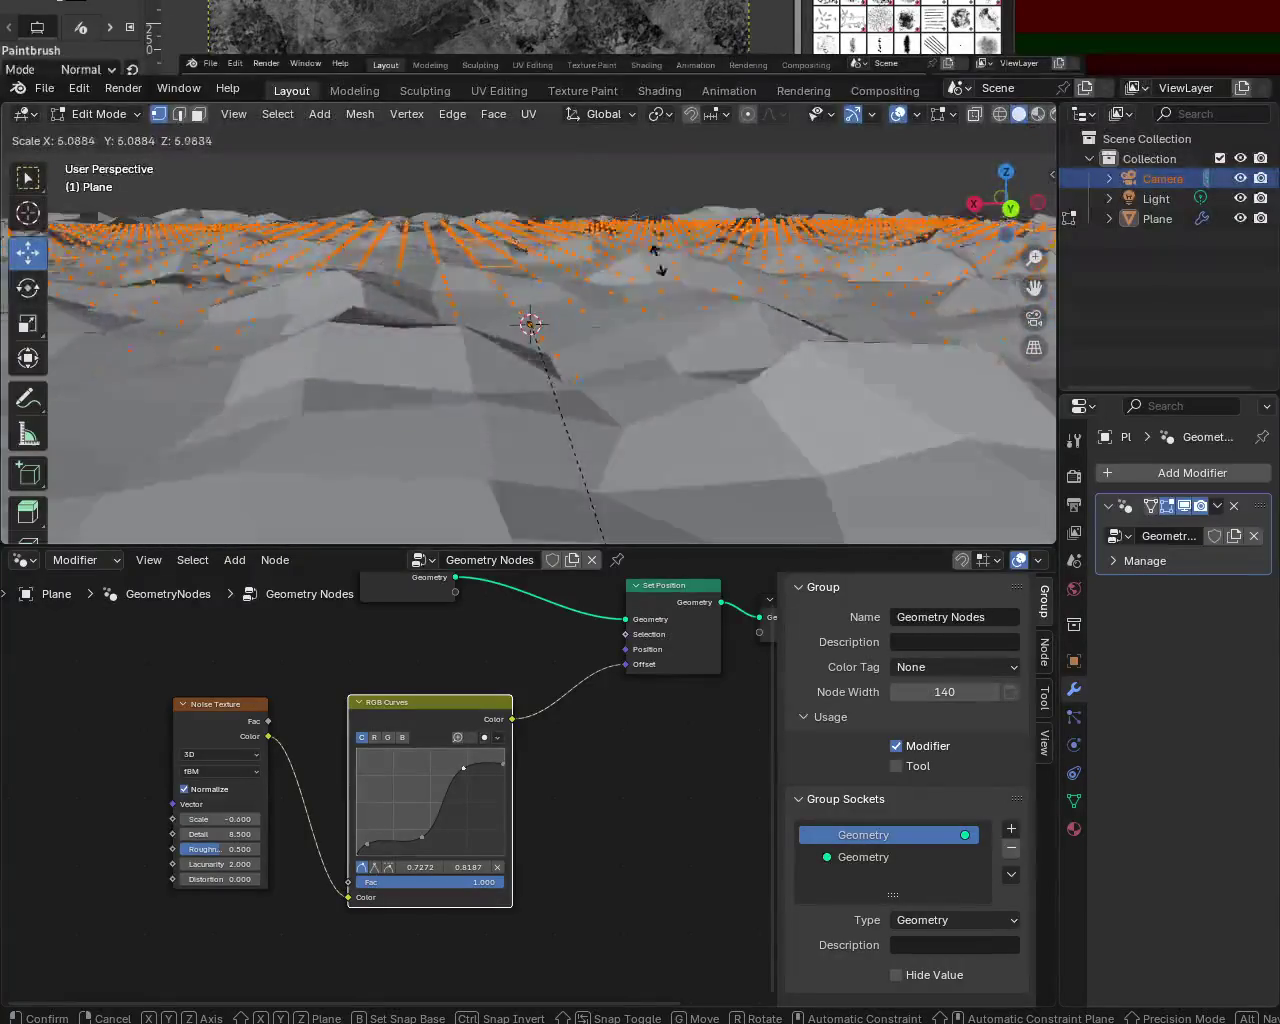
left_click(623, 269)
mouse_move(579, 315)
middle_mouse_down()
mouse_move(841, 320)
mouse_move(686, 357)
mouse_move(608, 288)
middle_mouse_up()
- Scale the terrain back down to a smaller size and review it from low angles
key("s")
left_click(593, 324)
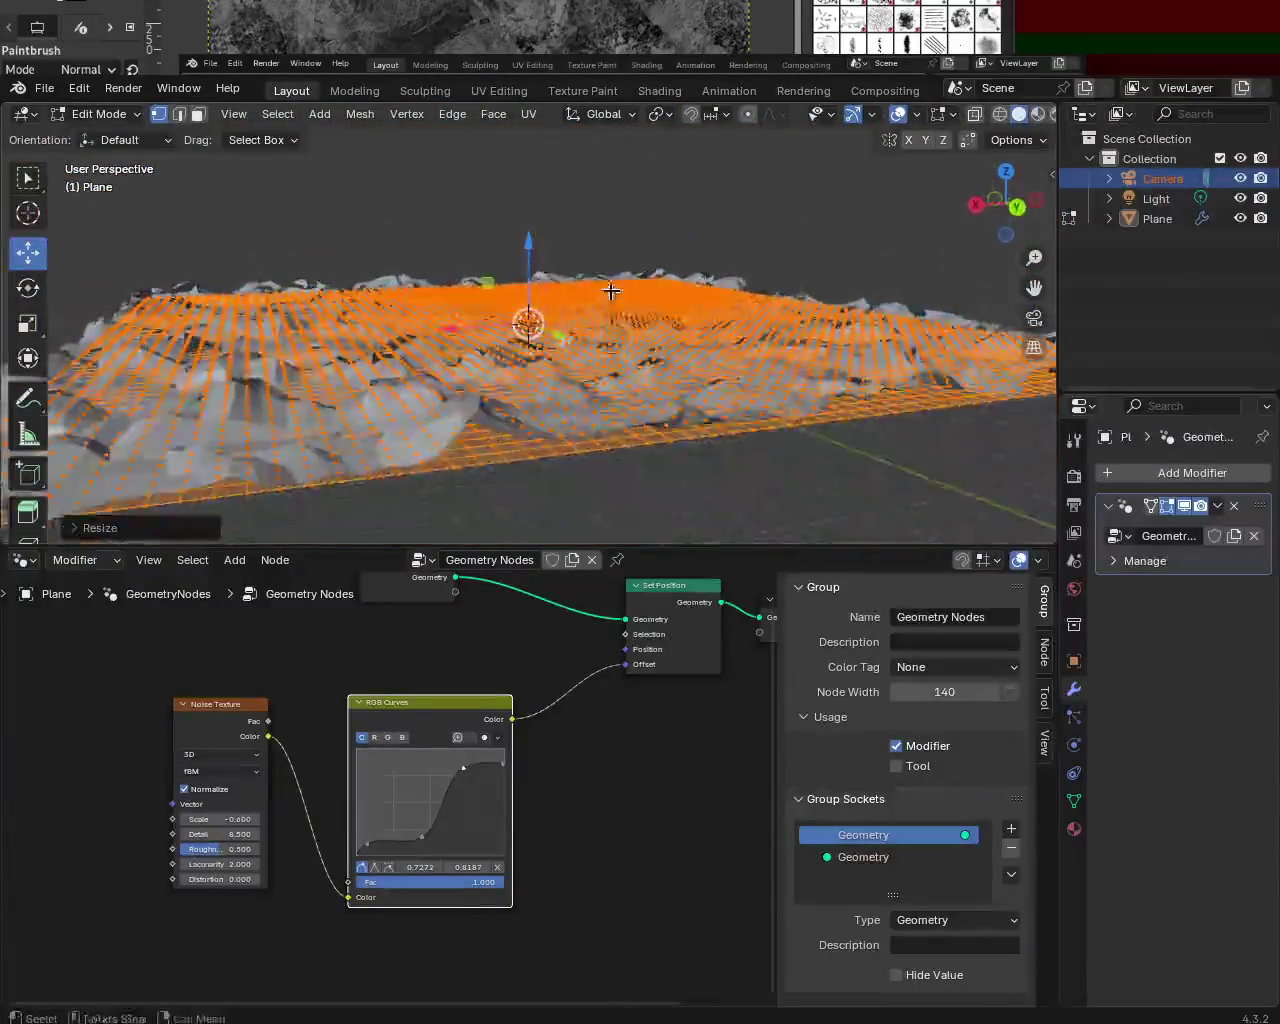
mouse_move(527, 314)
middle_mouse_down()
mouse_move(312, 312)
mouse_move(940, 328)
mouse_move(620, 305)
middle_mouse_up()
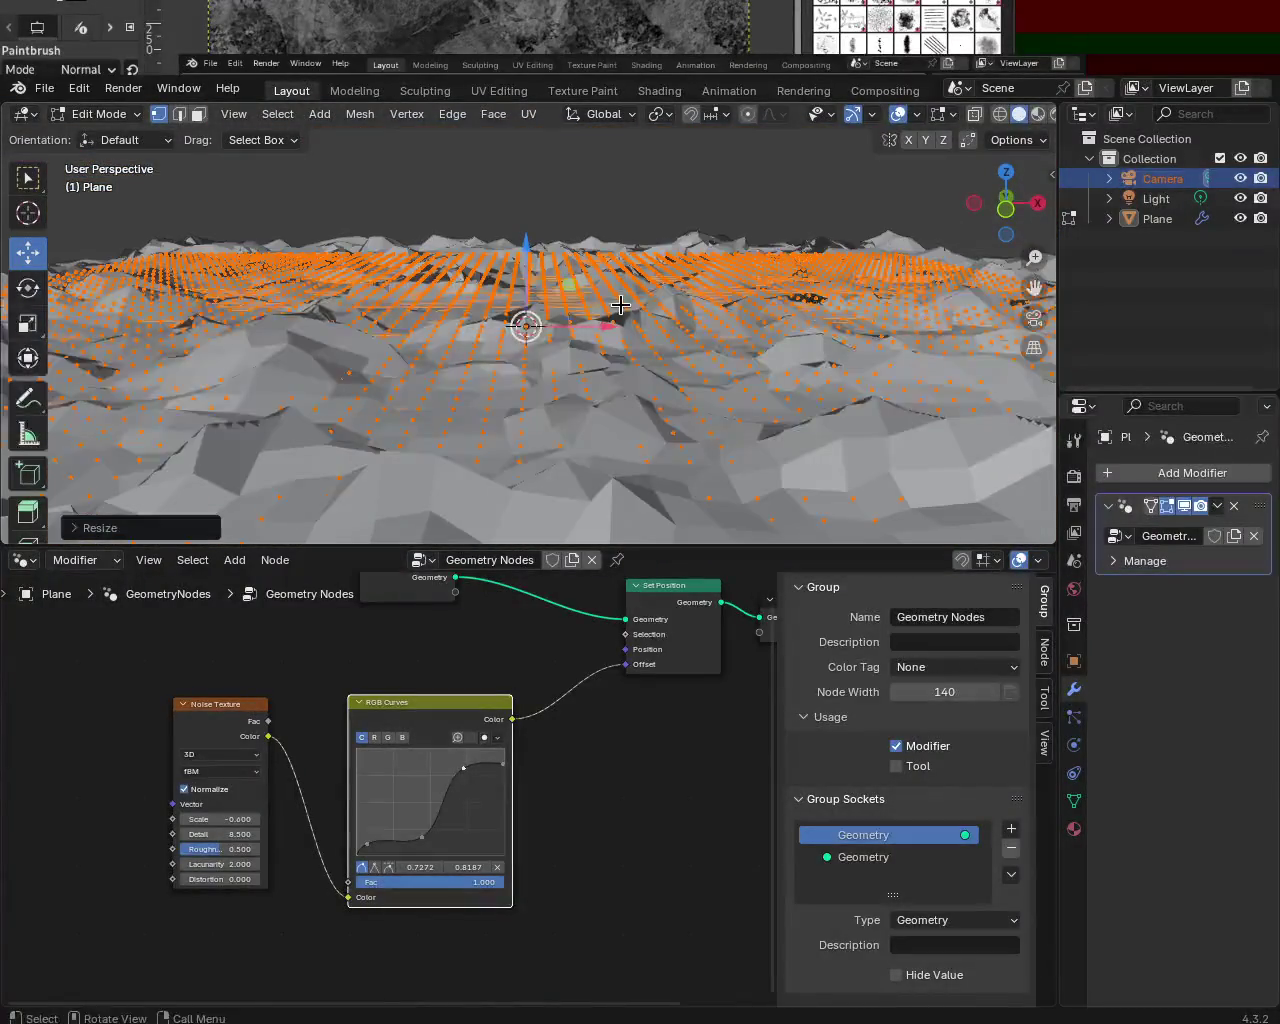
mouse_move(618, 370)
middle_mouse_down()
mouse_move(666, 349)
mouse_move(626, 269)
mouse_move(562, 265)
mouse_move(714, 257)
mouse_move(517, 274)
mouse_move(549, 246)
mouse_move(509, 271)
middle_mouse_up()
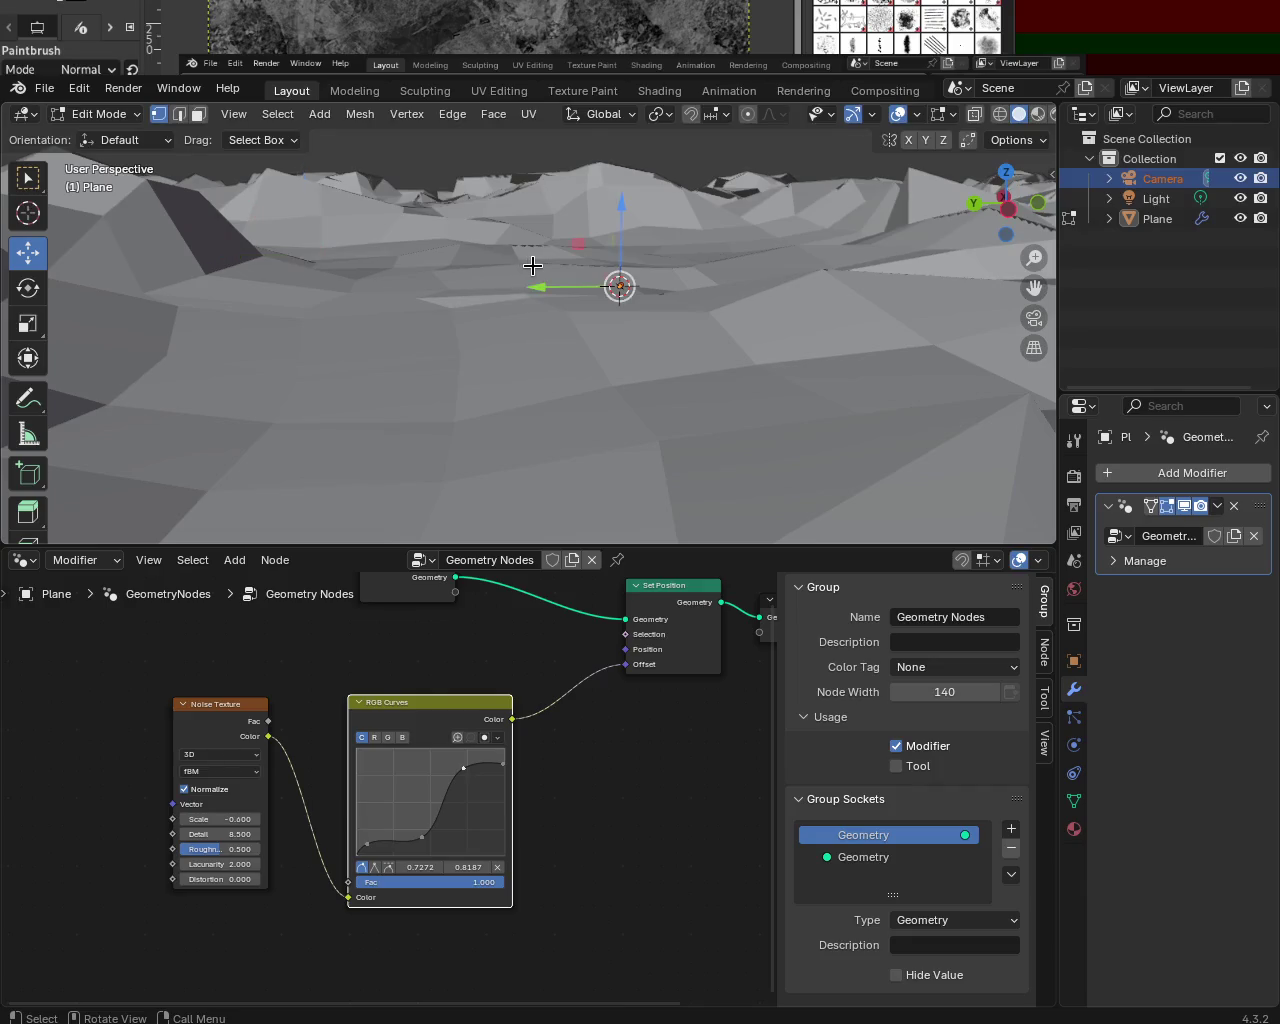
- Select all of the terrain mesh and subdivide it once
key("a")
scroll(577, 227, "down", 2)
scroll(571, 352, "down", 3)
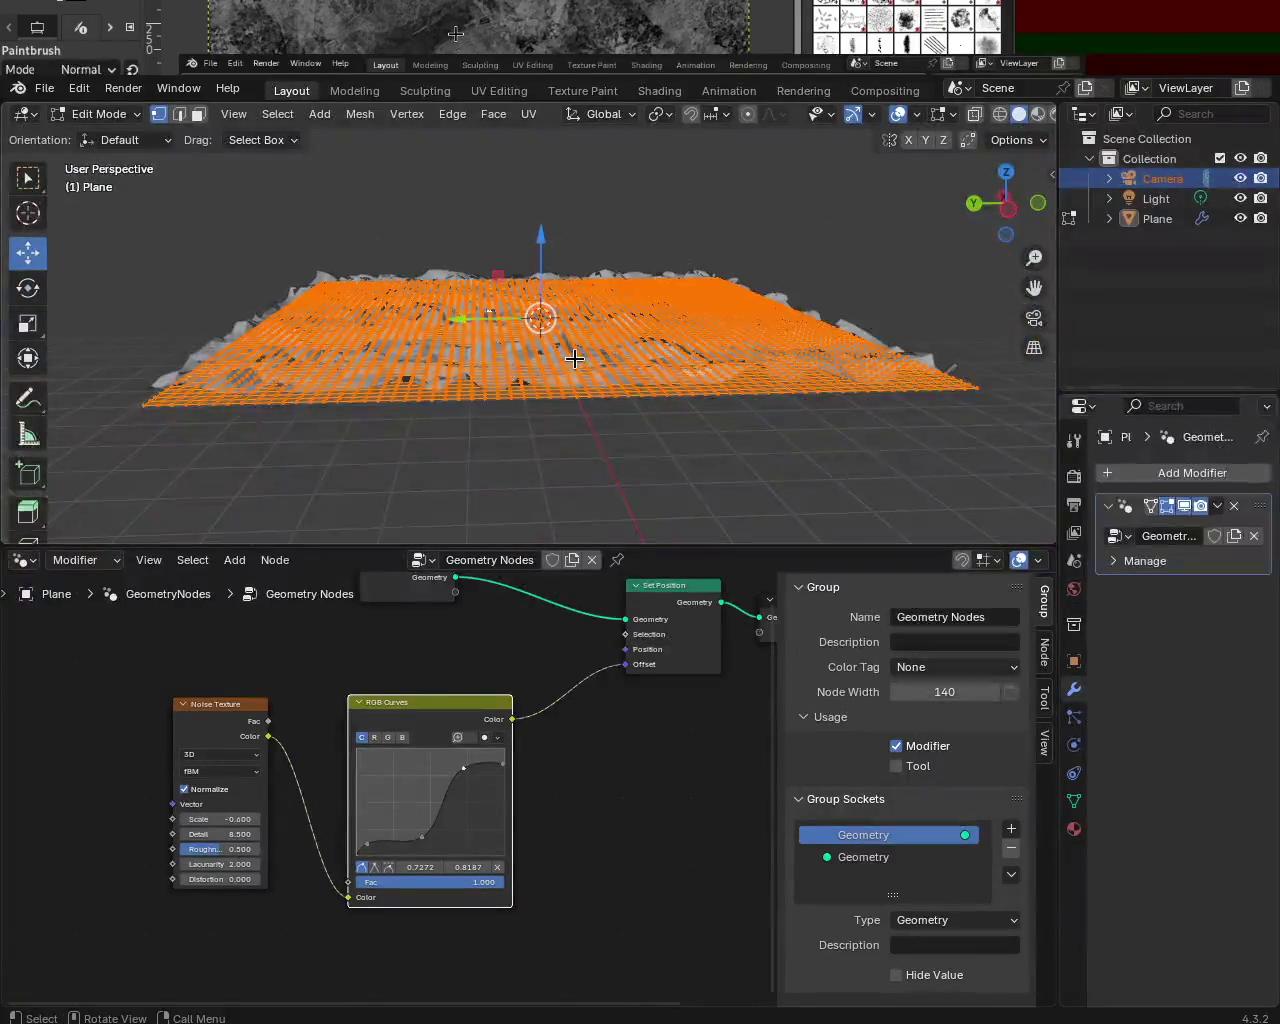
right_click(583, 349)
left_click(583, 349)
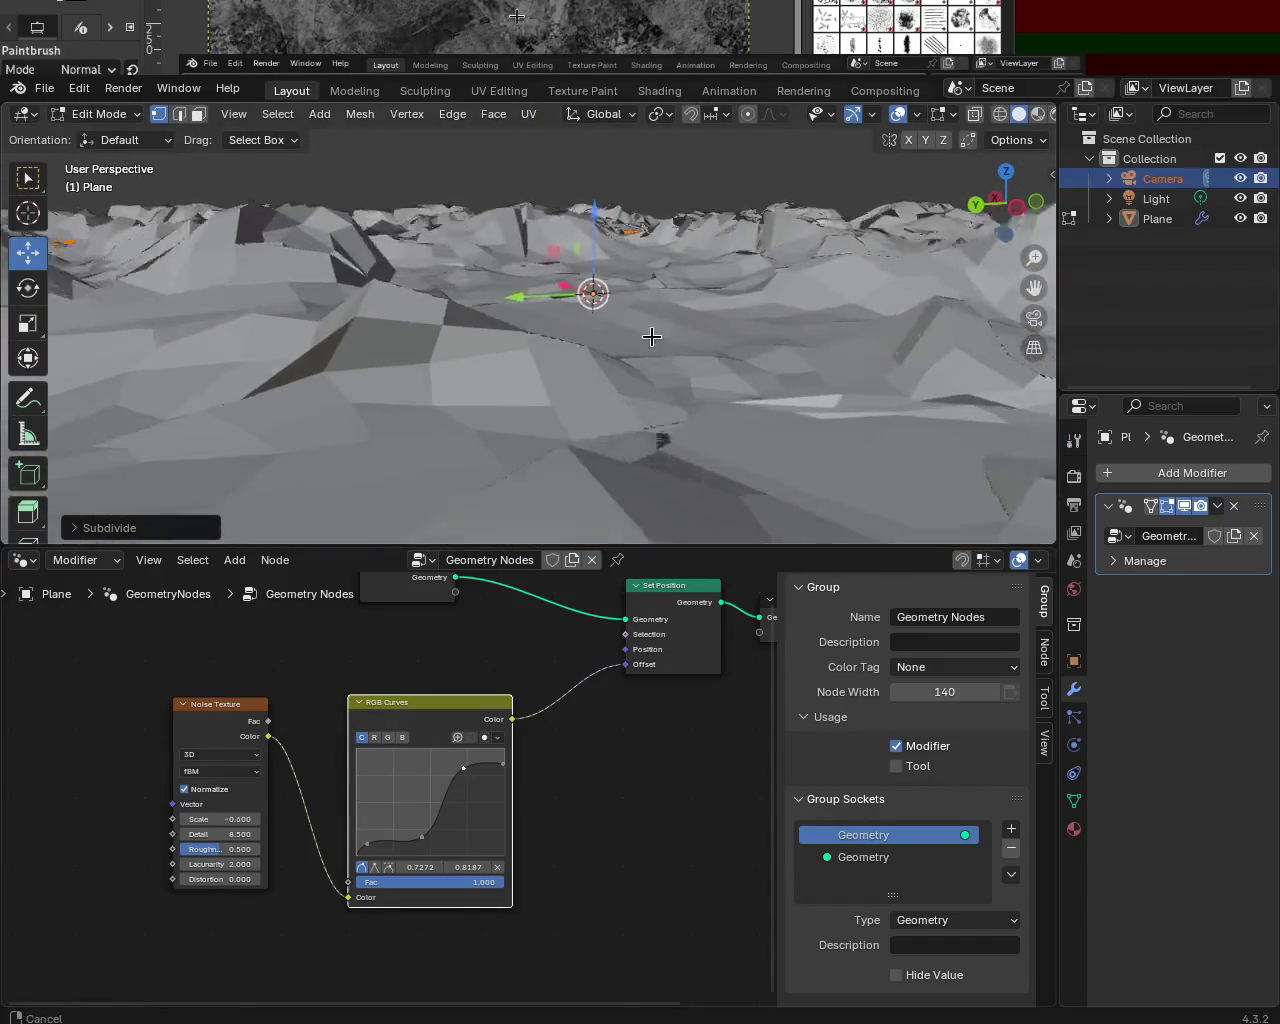
- Inspect the refined terrain from top-down and close-up views, then switch to GIMP
mouse_move(590, 317)
middle_mouse_down()
mouse_move(514, 306)
mouse_move(521, 278)
mouse_move(522, 297)
middle_mouse_up()
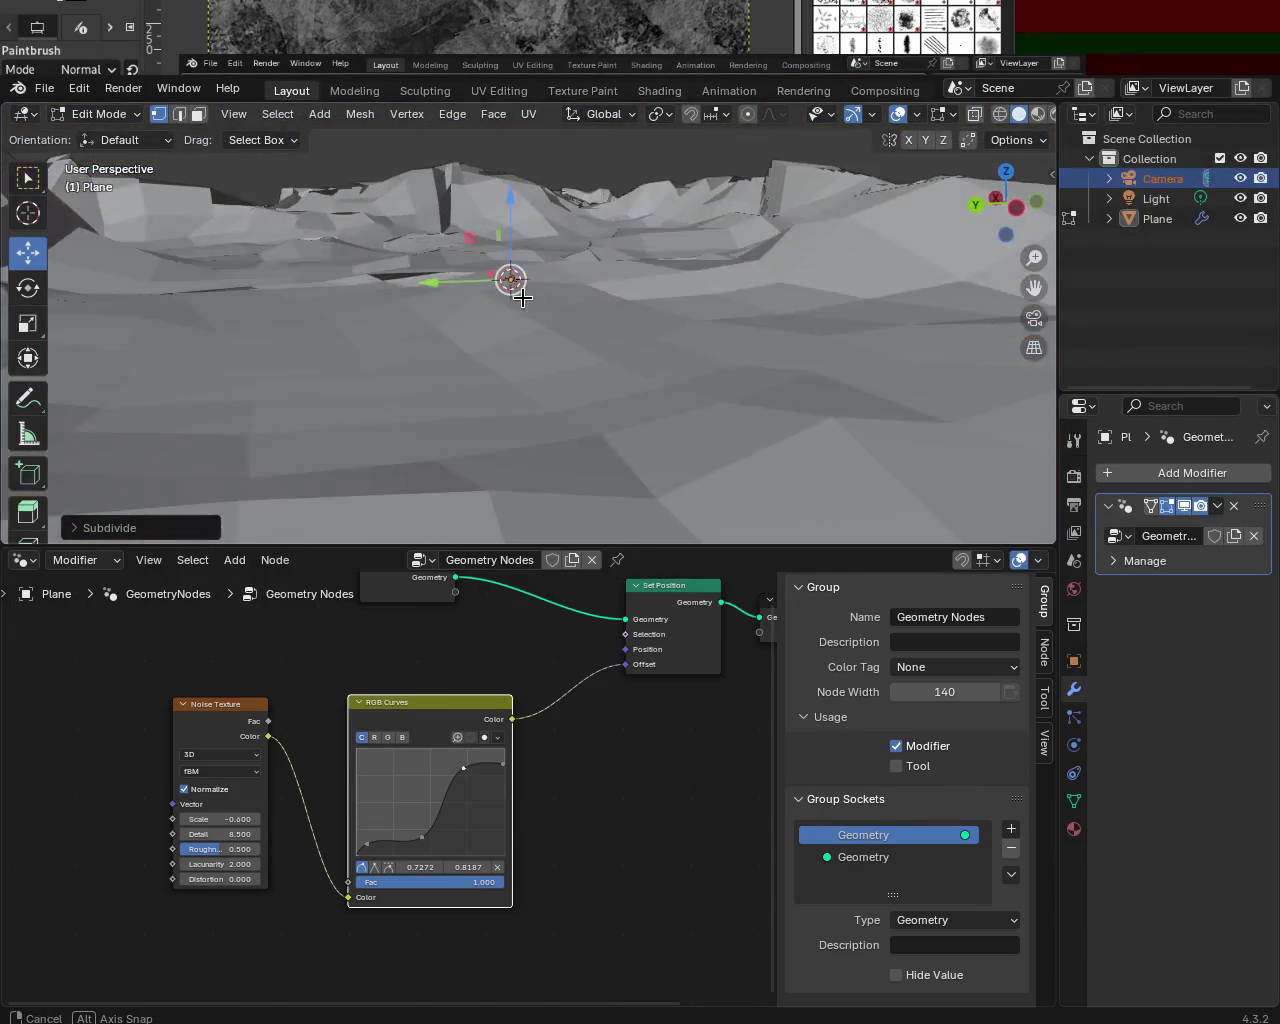
mouse_move(443, 346)
middle_mouse_down()
mouse_move(451, 309)
mouse_move(463, 354)
mouse_move(267, 343)
middle_mouse_up()
mouse_move(620, 216)
middle_mouse_down()
mouse_move(837, 311)
mouse_move(640, 354)
mouse_move(629, 289)
mouse_move(441, 272)
mouse_move(543, 303)
mouse_move(523, 294)
mouse_move(594, 367)
middle_mouse_up()
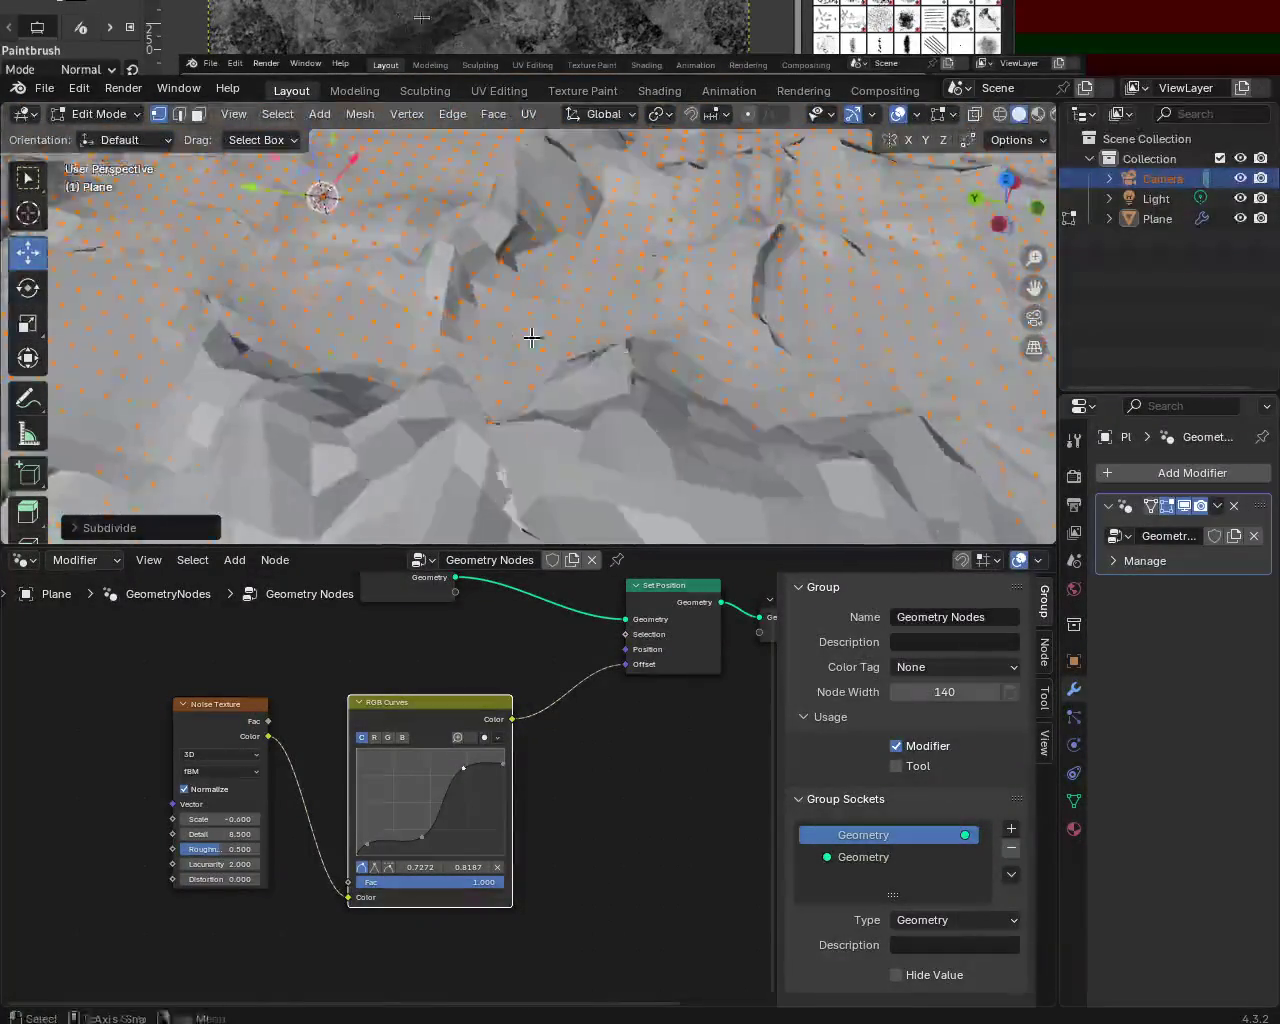
mouse_move(723, 293)
middle_mouse_down()
mouse_move(666, 420)
mouse_move(563, 294)
mouse_move(609, 371)
mouse_move(648, 371)
mouse_move(652, 264)
mouse_move(466, 343)
middle_mouse_up()
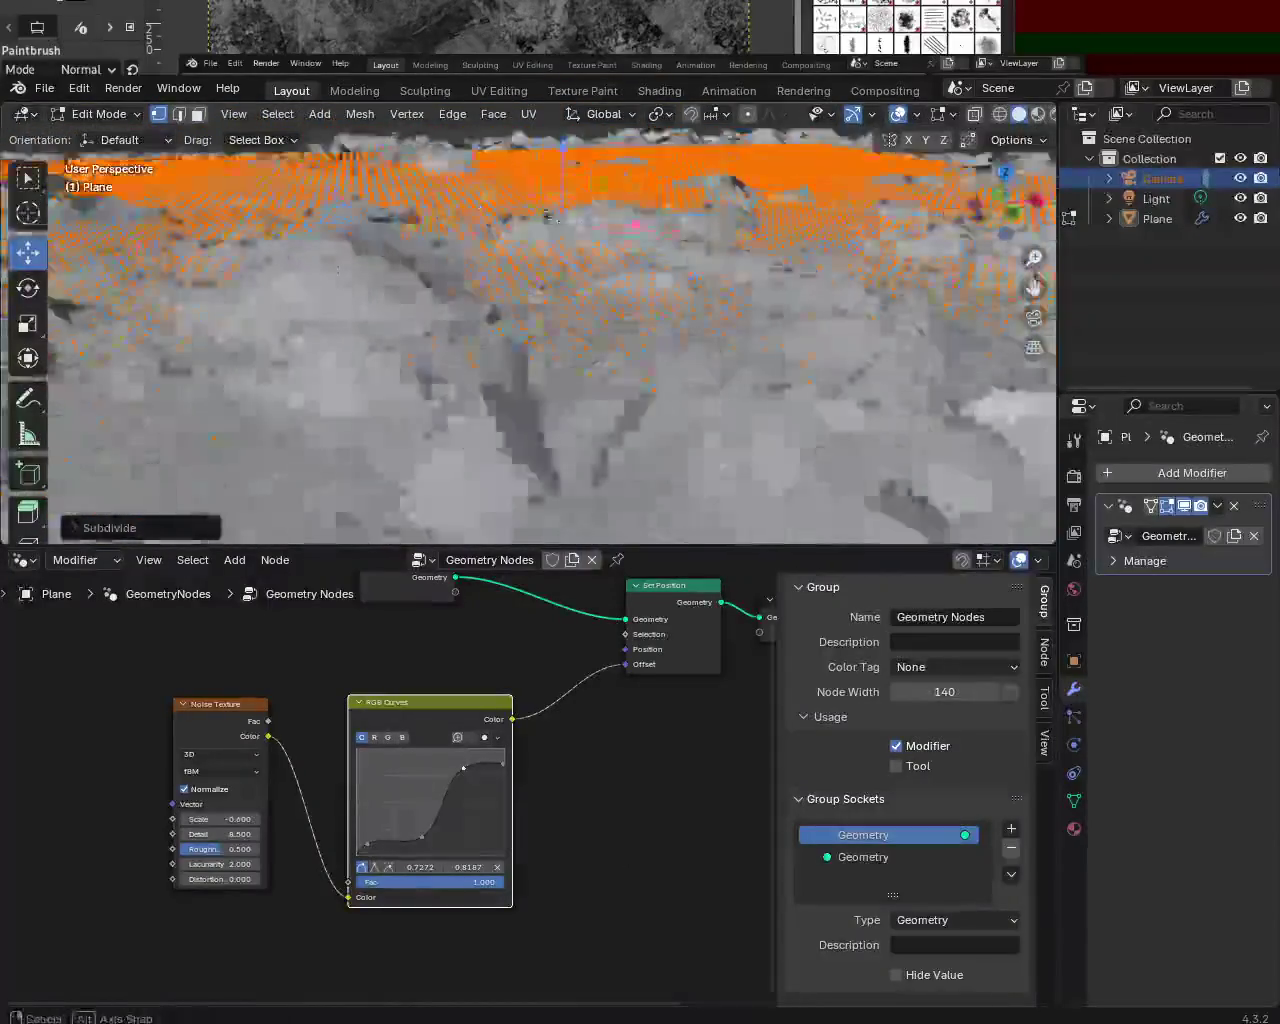
middle_click_drag(588, 327, 617, 318, "ctrl")
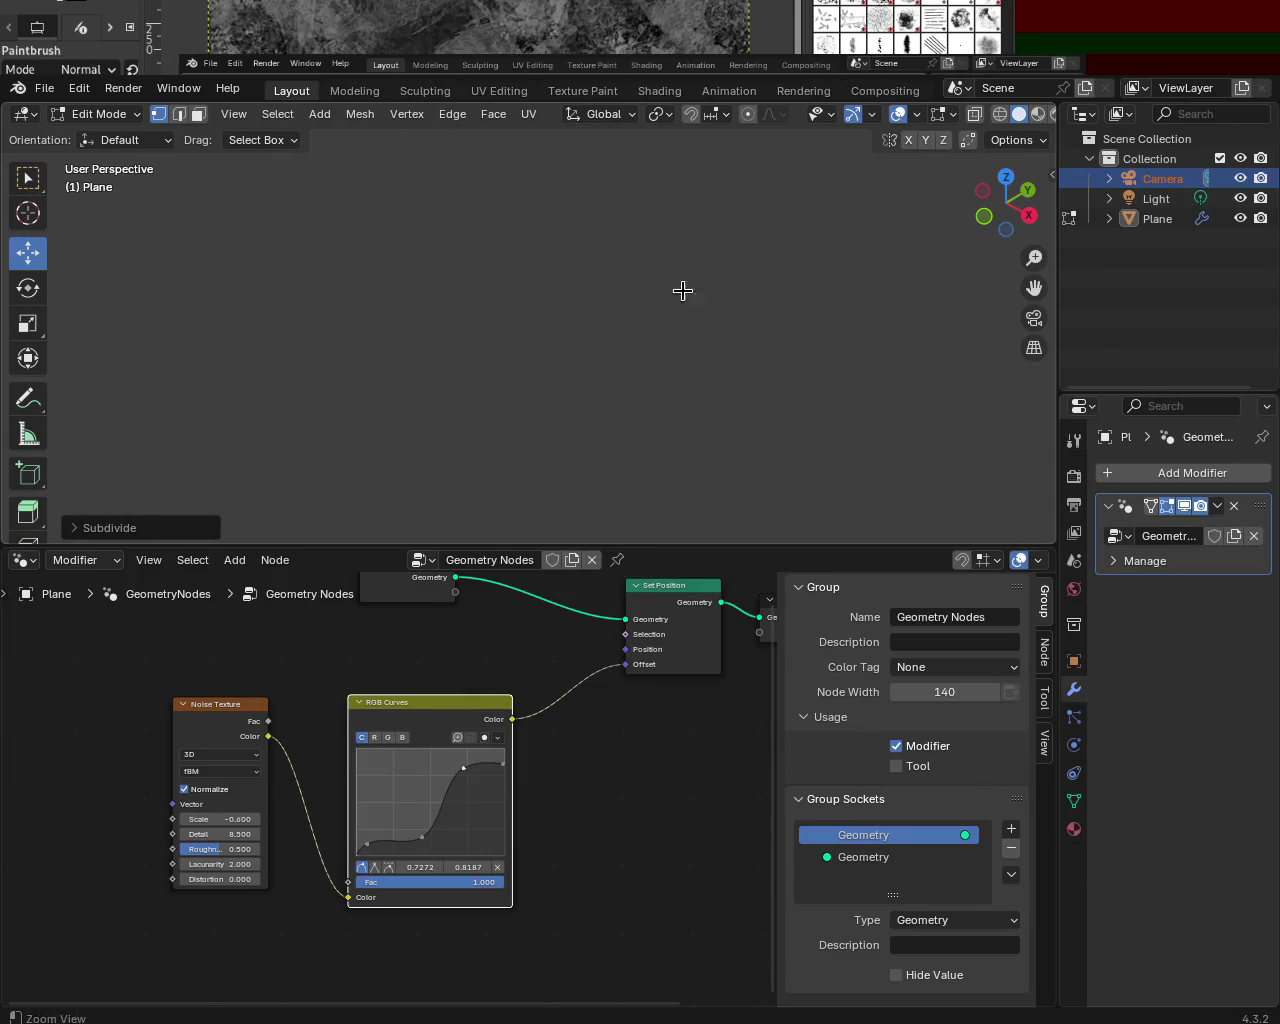
mouse_move(476, 209)
middle_mouse_down("ctrl")
mouse_move(639, 368)
mouse_move(571, 224)
mouse_move(531, 271)
mouse_move(487, 245)
mouse_move(537, 262)
middle_mouse_up("ctrl")
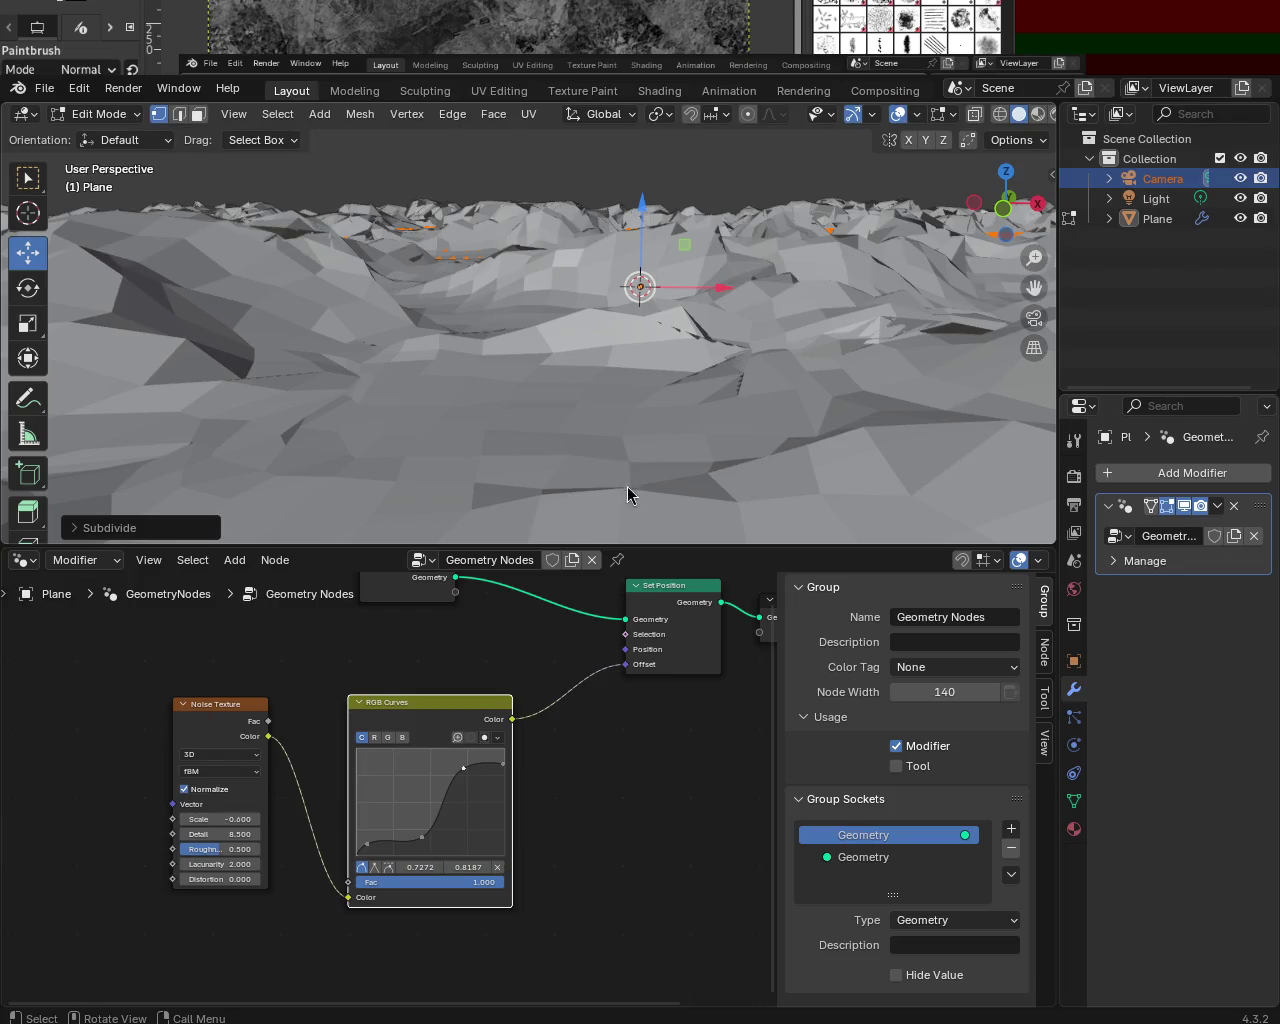
key("alt+Tab")
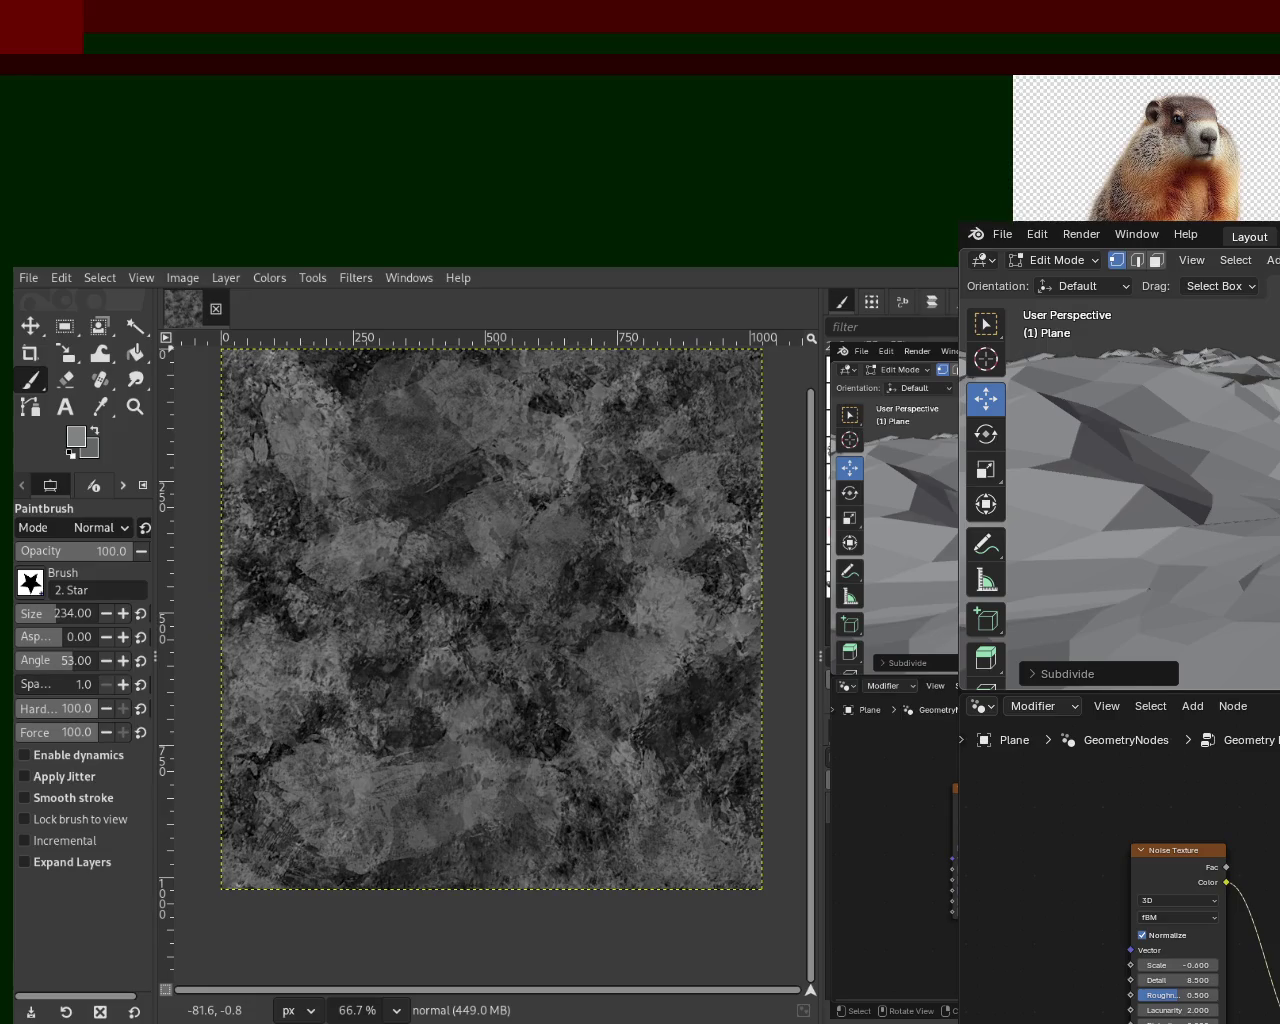
- Save and close the grayscale rock texture image
left_click(168, 313)
key("ctrl+s")
key("ctrl+w")
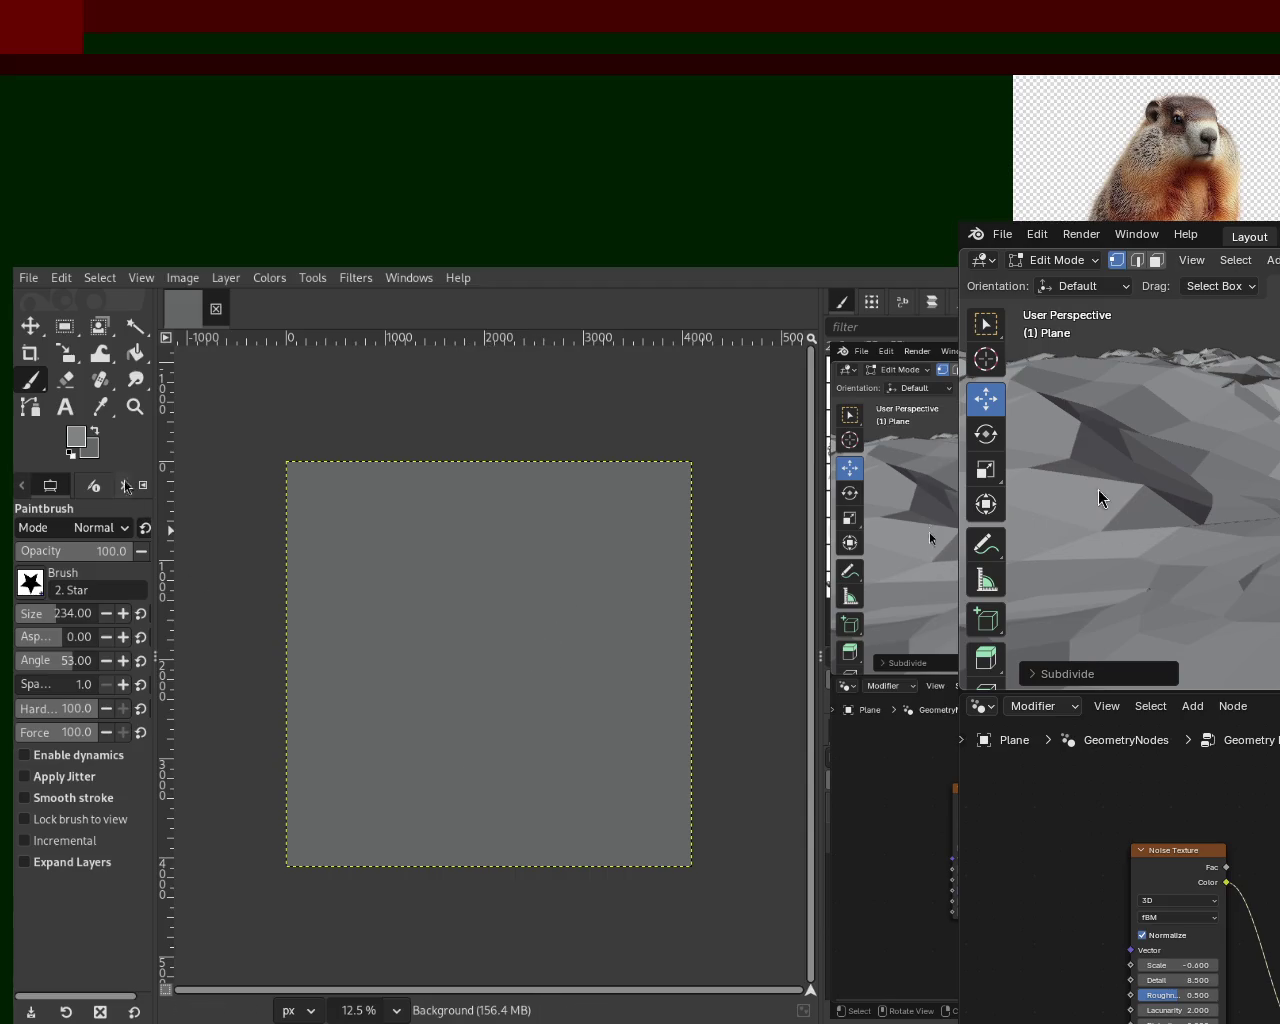
- Zoom in on the remaining blank grey canvas with the Zoom tool
left_click(134, 406)
left_click(391, 634)
left_click(394, 634)
left_click(386, 630)
left_click(386, 630)
scroll(391, 634, "down", 2, "ctrl")
scroll(391, 634, "down", 3, "ctrl")
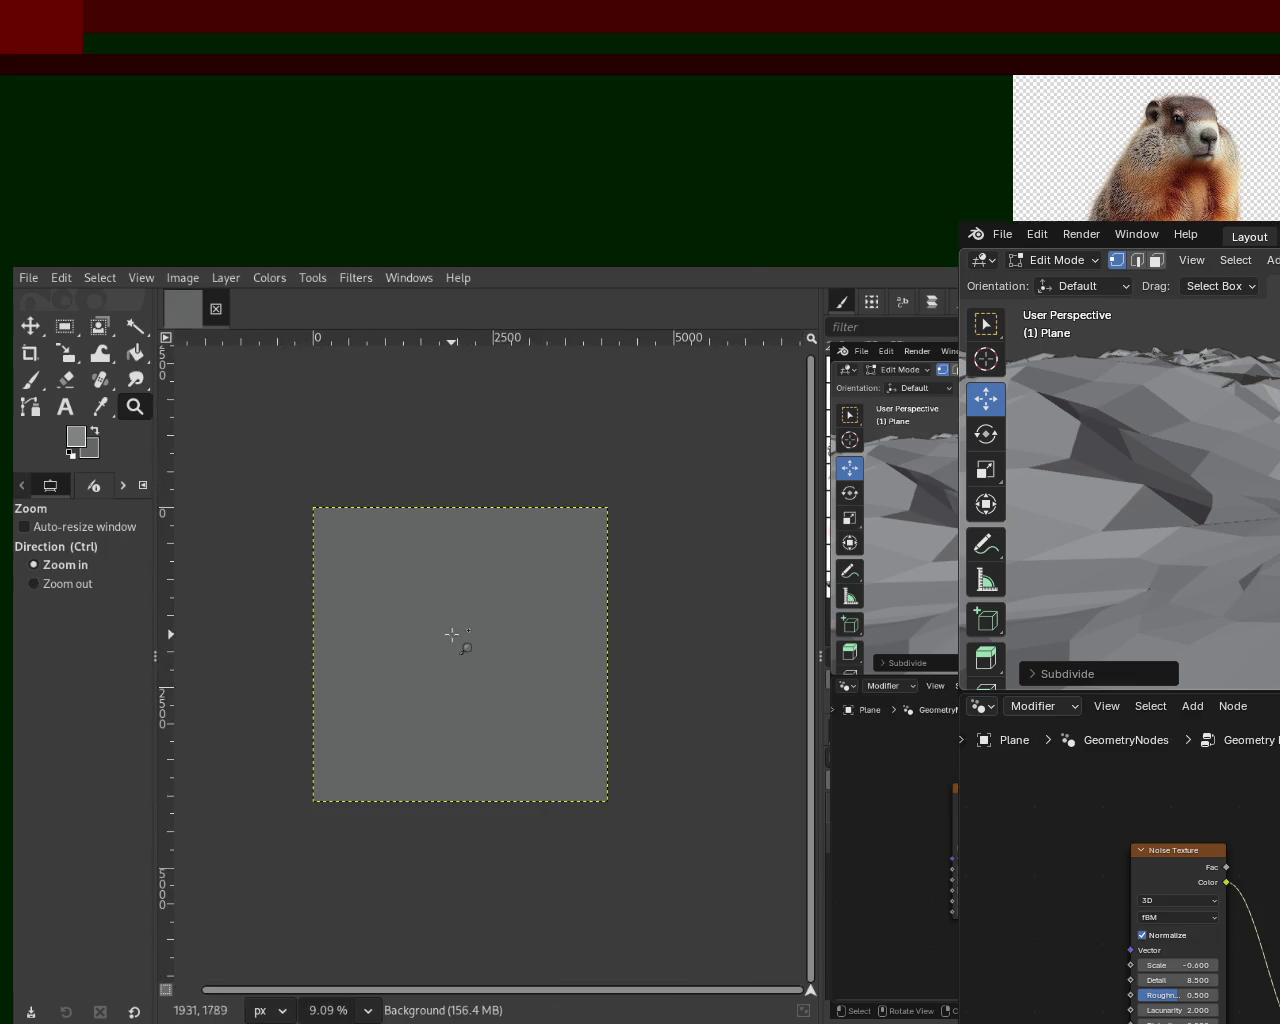
scroll(482, 589, "up", 2, "ctrl")
scroll(482, 589, "down", 1, "ctrl")
scroll(409, 599, "up", 1, "ctrl")
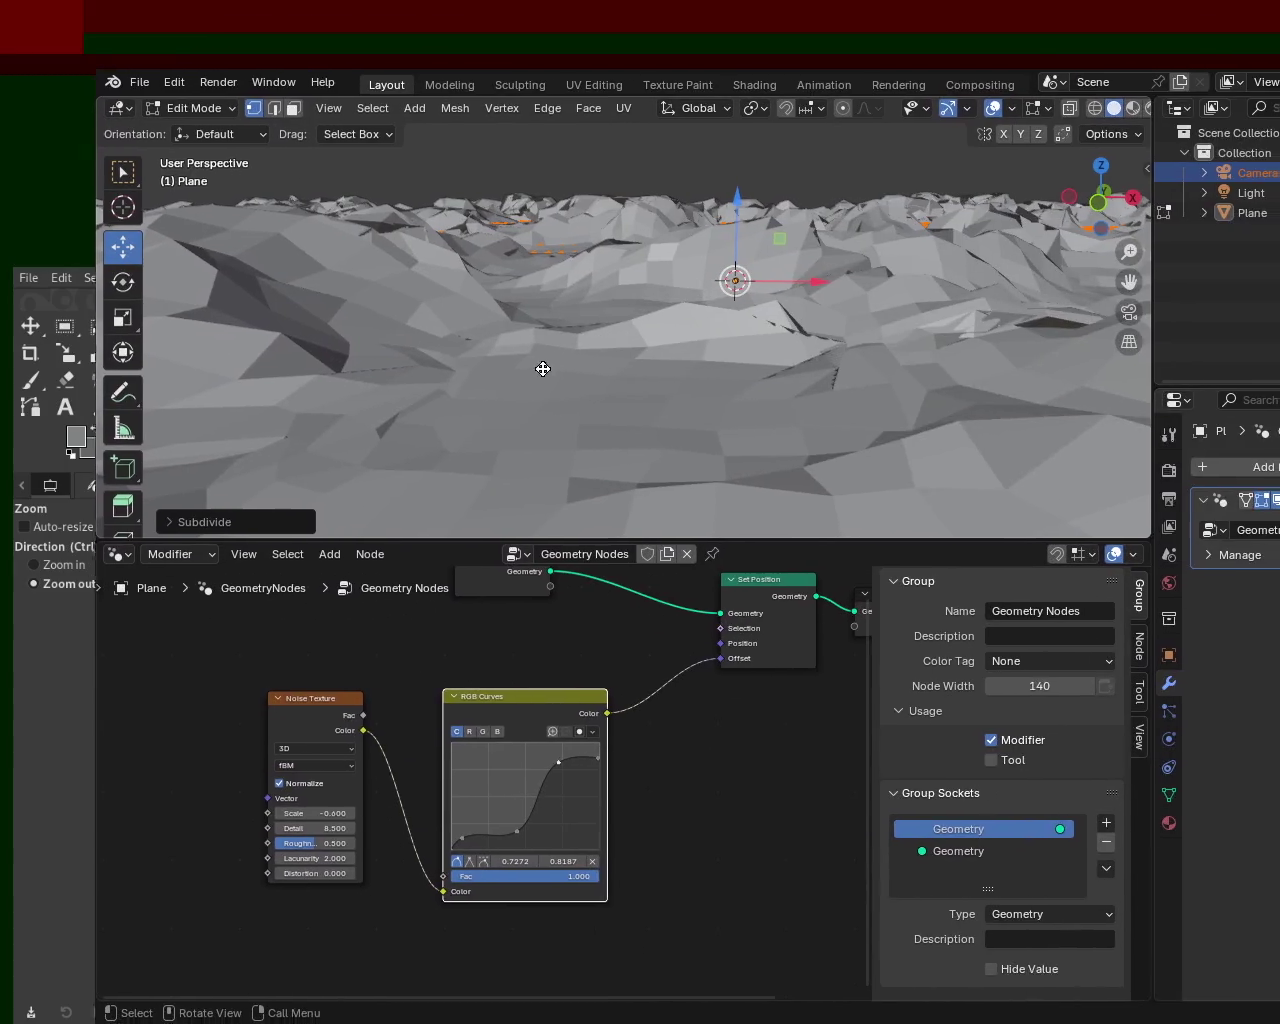
- Select the whole terrain and move the upper RGB Curves point to reshape the peaks
key("a")
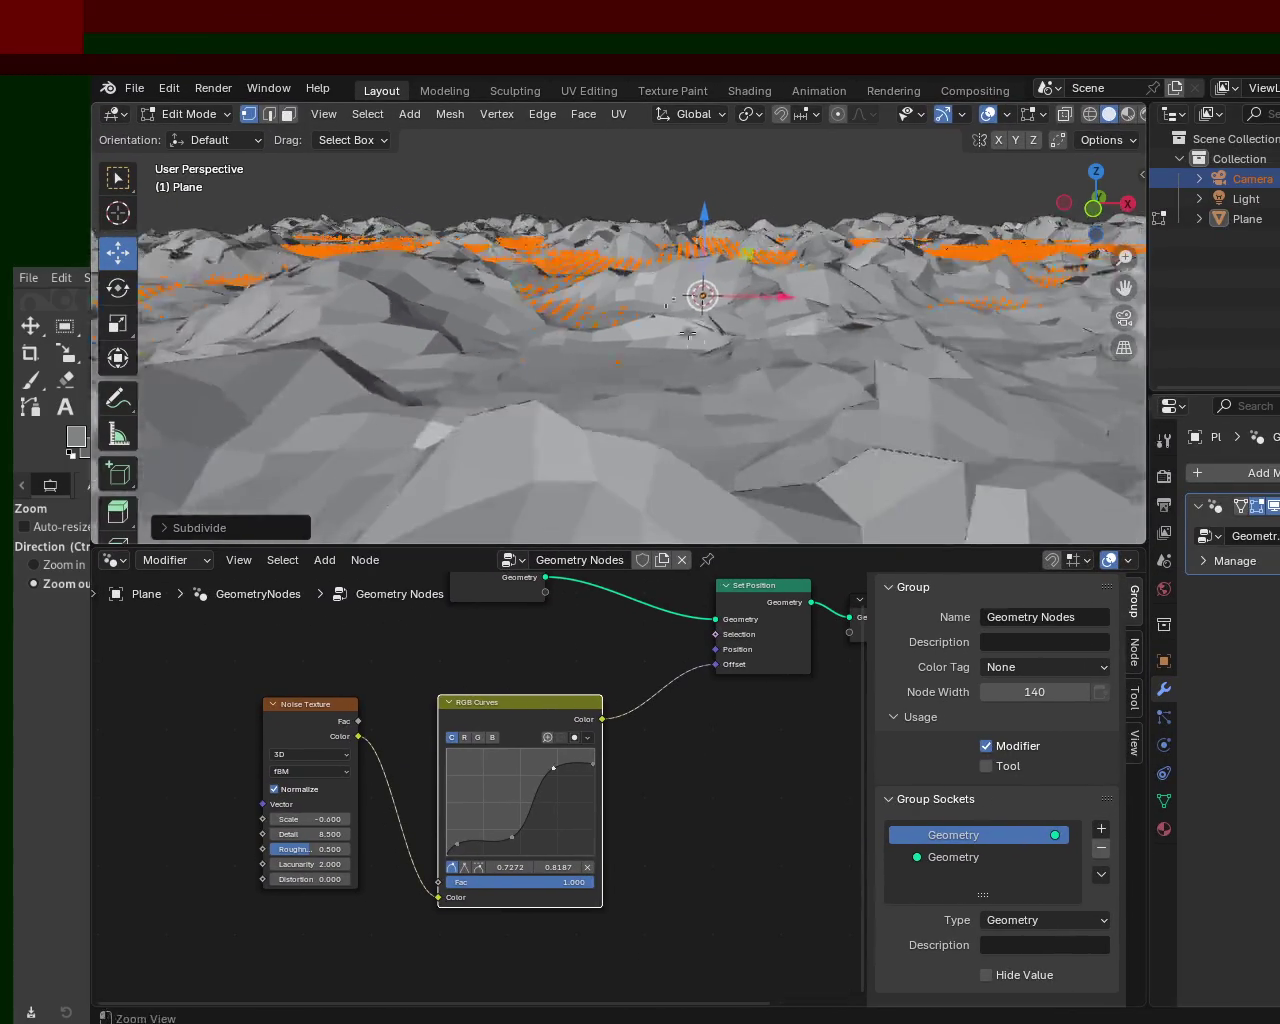
middle_click_drag(686, 290, 669, 401)
middle_click_drag(694, 330, 700, 335)
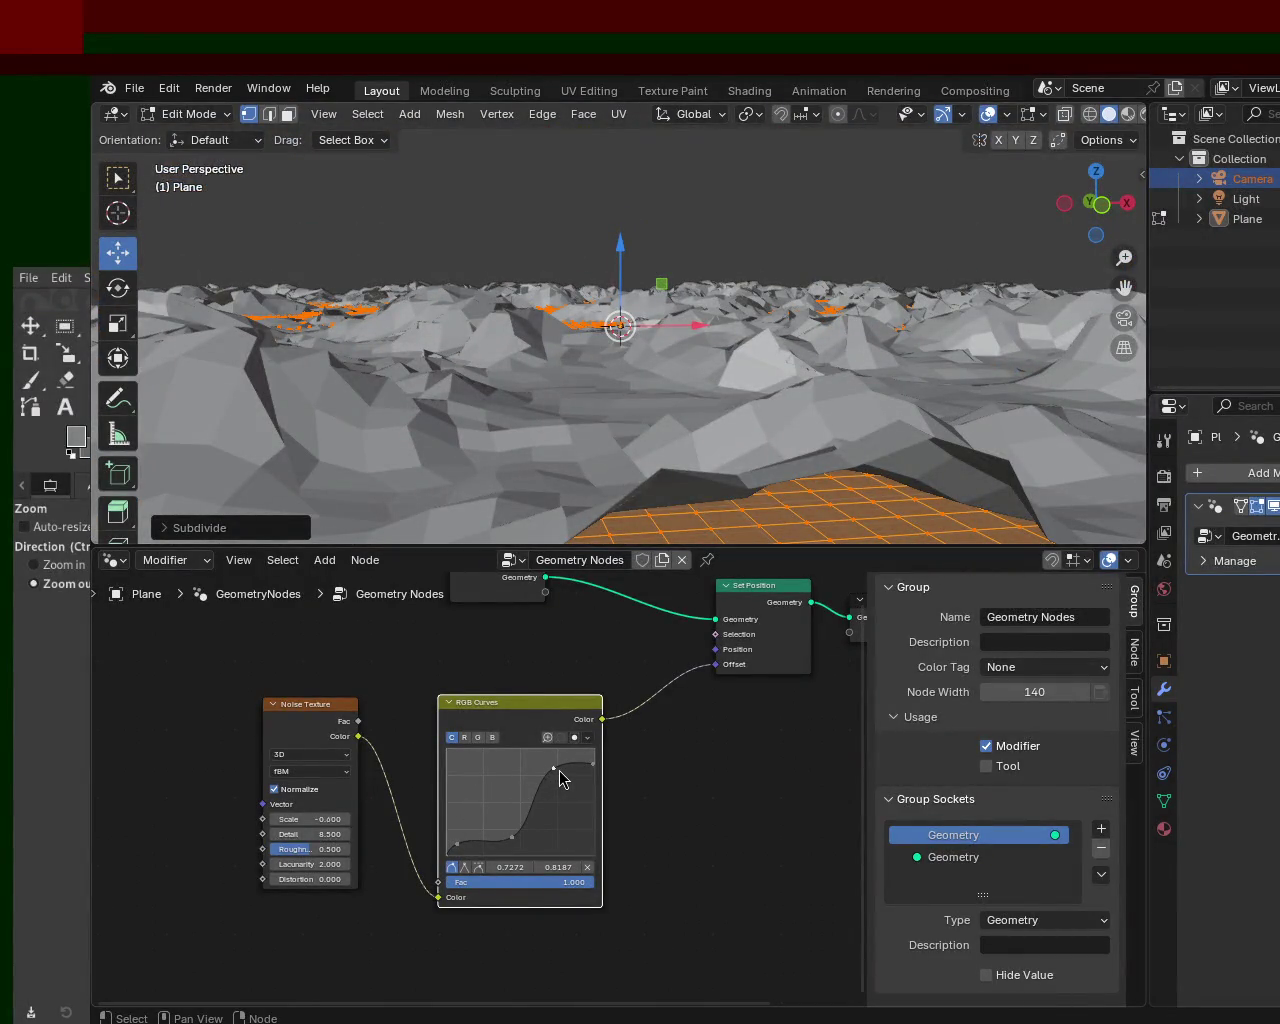
left_click_drag(556, 769, 557, 772)
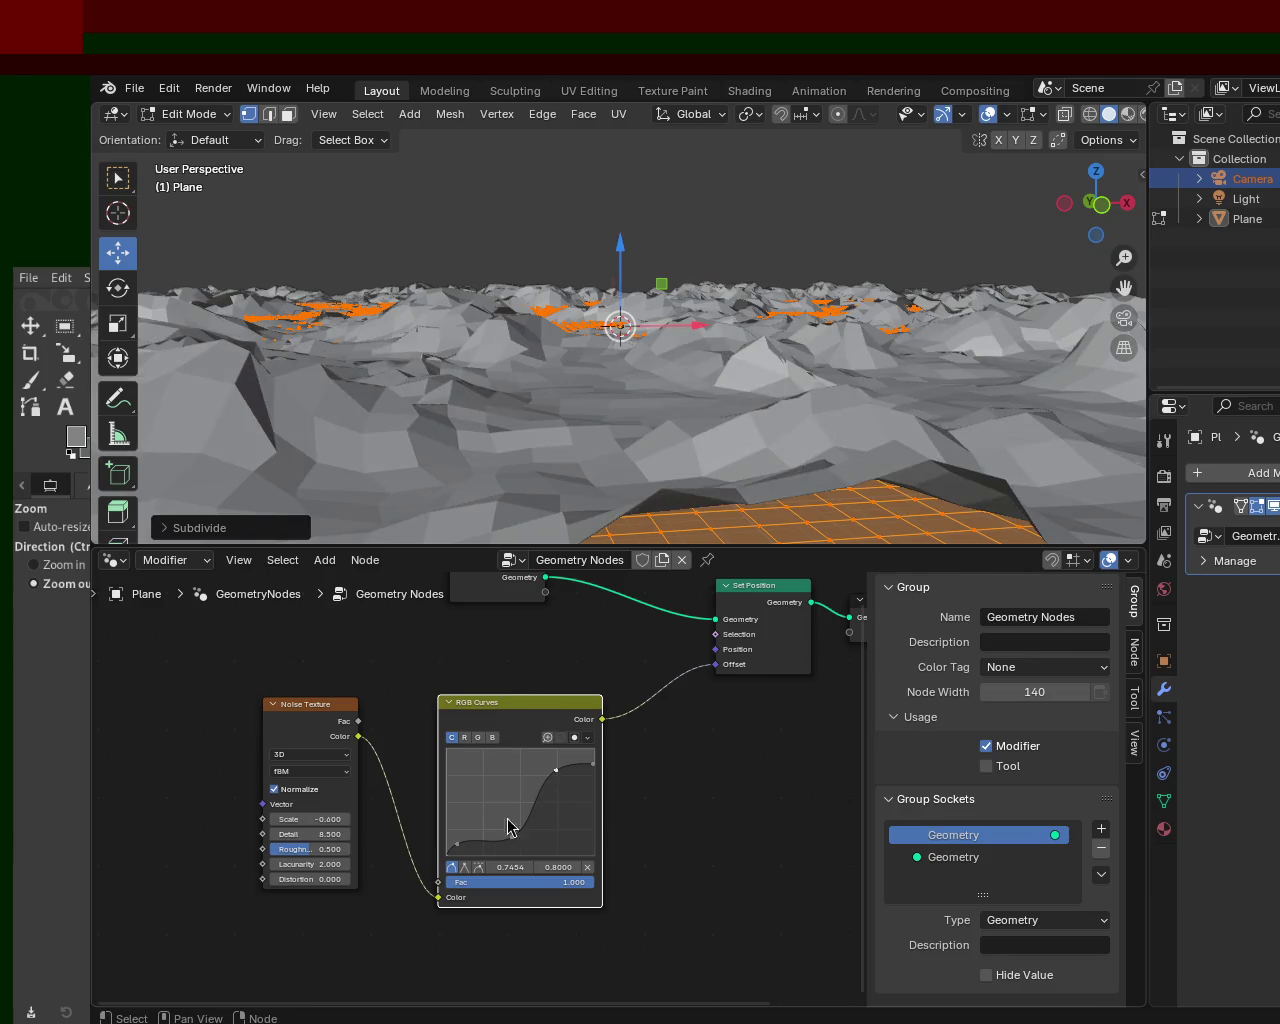
mouse_move(700, 480)
middle_mouse_down()
mouse_move(603, 530)
mouse_move(520, 489)
mouse_move(694, 482)
mouse_move(651, 473)
middle_mouse_up()
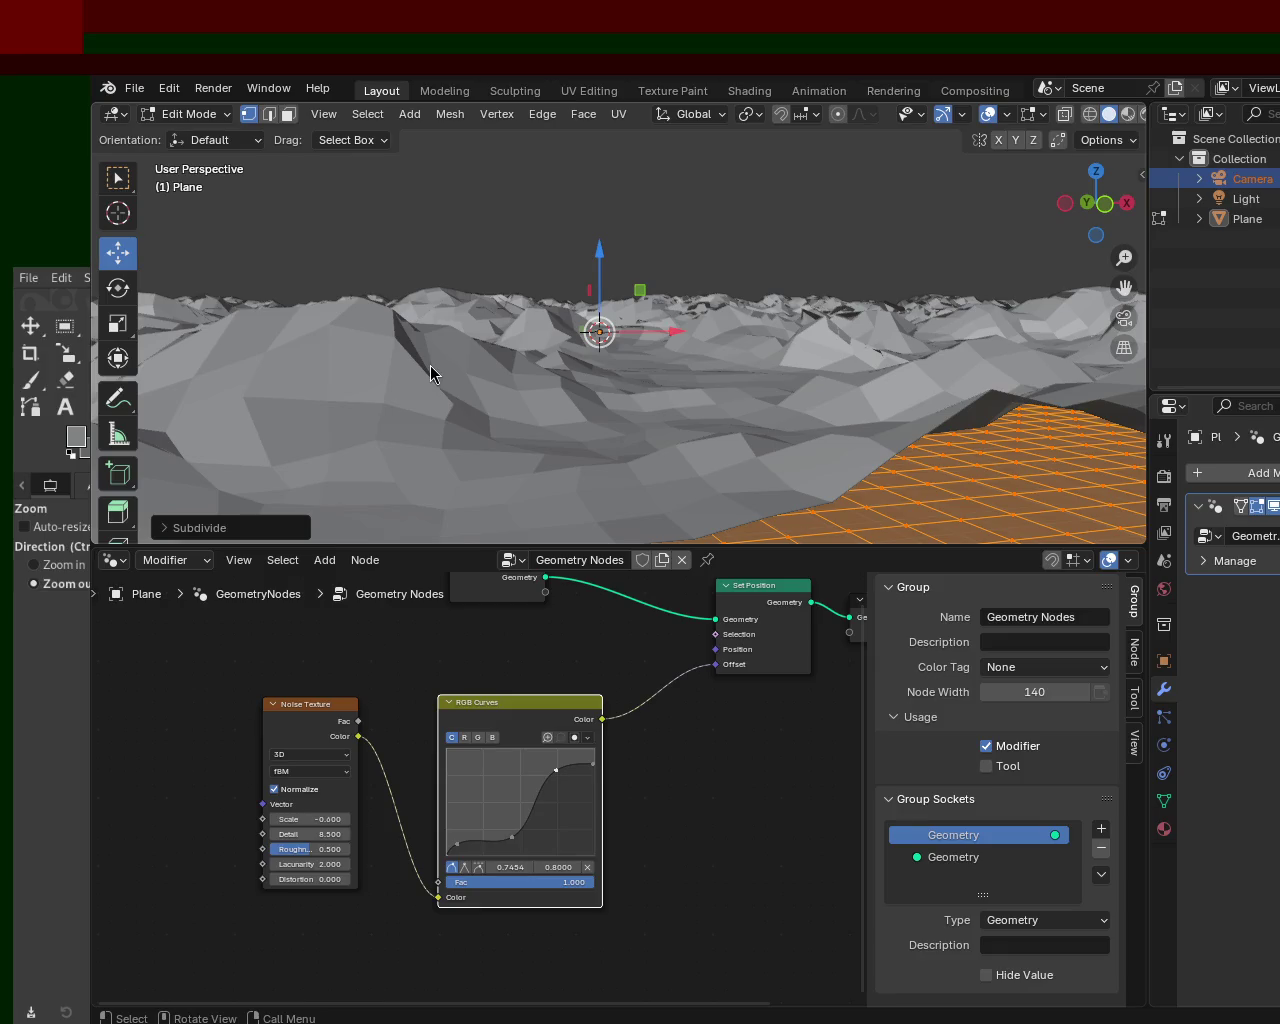
- Nudge the lower RGB Curves point to about 0.5454, 0.1437, flattening the valleys
mouse_move(560, 420)
middle_mouse_down()
mouse_move(523, 329)
mouse_move(421, 365)
mouse_move(445, 320)
middle_mouse_up()
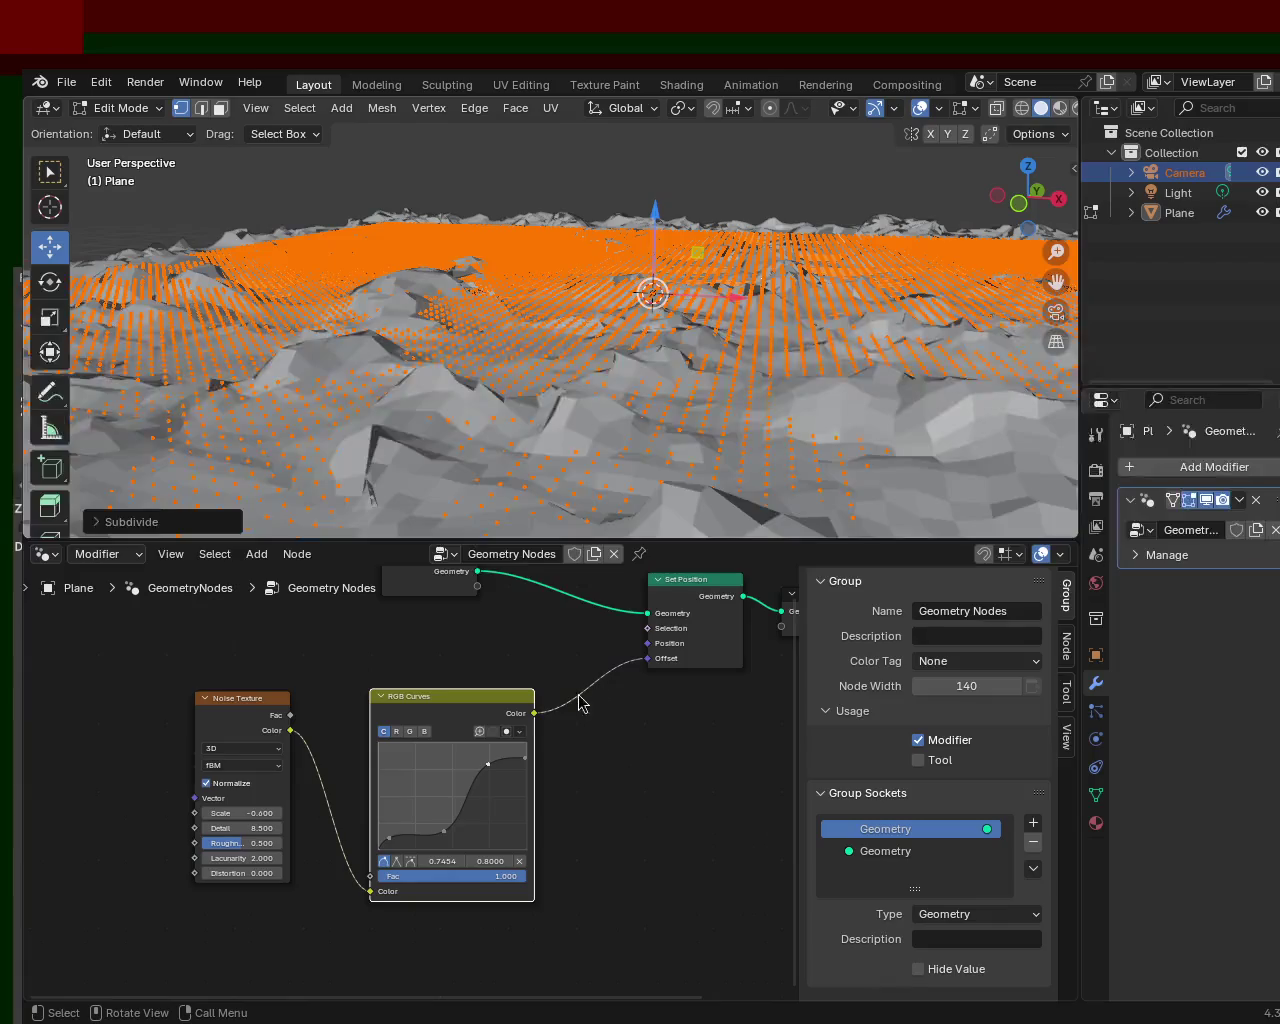
mouse_move(555, 410)
middle_mouse_down()
mouse_move(566, 357)
mouse_move(517, 371)
mouse_move(482, 363)
mouse_move(596, 367)
middle_mouse_up()
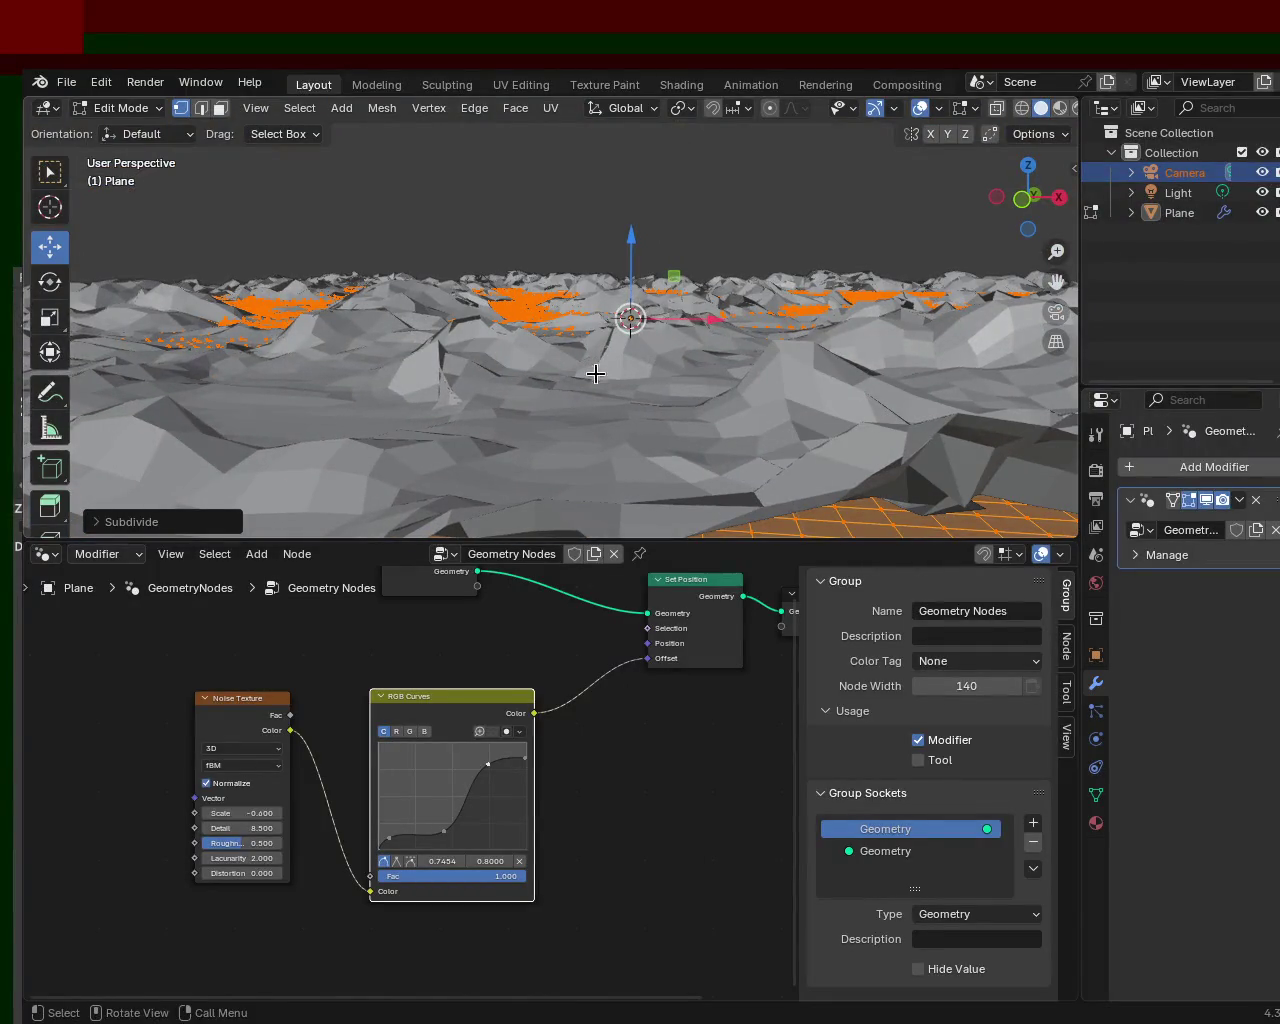
mouse_move(666, 403)
middle_mouse_down()
mouse_move(683, 446)
mouse_move(1017, 447)
middle_mouse_up()
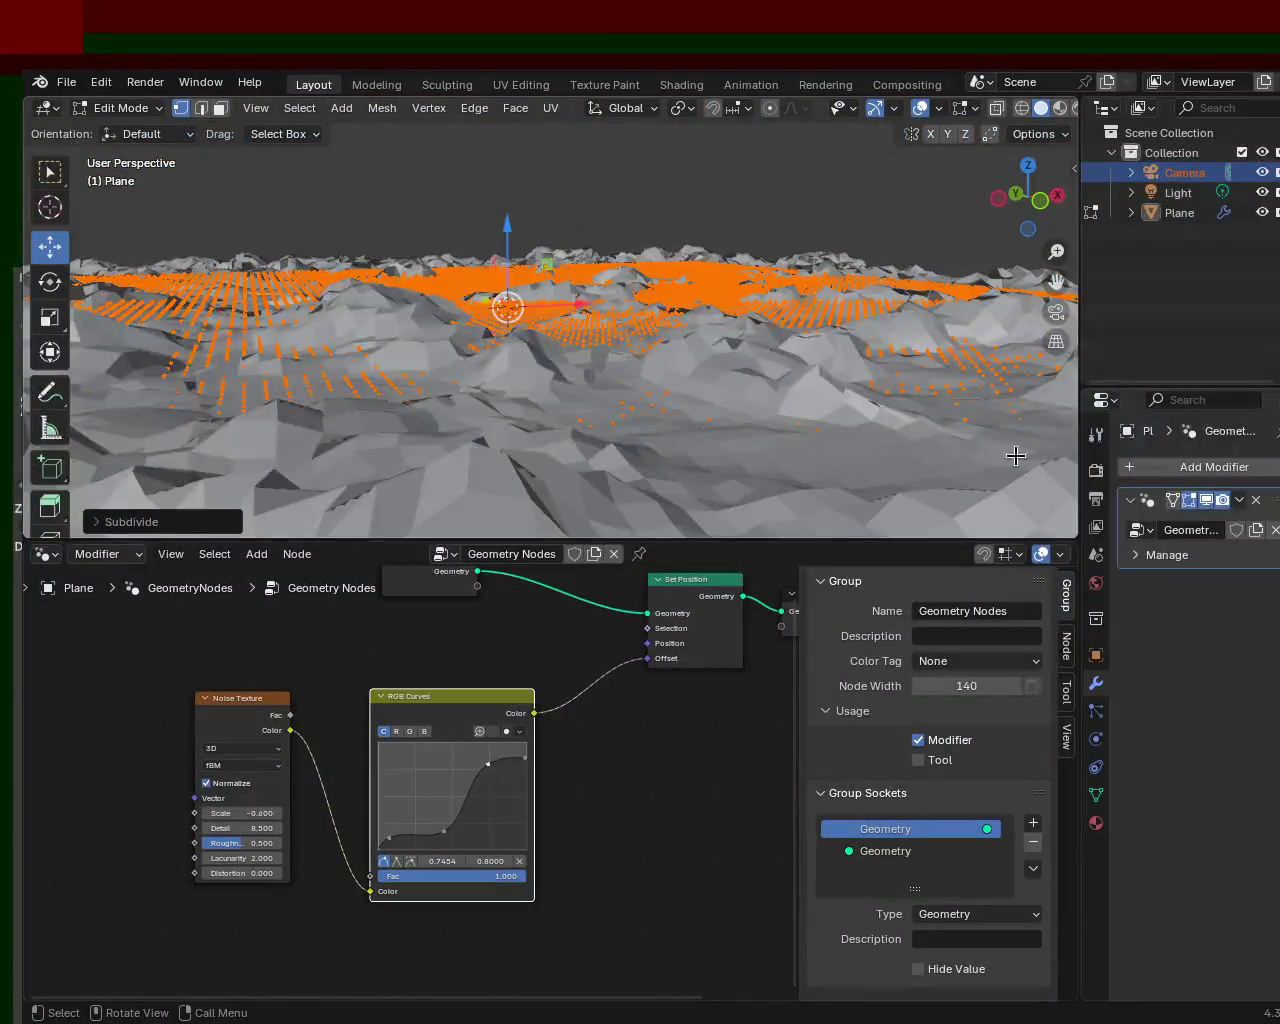
mouse_move(264, 383)
middle_mouse_down()
mouse_move(359, 441)
mouse_move(780, 390)
middle_mouse_up()
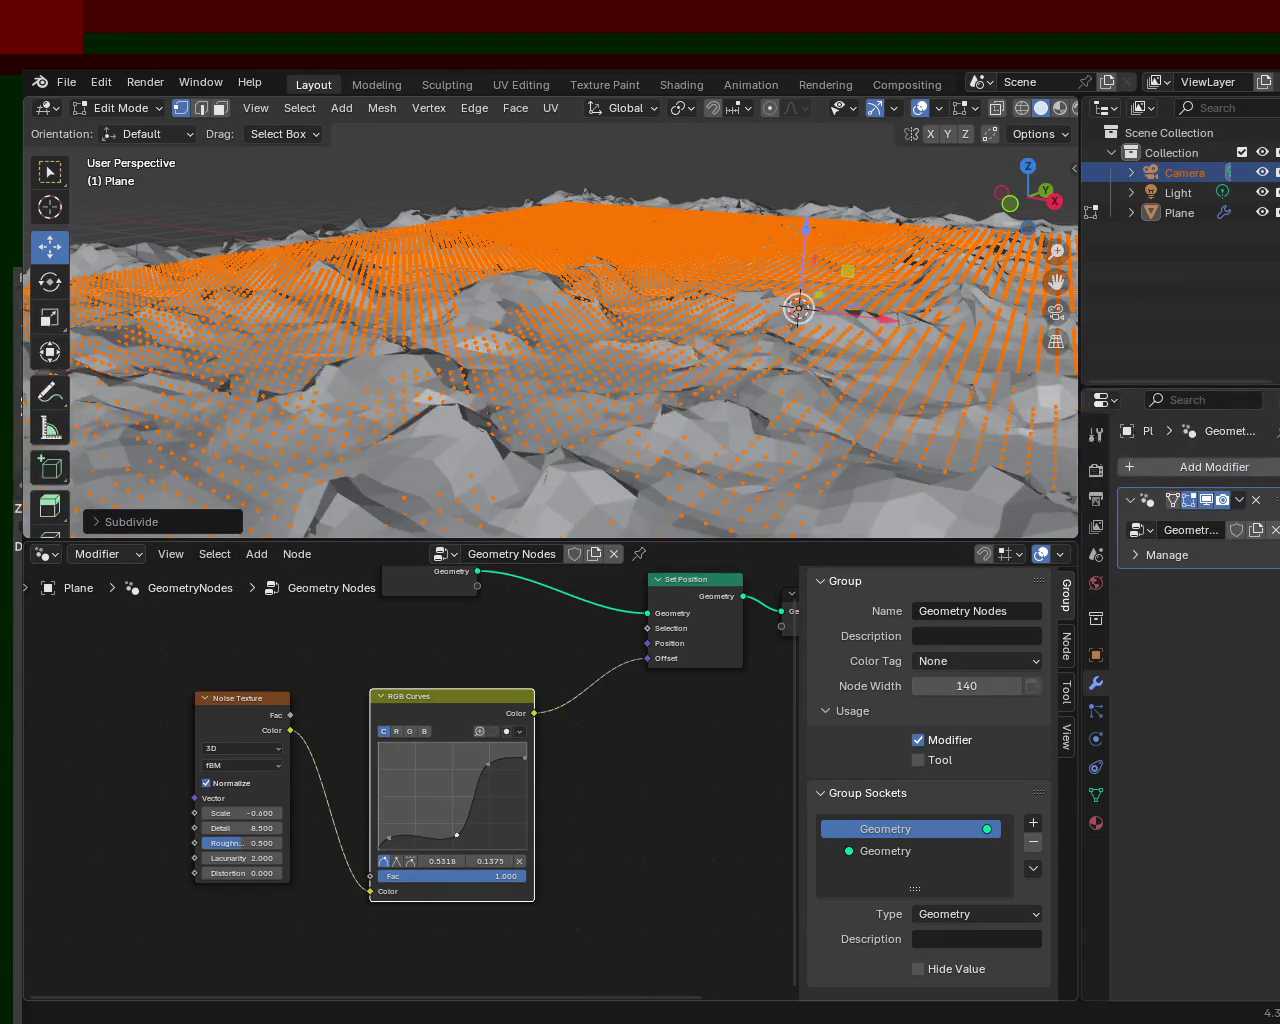
left_click_drag(457, 836, 459, 834)
mouse_move(534, 320)
middle_mouse_down()
mouse_move(705, 325)
mouse_move(660, 330)
middle_mouse_up()
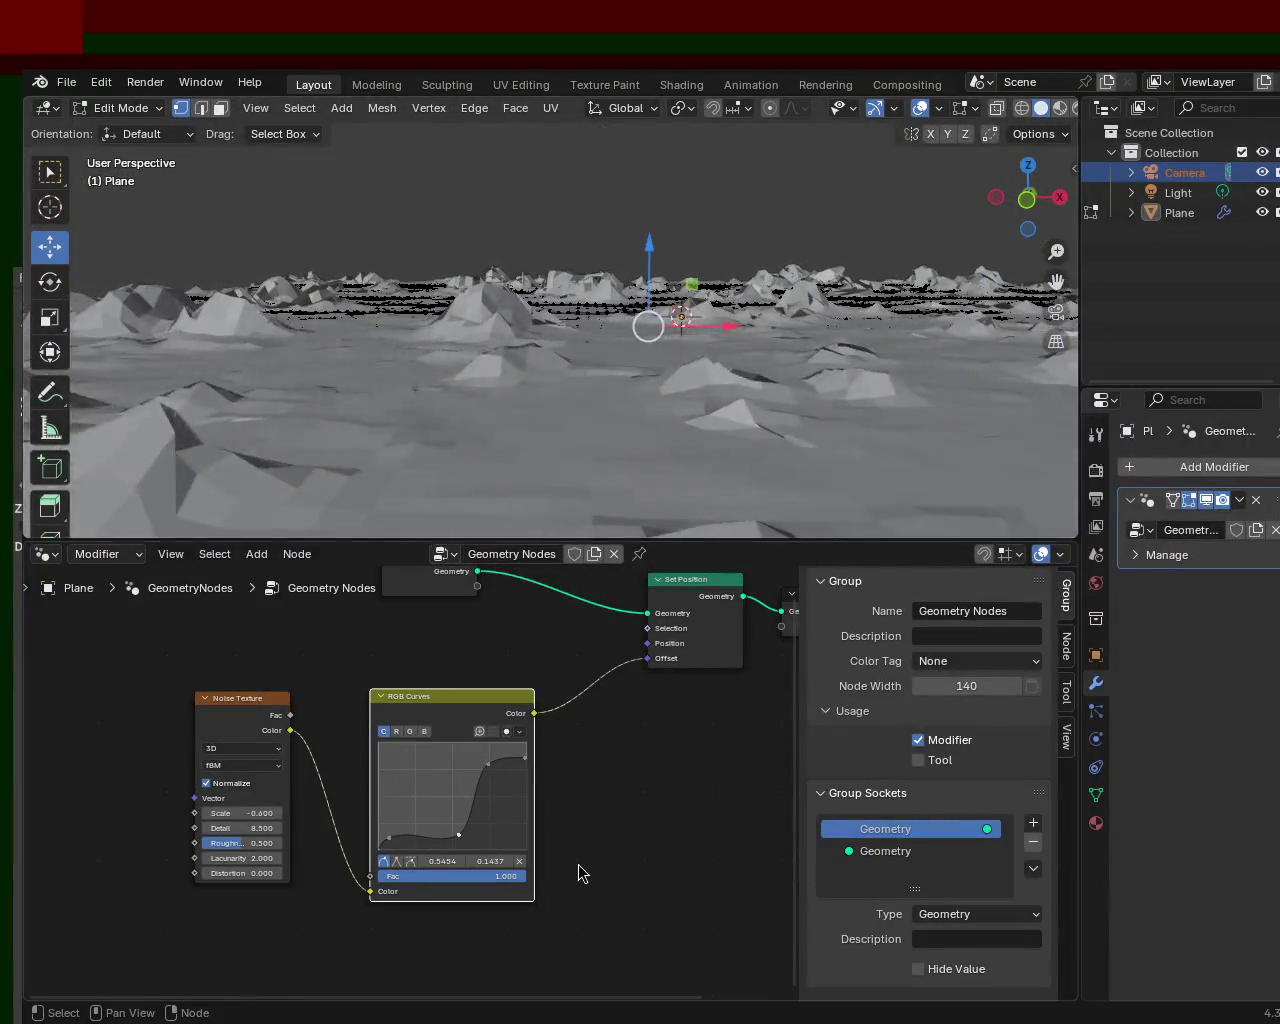
- Save the blend file and trial noise Roughness and Detail values, raising Detail to 9.9
mouse_move(526, 369)
middle_mouse_down()
mouse_move(549, 367)
mouse_move(498, 391)
mouse_move(394, 380)
mouse_move(557, 386)
mouse_move(593, 320)
mouse_move(817, 297)
mouse_move(646, 337)
mouse_move(470, 350)
middle_mouse_up()
key("ctrl+s")
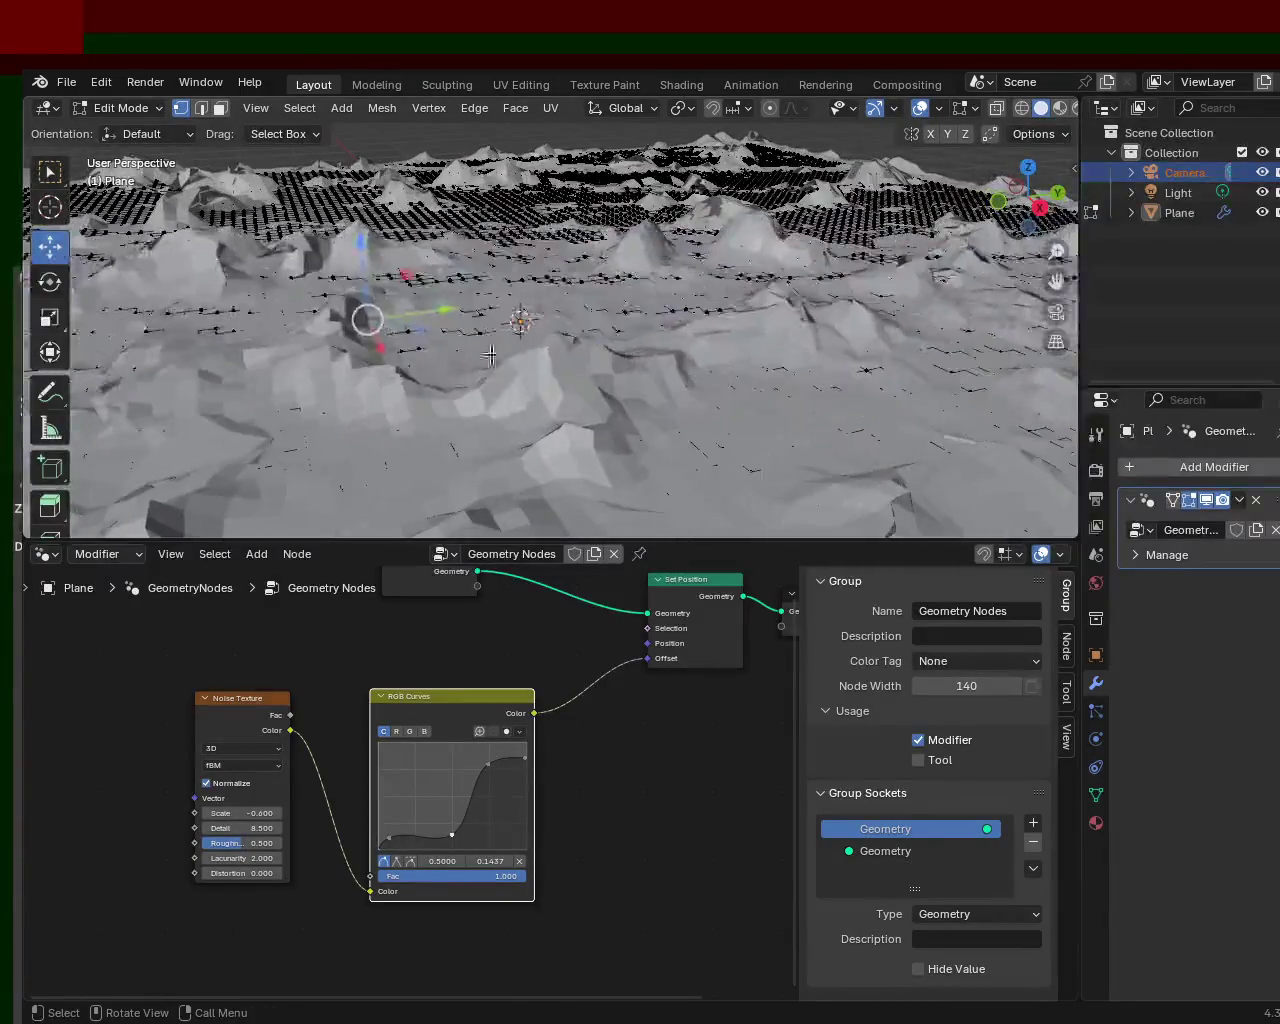
left_click_drag(244, 851, 200, 851)
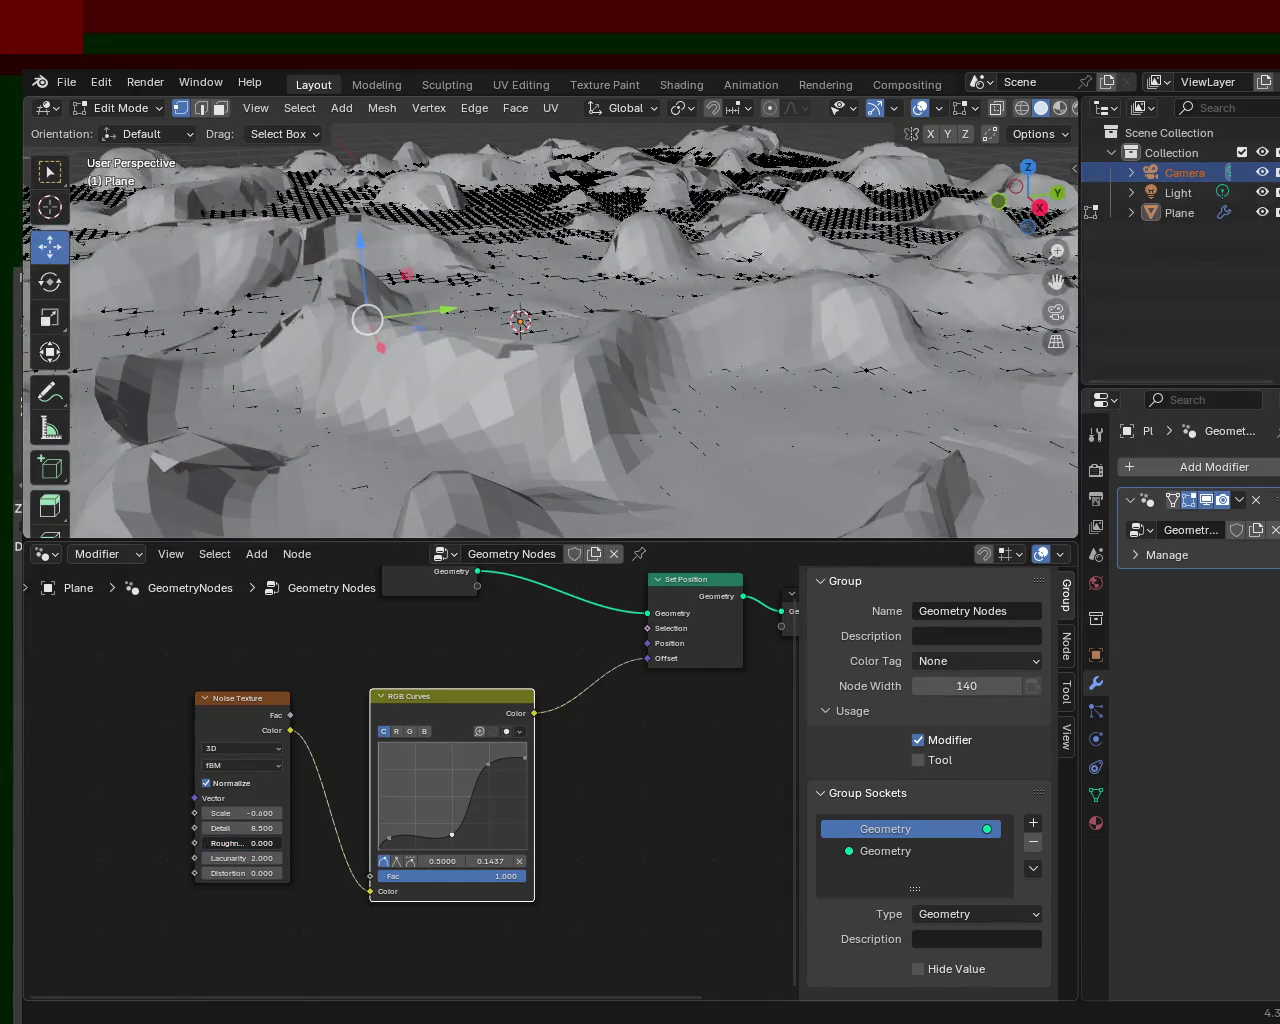
mouse_move(451, 389)
middle_mouse_down()
mouse_move(394, 349)
mouse_move(462, 326)
middle_mouse_up()
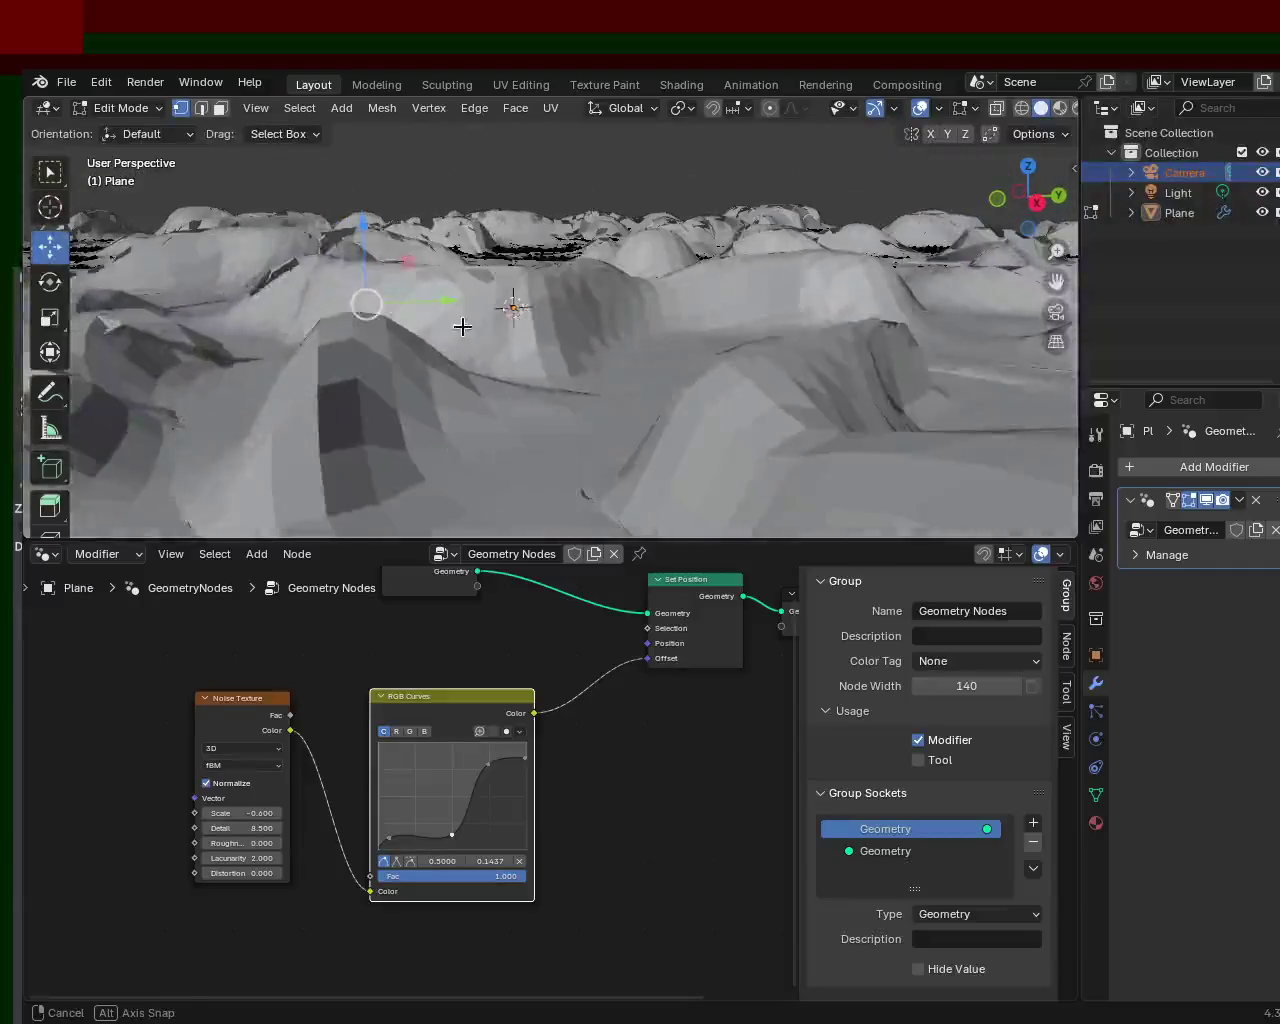
mouse_move(227, 827)
left_mouse_down()
mouse_move(255, 827)
mouse_move(205, 828)
left_mouse_up()
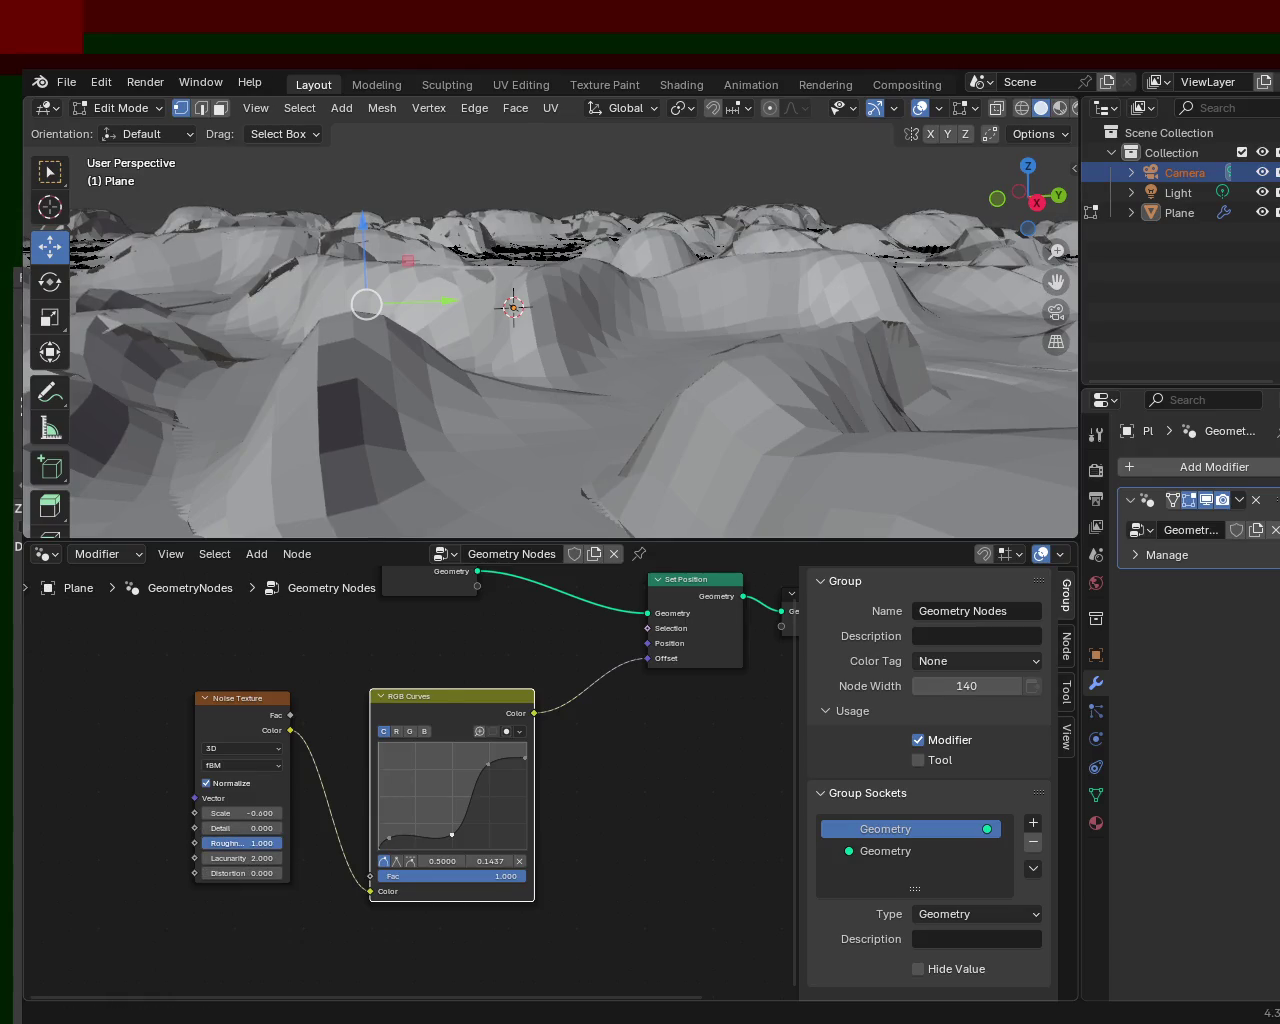
left_click_drag(240, 843, 330, 828)
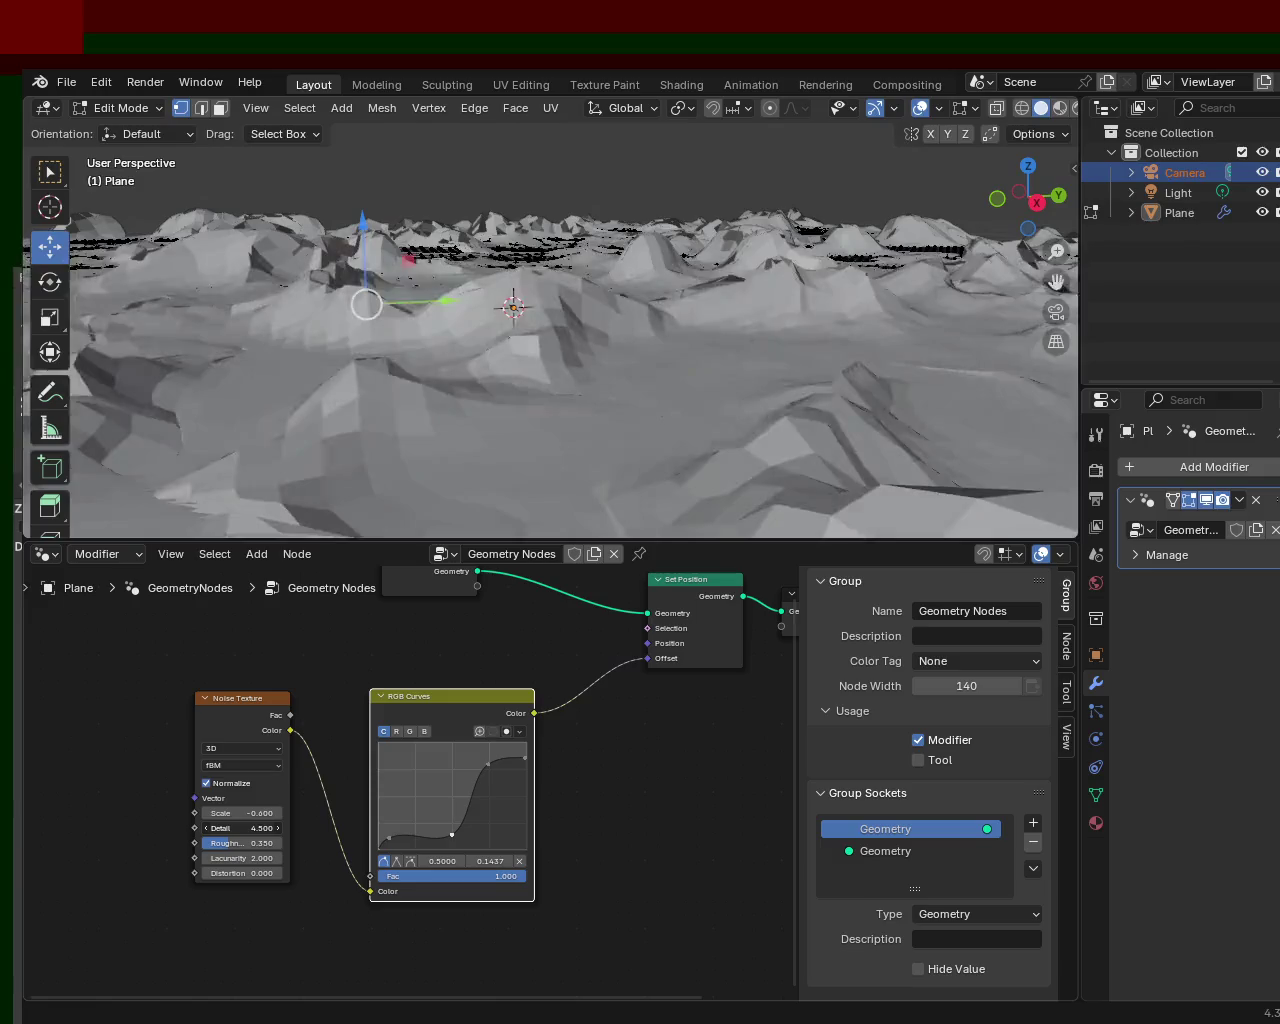
- Set the Noise Texture Detail to 12.9, Roughness to 0.375 and Scale to 0.700
mouse_move(240, 828)
left_mouse_down()
mouse_move(262, 828)
mouse_move(250, 848)
left_mouse_up()
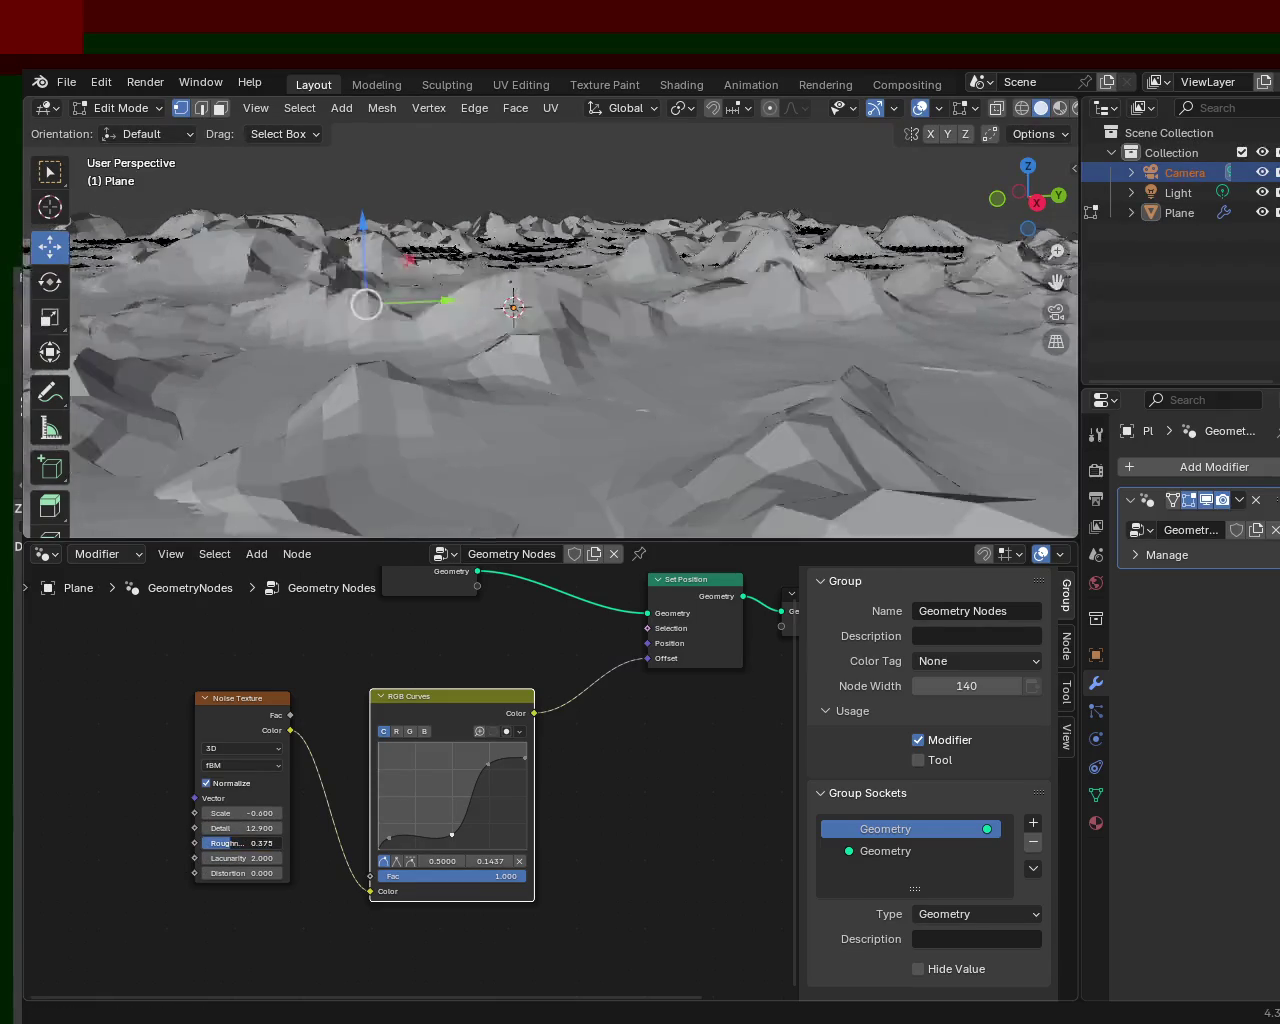
mouse_move(250, 848)
left_mouse_down()
mouse_move(190, 820)
mouse_move(250, 813)
left_mouse_up()
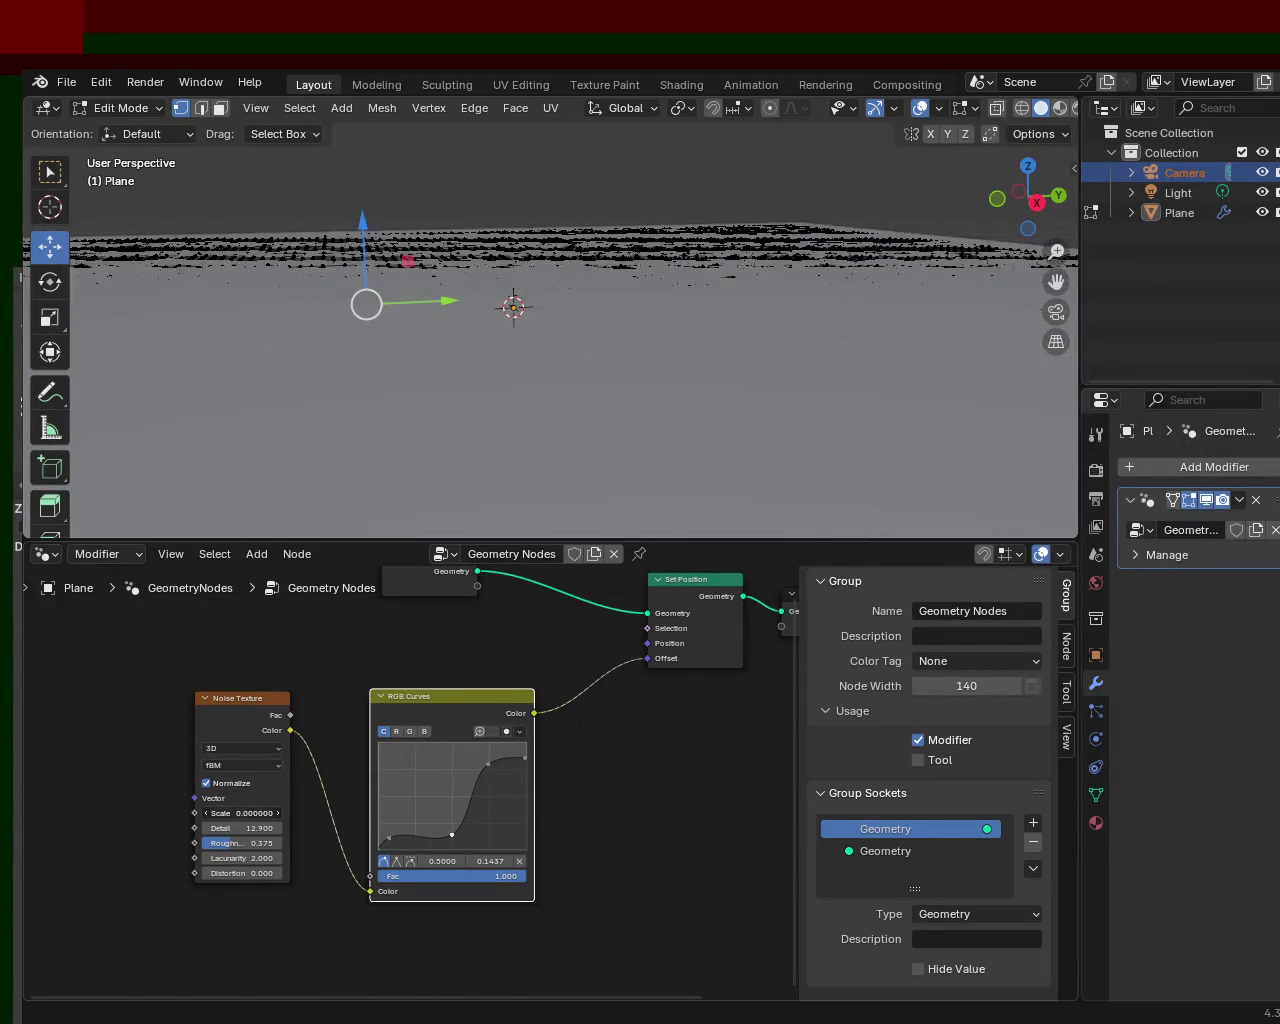
mouse_move(250, 813)
left_mouse_down()
mouse_move(275, 813)
mouse_move(255, 813)
left_mouse_up()
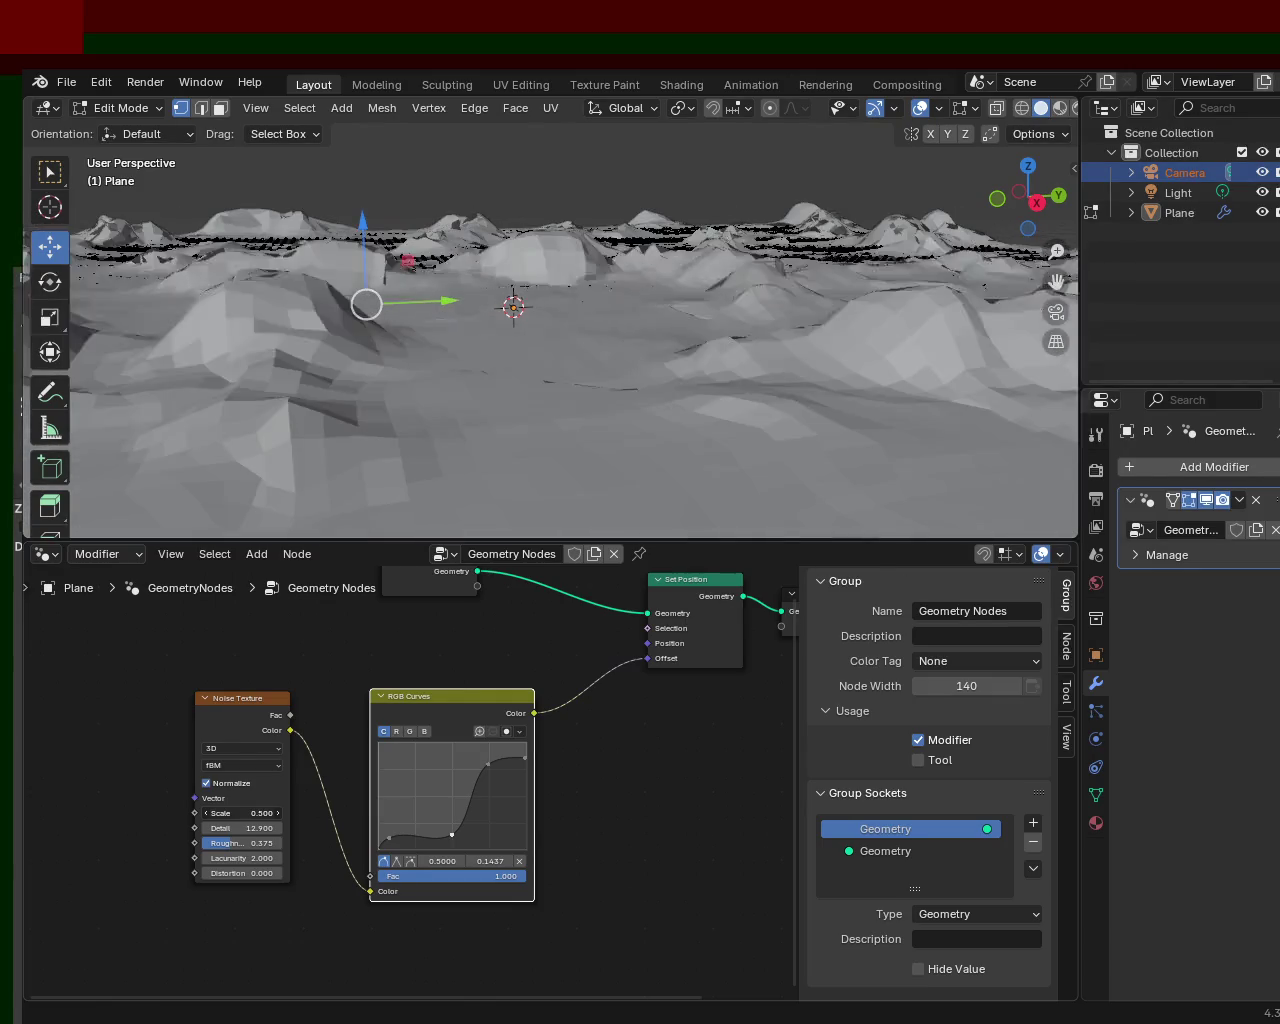
mouse_move(700, 383)
middle_mouse_down()
mouse_move(392, 388)
mouse_move(795, 347)
middle_mouse_up()
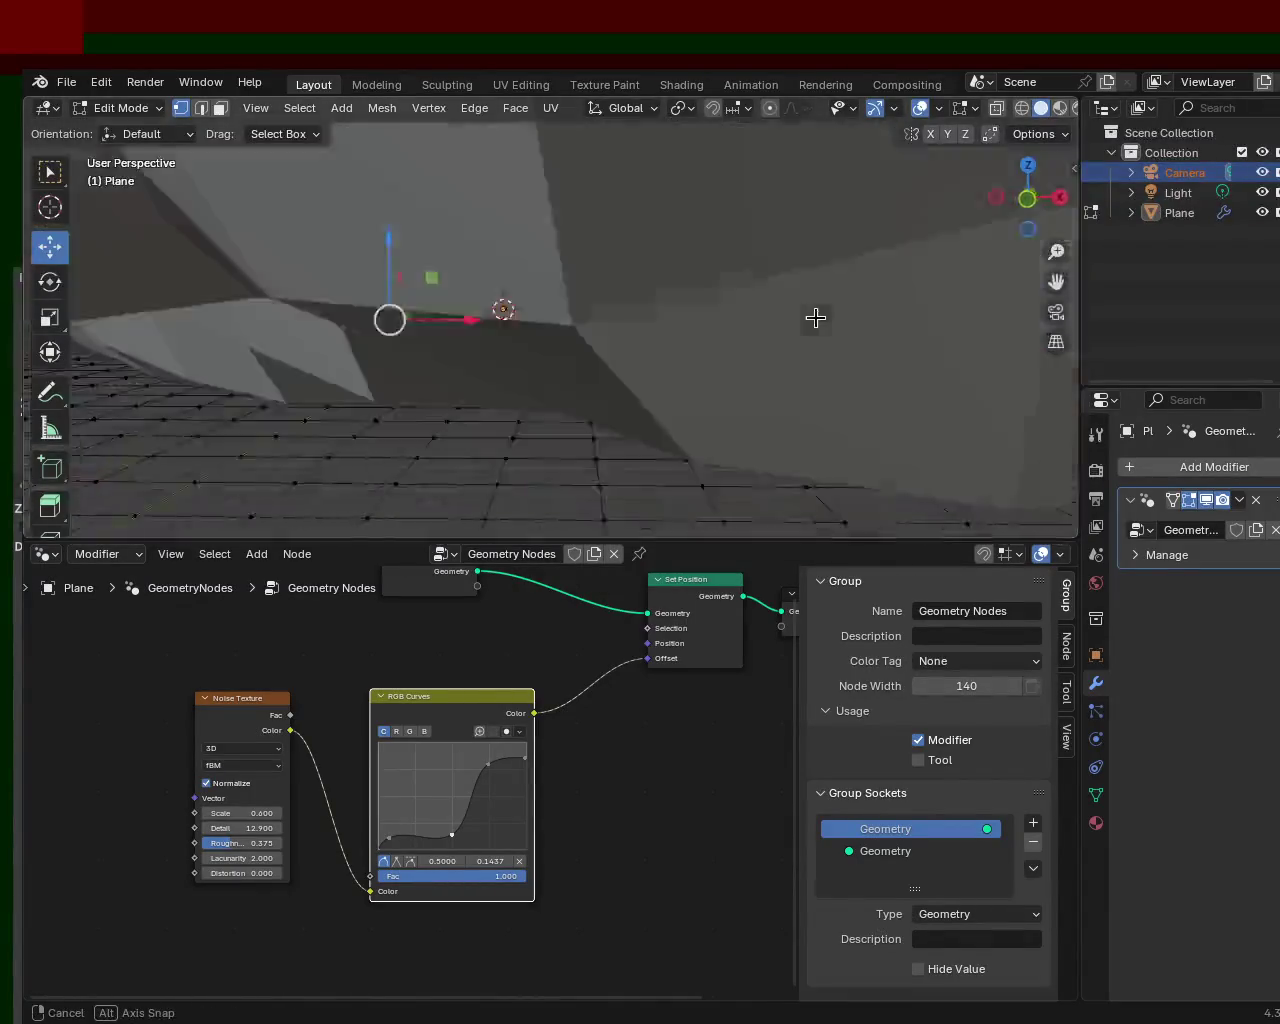
mouse_move(795, 347)
middle_mouse_down()
mouse_move(690, 357)
mouse_move(444, 668)
middle_mouse_up()
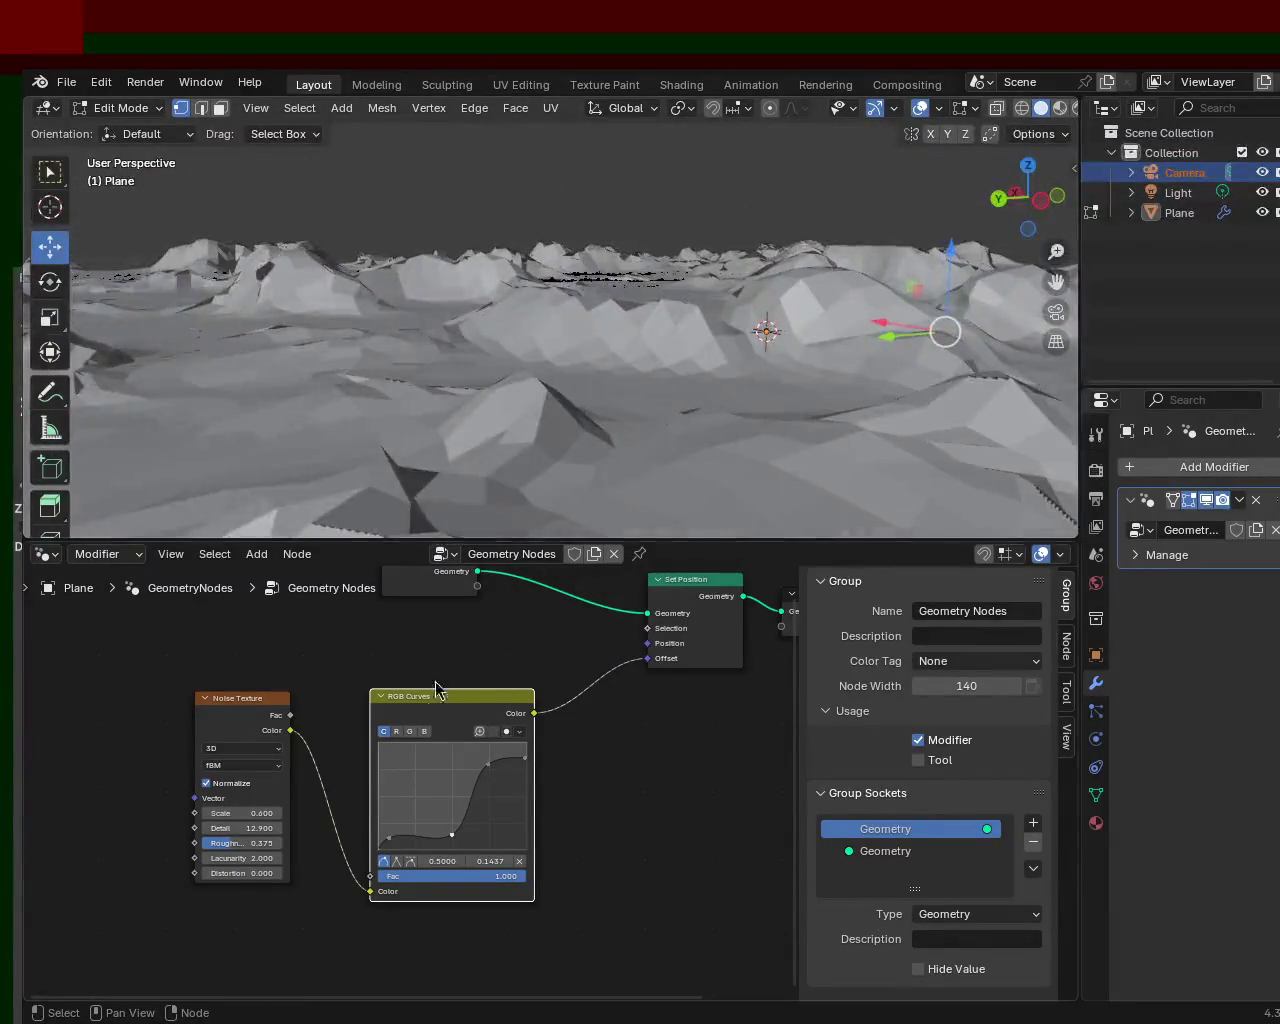
left_click_drag(227, 813, 240, 813)
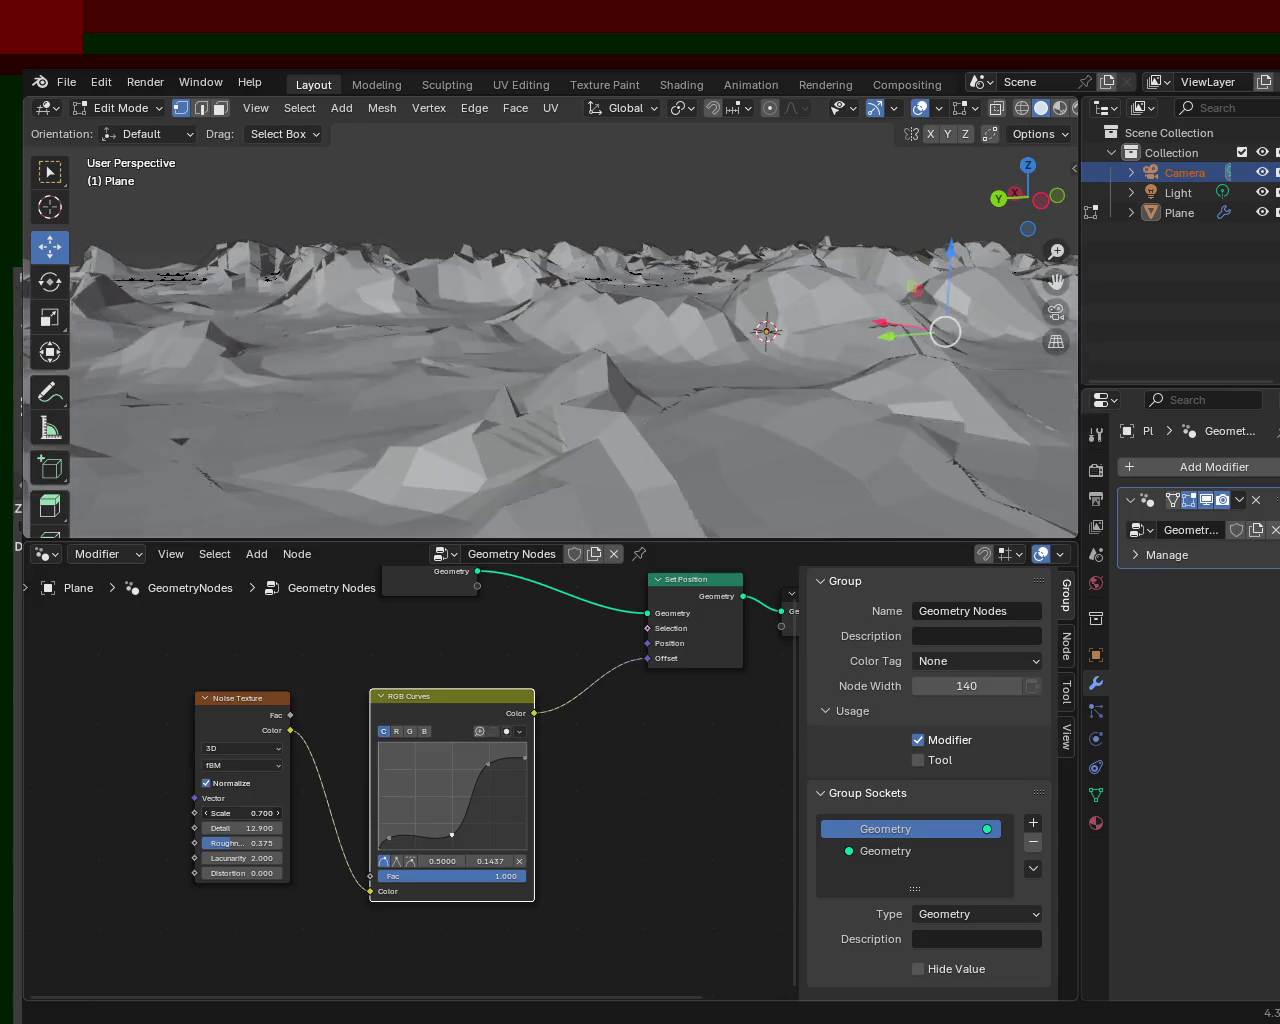
mouse_move(614, 329)
middle_mouse_down()
mouse_move(545, 368)
mouse_move(591, 318)
mouse_move(545, 381)
middle_mouse_up()
- Select all of the terrain mesh and subdivide its edges into denser geometry
key("a")
key("ctrl+e")
key("d")
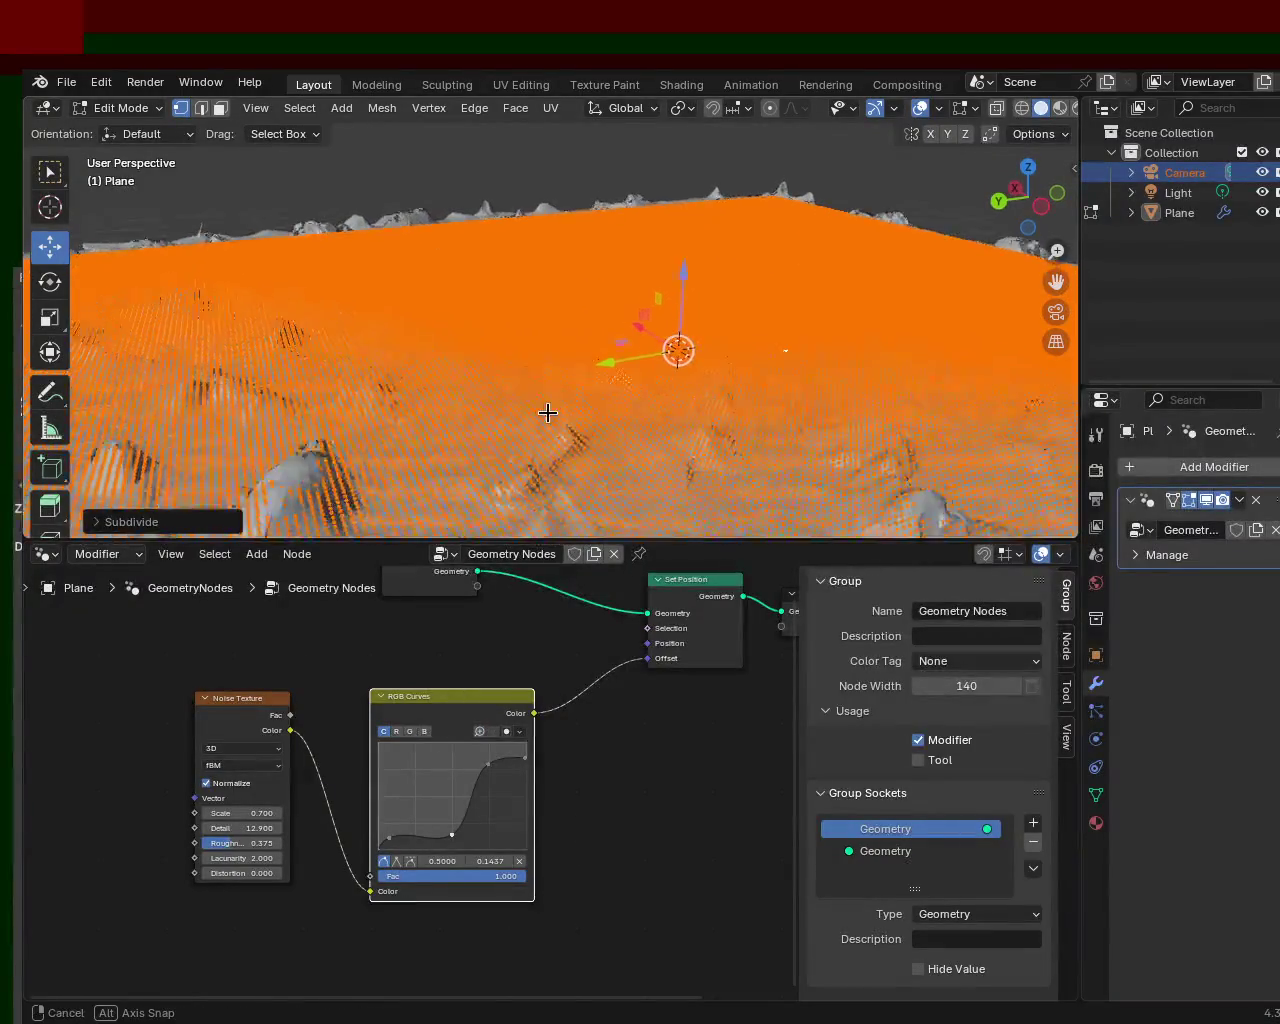
key("ctrl+e")
key("Escape")
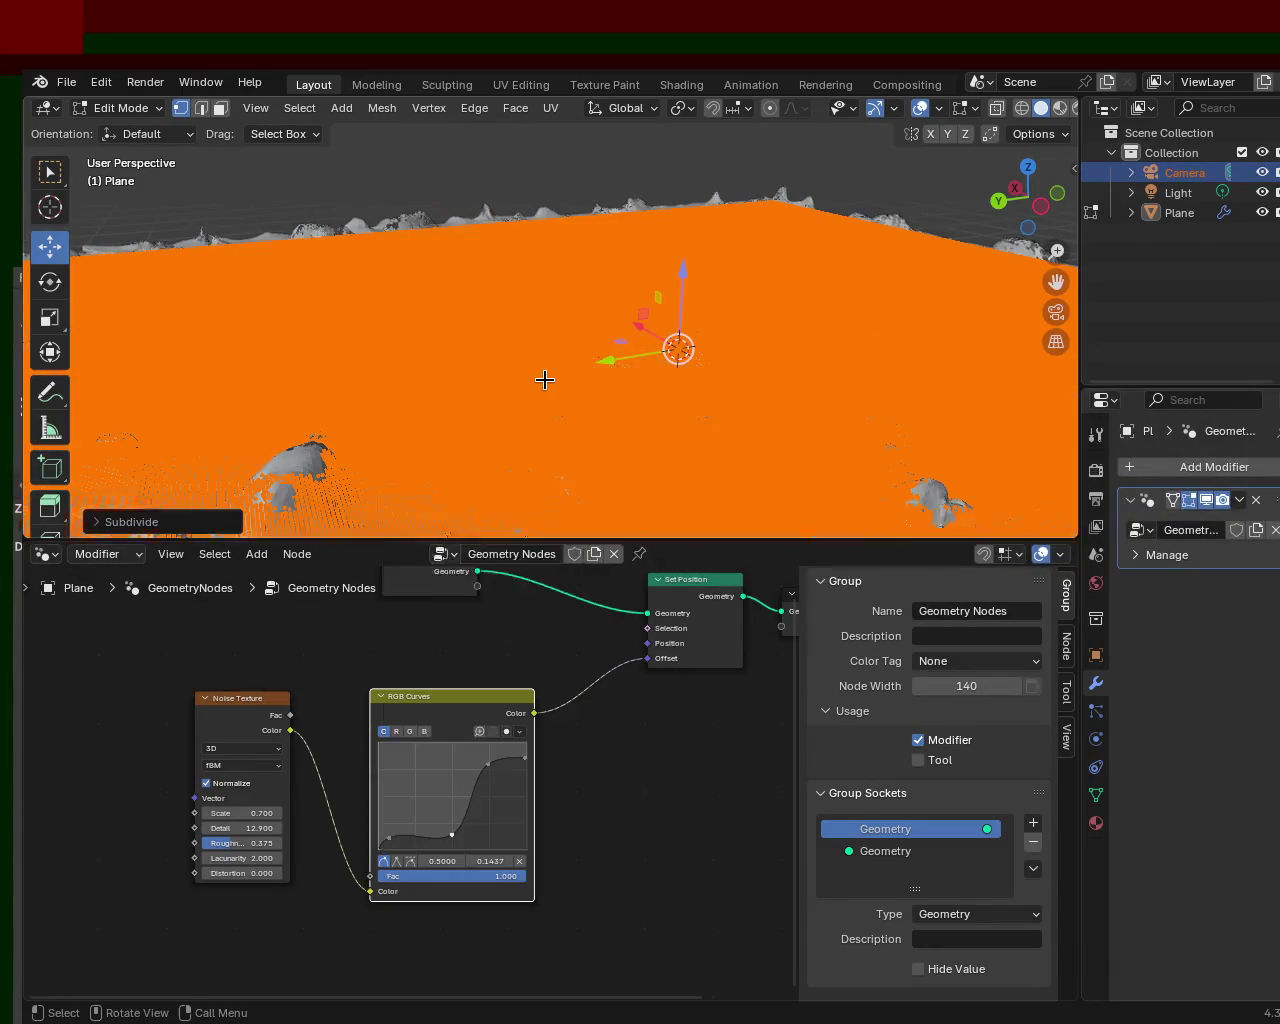
- From low orbit angles, adjust the Noise Texture Scale value for spikier terrain
middle_click_drag(534, 380, 531, 343)
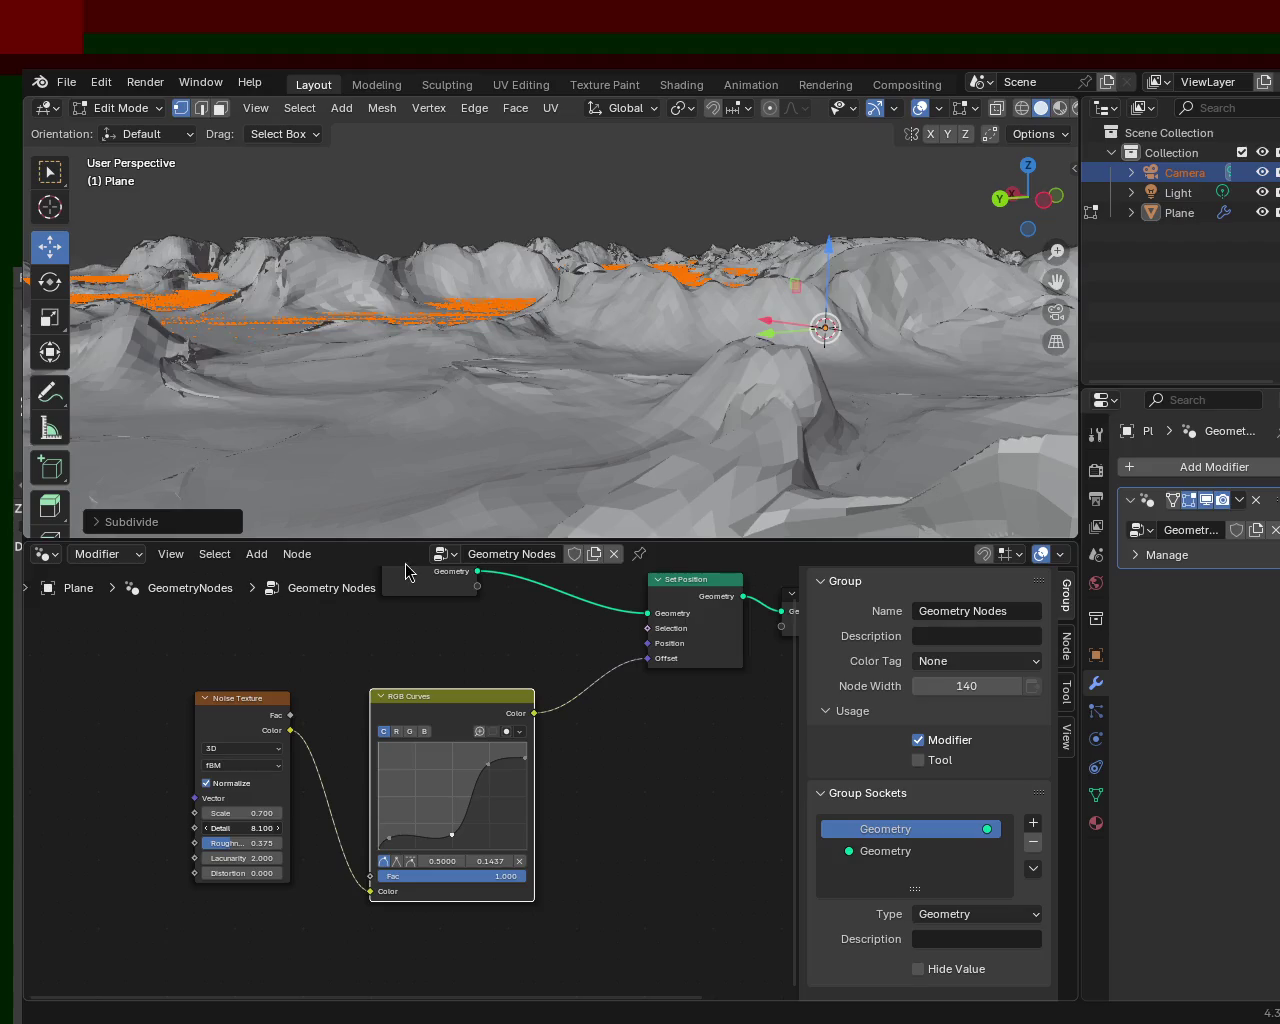
mouse_move(608, 349)
middle_mouse_down()
mouse_move(769, 271)
mouse_move(627, 300)
mouse_move(50, 284)
mouse_move(97, 310)
middle_mouse_up()
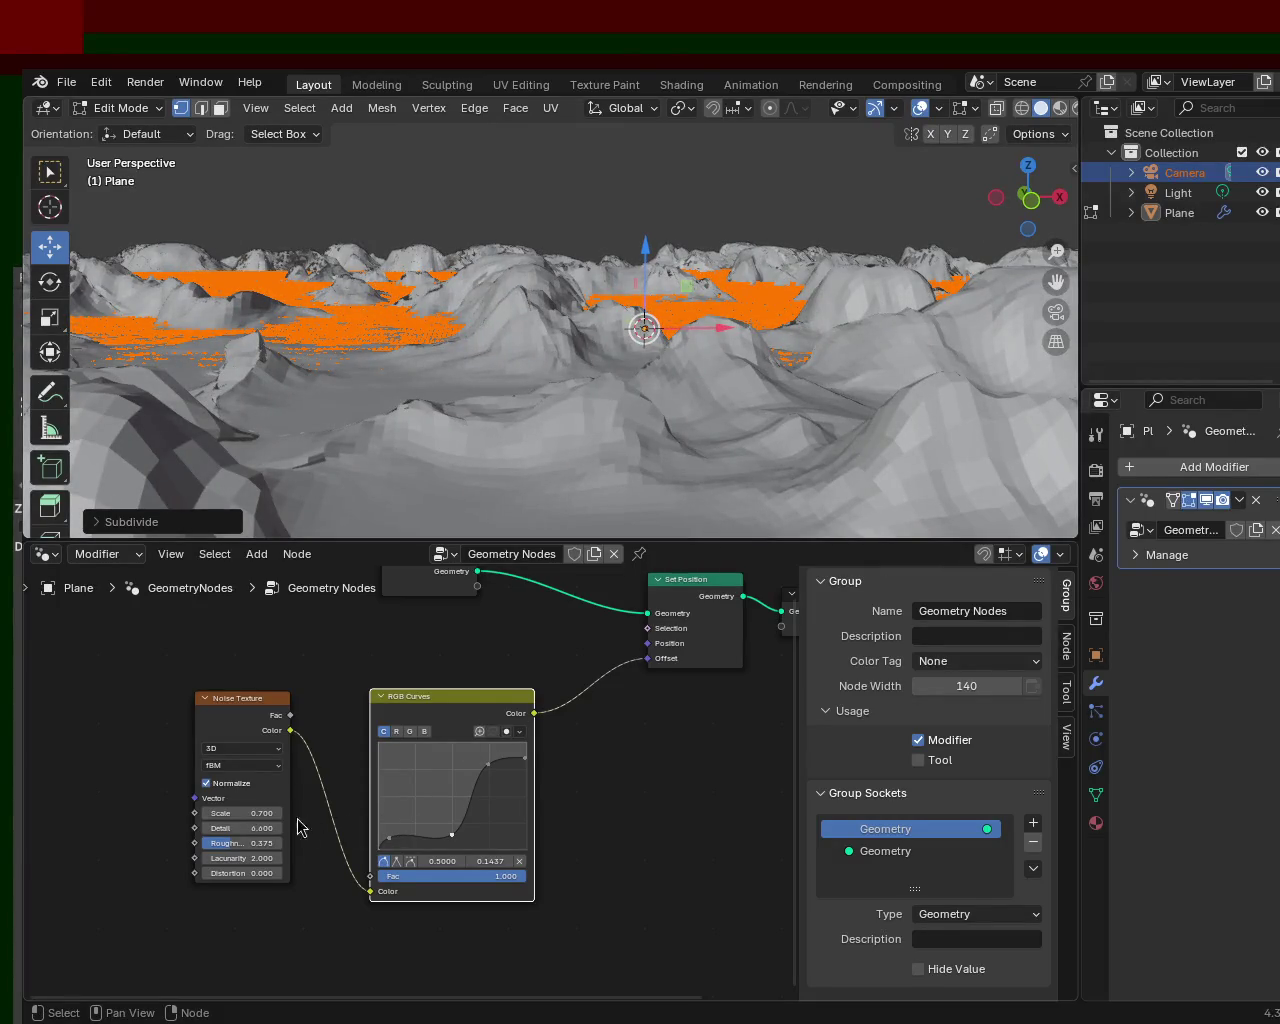
left_click(220, 813)
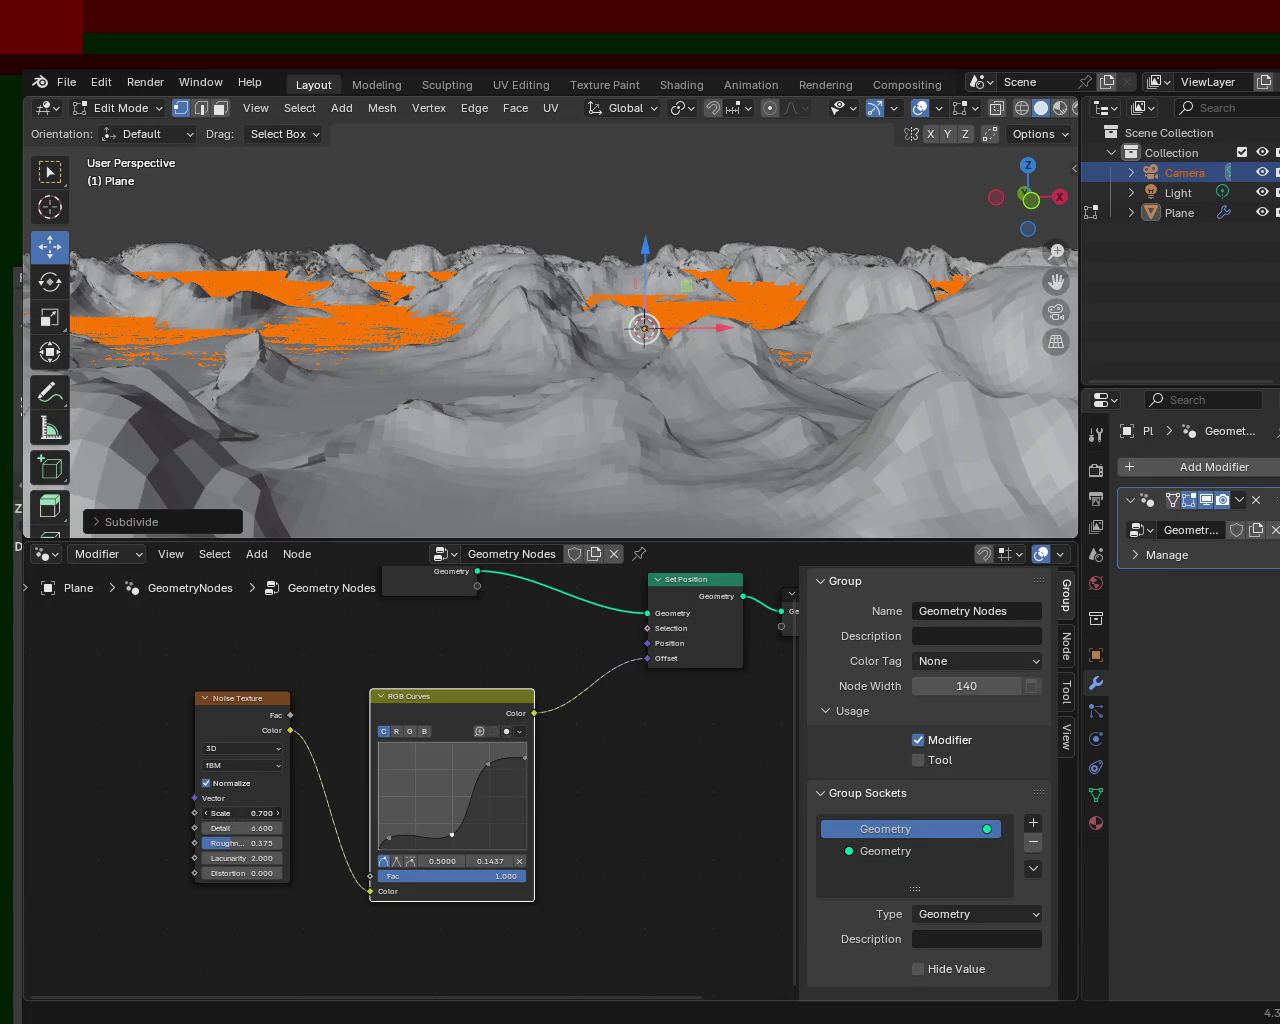
mouse_move(240, 813)
left_mouse_down()
mouse_move(300, 813)
mouse_move(215, 813)
mouse_move(240, 812)
left_mouse_up()
type("-0.600")
mouse_move(691, 292)
middle_mouse_down()
mouse_move(887, 321)
mouse_move(923, 277)
mouse_move(1006, 286)
mouse_move(766, 323)
mouse_move(683, 289)
mouse_move(571, 290)
mouse_move(654, 249)
middle_mouse_up()
- Set the Noise Texture Detail to 15 and raise Roughness to about 0.542
left_click_drag(256, 828, 350, 828)
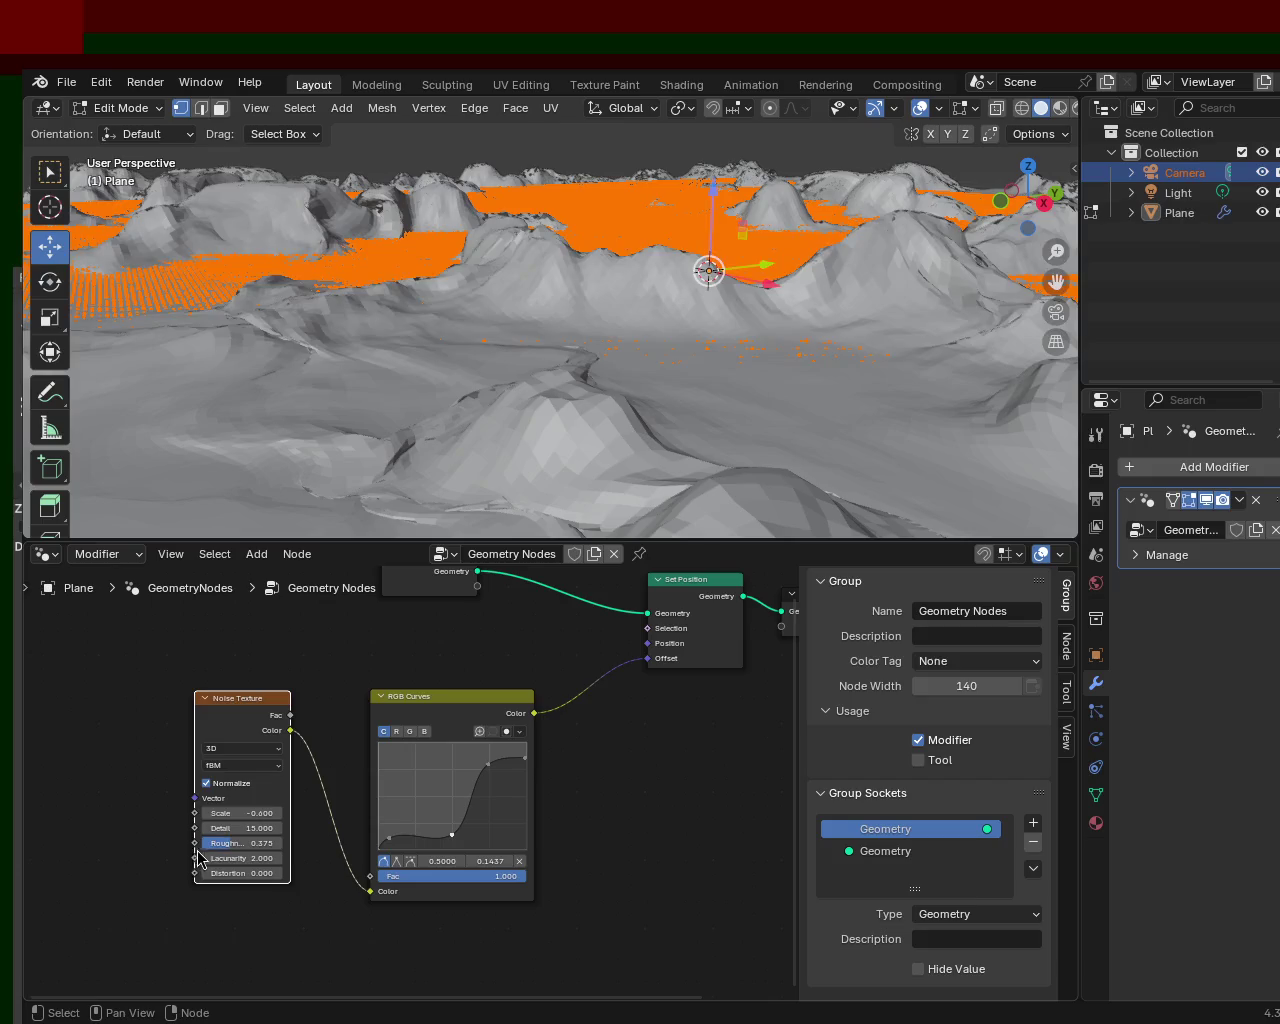
mouse_move(222, 847)
left_mouse_down()
mouse_move(310, 843)
mouse_move(150, 843)
left_mouse_up()
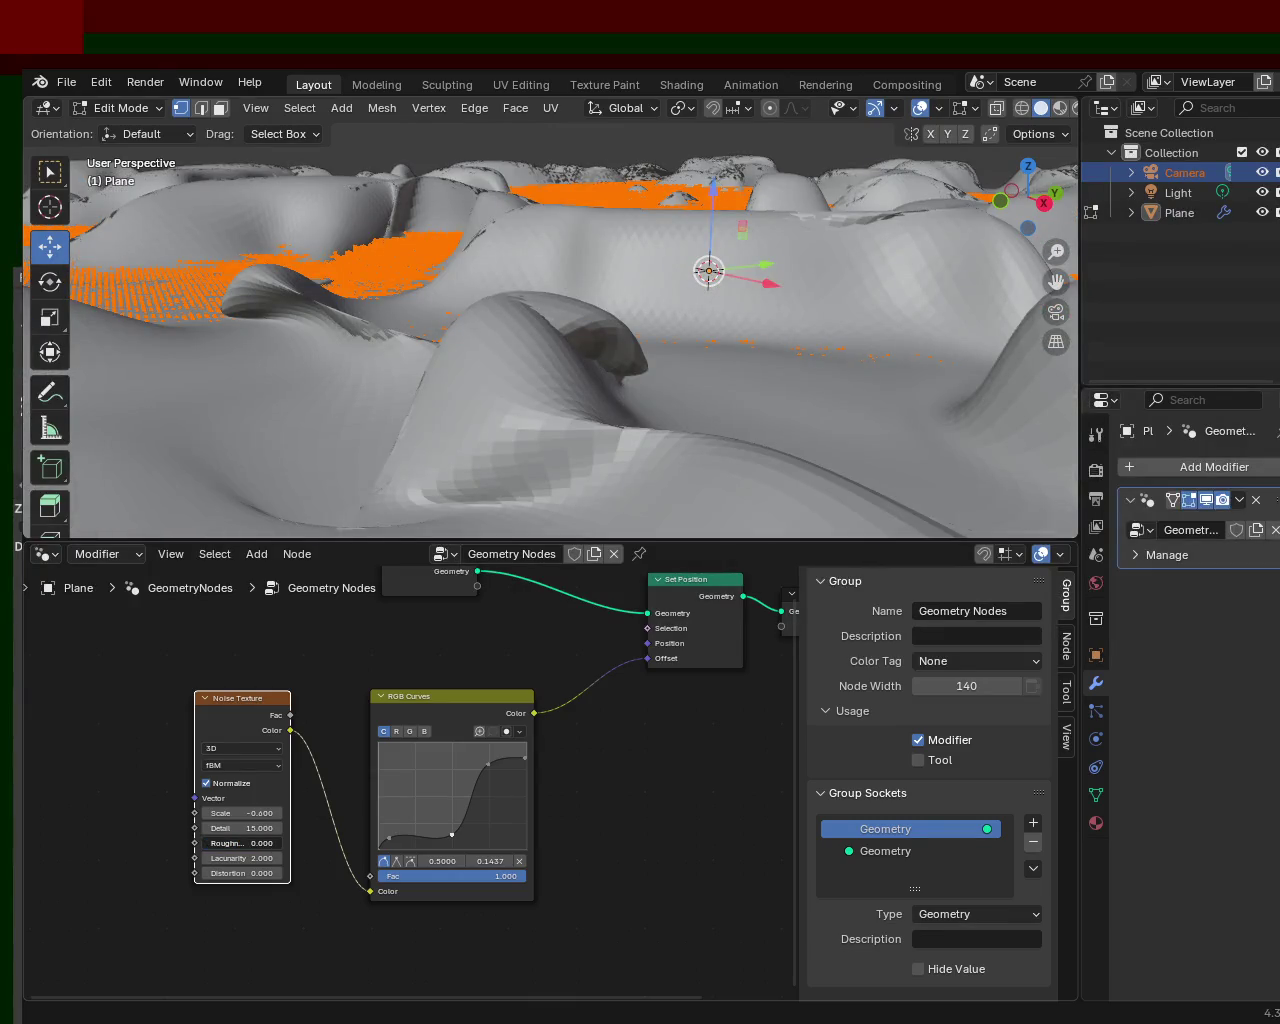
mouse_move(262, 843)
left_mouse_down()
mouse_move(300, 843)
mouse_move(240, 853)
left_mouse_up()
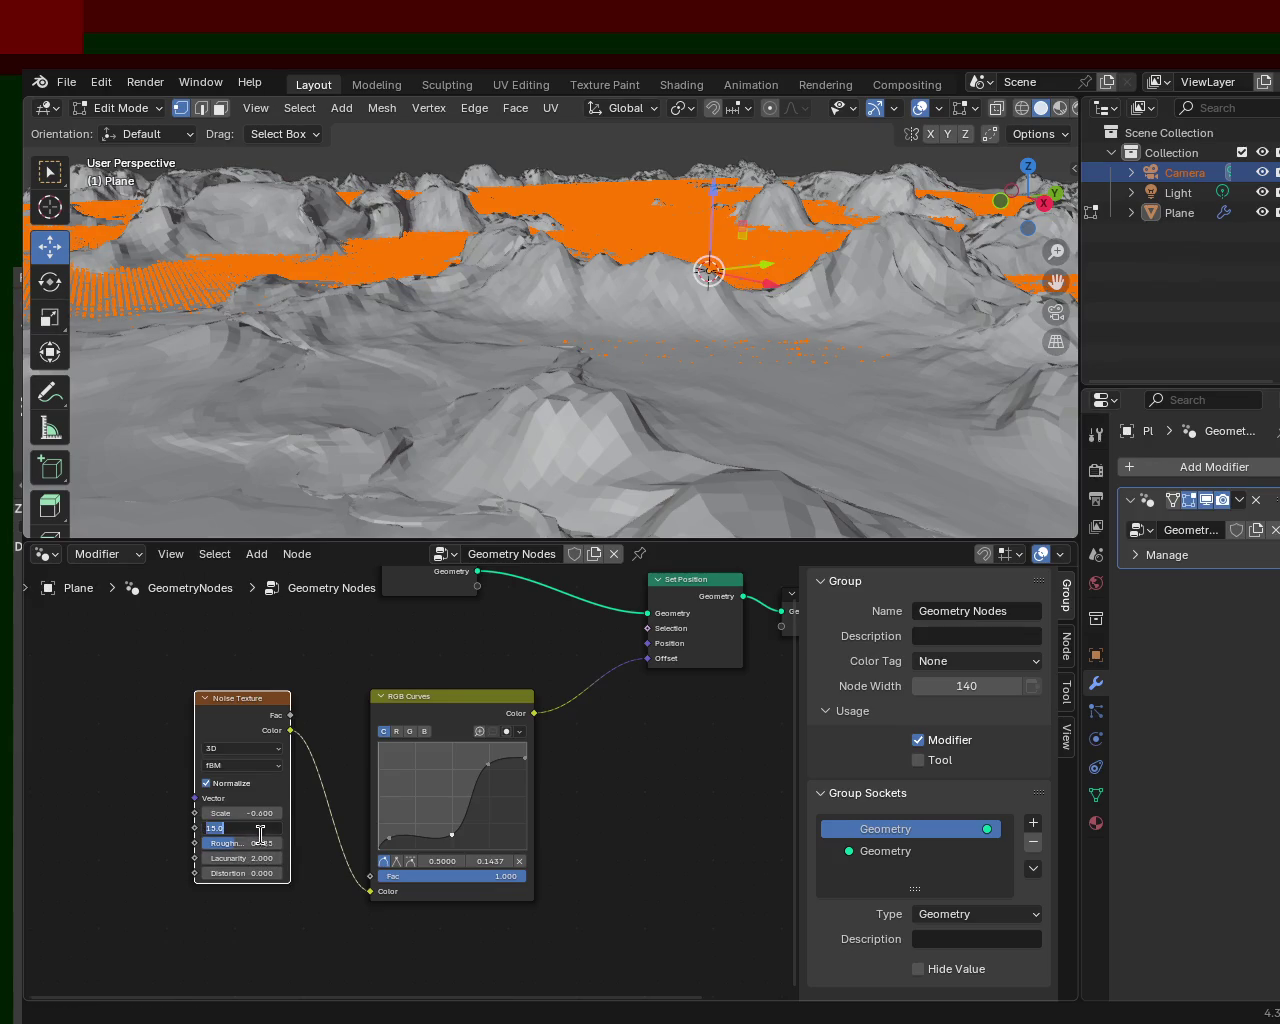
key("Return")
left_click(242, 842)
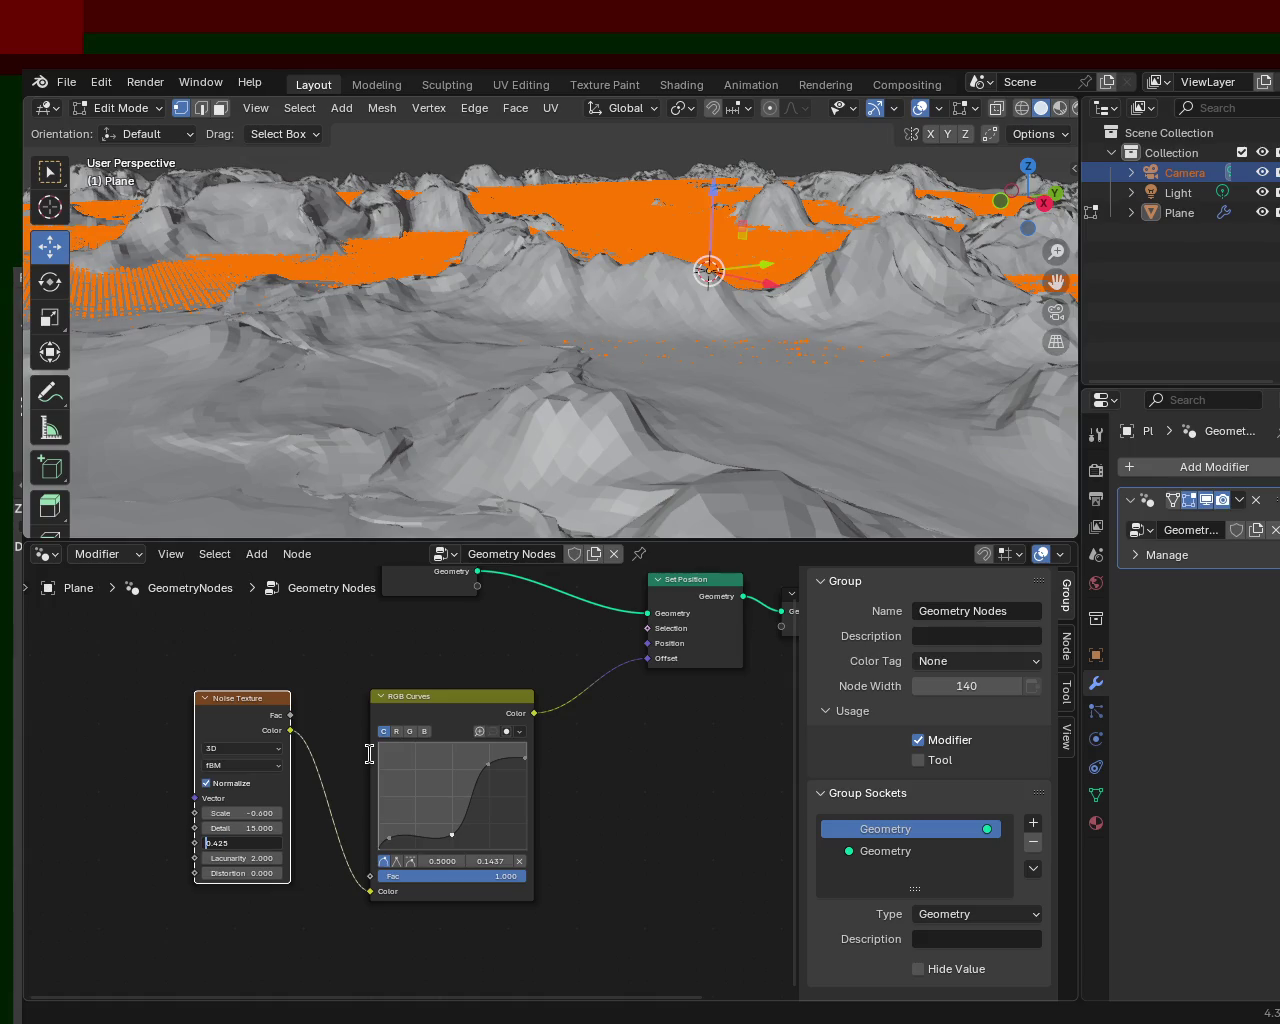
left_click(231, 829)
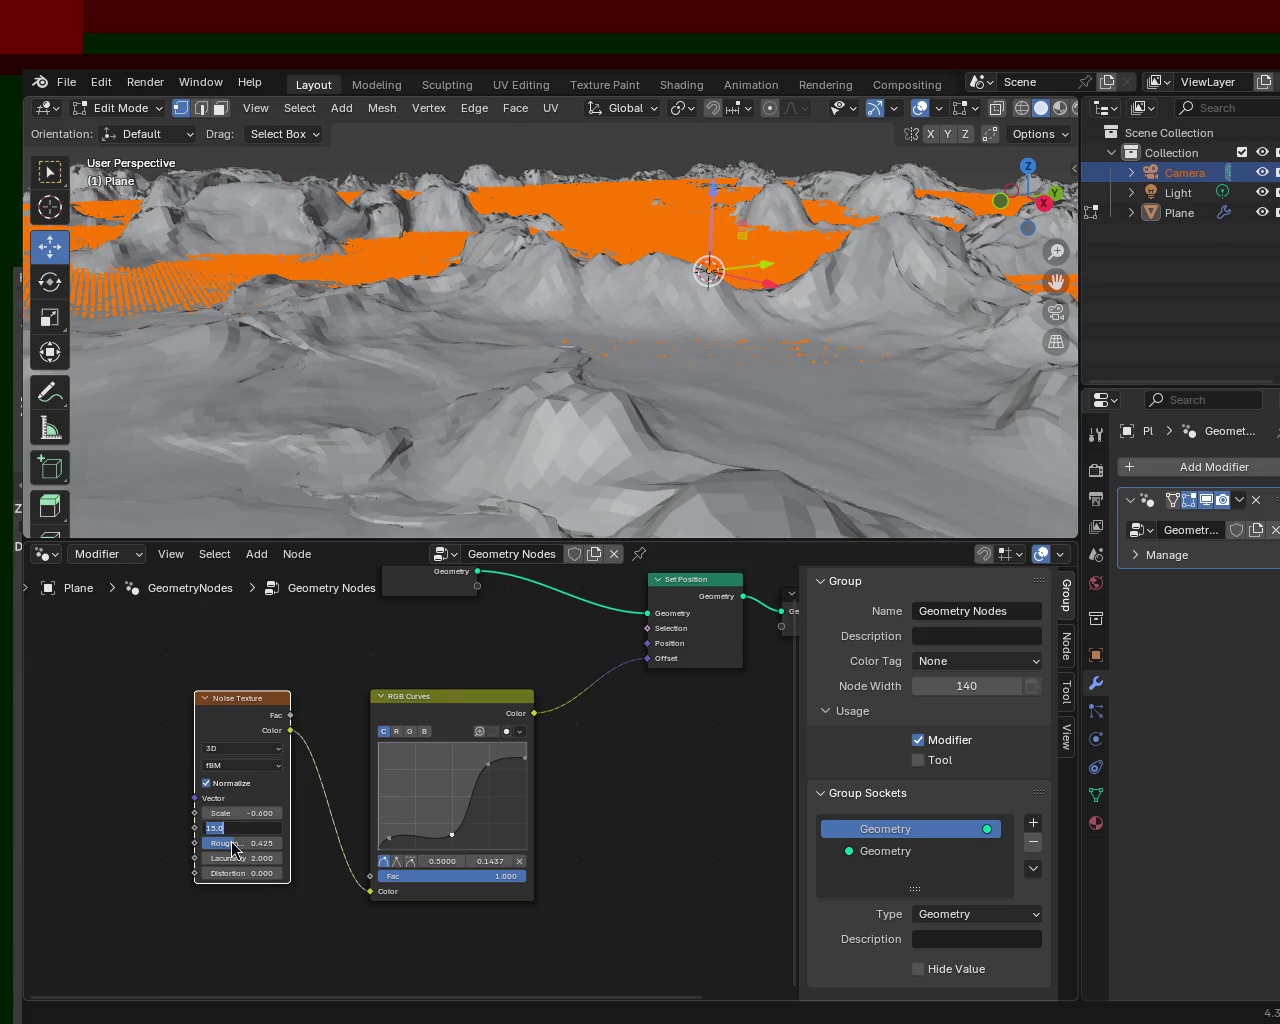
key("Return")
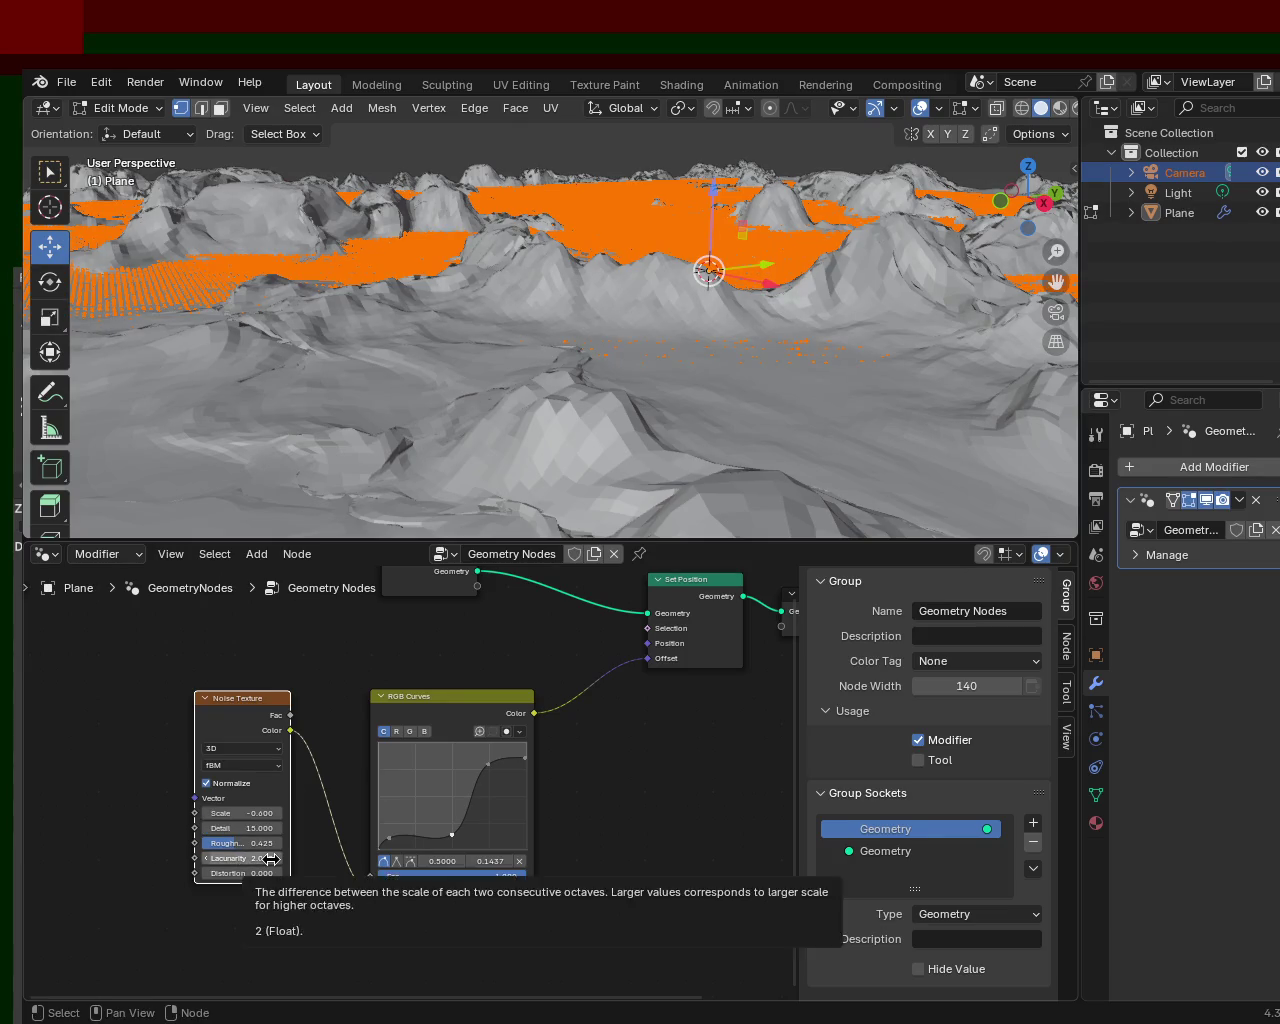
key("Up")
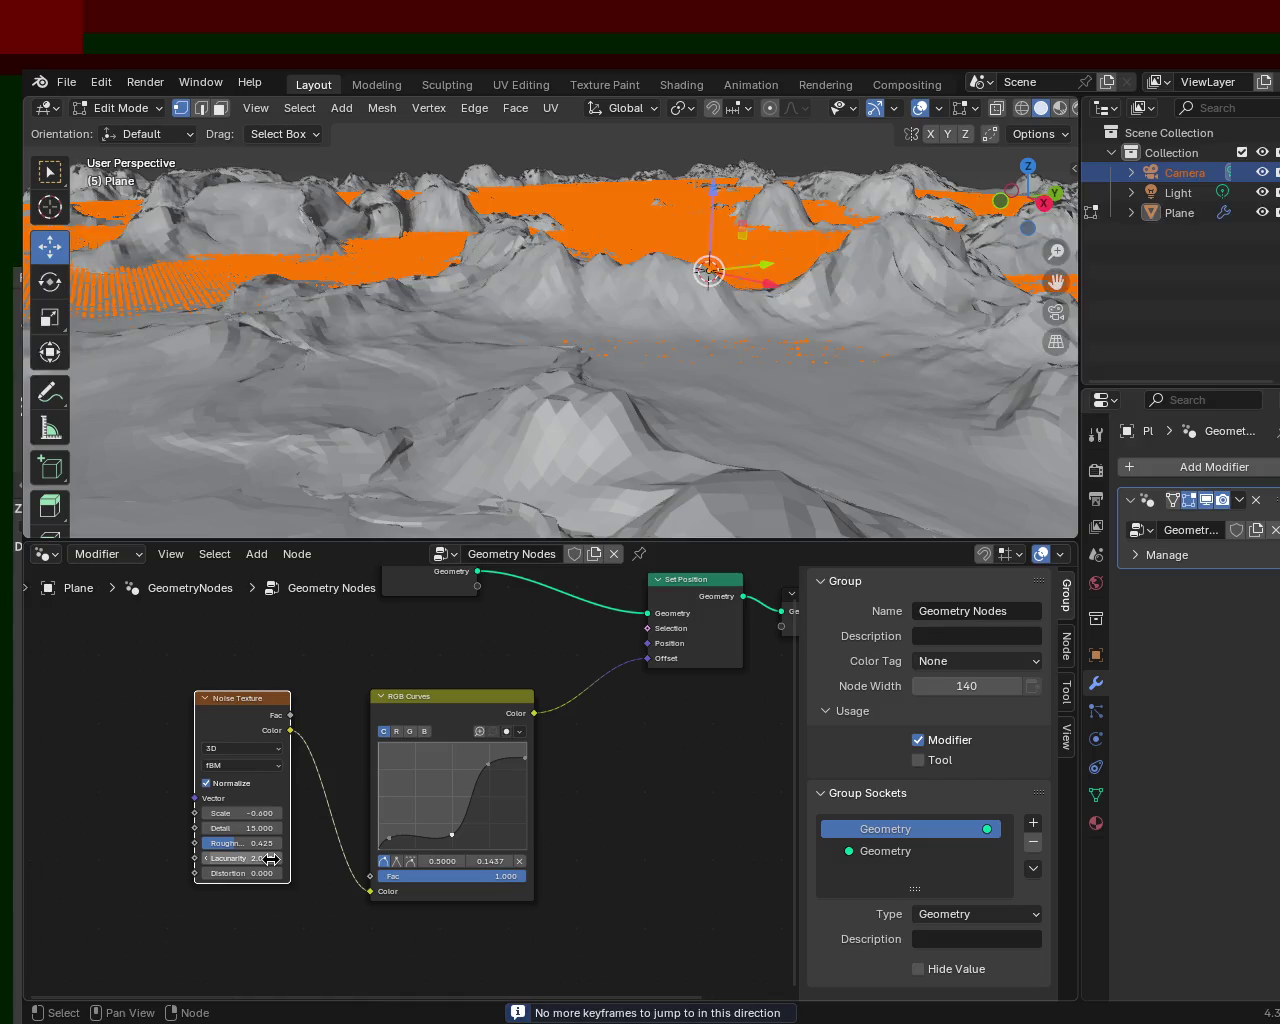
mouse_move(227, 847)
left_mouse_down()
mouse_move(262, 847)
mouse_move(240, 847)
left_mouse_up()
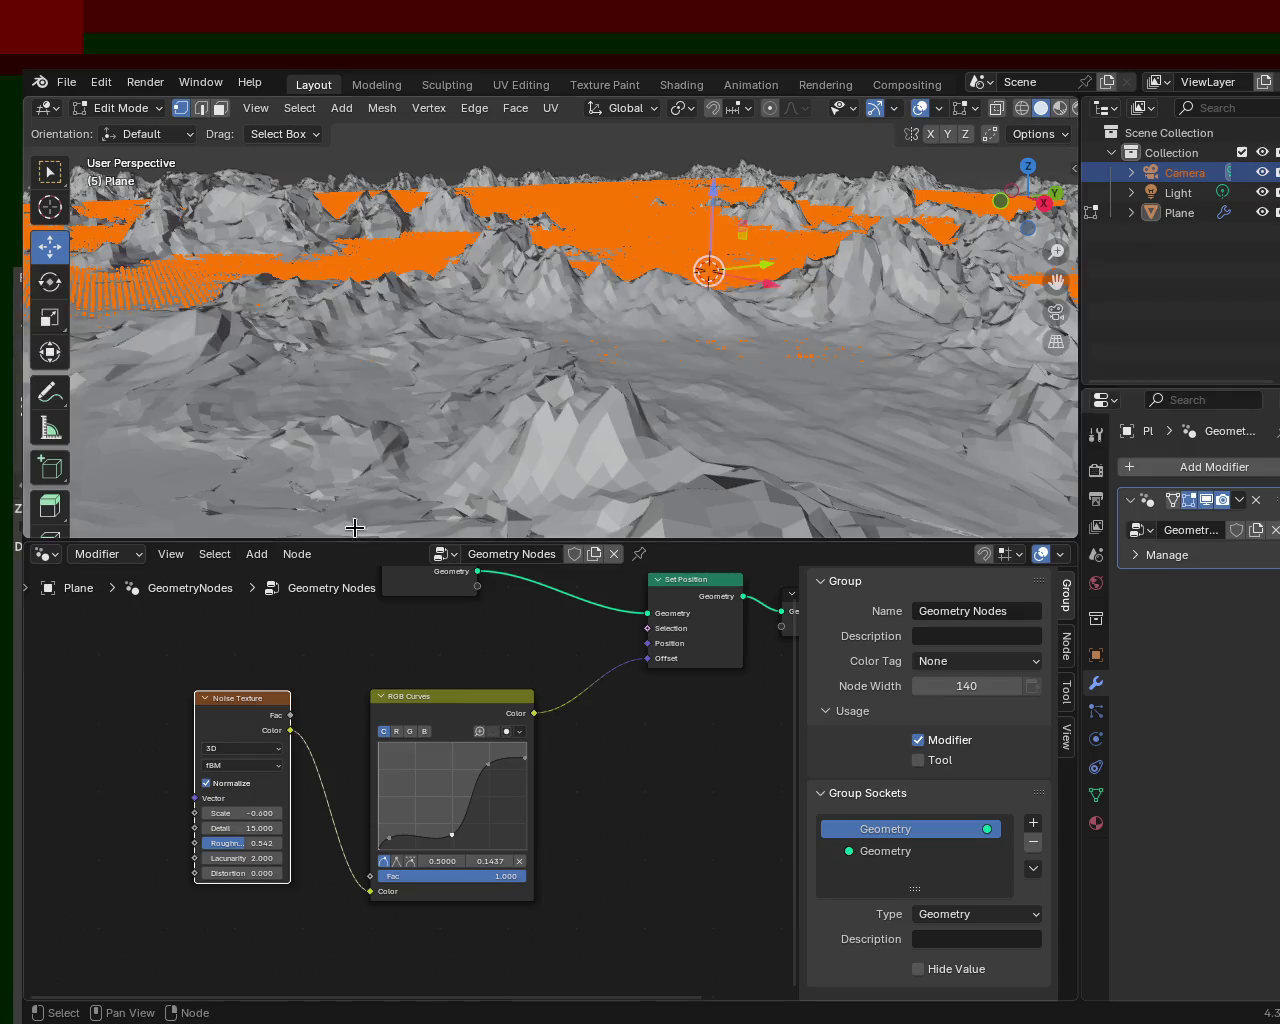
- Hide the viewport gizmos and overlays and orbit over the bare terrain
middle_click_drag(517, 349, 794, 141)
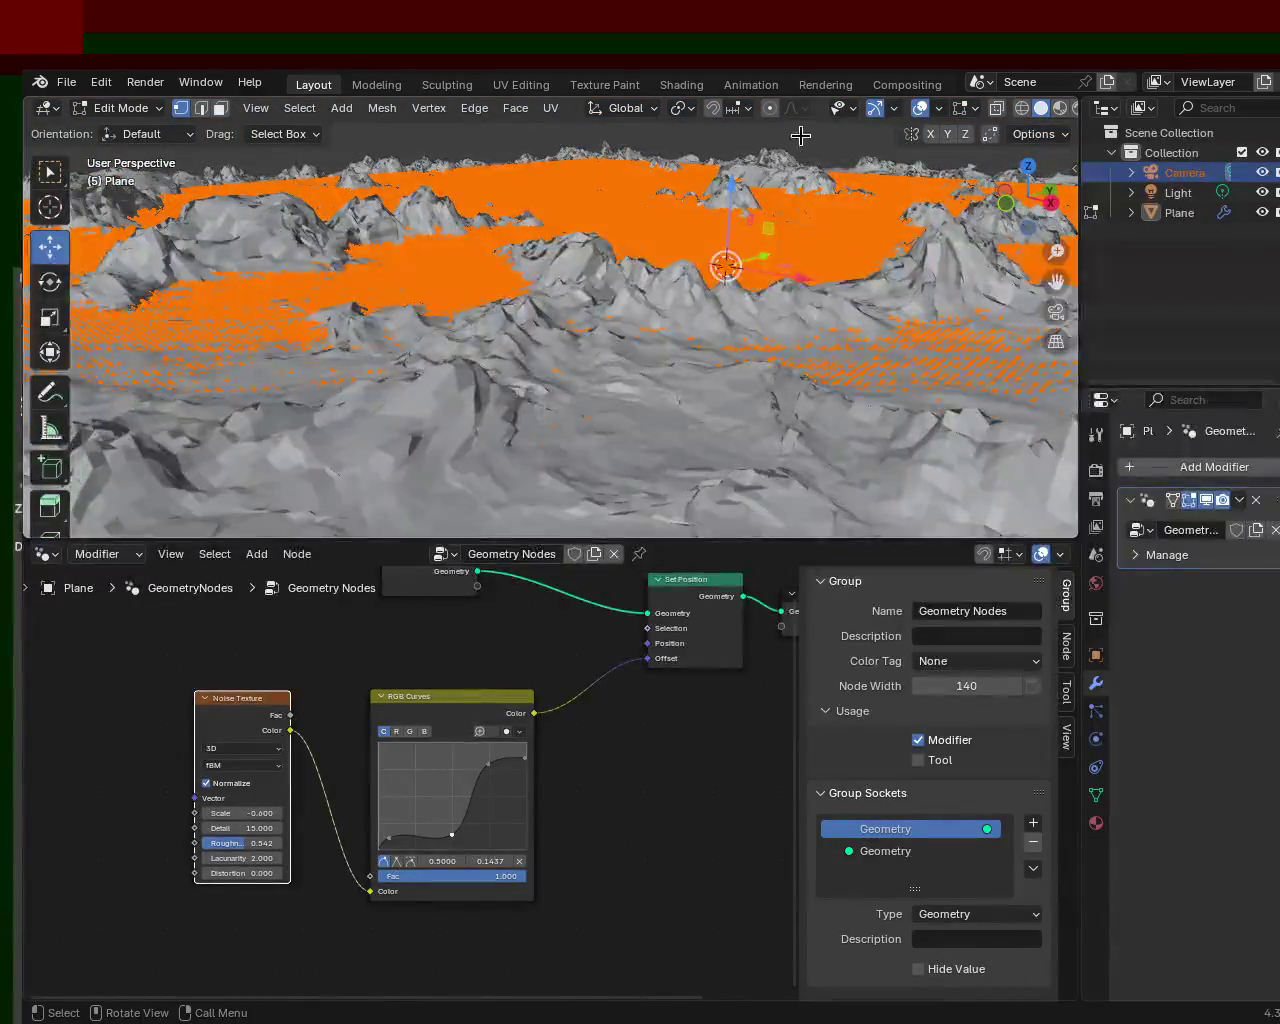
left_click(878, 110)
left_click(917, 110)
mouse_move(632, 403)
middle_mouse_down()
mouse_move(678, 394)
mouse_move(643, 406)
middle_mouse_up()
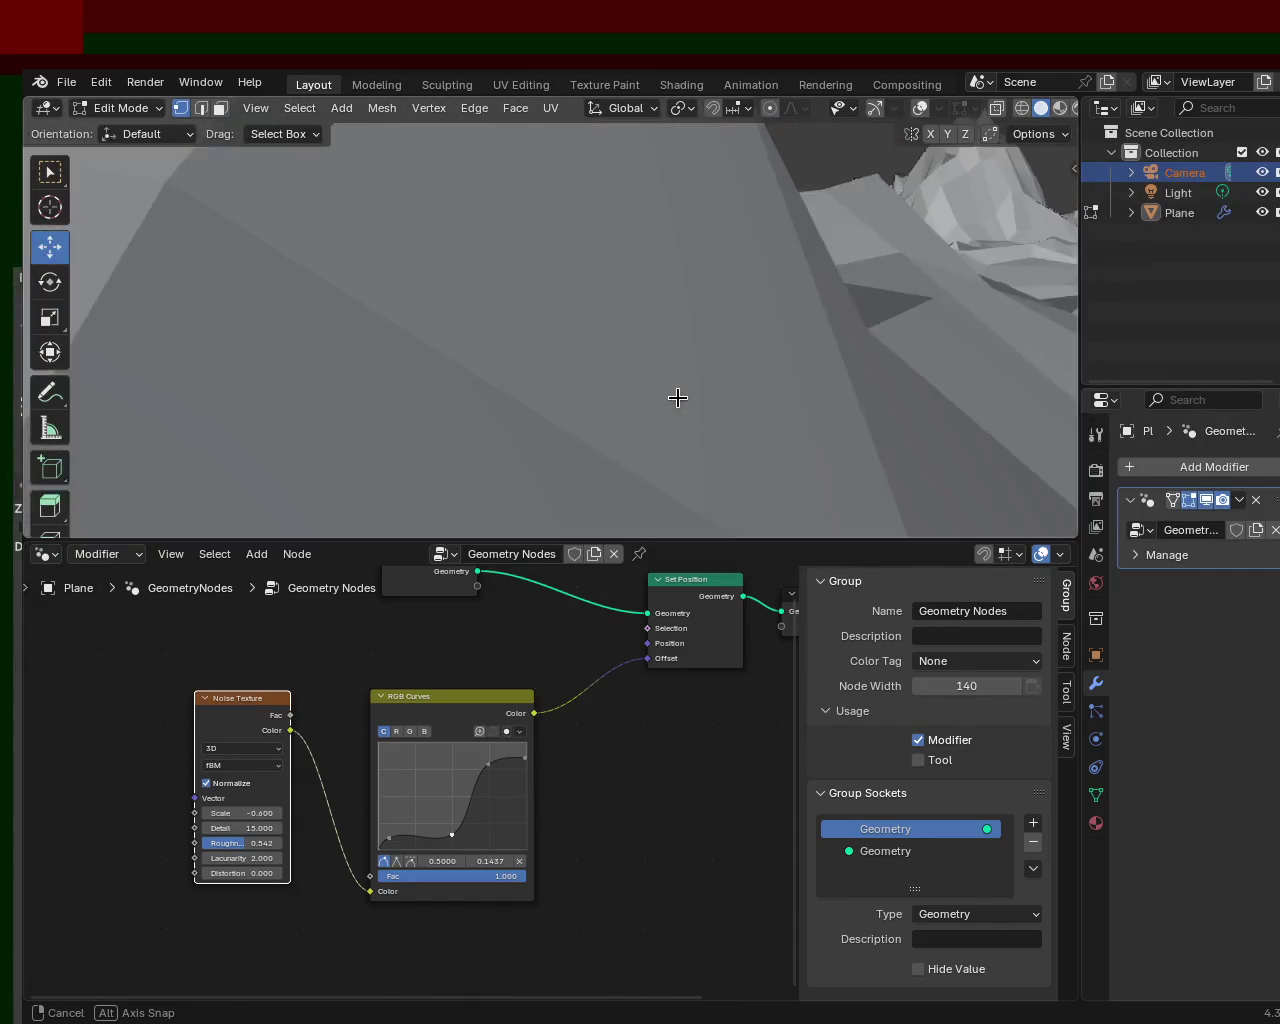
mouse_move(565, 420)
middle_mouse_down()
mouse_move(443, 494)
mouse_move(245, 407)
mouse_move(112, 405)
middle_mouse_up()
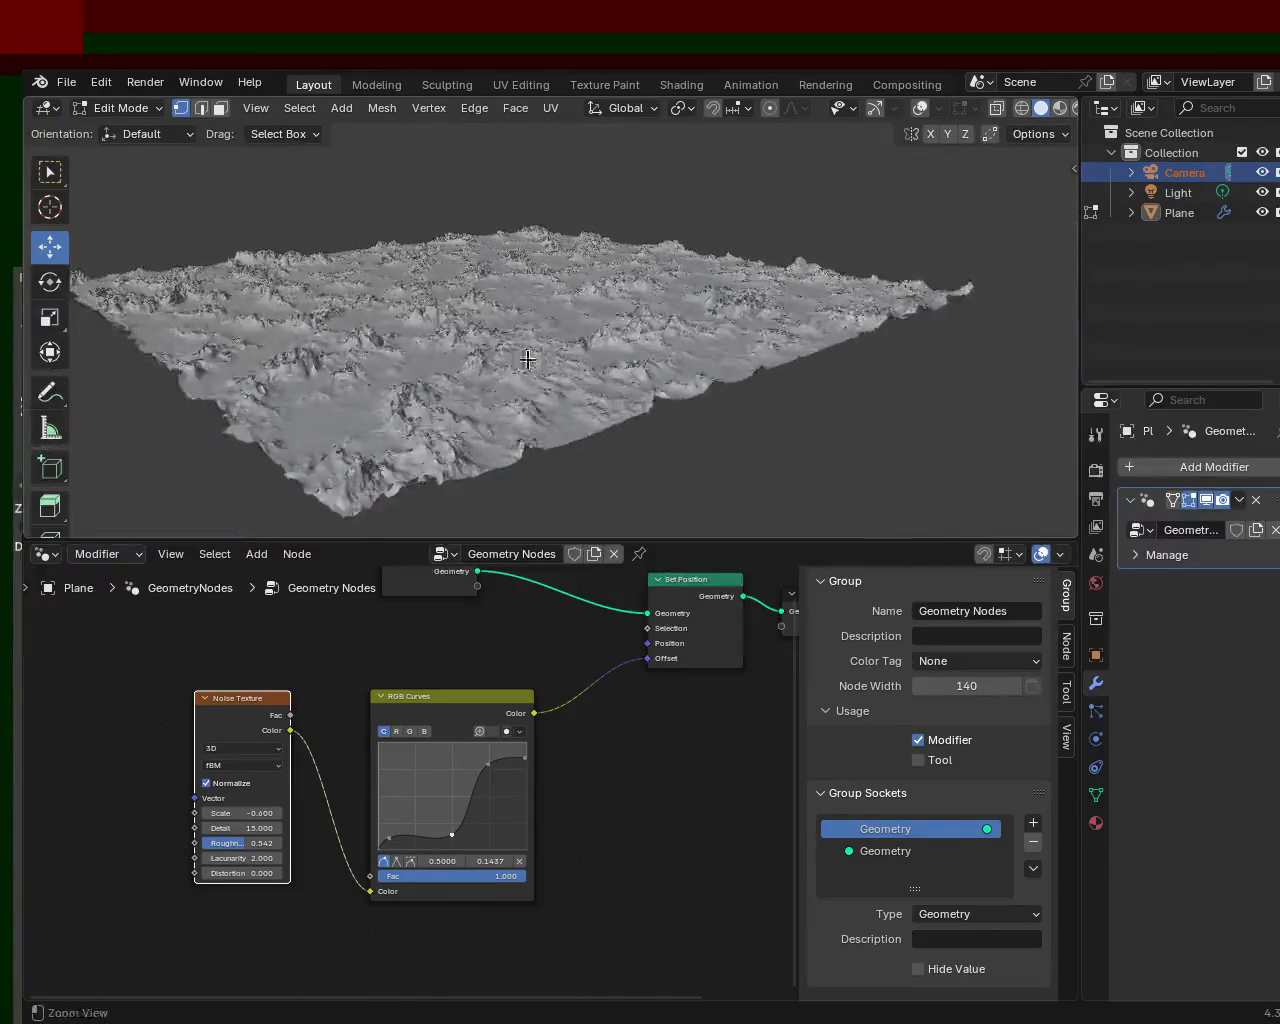
- Lower the upper RGB Curves point to about 0.7545, 0.7375 to soften the peaks
mouse_move(502, 400)
middle_mouse_down()
mouse_move(514, 263)
mouse_move(609, 329)
mouse_move(603, 279)
mouse_move(517, 289)
mouse_move(651, 306)
mouse_move(776, 284)
mouse_move(720, 305)
mouse_move(674, 354)
mouse_move(609, 274)
mouse_move(543, 266)
mouse_move(543, 277)
mouse_move(443, 280)
mouse_move(429, 303)
middle_mouse_up()
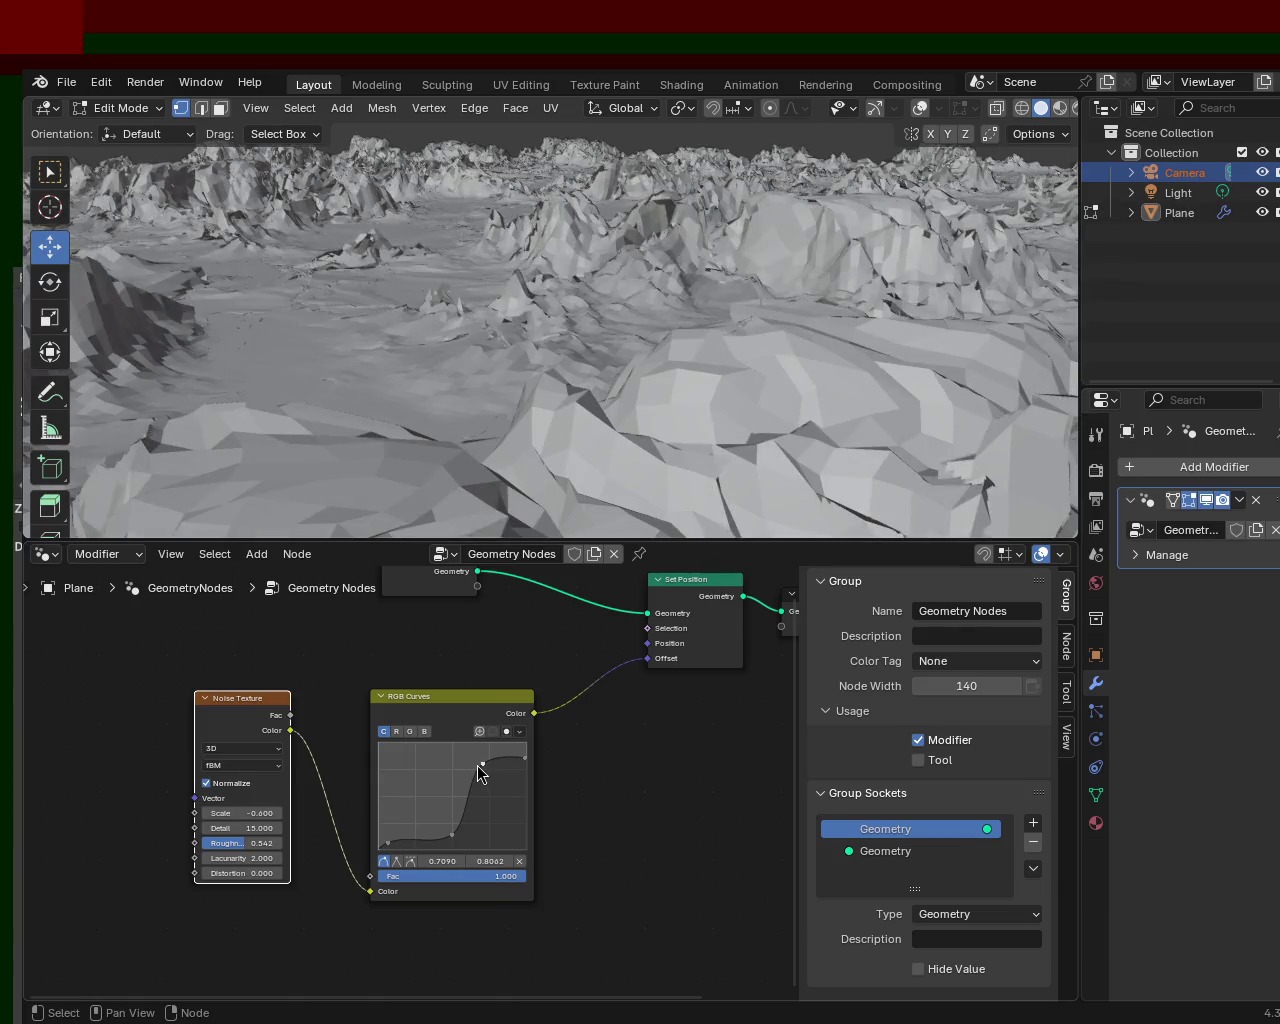
left_click_drag(497, 765, 497, 761)
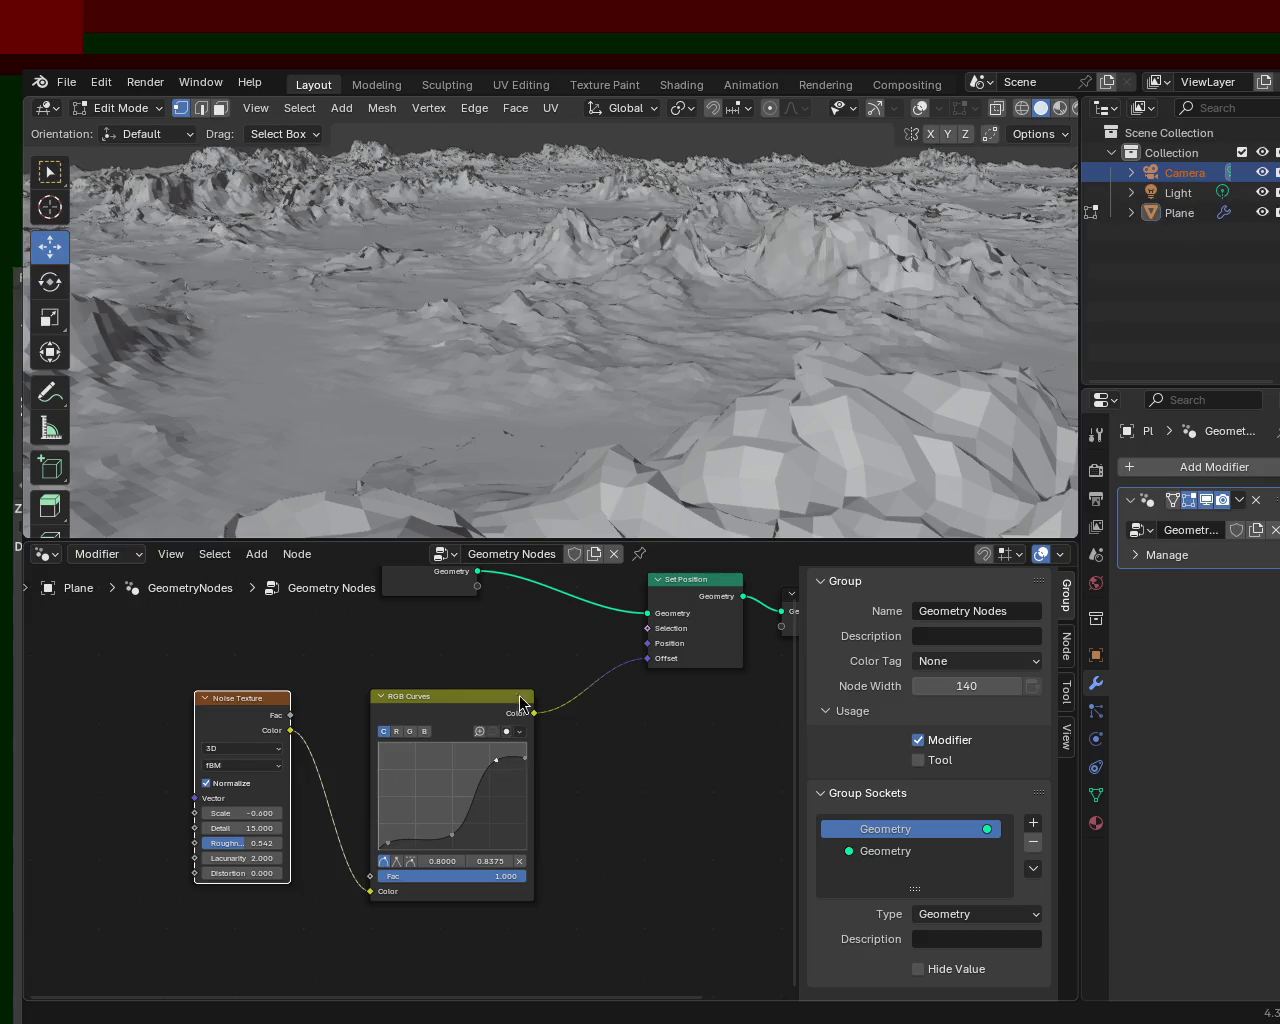
mouse_move(537, 481)
middle_mouse_down()
mouse_move(722, 371)
mouse_move(649, 380)
mouse_move(700, 366)
mouse_move(659, 341)
mouse_move(706, 340)
mouse_move(691, 403)
mouse_move(777, 414)
mouse_move(656, 355)
mouse_move(640, 314)
mouse_move(626, 349)
mouse_move(663, 377)
mouse_move(714, 309)
mouse_move(731, 391)
mouse_move(651, 428)
mouse_move(443, 443)
mouse_move(445, 323)
mouse_move(452, 348)
middle_mouse_up()
mouse_move(418, 459)
middle_mouse_down()
mouse_move(399, 489)
mouse_move(277, 449)
mouse_move(329, 483)
middle_mouse_up()
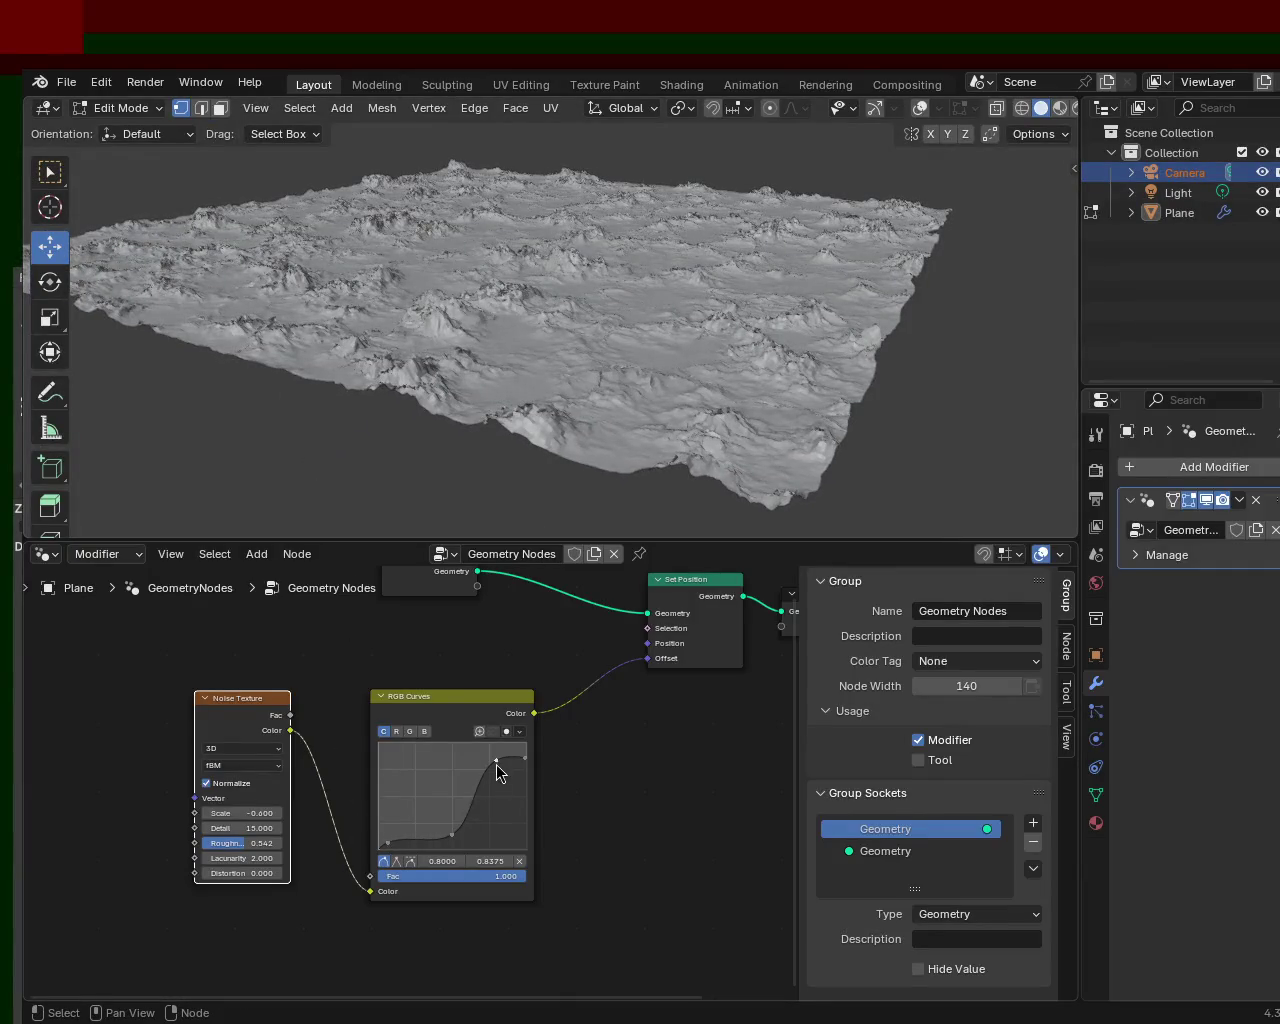
left_click_drag(494, 764, 485, 768)
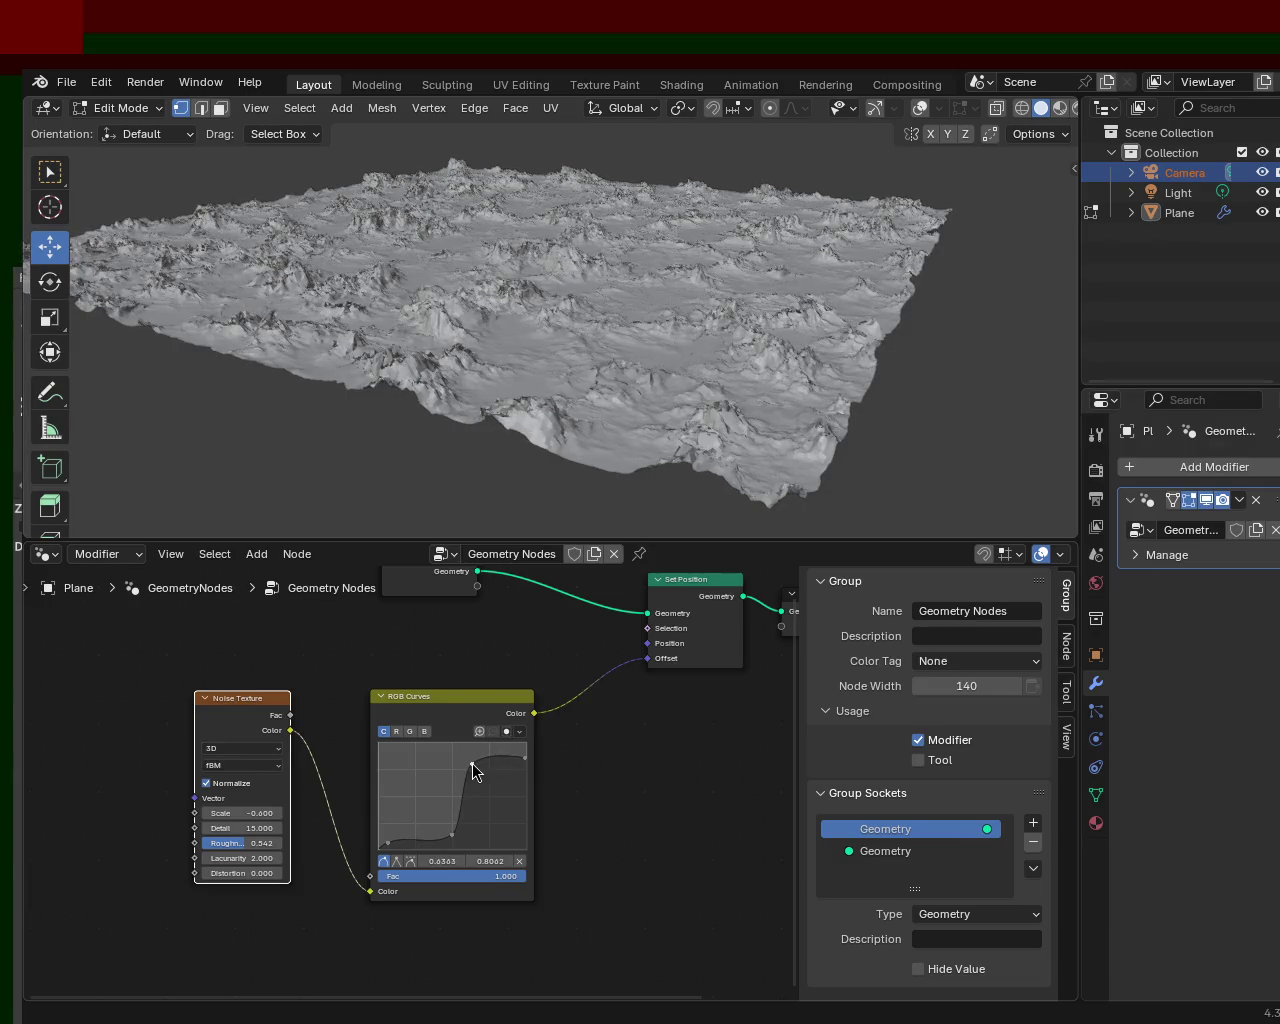
- Inspect the softened terrain from top-down and low angles, then return to Object Mode
mouse_move(767, 262)
middle_mouse_down()
mouse_move(486, 329)
mouse_move(737, 257)
mouse_move(749, 314)
mouse_move(800, 330)
mouse_move(817, 289)
mouse_move(591, 457)
mouse_move(660, 423)
middle_mouse_up()
scroll(829, 340, "down", 2)
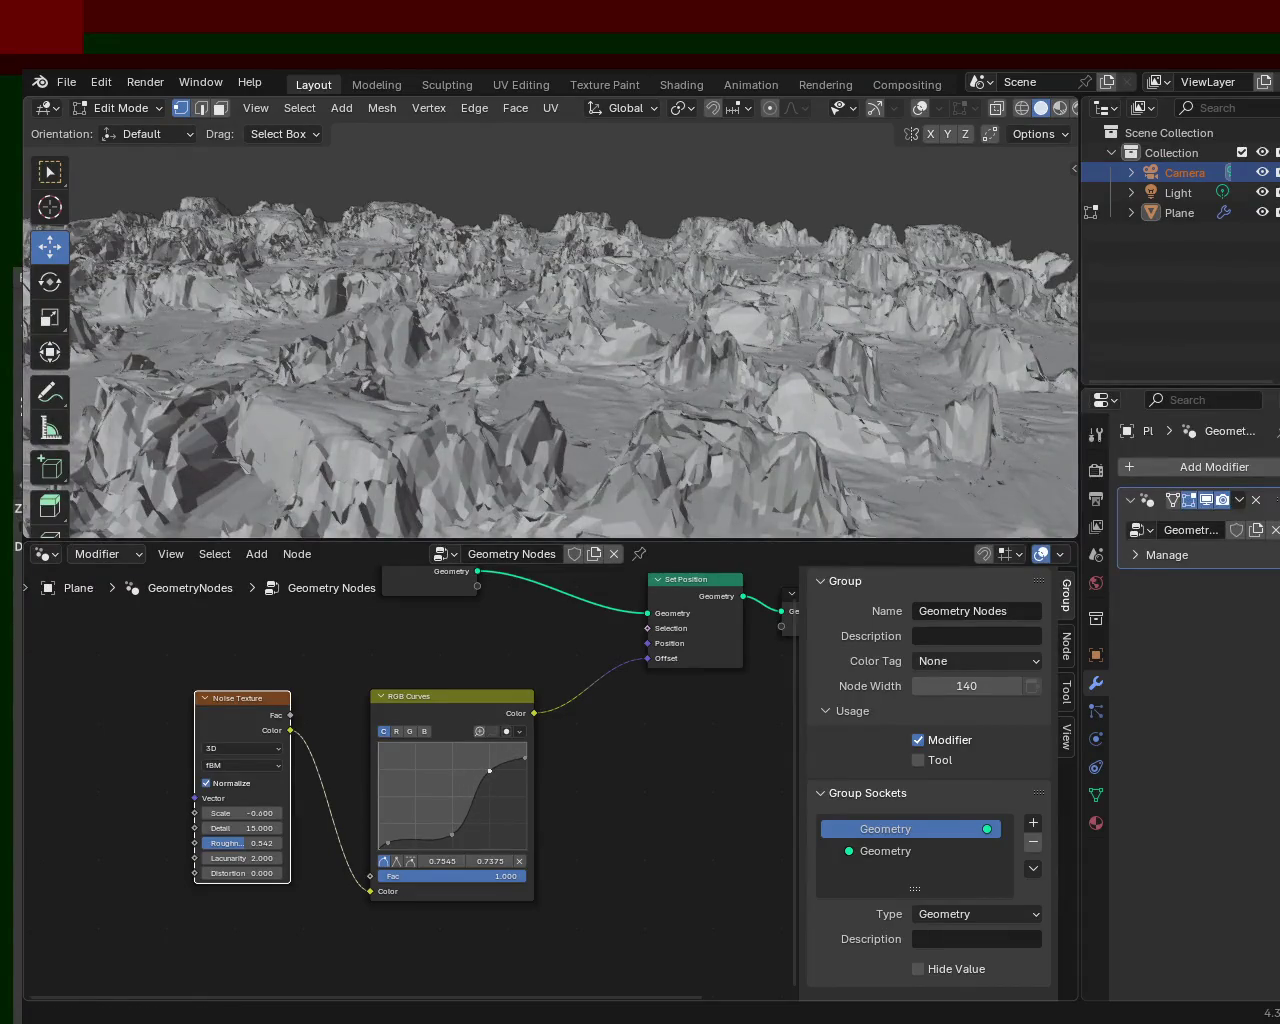
mouse_move(531, 463)
middle_mouse_down()
mouse_move(506, 443)
mouse_move(527, 364)
mouse_move(560, 380)
mouse_move(577, 420)
mouse_move(491, 420)
mouse_move(420, 481)
mouse_move(434, 457)
mouse_move(529, 406)
mouse_move(506, 309)
mouse_move(497, 373)
mouse_move(522, 432)
middle_mouse_up()
mouse_move(528, 363)
middle_mouse_down()
mouse_move(420, 334)
mouse_move(329, 359)
mouse_move(489, 406)
middle_mouse_up()
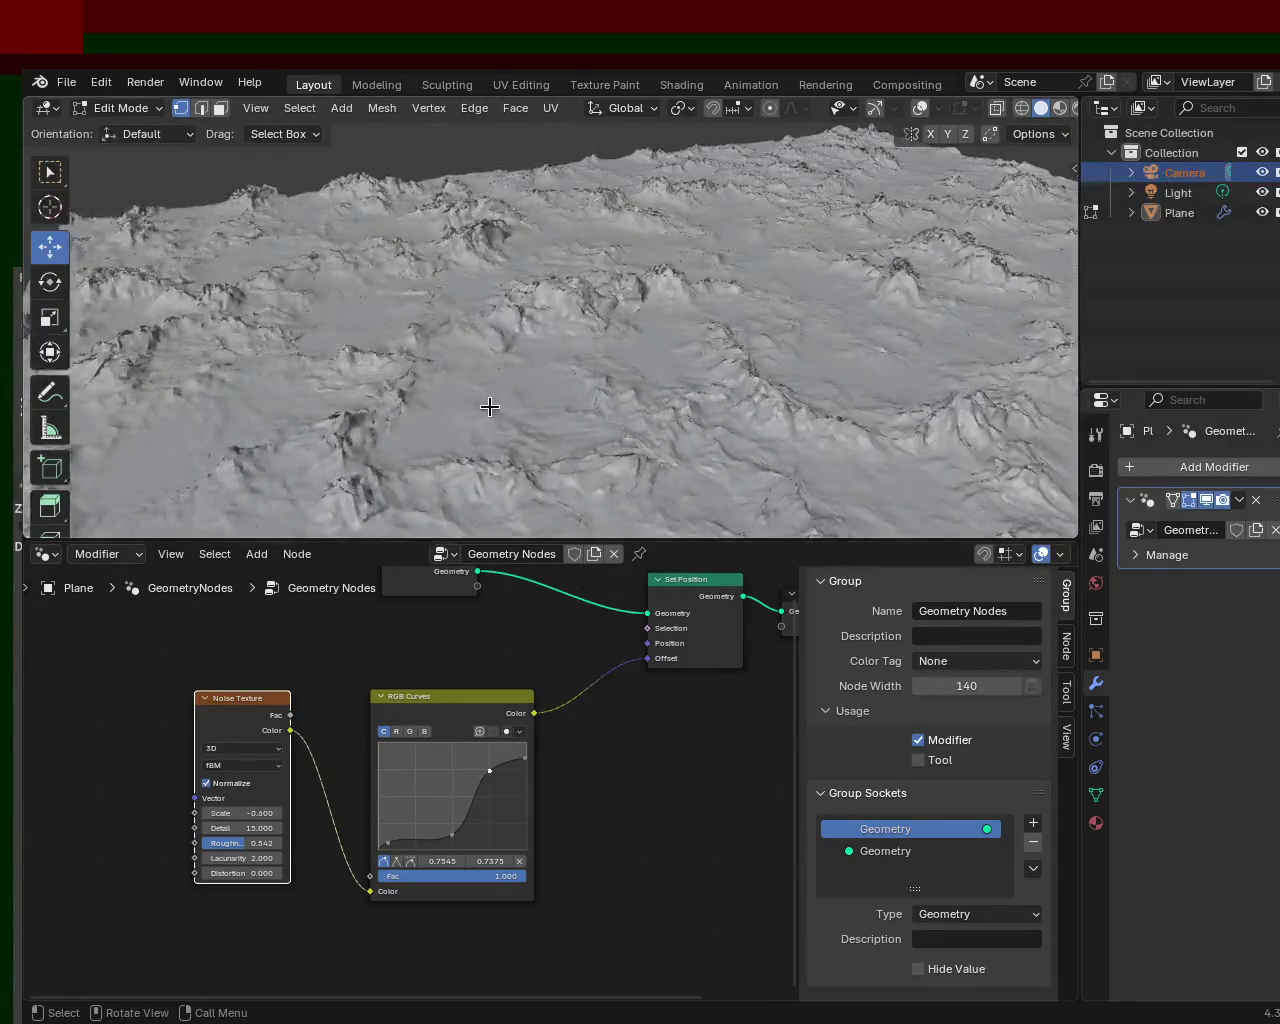
mouse_move(556, 357)
middle_mouse_down()
mouse_move(474, 354)
mouse_move(800, 400)
mouse_move(565, 317)
mouse_move(592, 366)
mouse_move(675, 320)
middle_mouse_up()
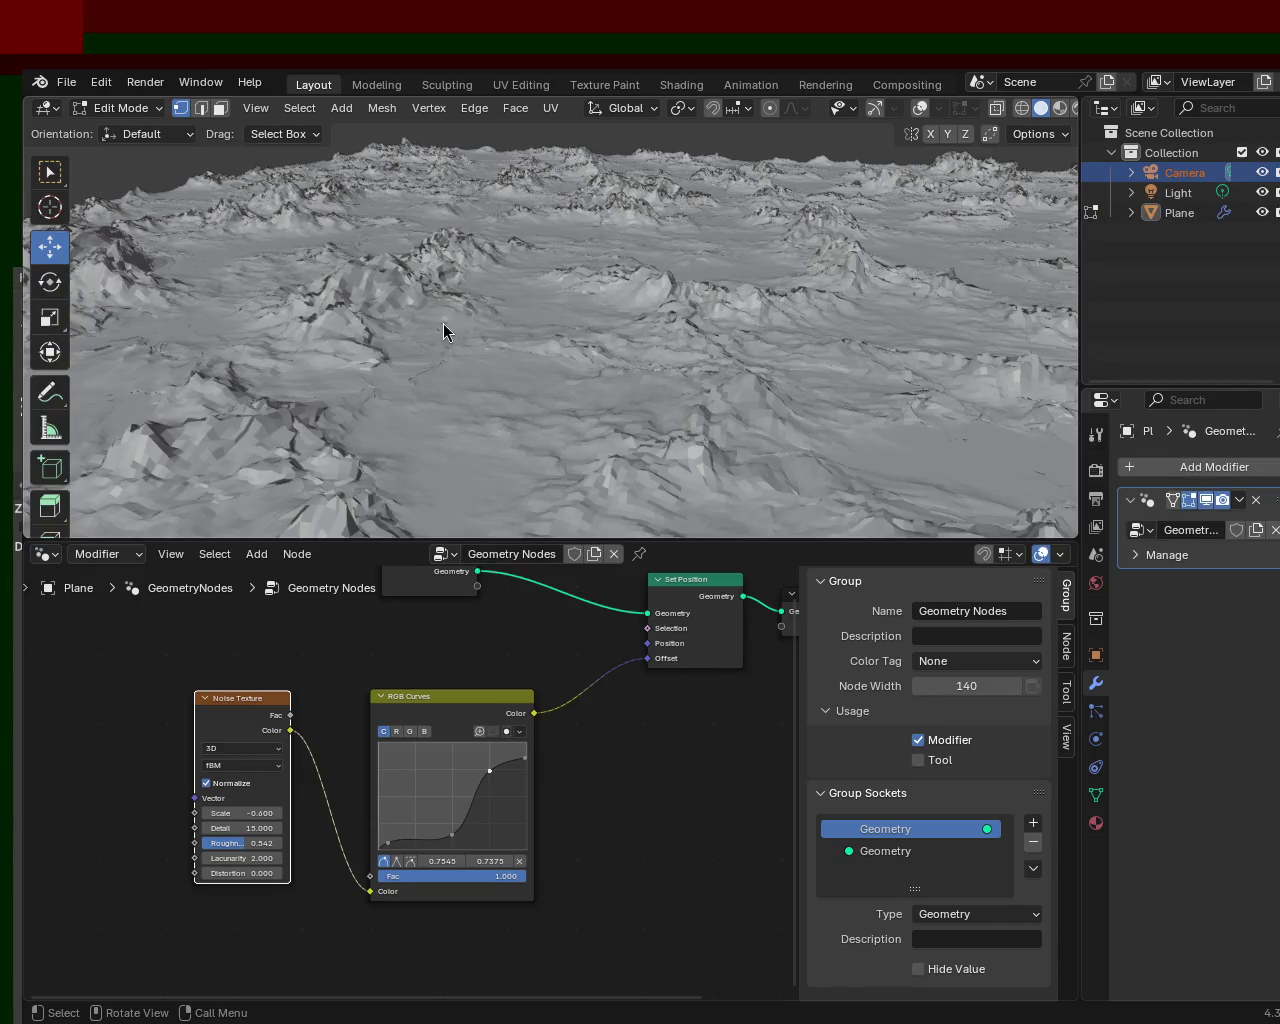
middle_click_drag(470, 400, 581, 375)
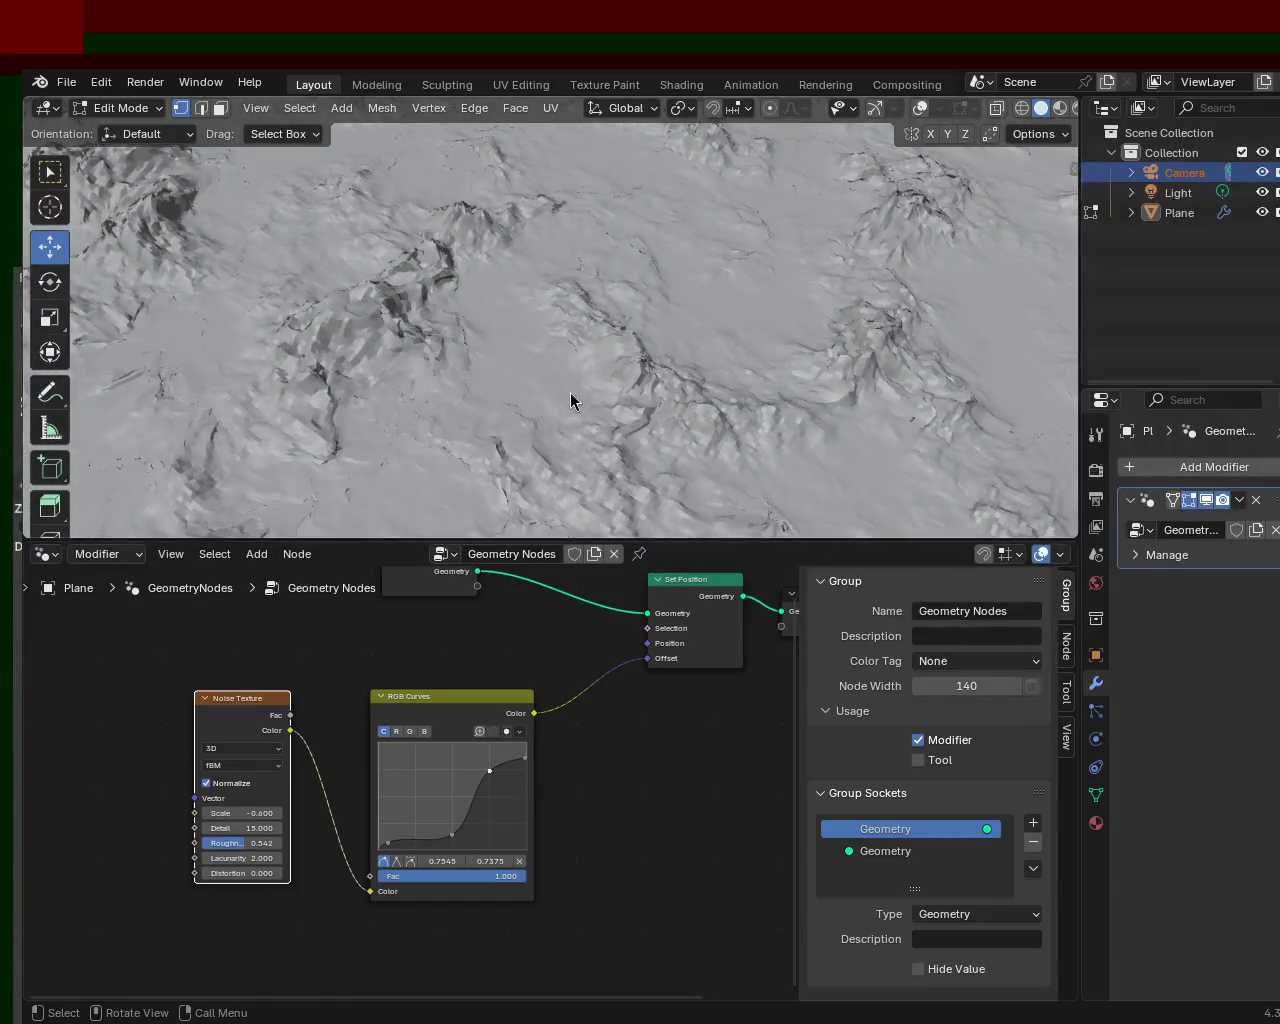
key("Tab")
mouse_move(613, 307)
middle_mouse_down()
mouse_move(583, 337)
mouse_move(644, 251)
mouse_move(634, 332)
mouse_move(650, 315)
middle_mouse_up()
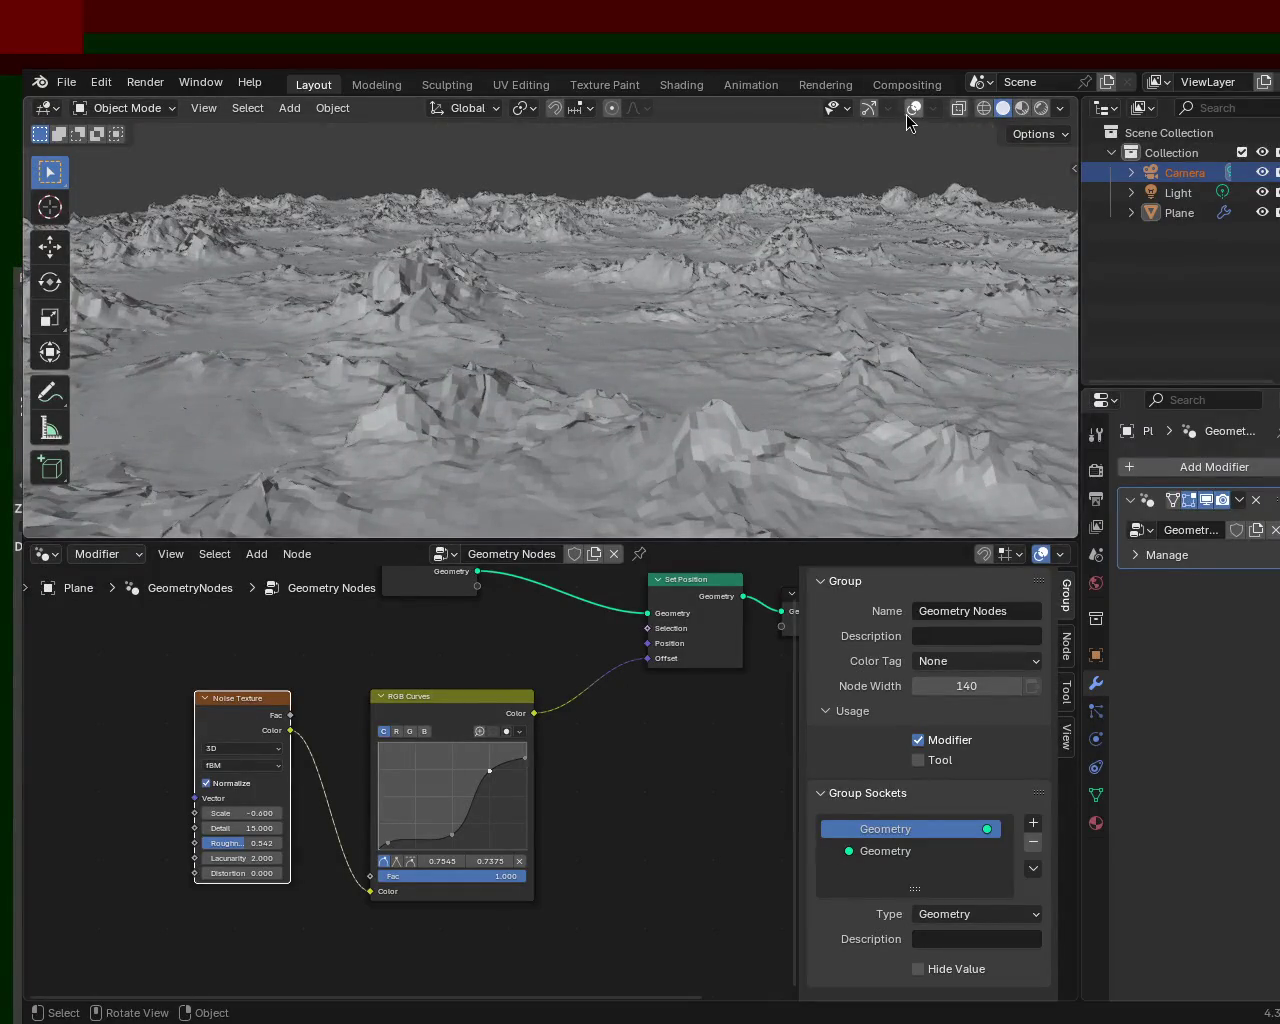
- Turn the viewport gizmos and overlays back on and enter Edit Mode on the terrain Plane
left_click(869, 110)
left_click(914, 109)
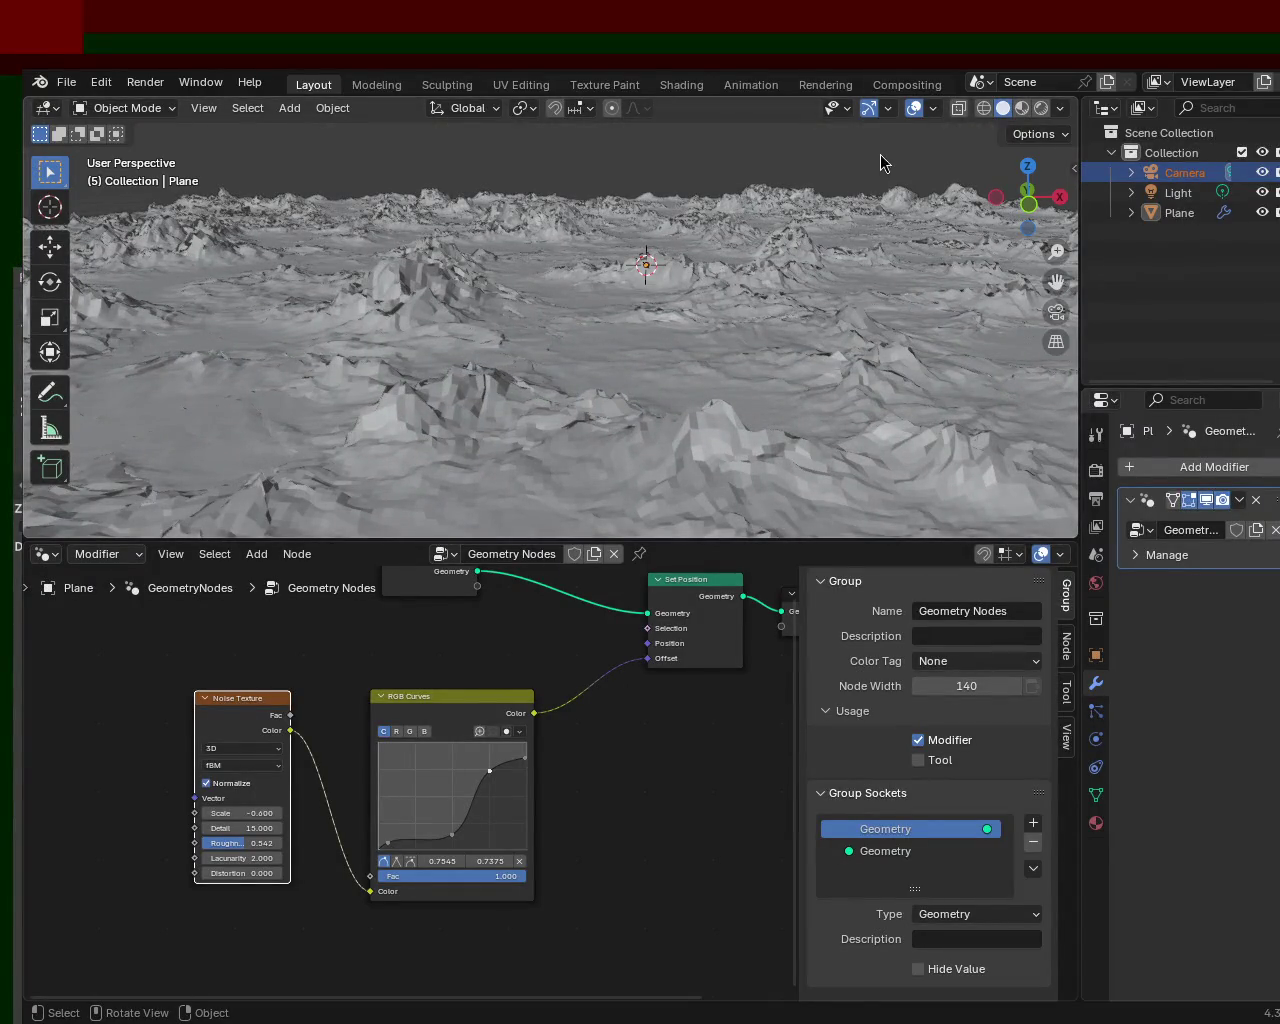
mouse_move(893, 178)
middle_mouse_down()
mouse_move(740, 214)
mouse_move(731, 297)
mouse_move(643, 384)
mouse_move(620, 329)
mouse_move(654, 297)
mouse_move(643, 354)
mouse_move(646, 334)
mouse_move(660, 337)
mouse_move(654, 369)
mouse_move(660, 337)
mouse_move(669, 366)
mouse_move(634, 349)
mouse_move(655, 307)
mouse_move(666, 314)
mouse_move(650, 320)
mouse_move(551, 306)
mouse_move(451, 354)
mouse_move(317, 320)
mouse_move(794, 334)
mouse_move(606, 334)
mouse_move(692, 336)
mouse_move(646, 314)
mouse_move(608, 343)
mouse_move(681, 299)
middle_mouse_up()
key("Tab")
mouse_move(797, 308)
middle_mouse_down()
mouse_move(560, 246)
mouse_move(816, 311)
mouse_move(860, 287)
mouse_move(573, 311)
mouse_move(397, 289)
mouse_move(471, 292)
mouse_move(474, 320)
mouse_move(529, 287)
mouse_move(603, 295)
mouse_move(602, 308)
middle_mouse_up()
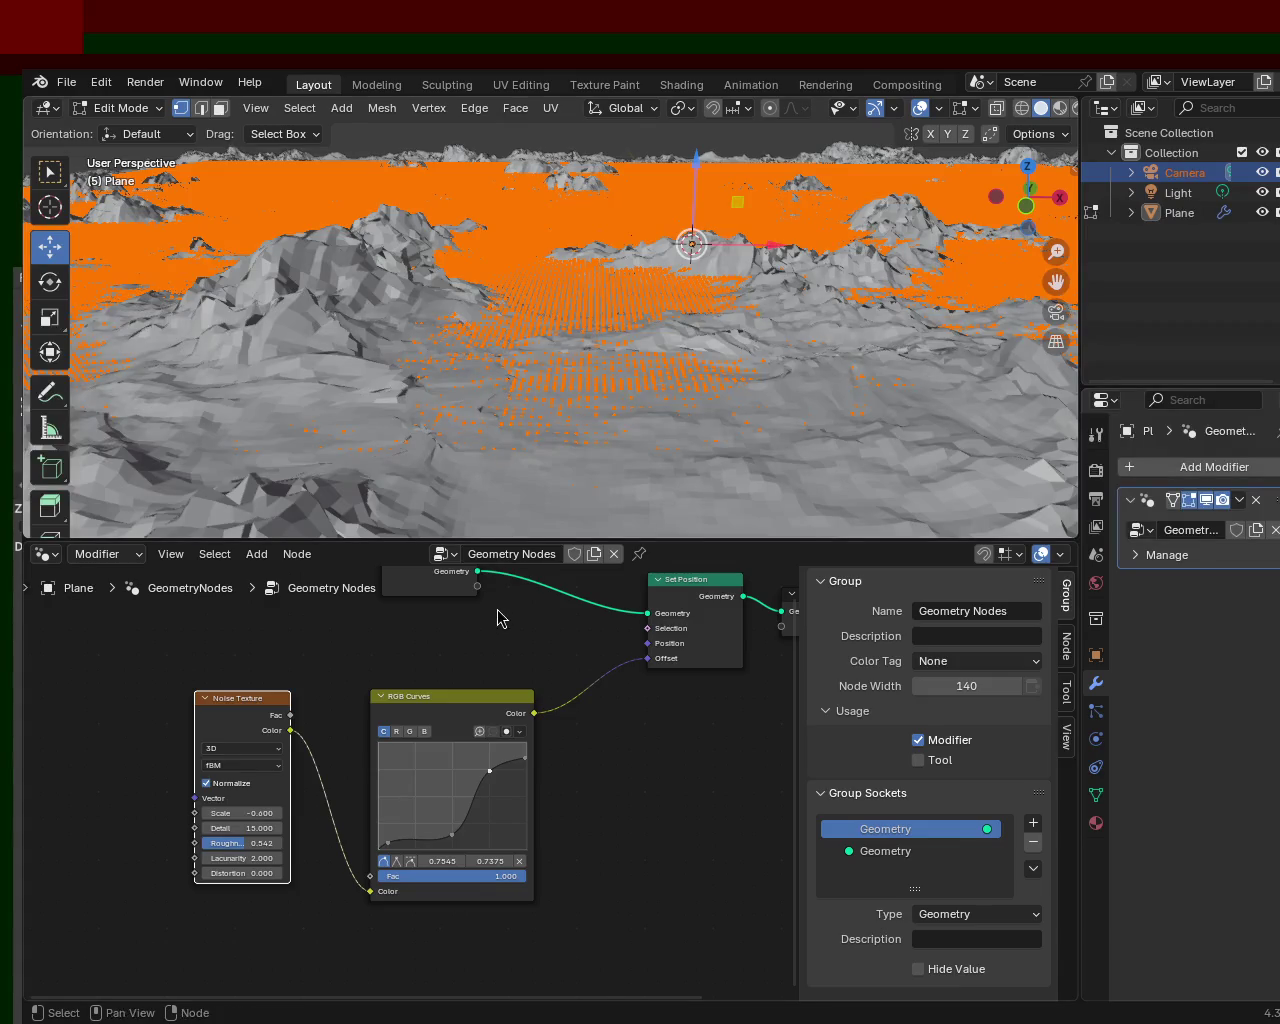
- Orbit over the terrain and hide the viewport overlays and gizmos
middle_click_drag(600, 480, 628, 350)
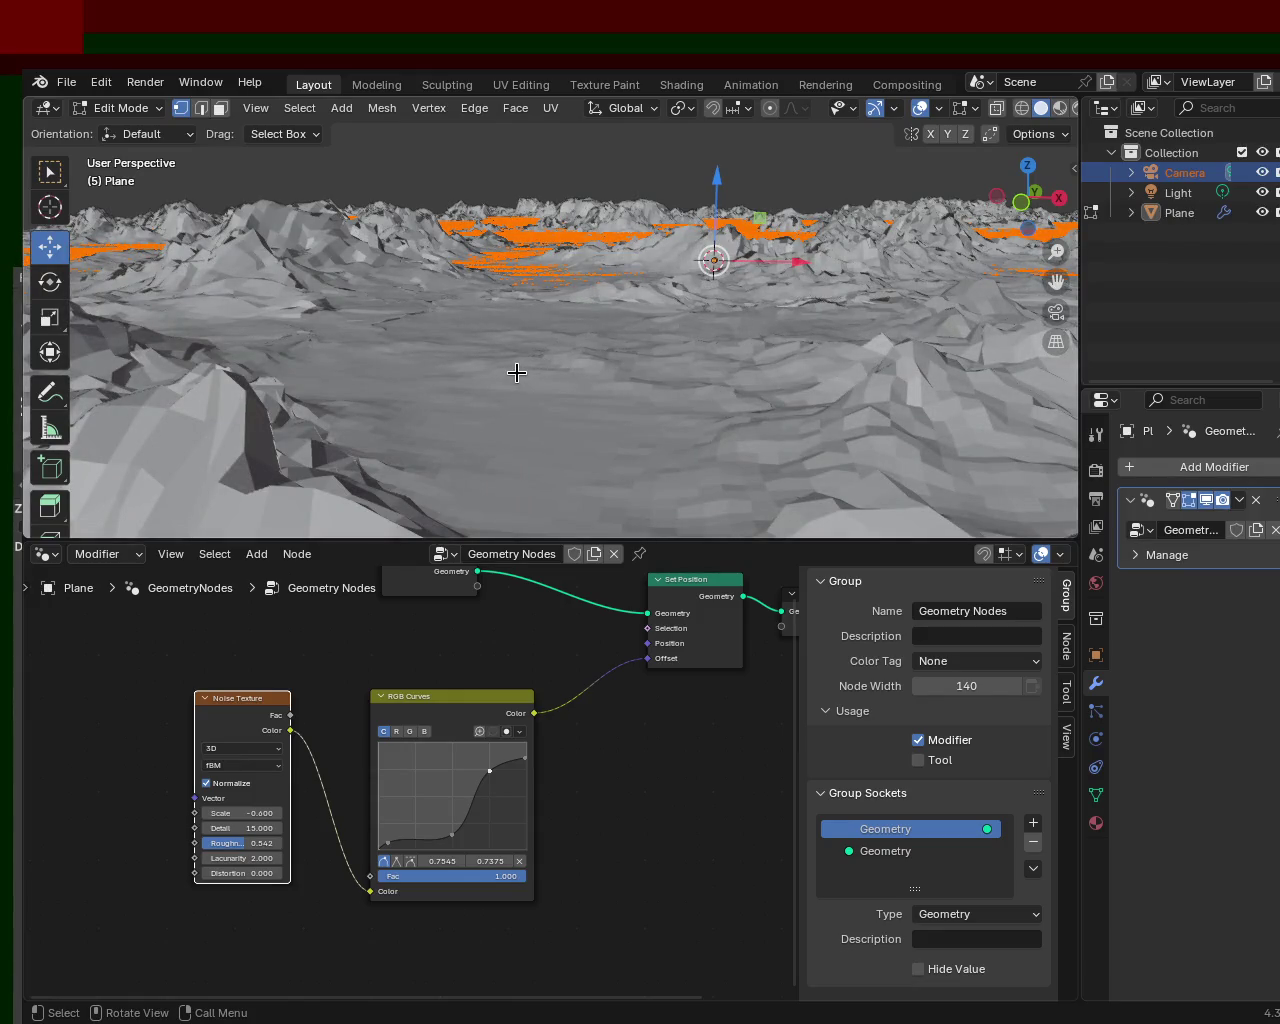
mouse_move(517, 372)
middle_mouse_down()
mouse_move(461, 367)
mouse_move(804, 367)
mouse_move(740, 374)
mouse_move(623, 443)
mouse_move(591, 400)
mouse_move(512, 343)
mouse_move(474, 346)
mouse_move(629, 370)
middle_mouse_up()
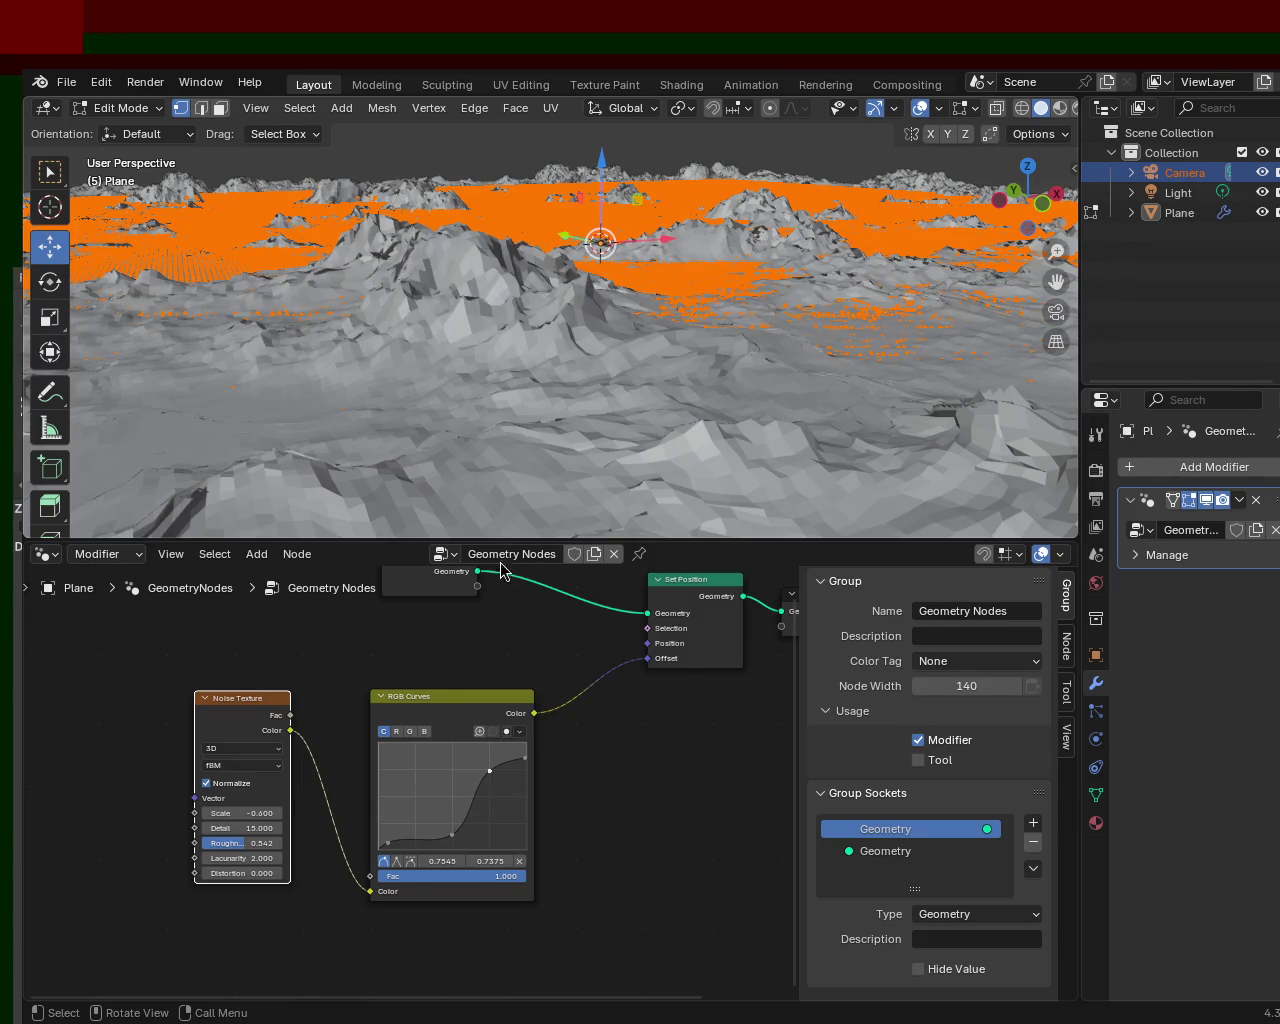
mouse_move(540, 330)
middle_mouse_down()
mouse_move(533, 259)
mouse_move(600, 286)
mouse_move(631, 266)
mouse_move(583, 266)
mouse_move(507, 344)
mouse_move(400, 252)
mouse_move(471, 275)
middle_mouse_up()
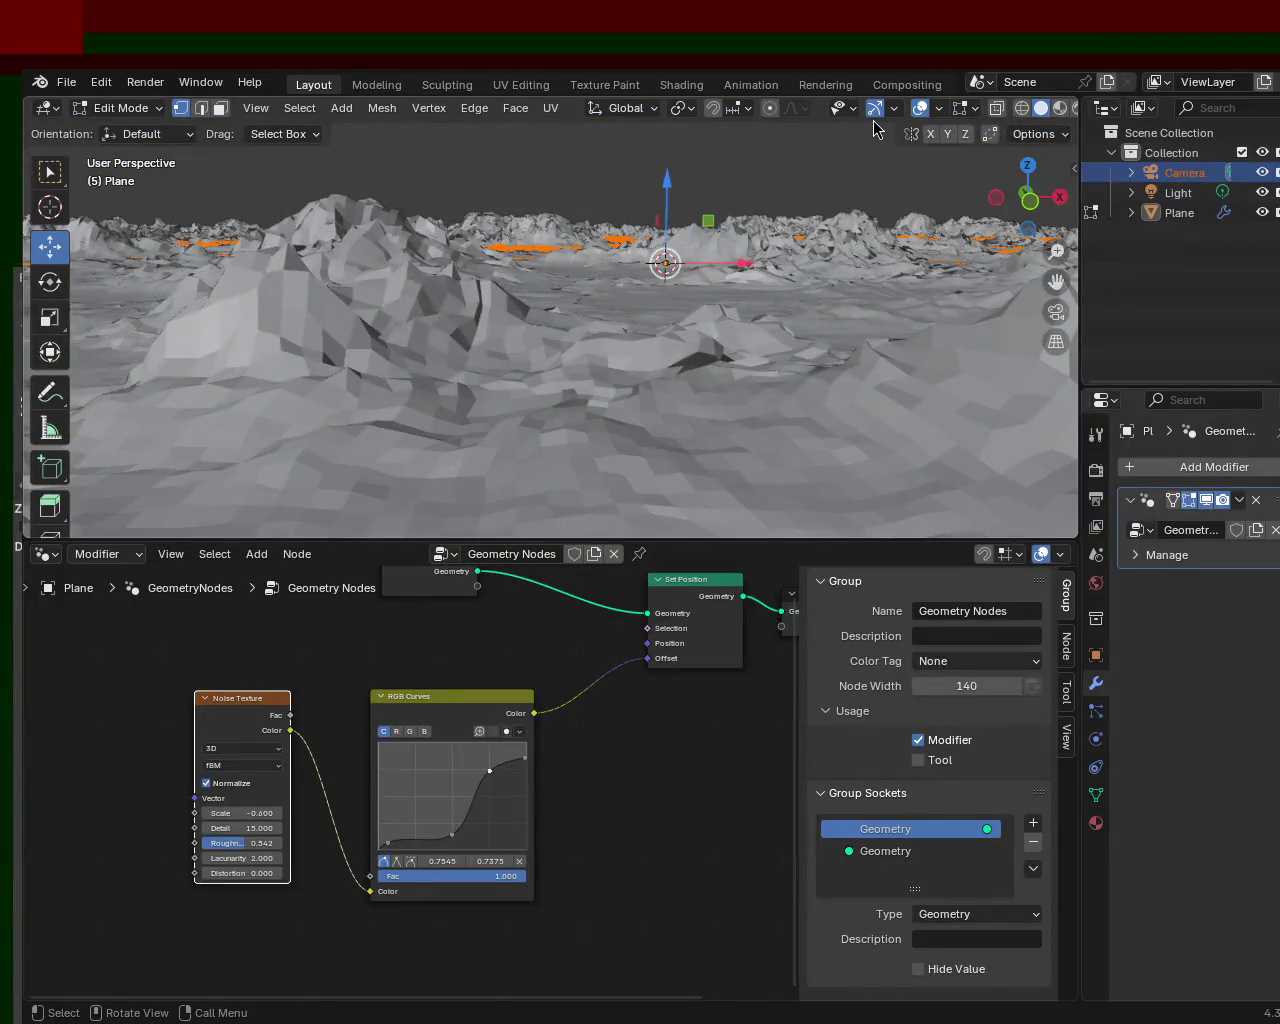
left_click(920, 108)
- Inspect the bare faceted terrain from close, wide, low and frontal views
mouse_move(640, 250)
middle_mouse_down()
mouse_move(594, 264)
mouse_move(720, 240)
mouse_move(595, 368)
middle_mouse_up()
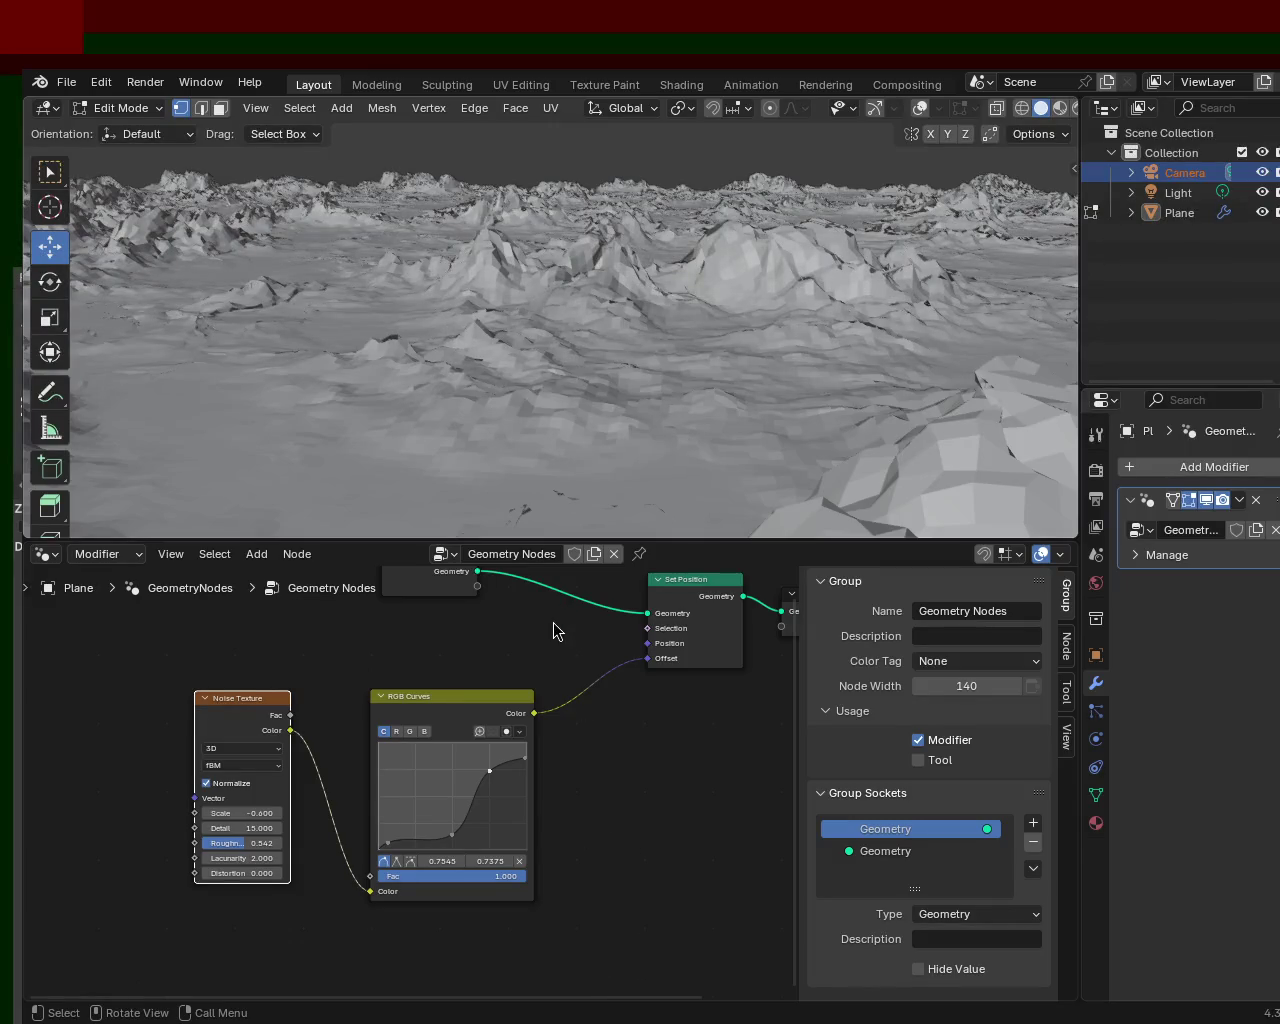
middle_click_drag(520, 334, 520, 340)
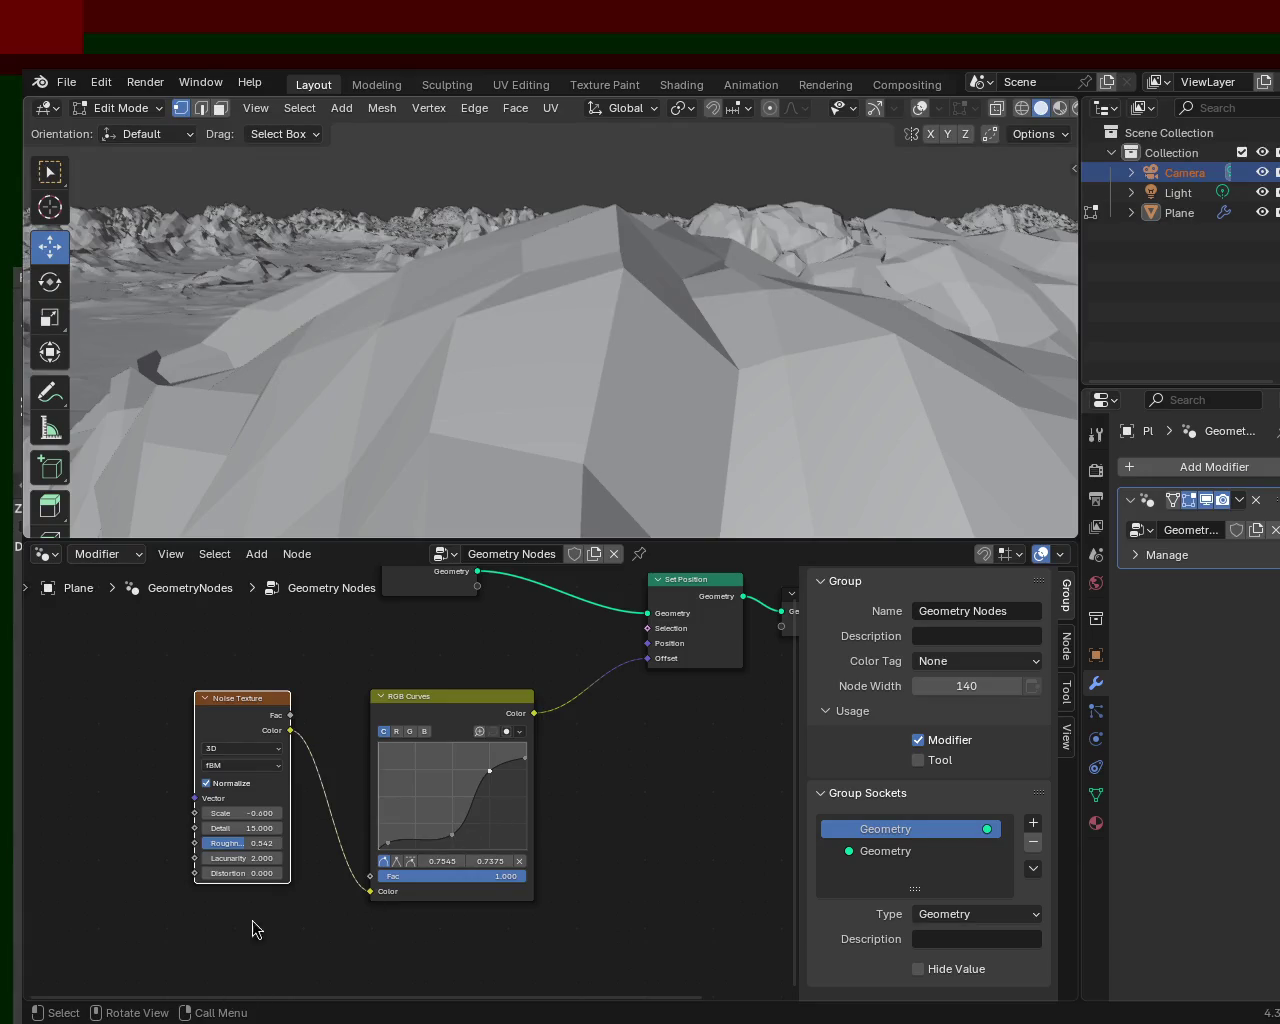
mouse_move(590, 320)
middle_mouse_down()
mouse_move(600, 300)
mouse_move(486, 280)
mouse_move(323, 277)
mouse_move(314, 357)
mouse_move(340, 320)
mouse_move(397, 283)
mouse_move(430, 278)
mouse_move(470, 298)
middle_mouse_up()
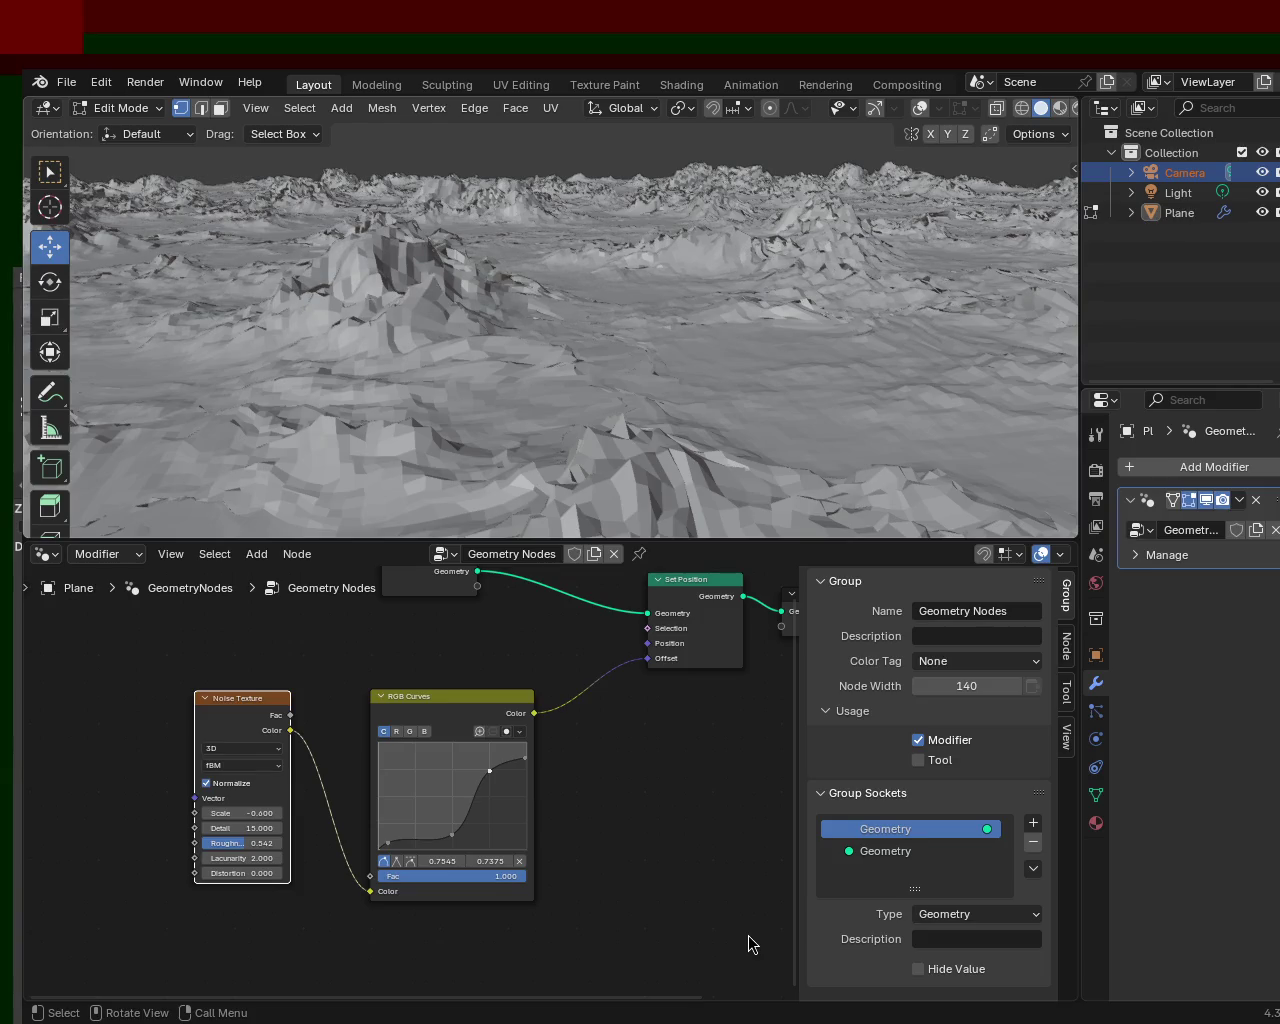
mouse_move(728, 436)
middle_mouse_down()
mouse_move(430, 407)
mouse_move(613, 424)
mouse_move(509, 362)
mouse_move(565, 374)
middle_mouse_up()
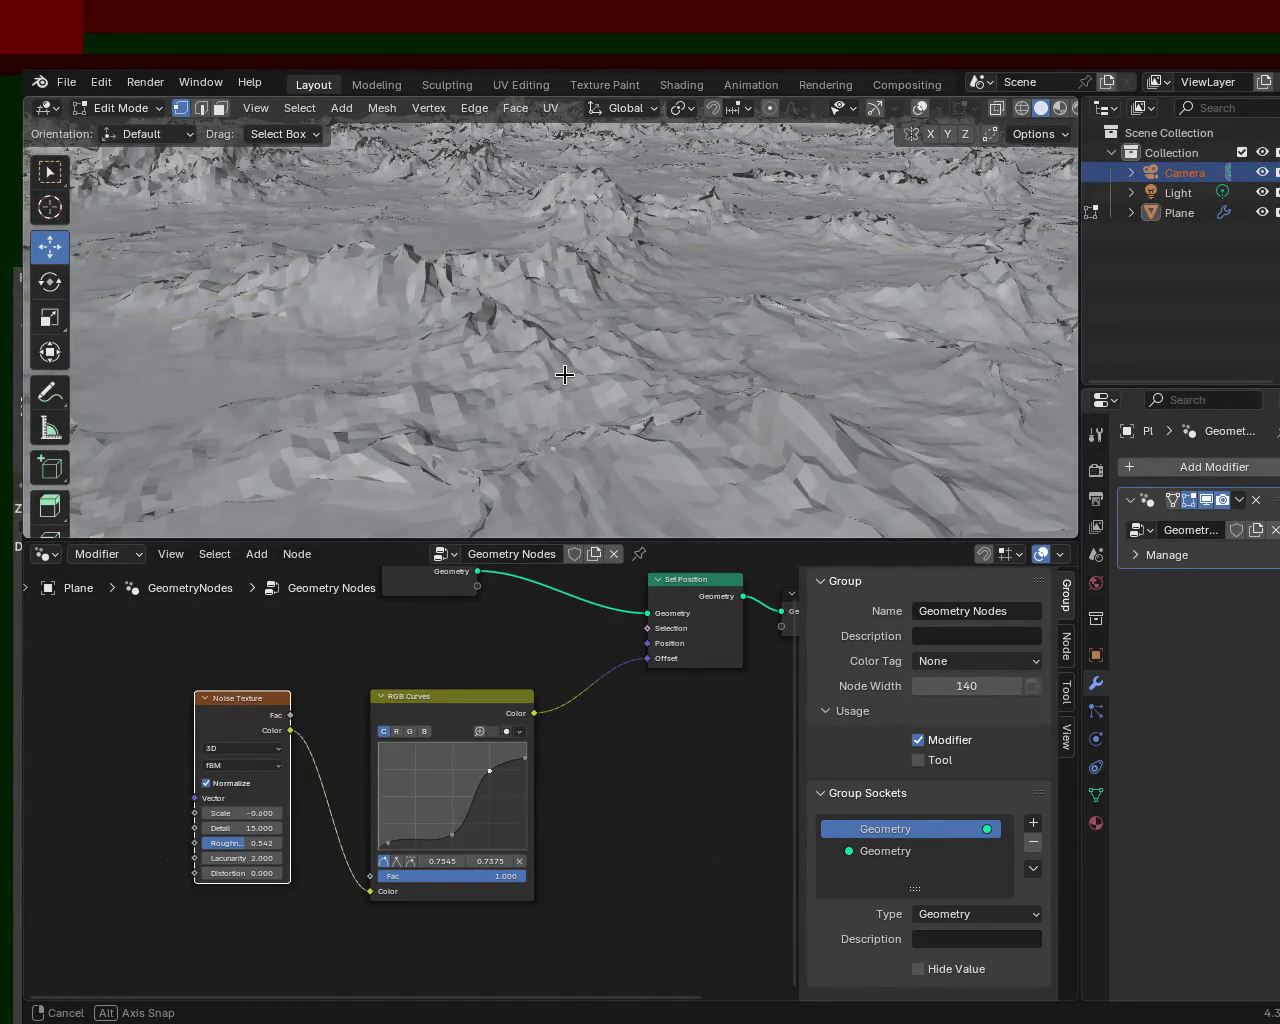
mouse_move(565, 374)
middle_mouse_down()
mouse_move(443, 357)
mouse_move(575, 304)
mouse_move(446, 337)
mouse_move(474, 275)
middle_mouse_up()
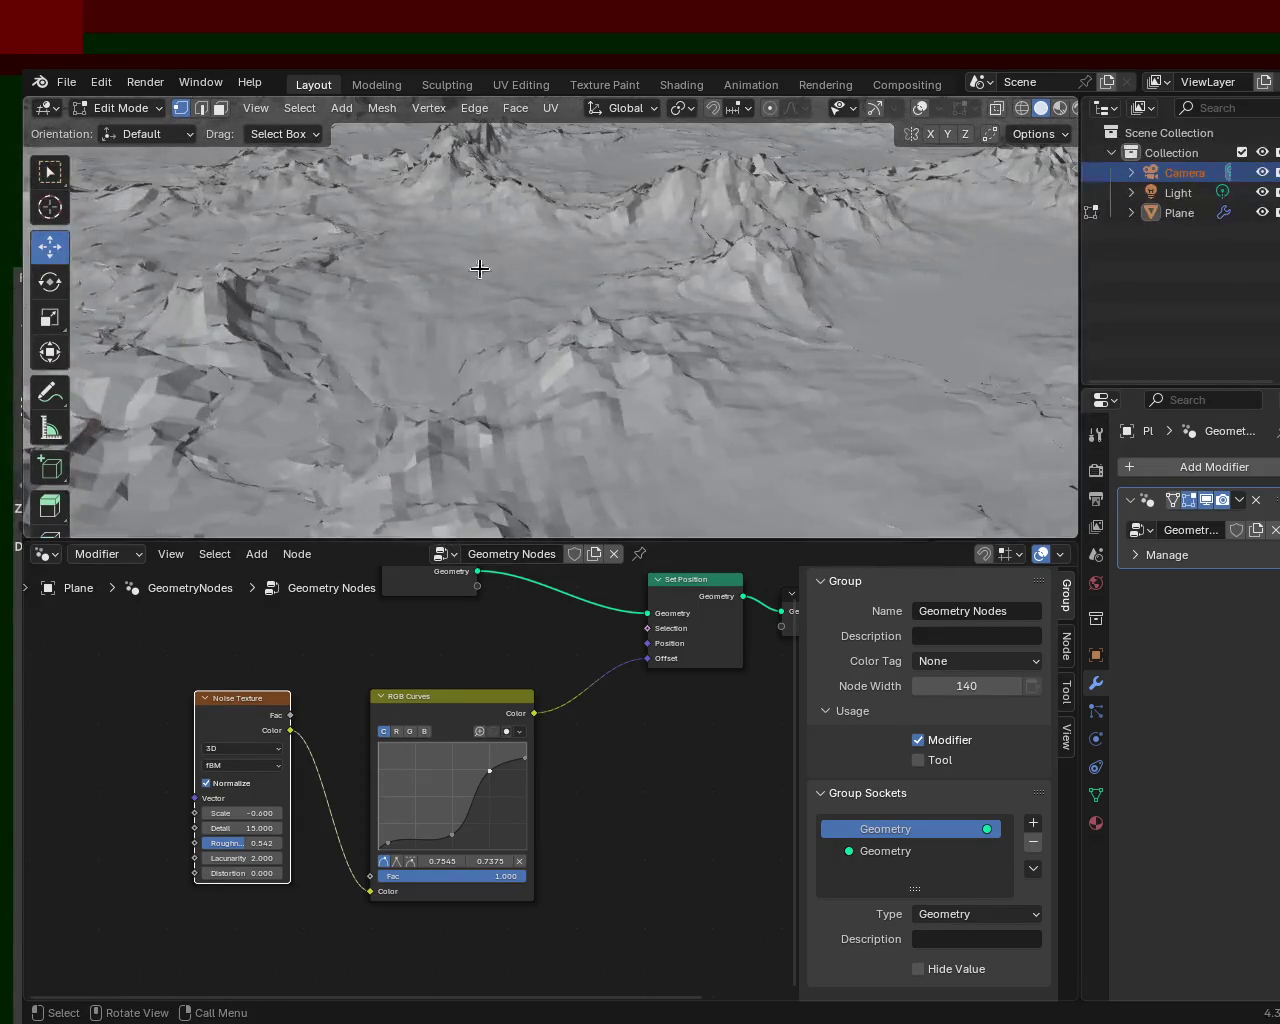
mouse_move(696, 254)
middle_mouse_down()
mouse_move(591, 240)
mouse_move(643, 320)
mouse_move(794, 409)
mouse_move(488, 306)
mouse_move(580, 283)
middle_mouse_up()
scroll(663, 373, "down", 3)
mouse_move(660, 410)
middle_mouse_down()
mouse_move(486, 452)
mouse_move(437, 306)
middle_mouse_up()
scroll(406, 341, "up", 5)
scroll(631, 331, "up", 3)
middle_click_drag(631, 331, 568, 284)
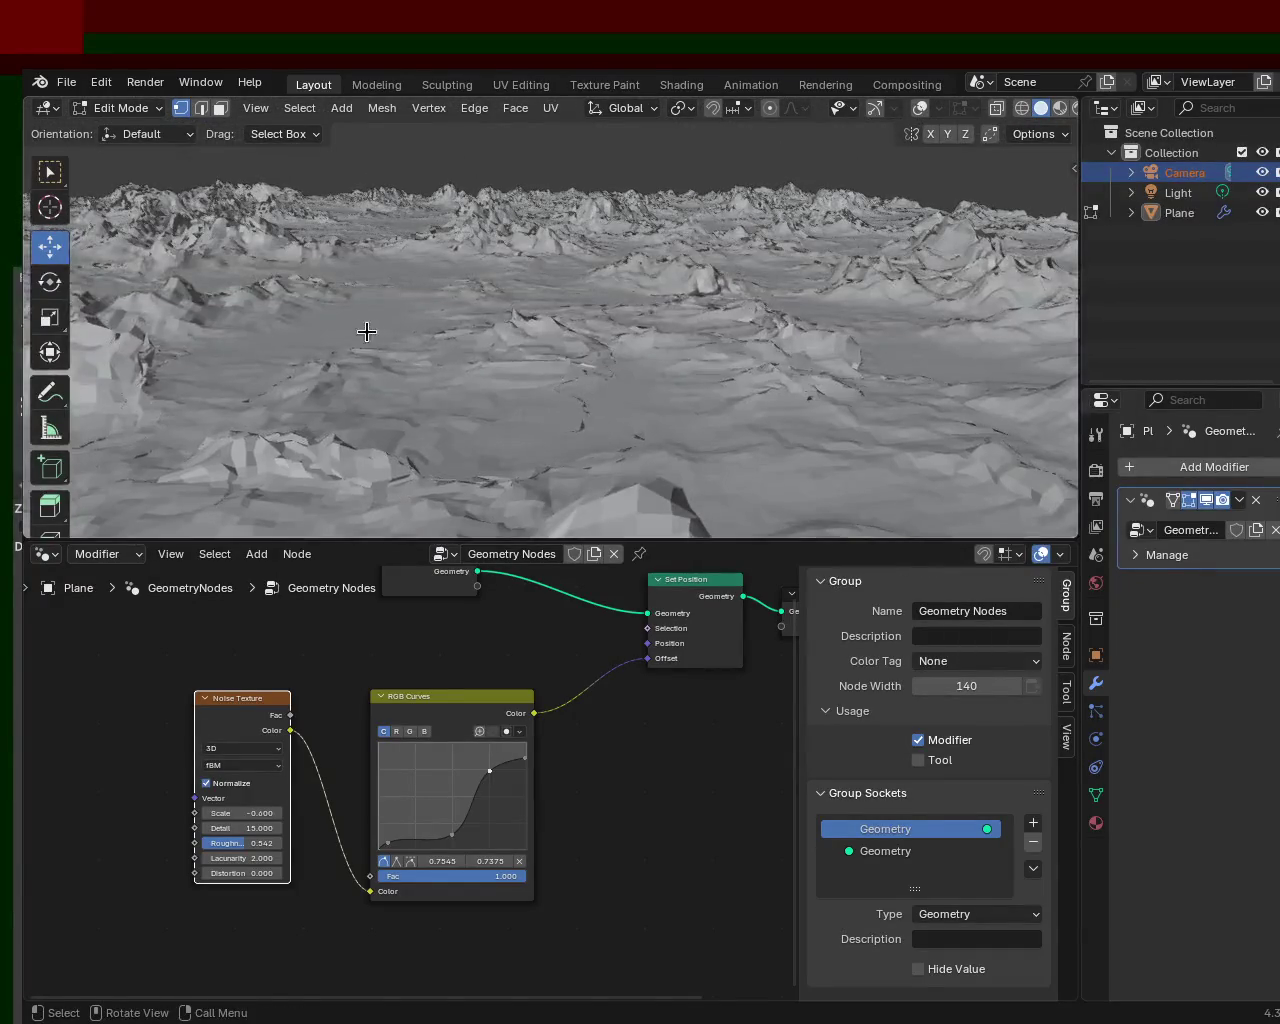
mouse_move(353, 316)
middle_mouse_down()
mouse_move(457, 300)
mouse_move(614, 220)
mouse_move(811, 273)
mouse_move(489, 328)
mouse_move(486, 257)
mouse_move(446, 266)
mouse_move(491, 212)
mouse_move(658, 373)
mouse_move(526, 309)
mouse_move(394, 309)
mouse_move(474, 314)
mouse_move(523, 246)
mouse_move(586, 337)
mouse_move(518, 294)
mouse_move(167, 330)
middle_mouse_up()
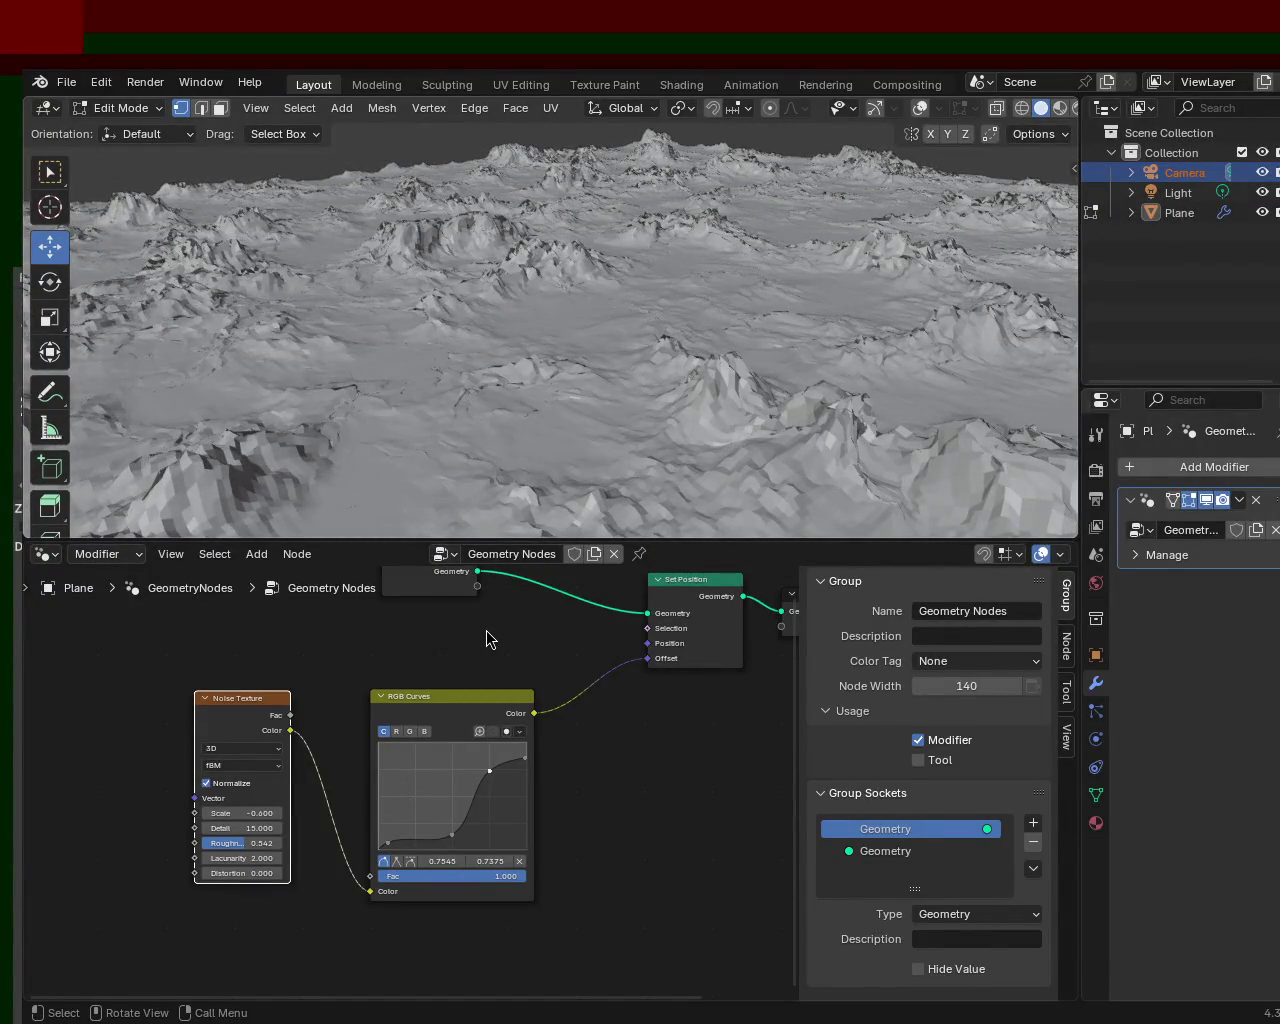
mouse_move(560, 390)
middle_mouse_down()
mouse_move(606, 364)
mouse_move(714, 400)
mouse_move(803, 391)
mouse_move(609, 357)
mouse_move(463, 360)
mouse_move(491, 423)
mouse_move(720, 374)
mouse_move(786, 382)
middle_mouse_up()
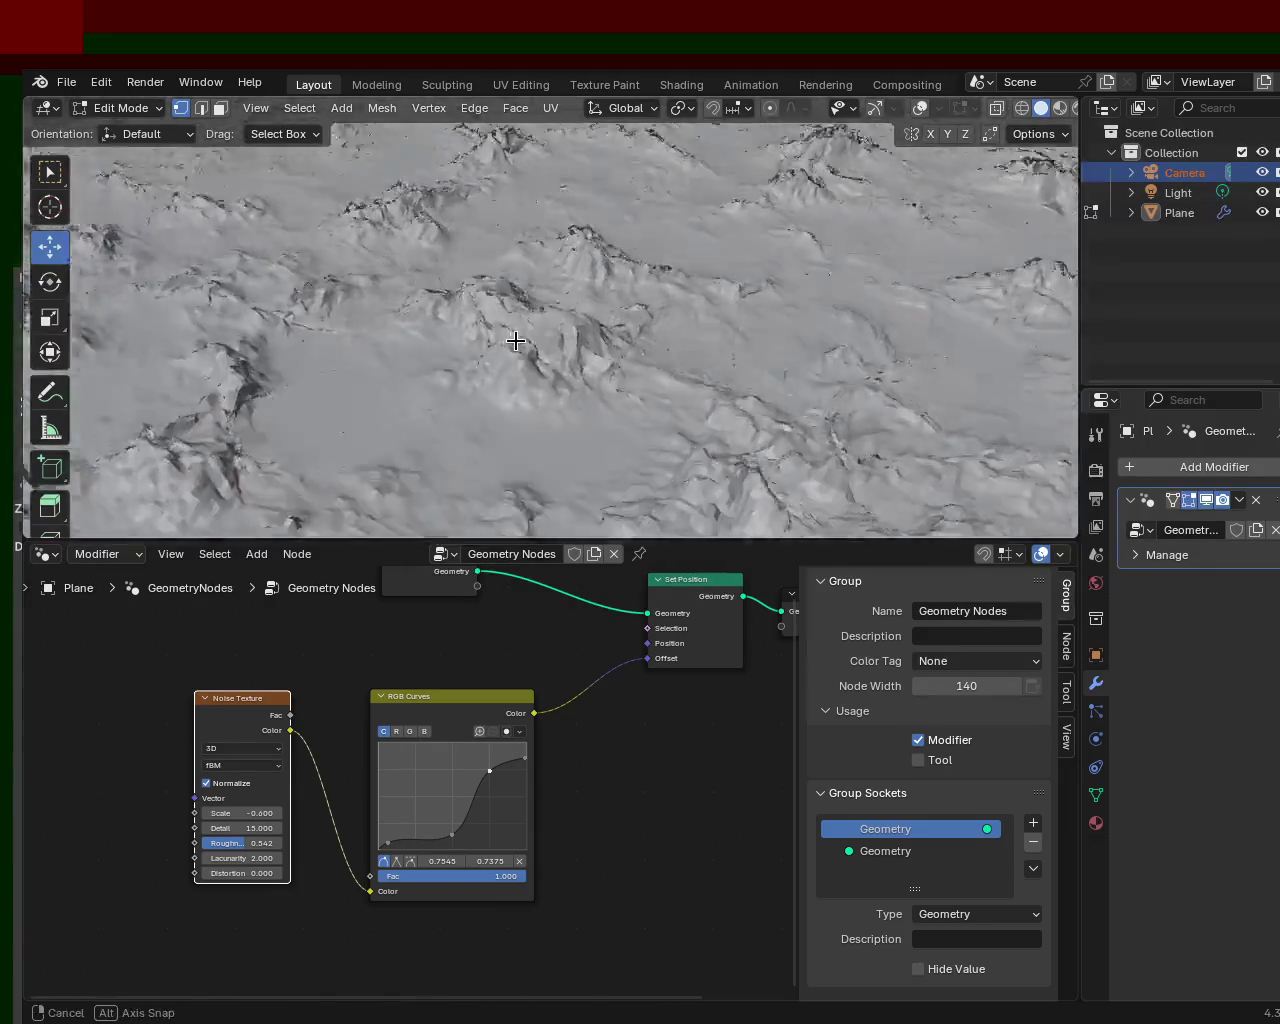
middle_click_drag(709, 334, 680, 333)
mouse_move(785, 305)
middle_mouse_down()
mouse_move(952, 335)
mouse_move(737, 286)
mouse_move(733, 161)
mouse_move(560, 206)
mouse_move(637, 320)
mouse_move(663, 277)
mouse_move(700, 297)
mouse_move(763, 250)
middle_mouse_up()
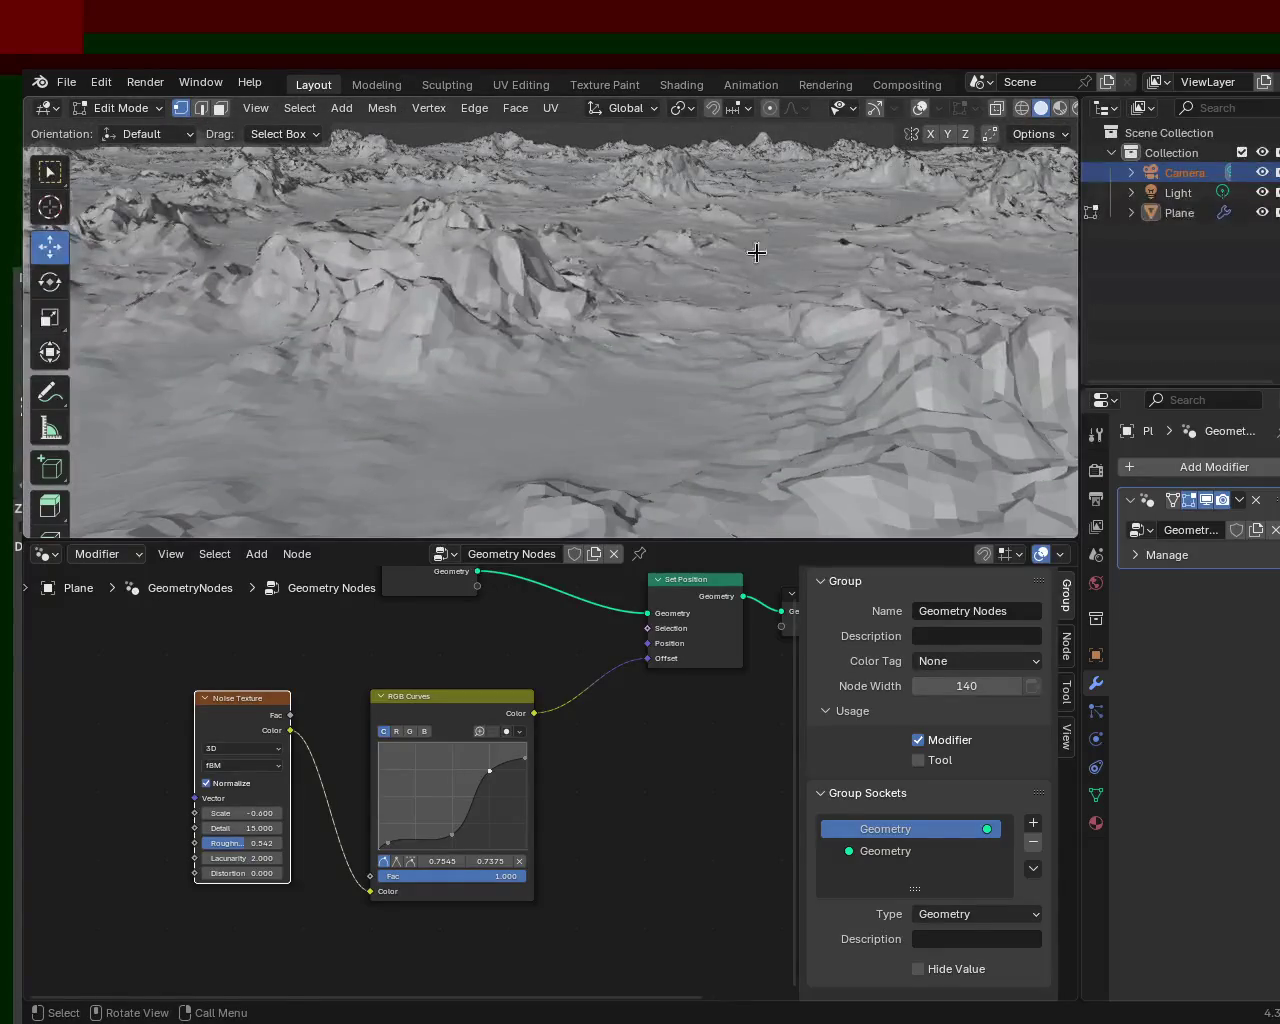
mouse_move(508, 409)
middle_mouse_down()
mouse_move(208, 401)
mouse_move(157, 386)
mouse_move(260, 386)
mouse_move(216, 386)
middle_mouse_up()
mouse_move(1008, 390)
middle_mouse_down()
mouse_move(886, 400)
mouse_move(766, 466)
mouse_move(472, 397)
mouse_move(623, 371)
mouse_move(794, 460)
mouse_move(866, 333)
mouse_move(974, 340)
mouse_move(789, 337)
mouse_move(851, 366)
mouse_move(705, 329)
mouse_move(657, 277)
mouse_move(651, 337)
mouse_move(511, 420)
mouse_move(763, 417)
mouse_move(826, 383)
mouse_move(654, 317)
mouse_move(779, 300)
mouse_move(729, 337)
middle_mouse_up()
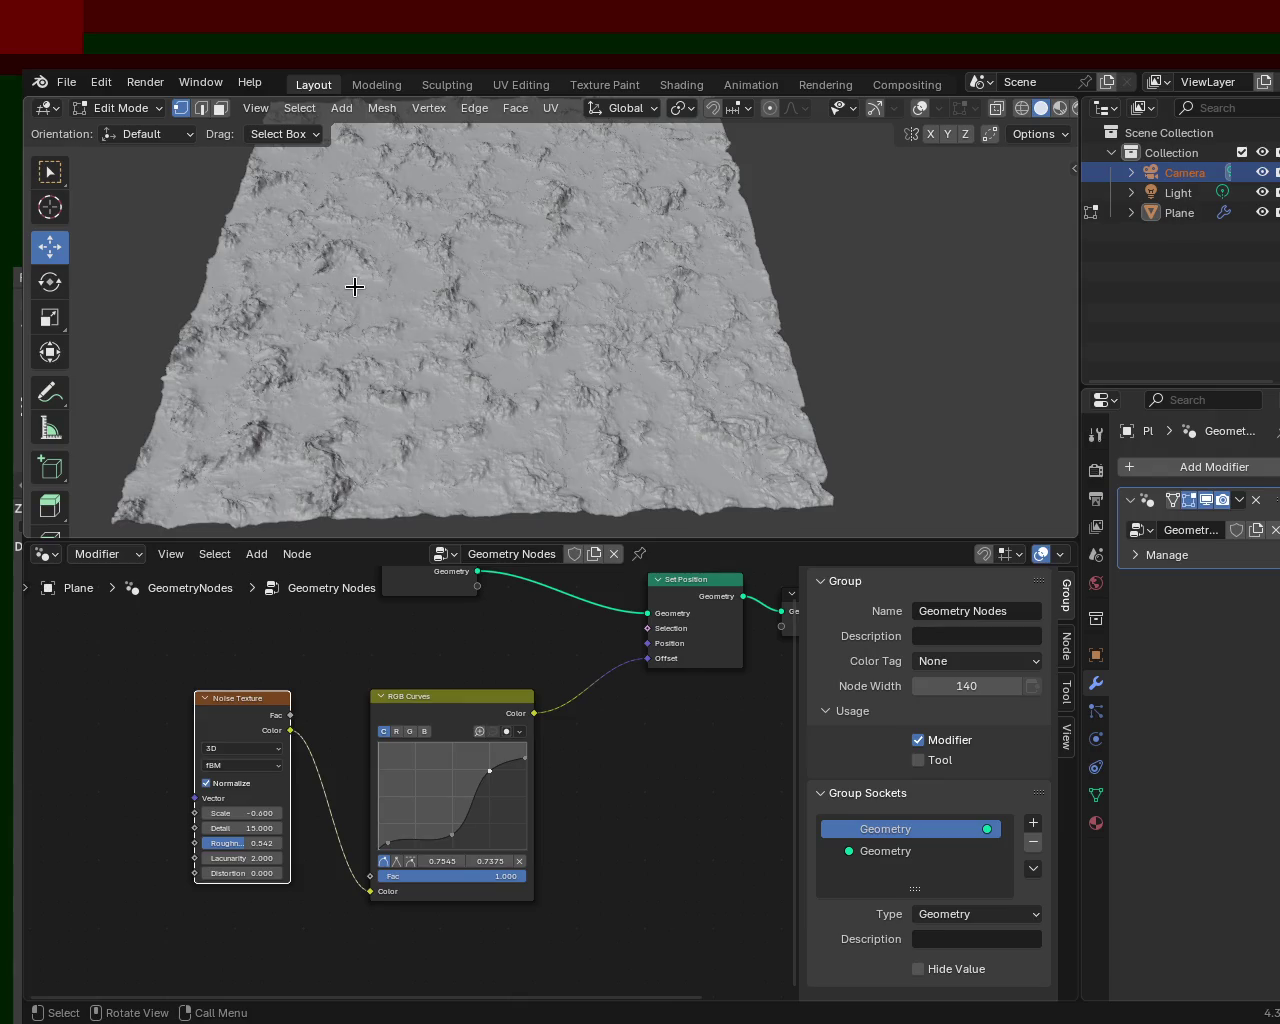
mouse_move(621, 300)
middle_mouse_down()
mouse_move(600, 235)
mouse_move(640, 246)
mouse_move(643, 327)
mouse_move(651, 257)
mouse_move(666, 331)
mouse_move(646, 349)
mouse_move(527, 276)
mouse_move(524, 227)
middle_mouse_up()
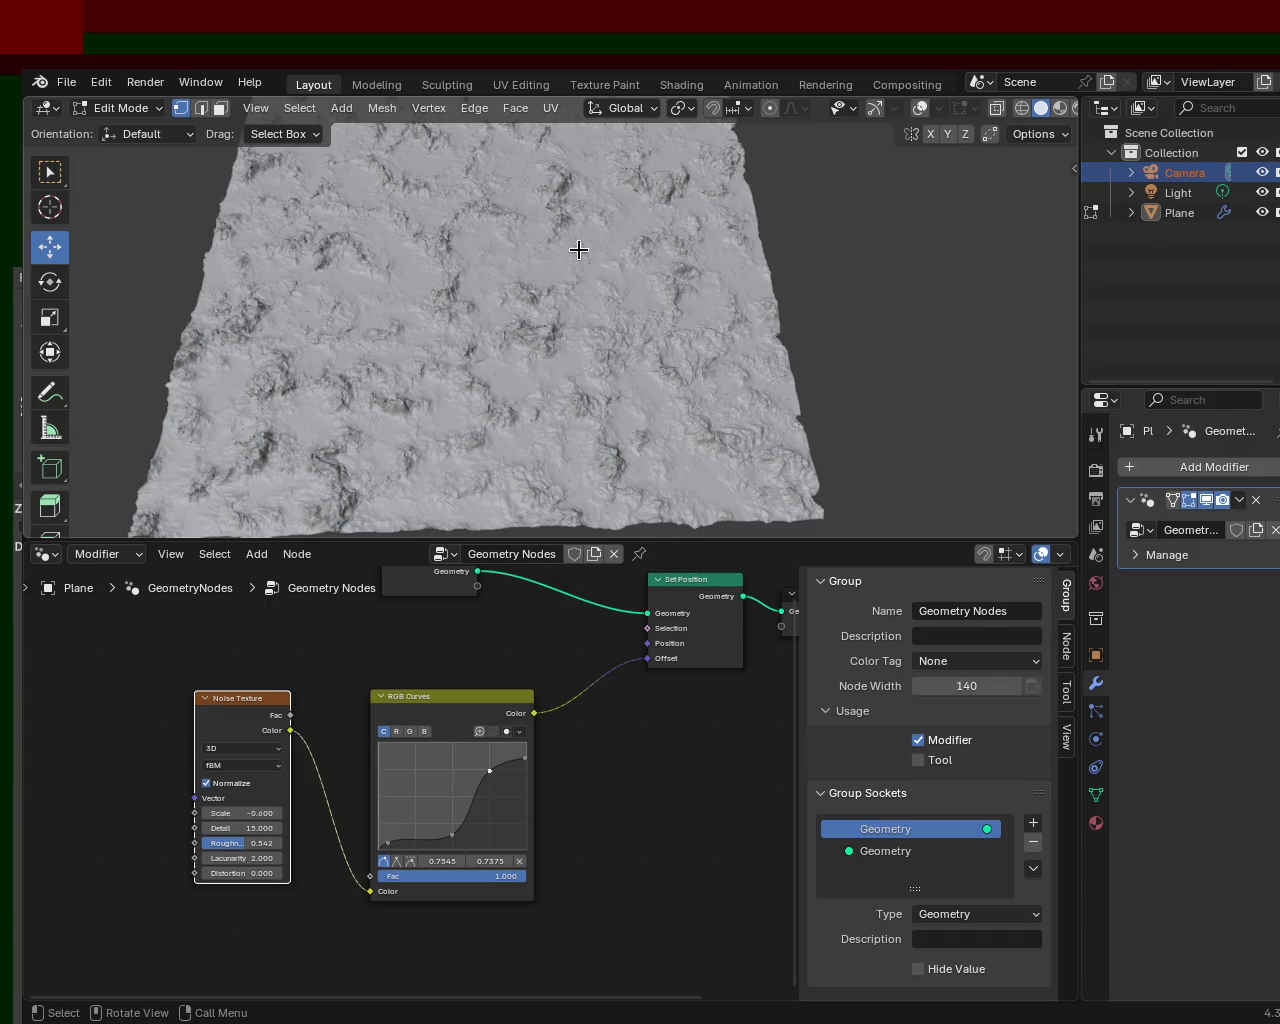
mouse_move(703, 200)
middle_mouse_down()
mouse_move(586, 186)
mouse_move(654, 129)
mouse_move(673, 362)
middle_mouse_up()
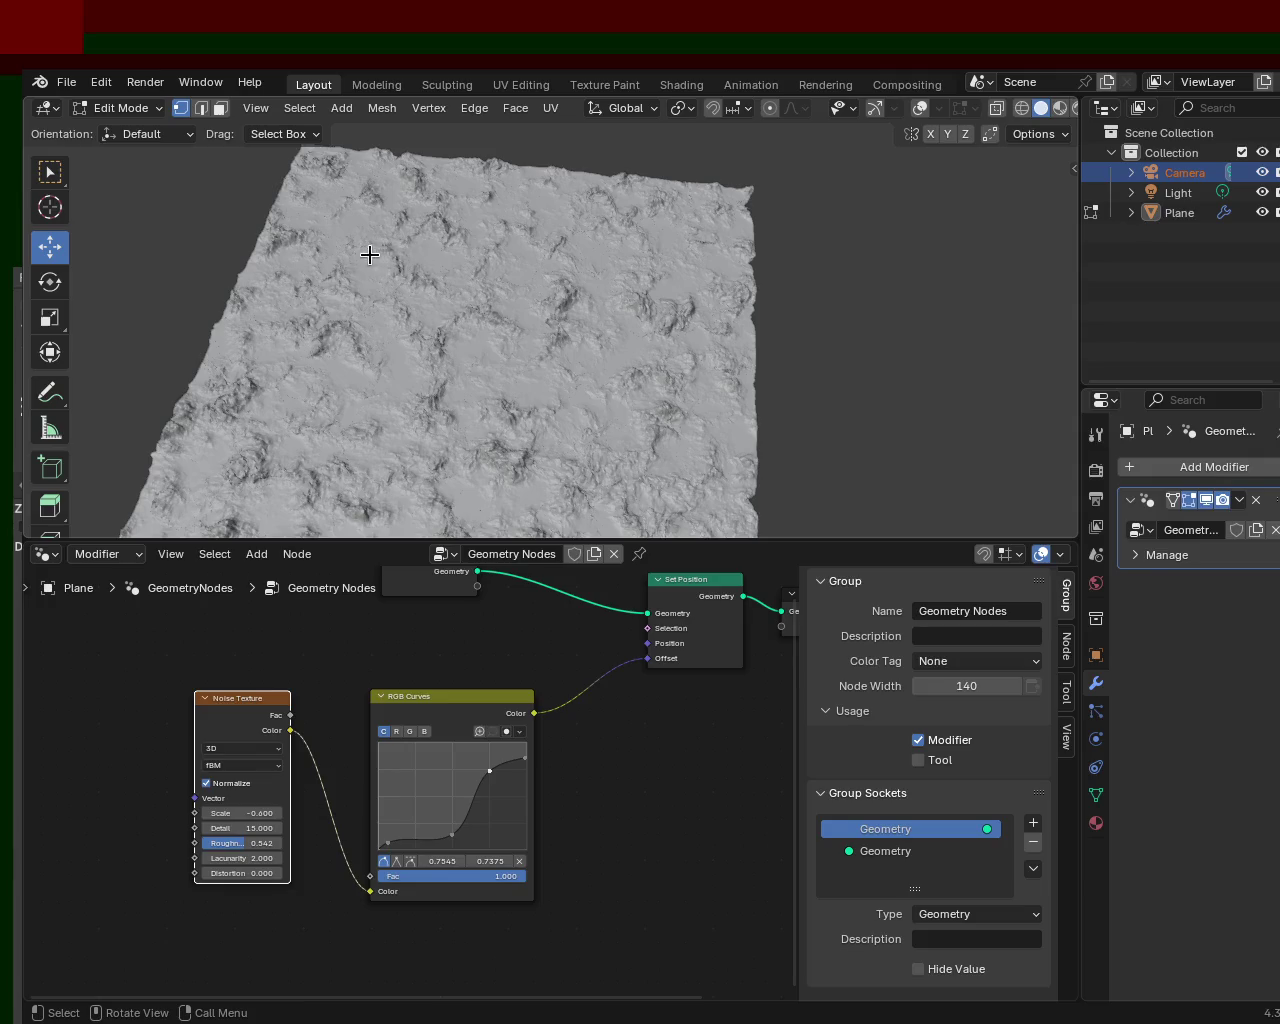
mouse_move(516, 256)
middle_mouse_down()
mouse_move(457, 263)
mouse_move(490, 265)
middle_mouse_up()
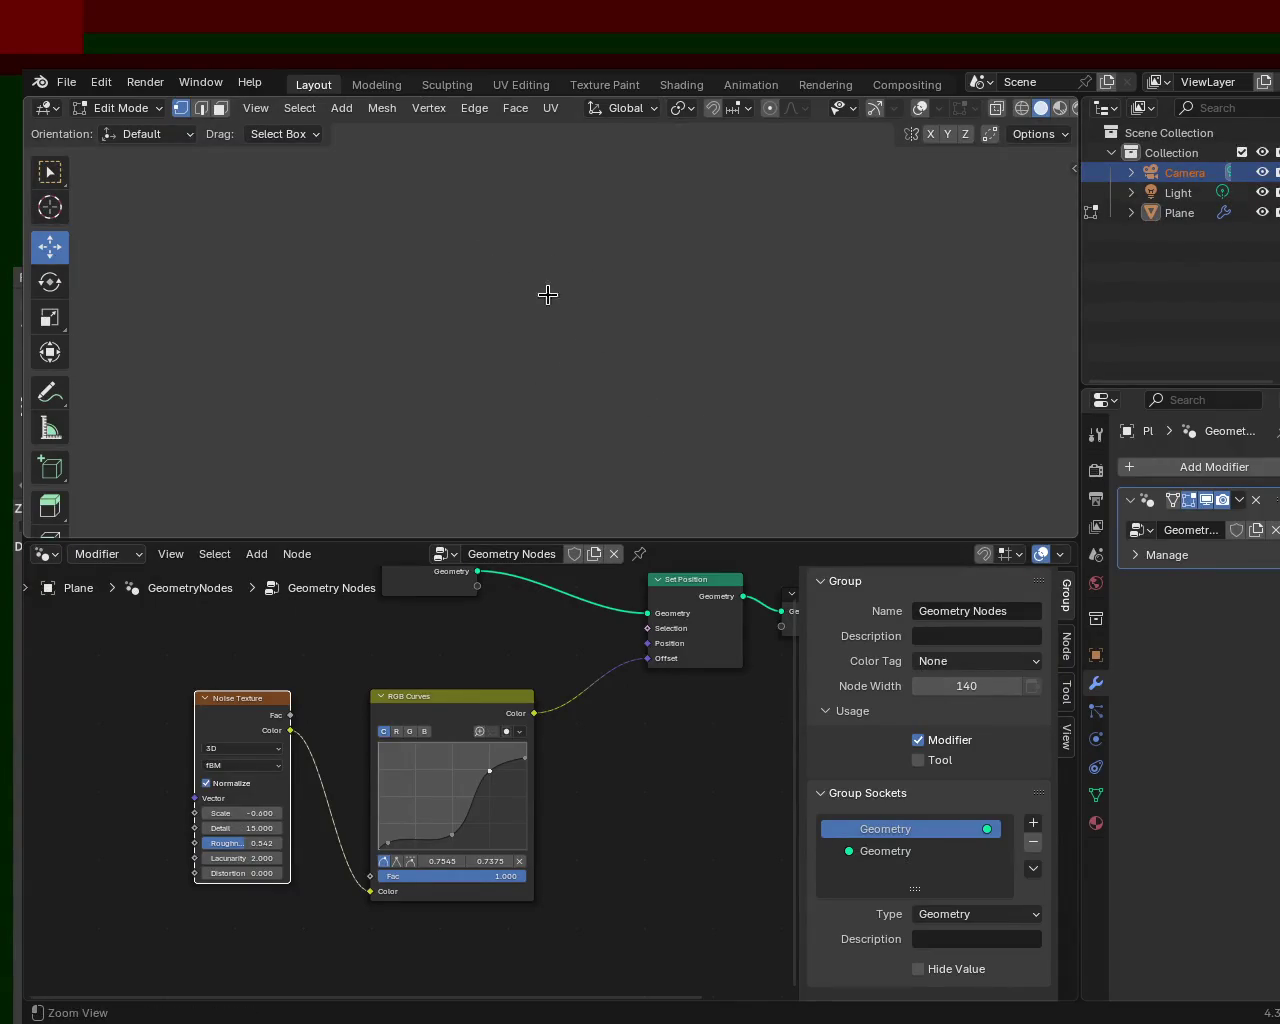
mouse_move(443, 228)
middle_mouse_down("ctrl")
mouse_move(674, 280)
mouse_move(762, 397)
mouse_move(580, 332)
mouse_move(586, 309)
mouse_move(468, 277)
mouse_move(537, 314)
mouse_move(518, 287)
mouse_move(546, 257)
mouse_move(589, 280)
mouse_move(548, 292)
middle_mouse_up("ctrl")
scroll(762, 397, "up", 3)
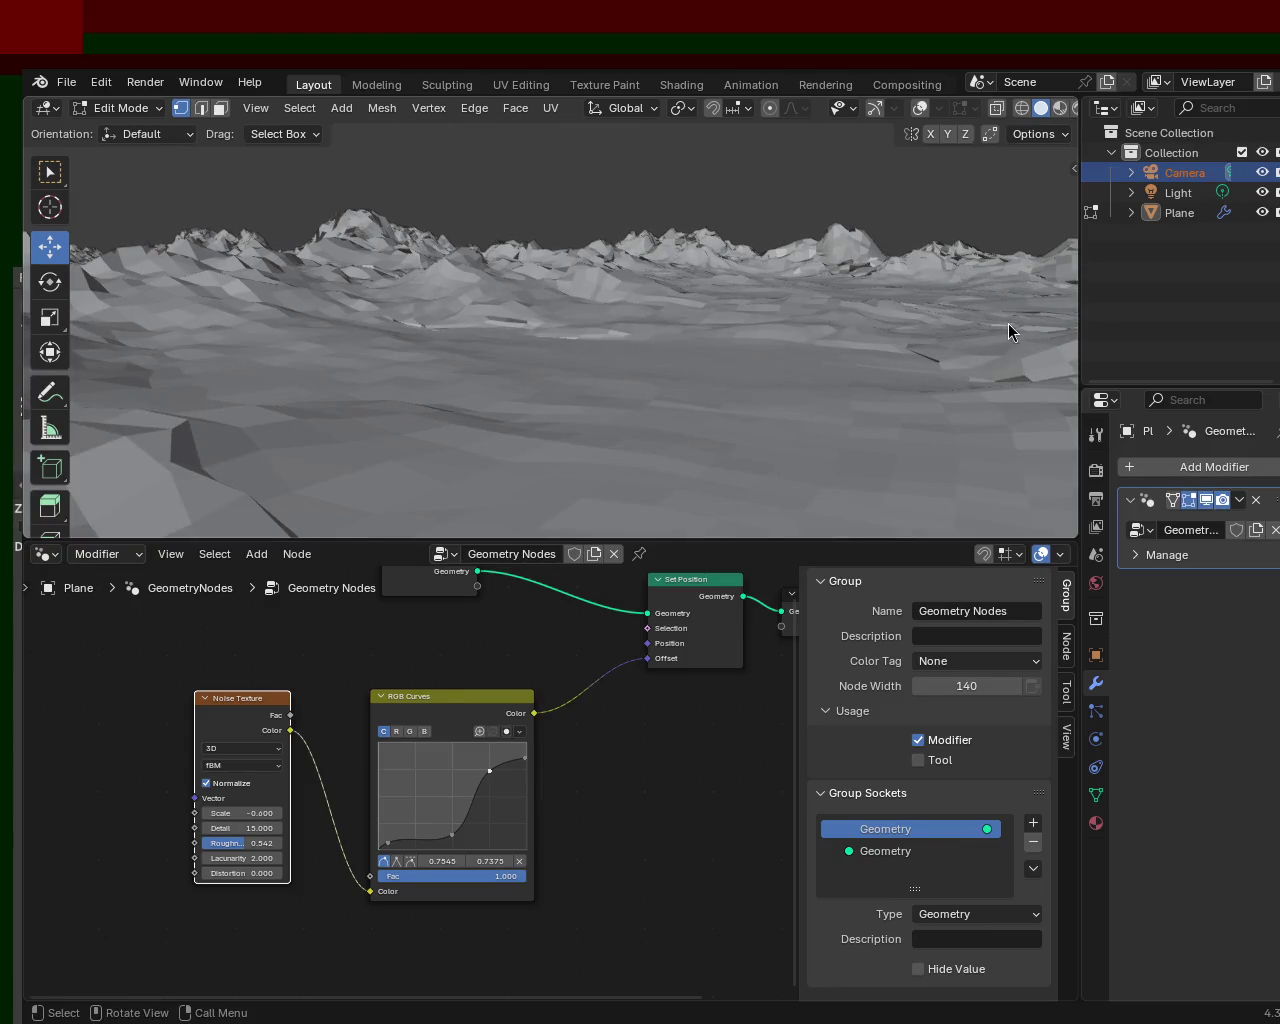
mouse_move(646, 429)
middle_mouse_down()
mouse_move(697, 309)
mouse_move(727, 283)
mouse_move(649, 266)
mouse_move(978, 267)
mouse_move(706, 297)
mouse_move(703, 251)
mouse_move(403, 274)
mouse_move(240, 266)
mouse_move(558, 258)
mouse_move(517, 251)
mouse_move(570, 270)
mouse_move(663, 274)
mouse_move(449, 286)
mouse_move(510, 322)
middle_mouse_up()
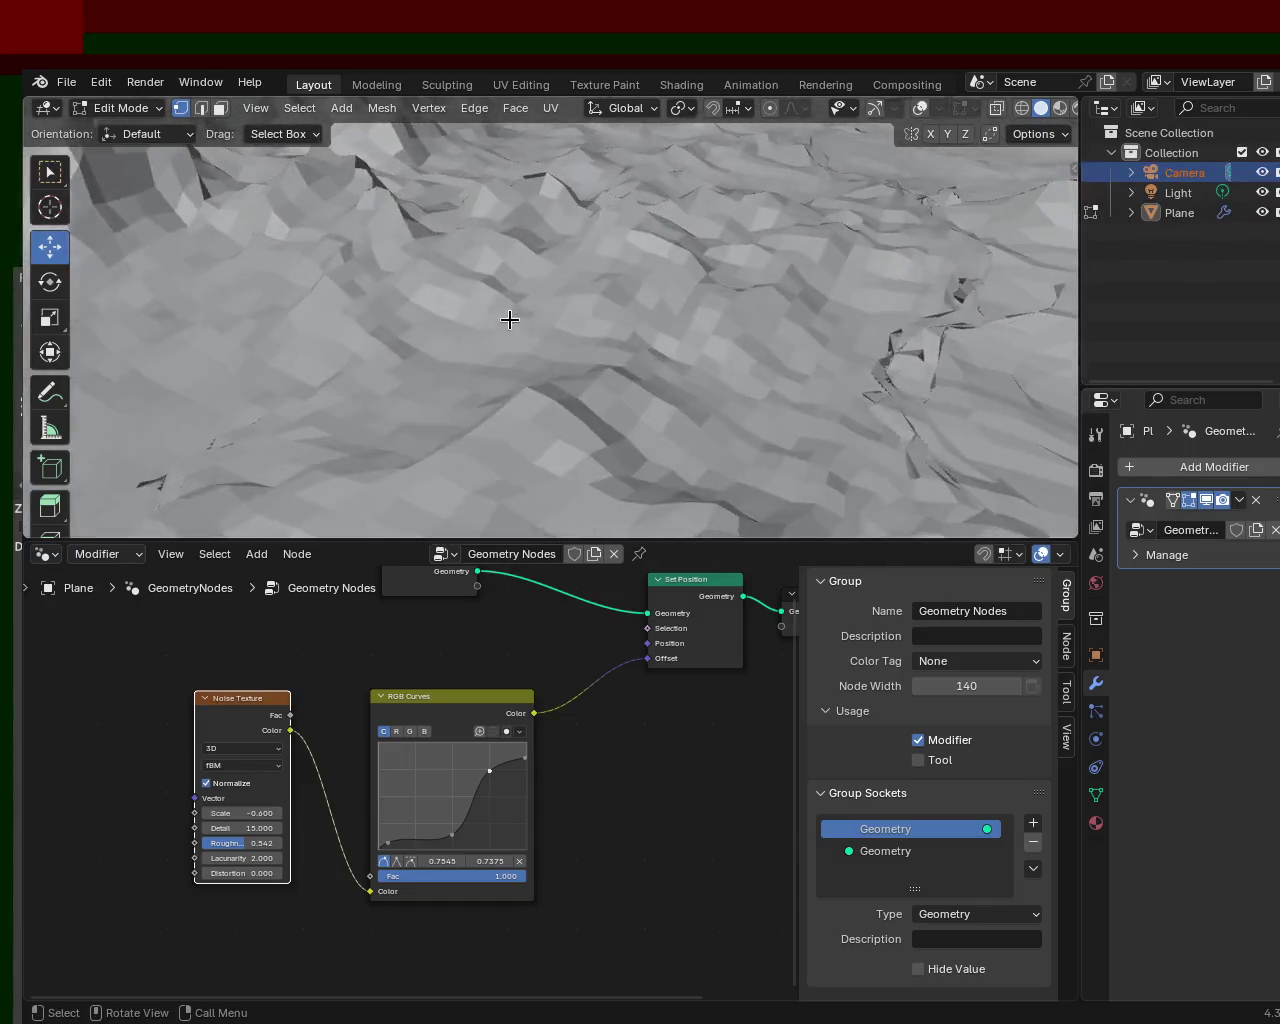
scroll(935, 364, "down", 3)
mouse_move(608, 286)
middle_mouse_down()
mouse_move(620, 345)
mouse_move(661, 393)
middle_mouse_up()
mouse_move(637, 283)
middle_mouse_down()
mouse_move(654, 257)
mouse_move(686, 251)
mouse_move(1003, 543)
middle_mouse_up()
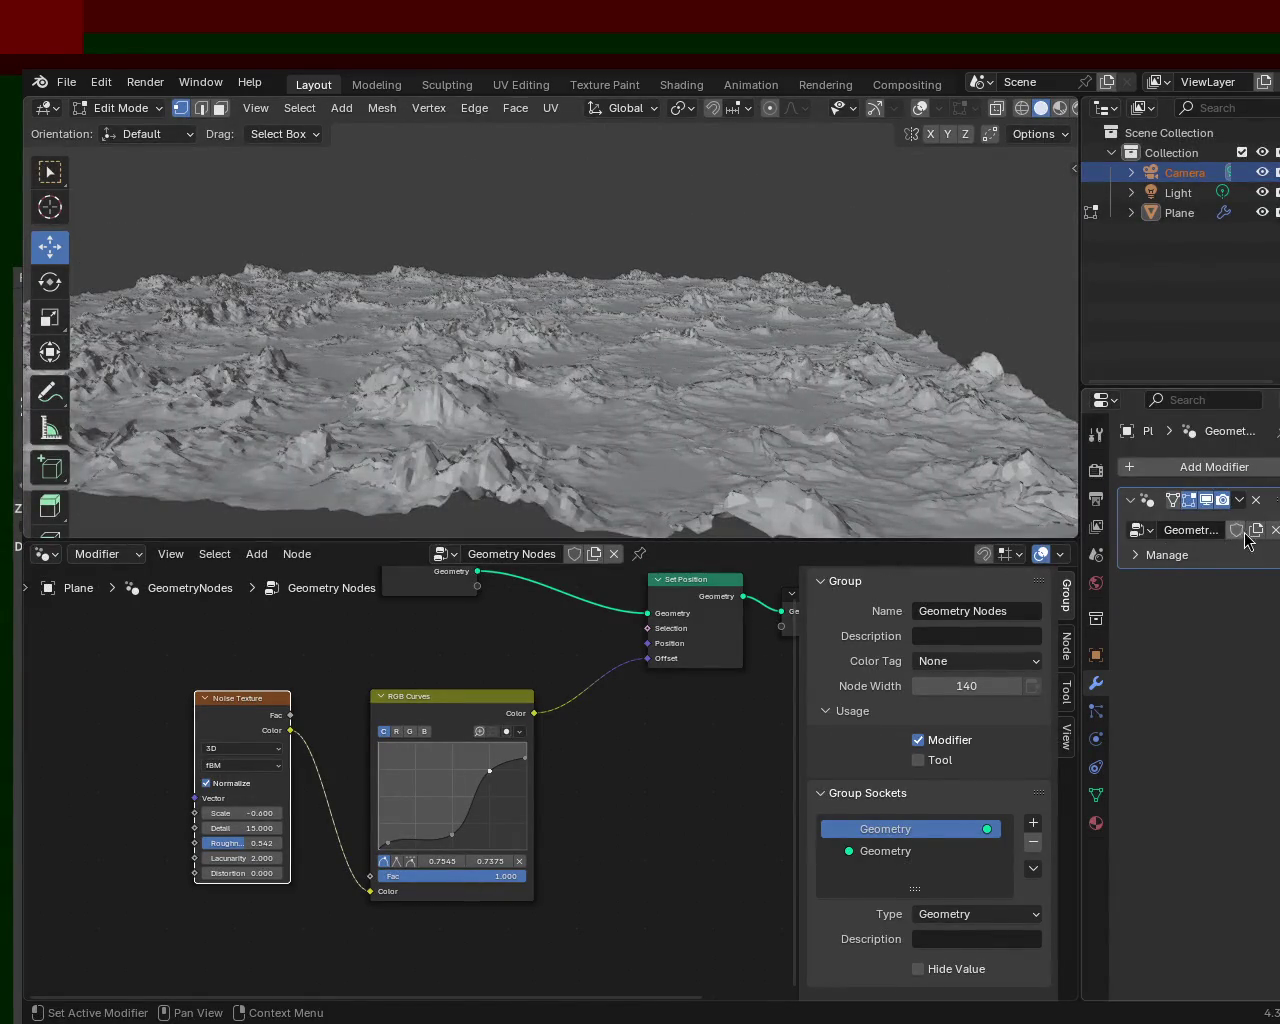
key("ctrl+s")
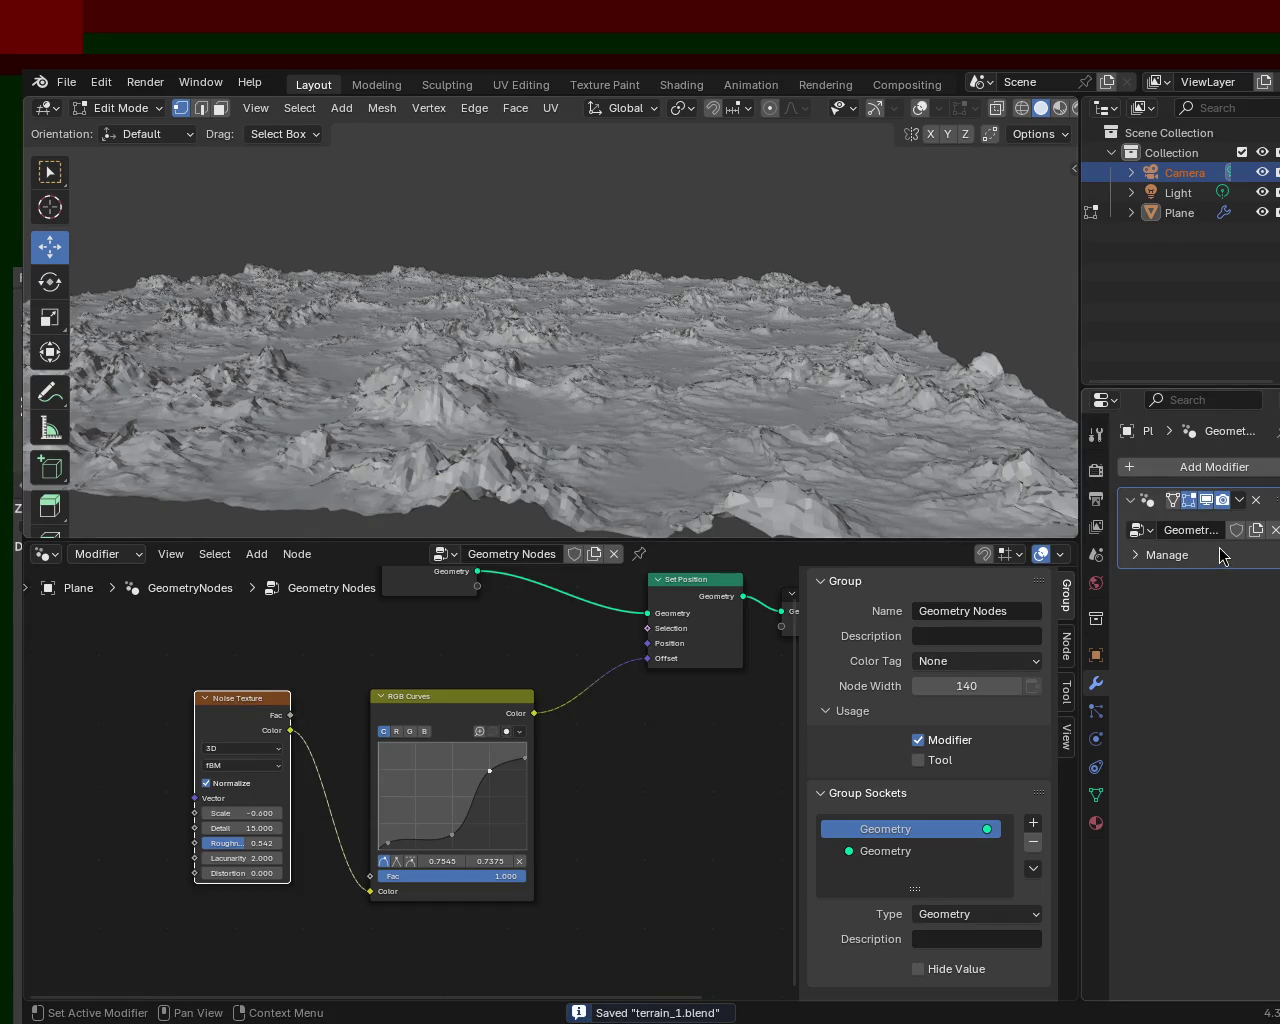
- Switch to Object Mode and apply the Geometry Nodes modifier to bake the terrain mesh
left_click(1239, 503)
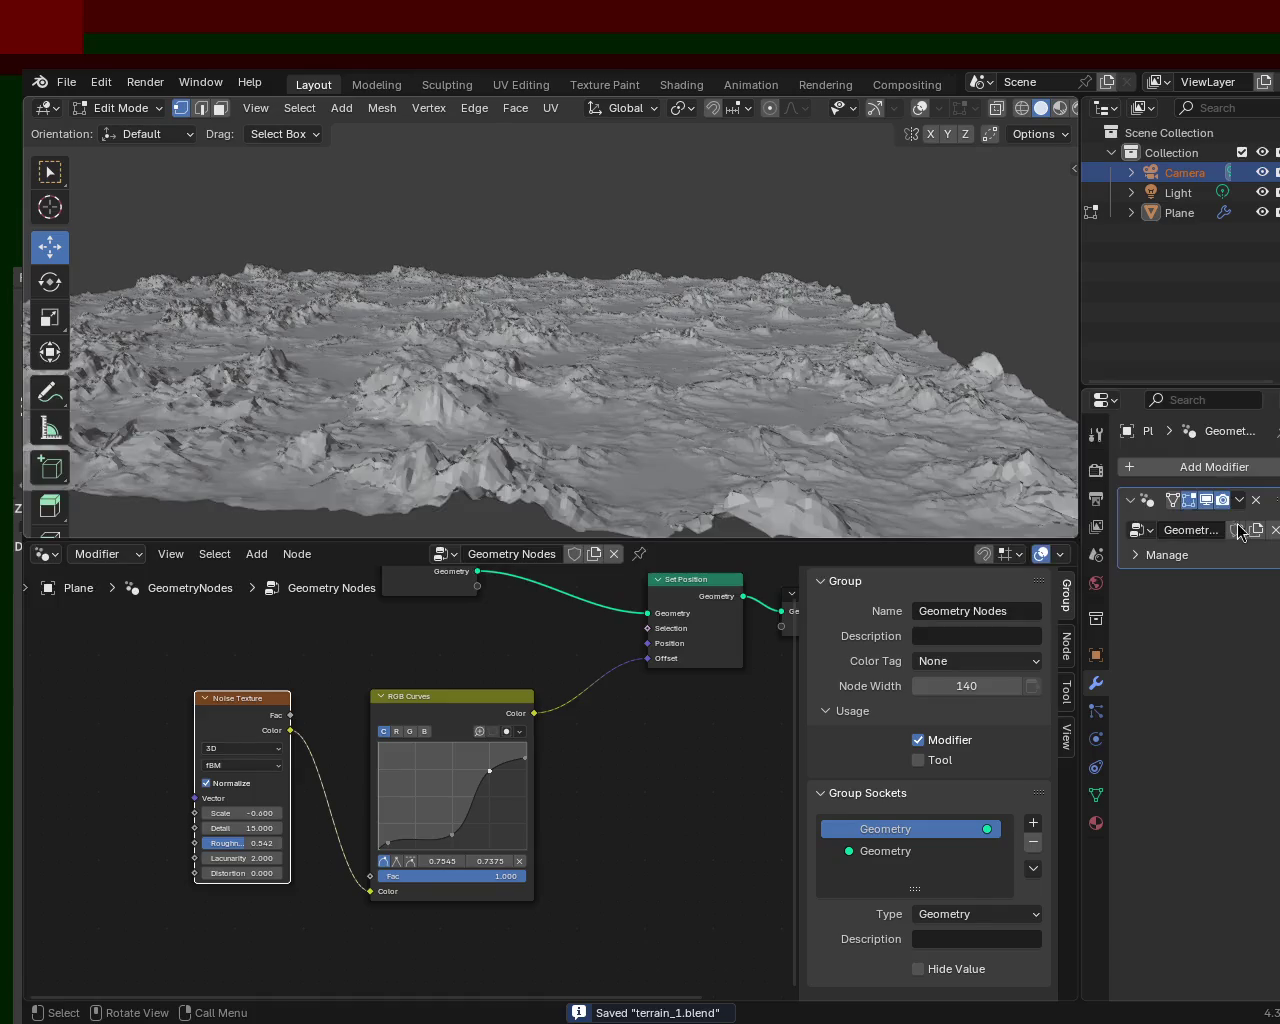
key("Tab")
left_click(1239, 500)
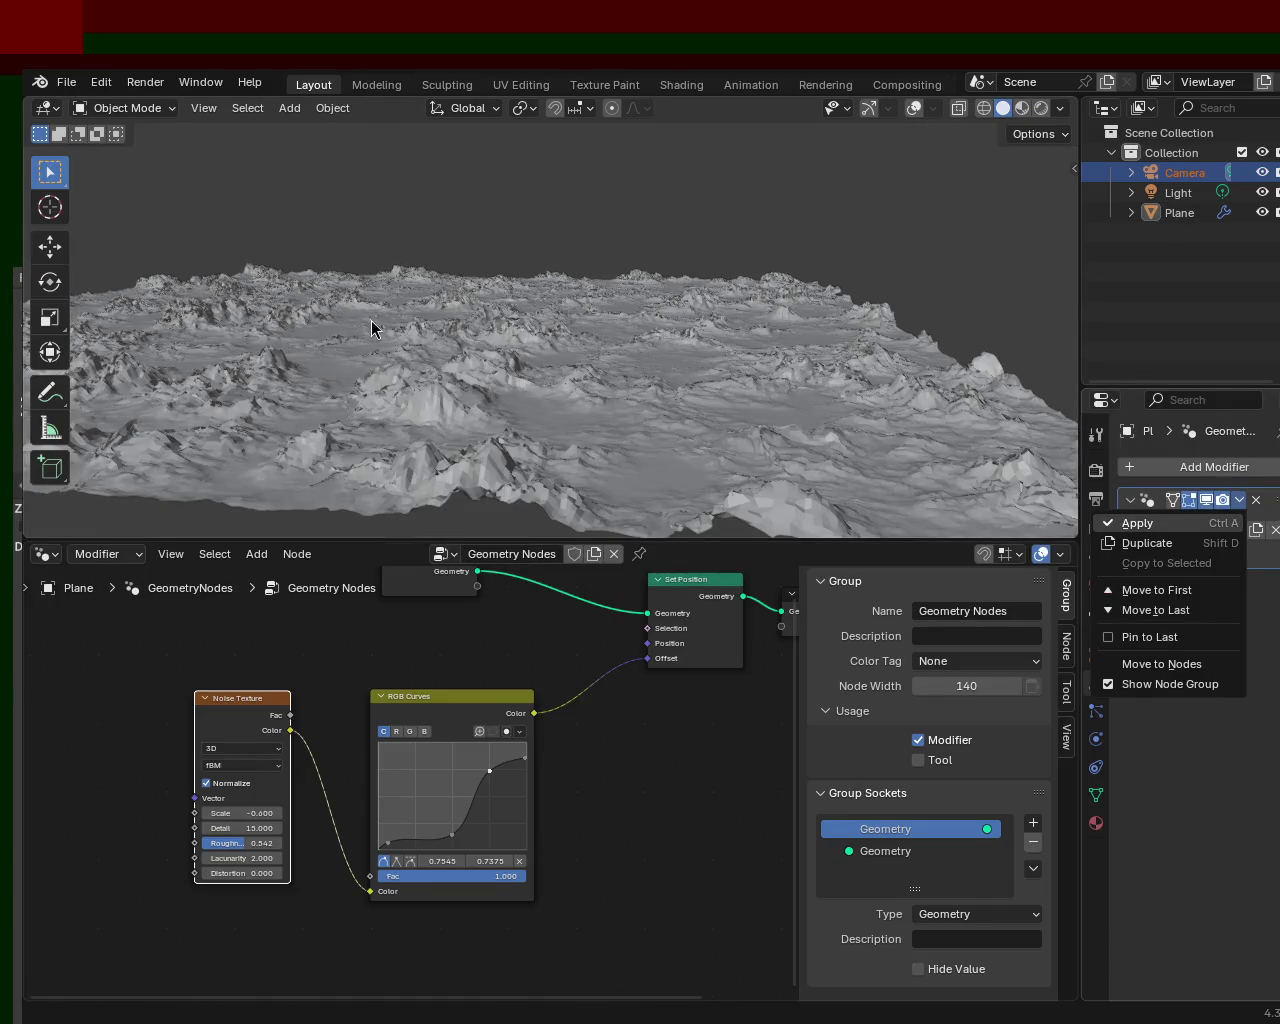
key("ctrl+a")
mouse_move(590, 520)
middle_mouse_down()
mouse_move(721, 334)
mouse_move(522, 273)
mouse_move(547, 212)
middle_mouse_up()
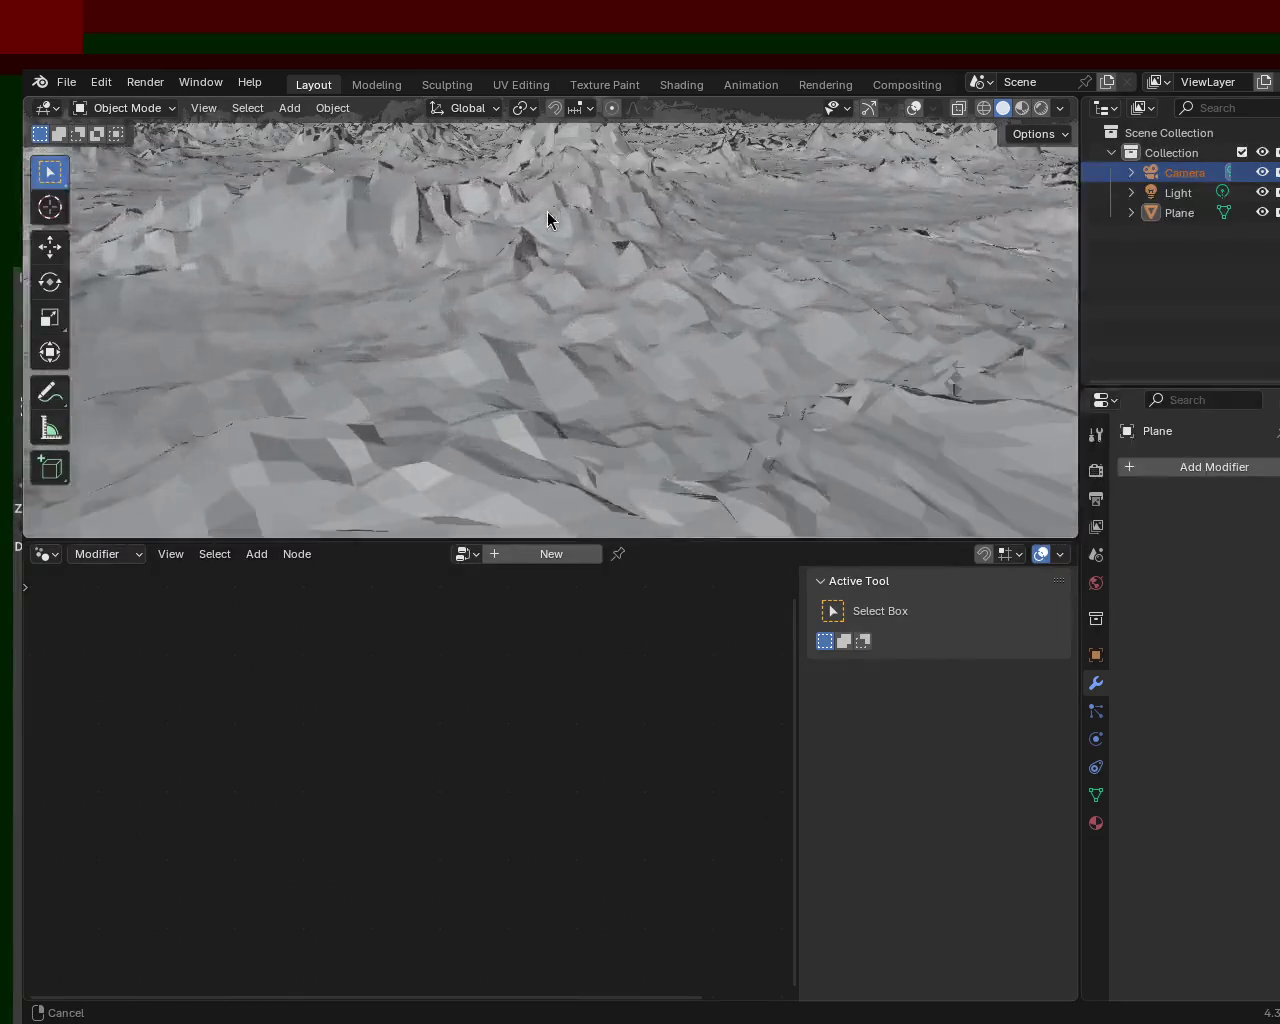
- Select only the terrain Plane in the Outliner, toggling between Edit and Object Mode
mouse_move(670, 237)
middle_mouse_down()
mouse_move(713, 232)
mouse_move(715, 273)
mouse_move(806, 182)
mouse_move(782, 221)
mouse_move(814, 201)
mouse_move(737, 237)
middle_mouse_up()
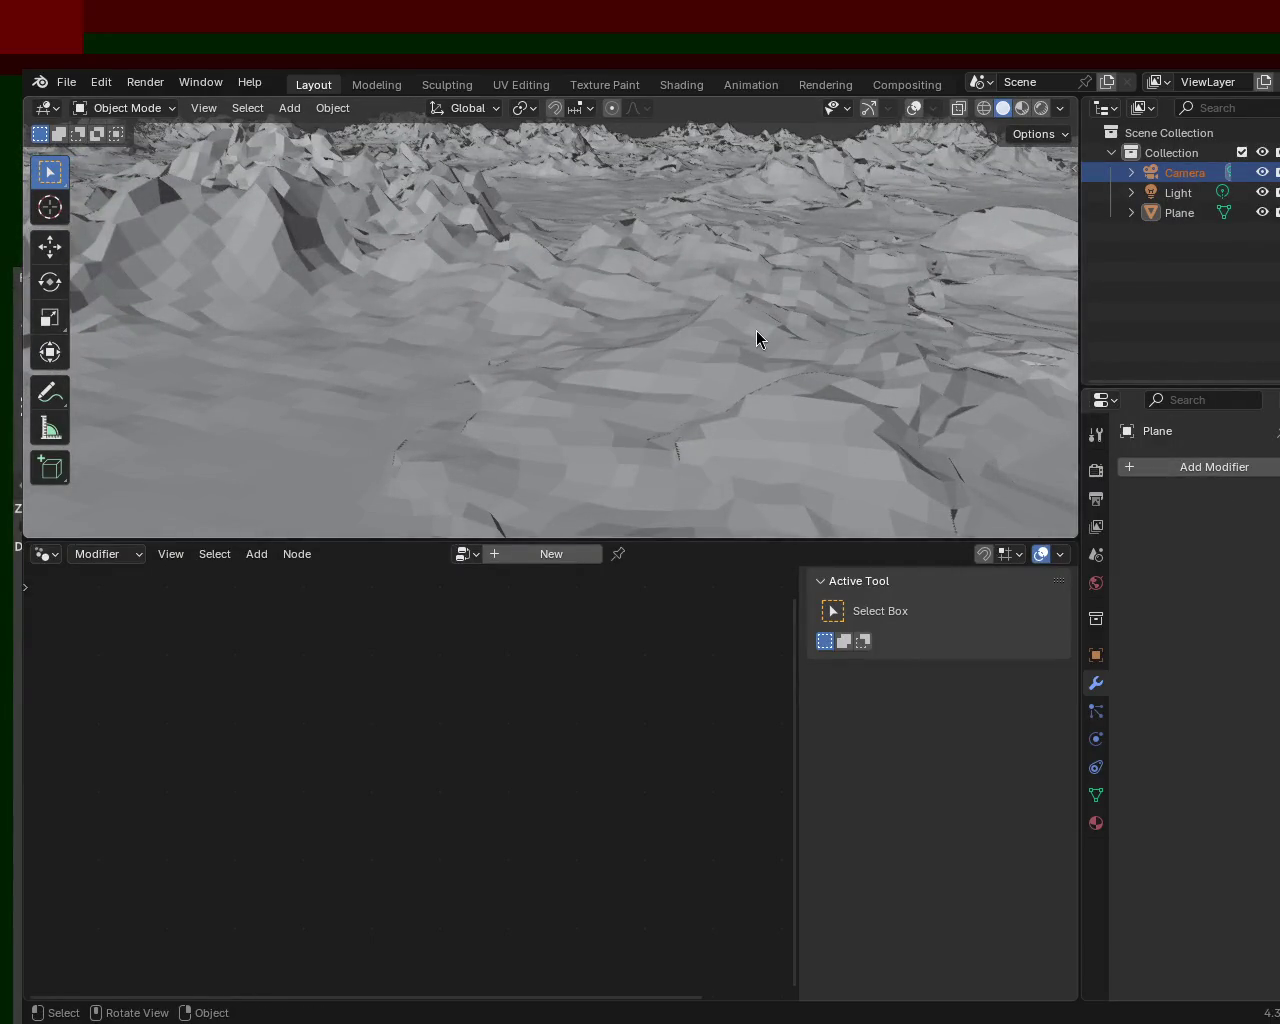
key("a")
key("Tab")
left_click(1200, 214)
key("Tab")
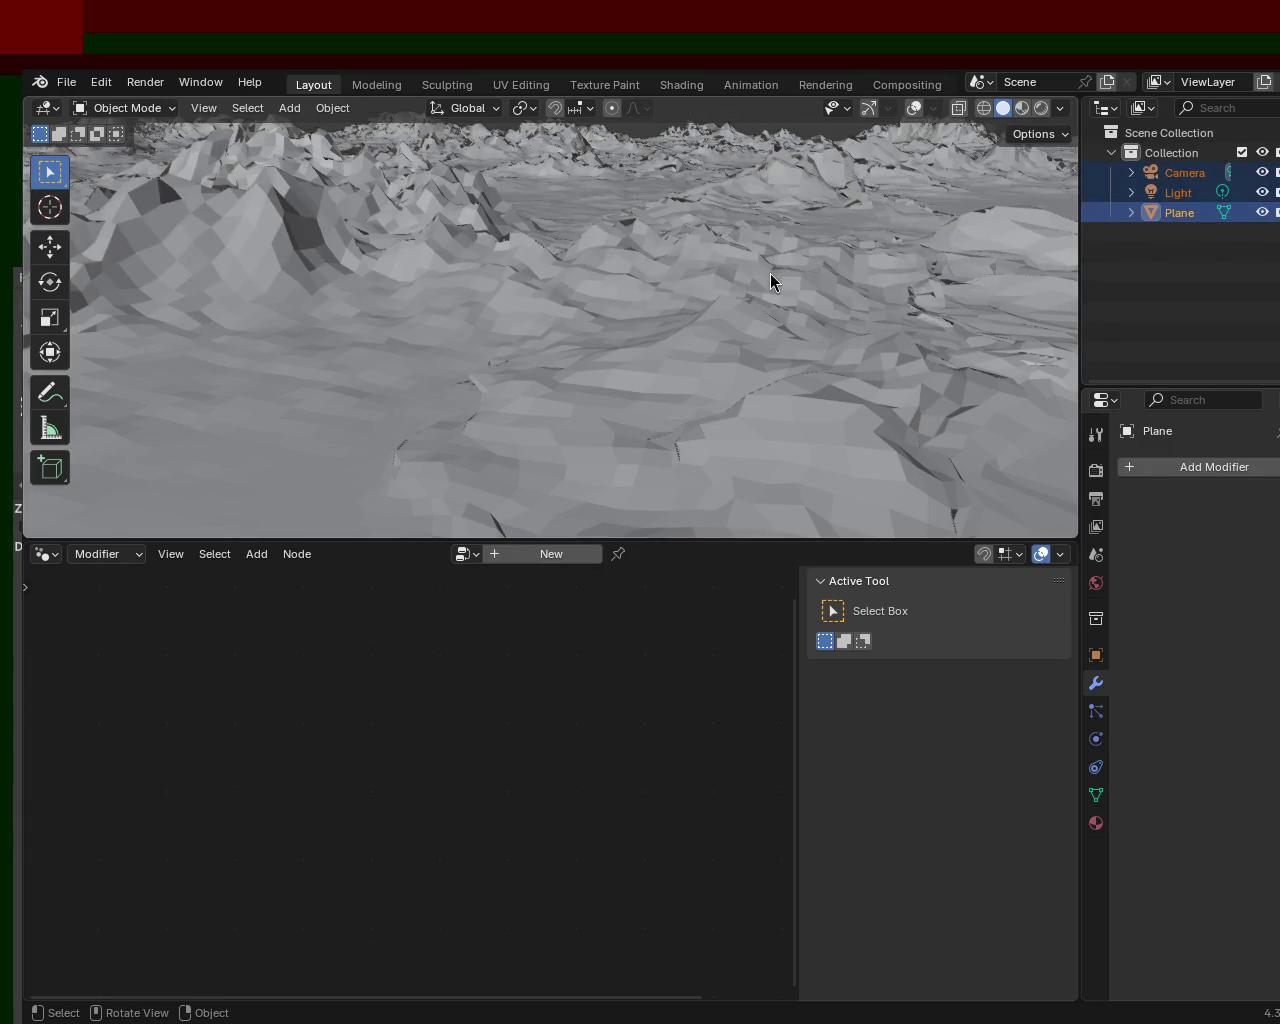
left_click(1183, 213)
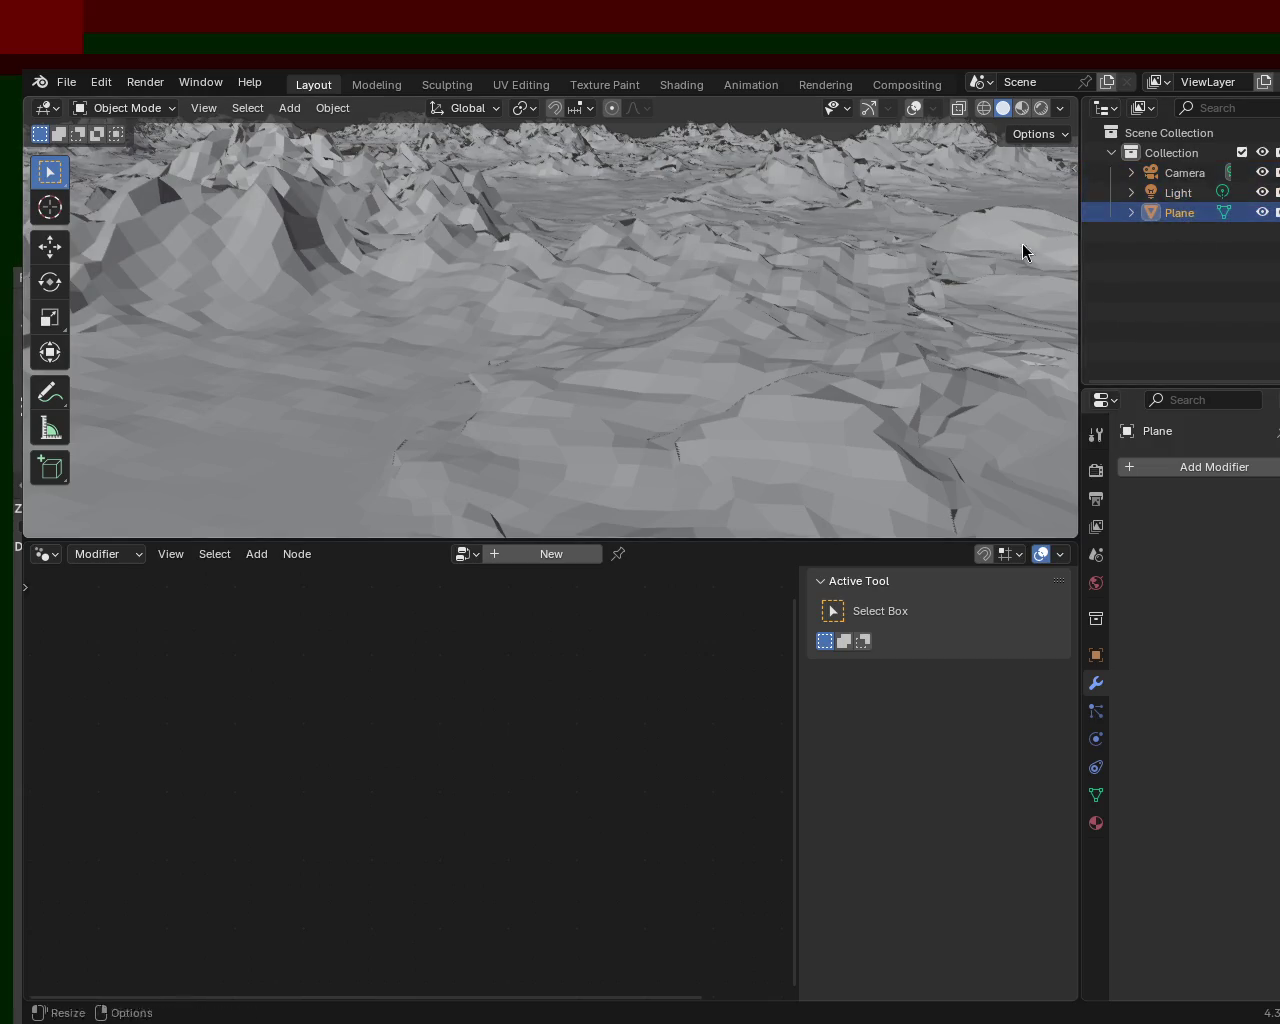
key("Tab")
middle_click_drag(697, 277, 597, 274)
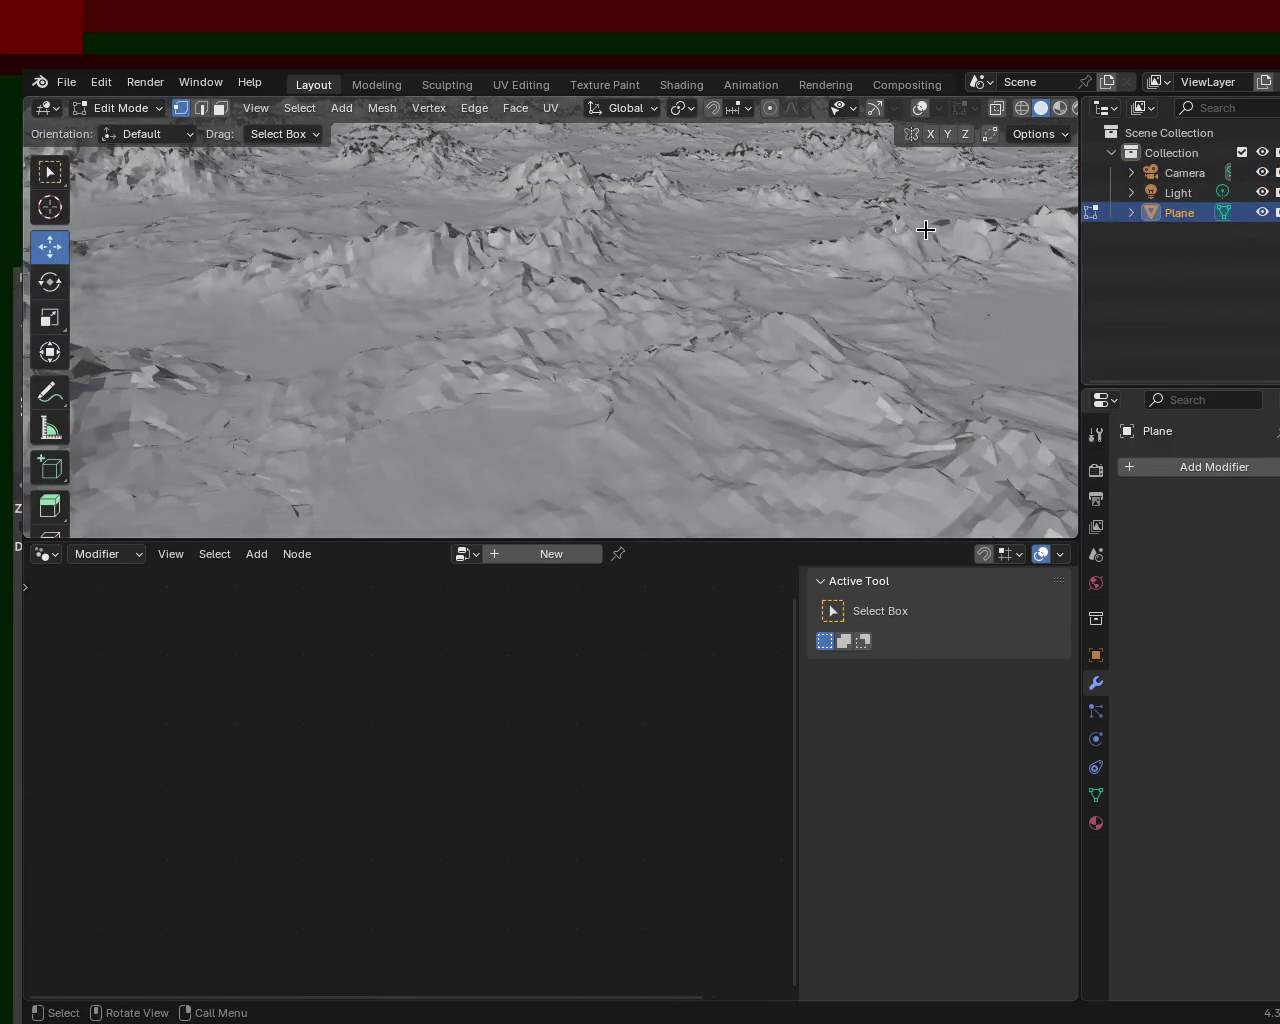
key("Tab")
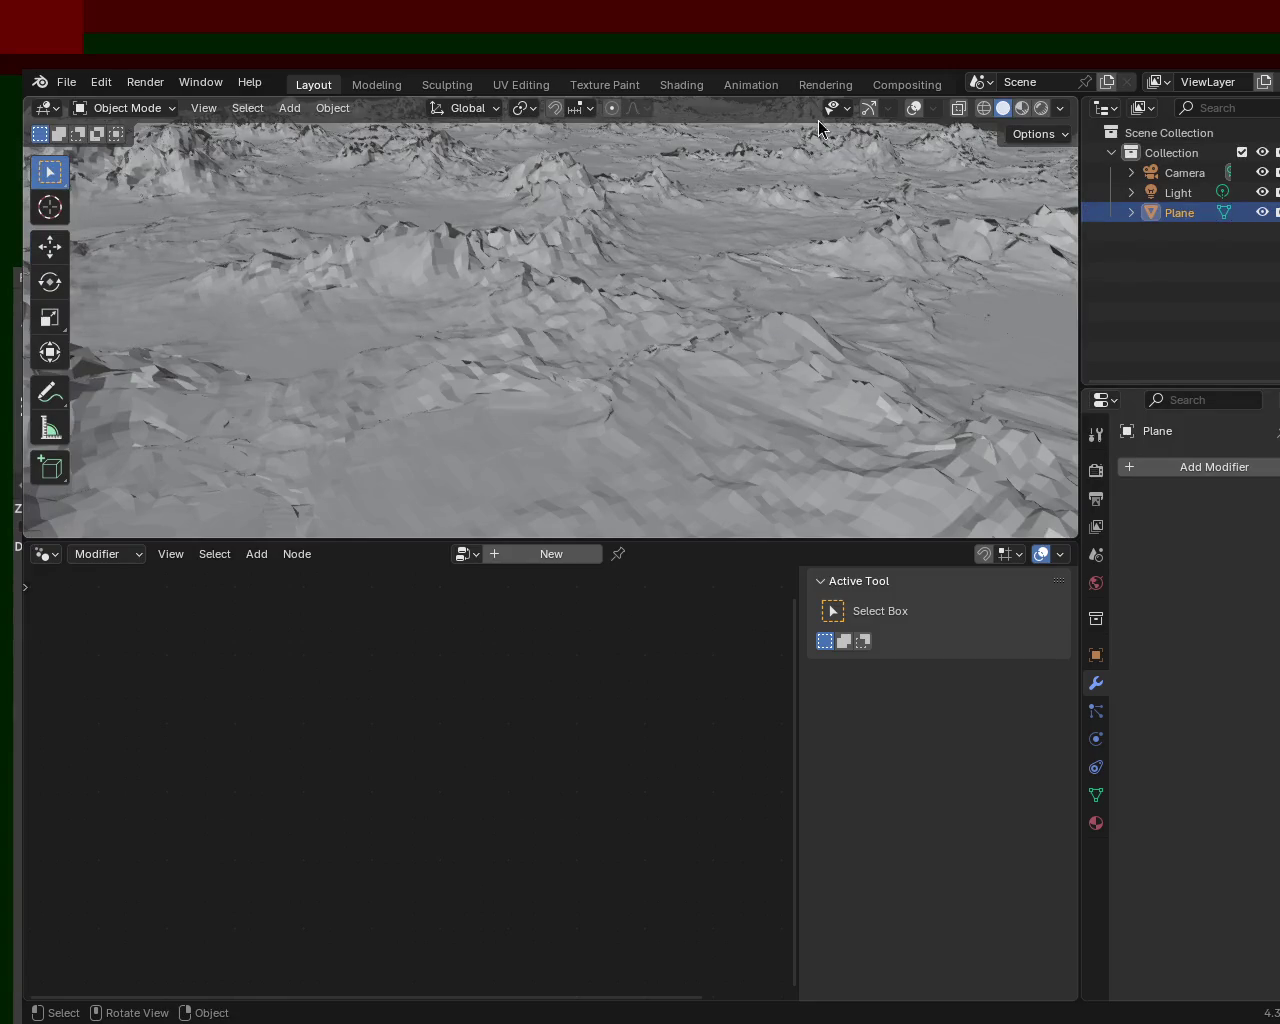
- Re-enable gizmos and overlays, select all, and enter Edit Mode on the Plane
left_click(869, 109)
left_click(913, 108)
mouse_move(850, 210)
middle_mouse_down()
mouse_move(780, 270)
mouse_move(749, 248)
mouse_move(706, 326)
mouse_move(793, 320)
middle_mouse_up()
key("a")
key("Tab")
- Remove the stray Geometry Nodes modifier from the Plane
left_click(1262, 467)
left_click(1229, 468)
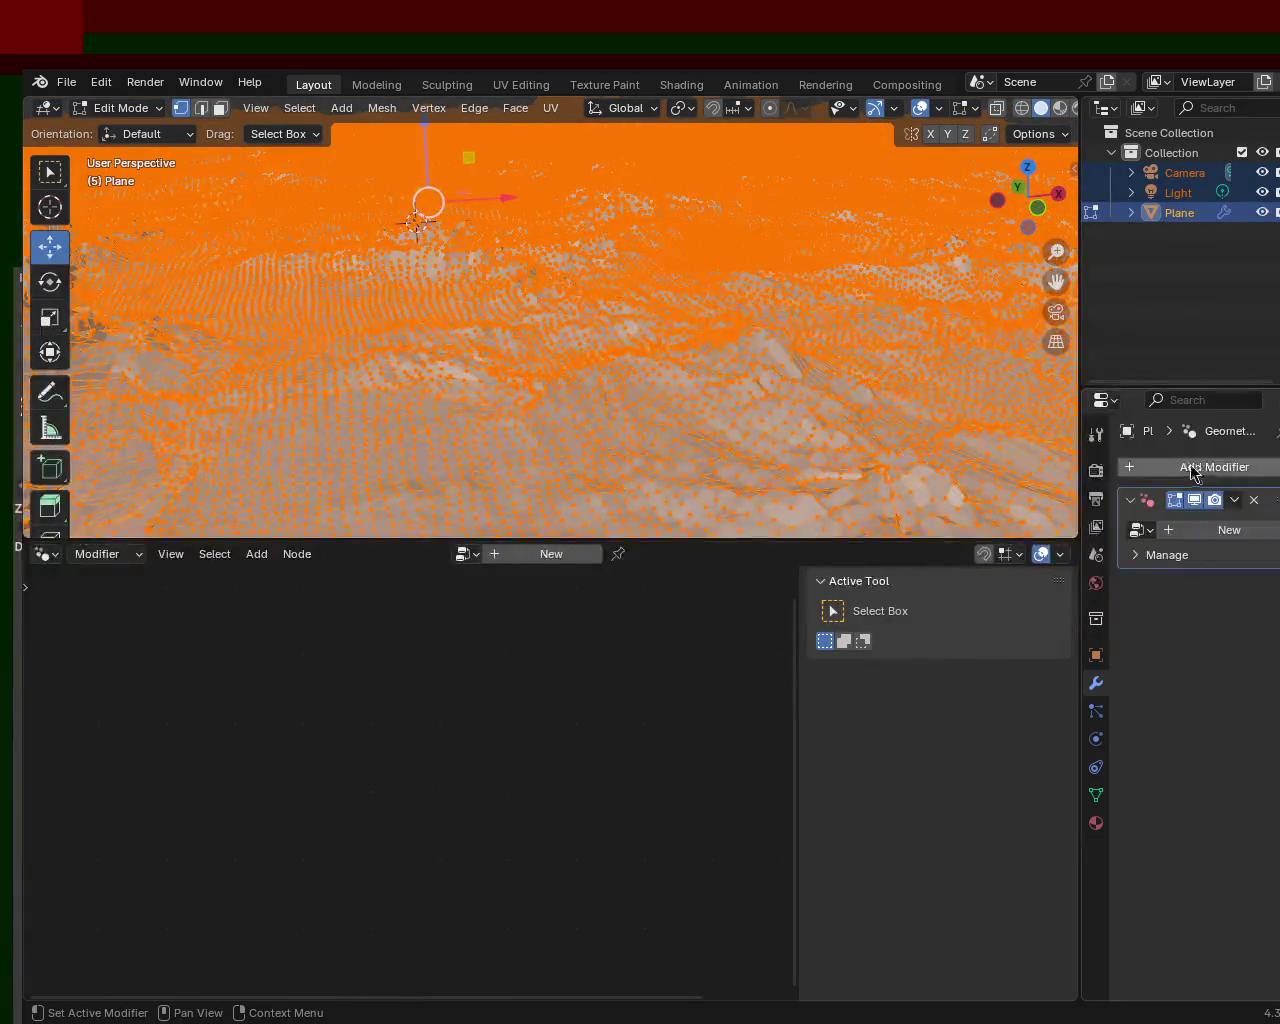
left_click(1258, 502)
- Add a Triangulate modifier by searching 'tr', then return to Object Mode
left_click(1240, 467)
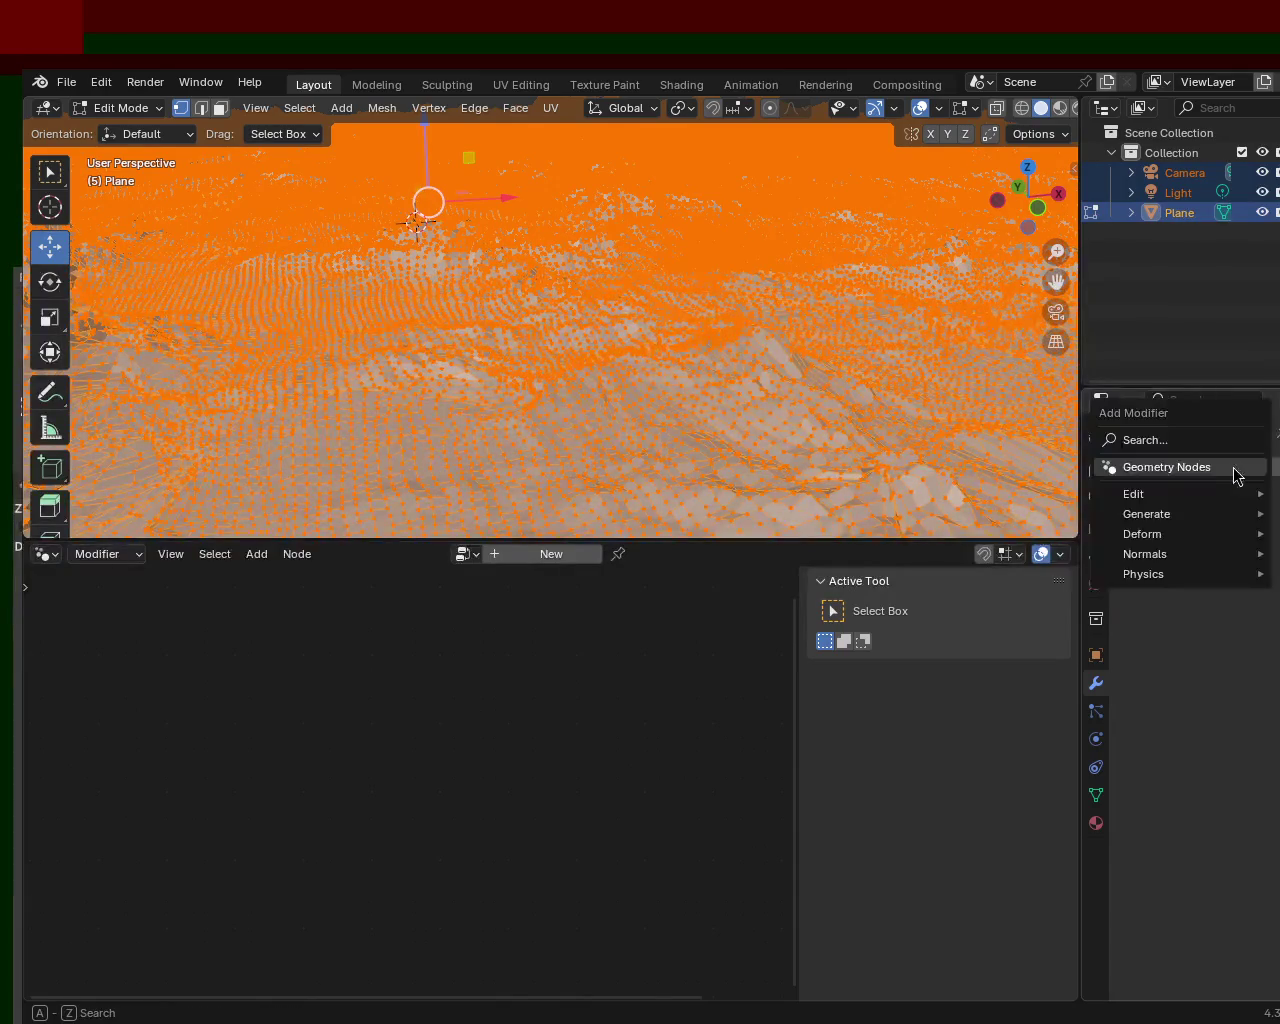
left_click(1168, 436)
type("tr")
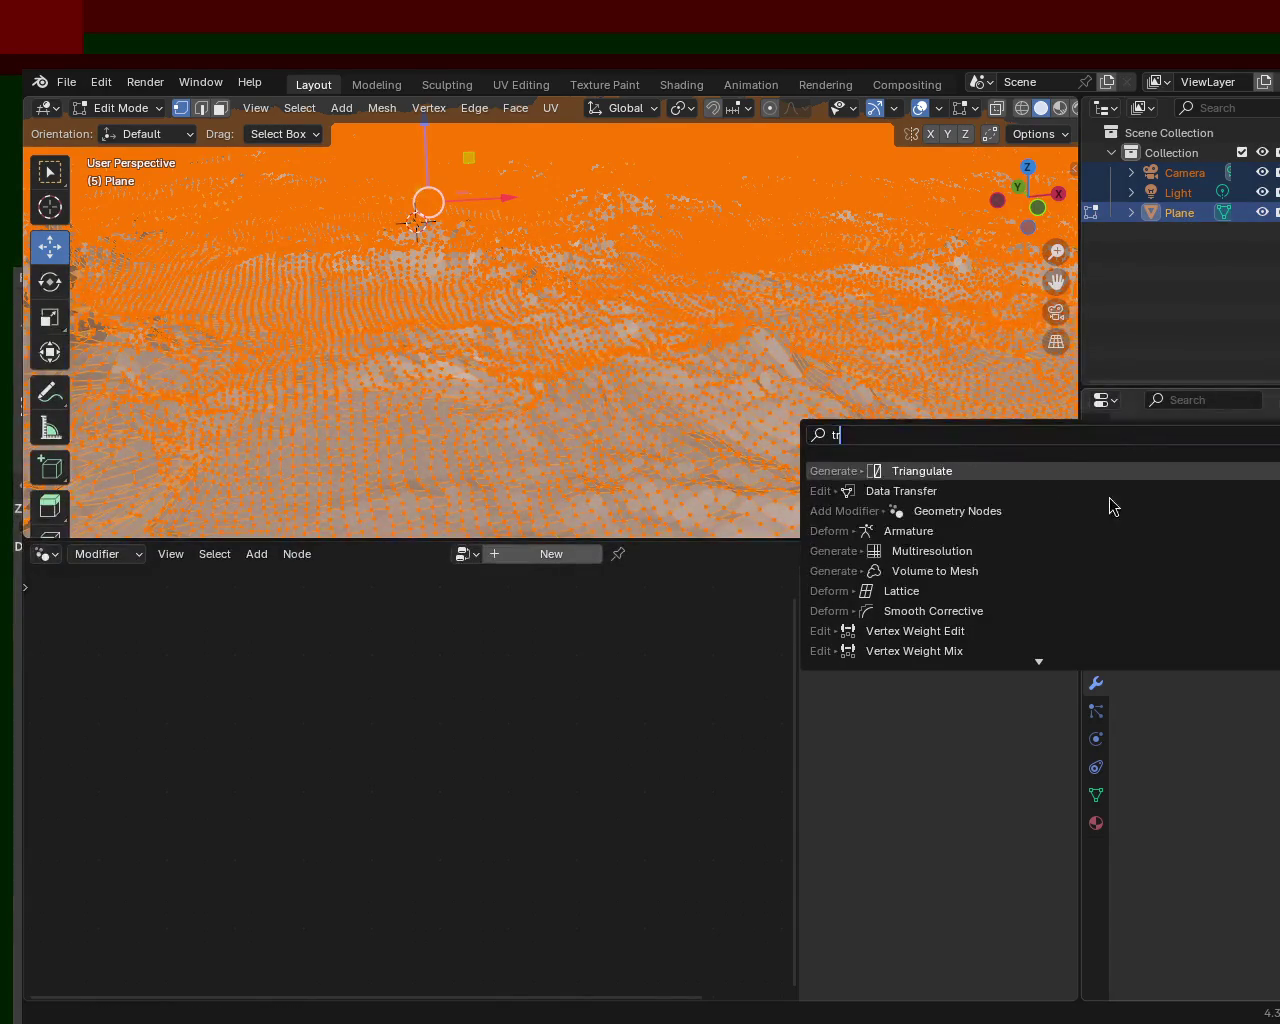
key("Return")
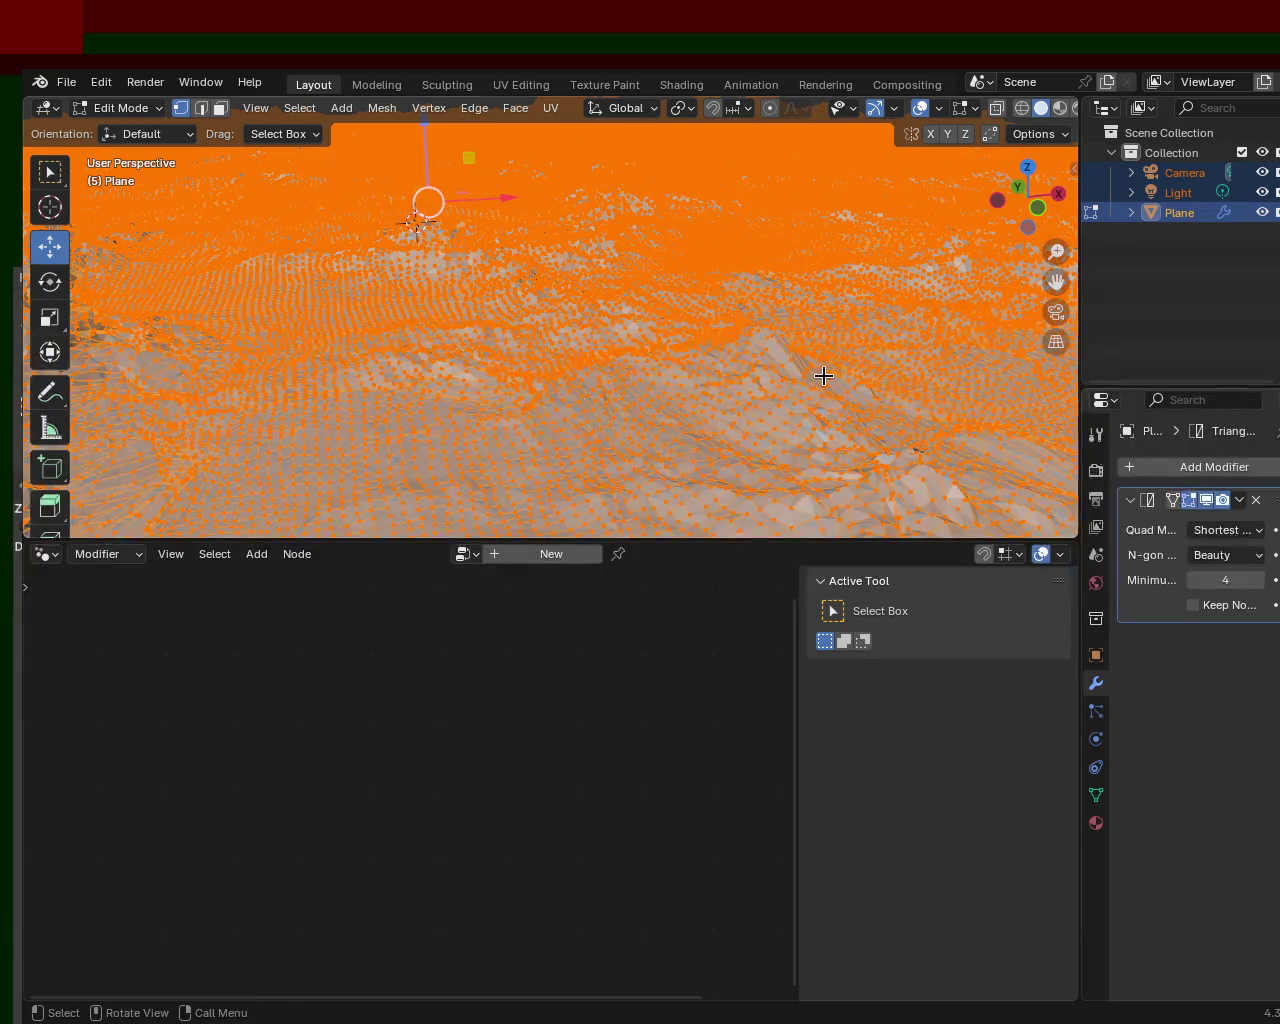
left_click(1240, 500)
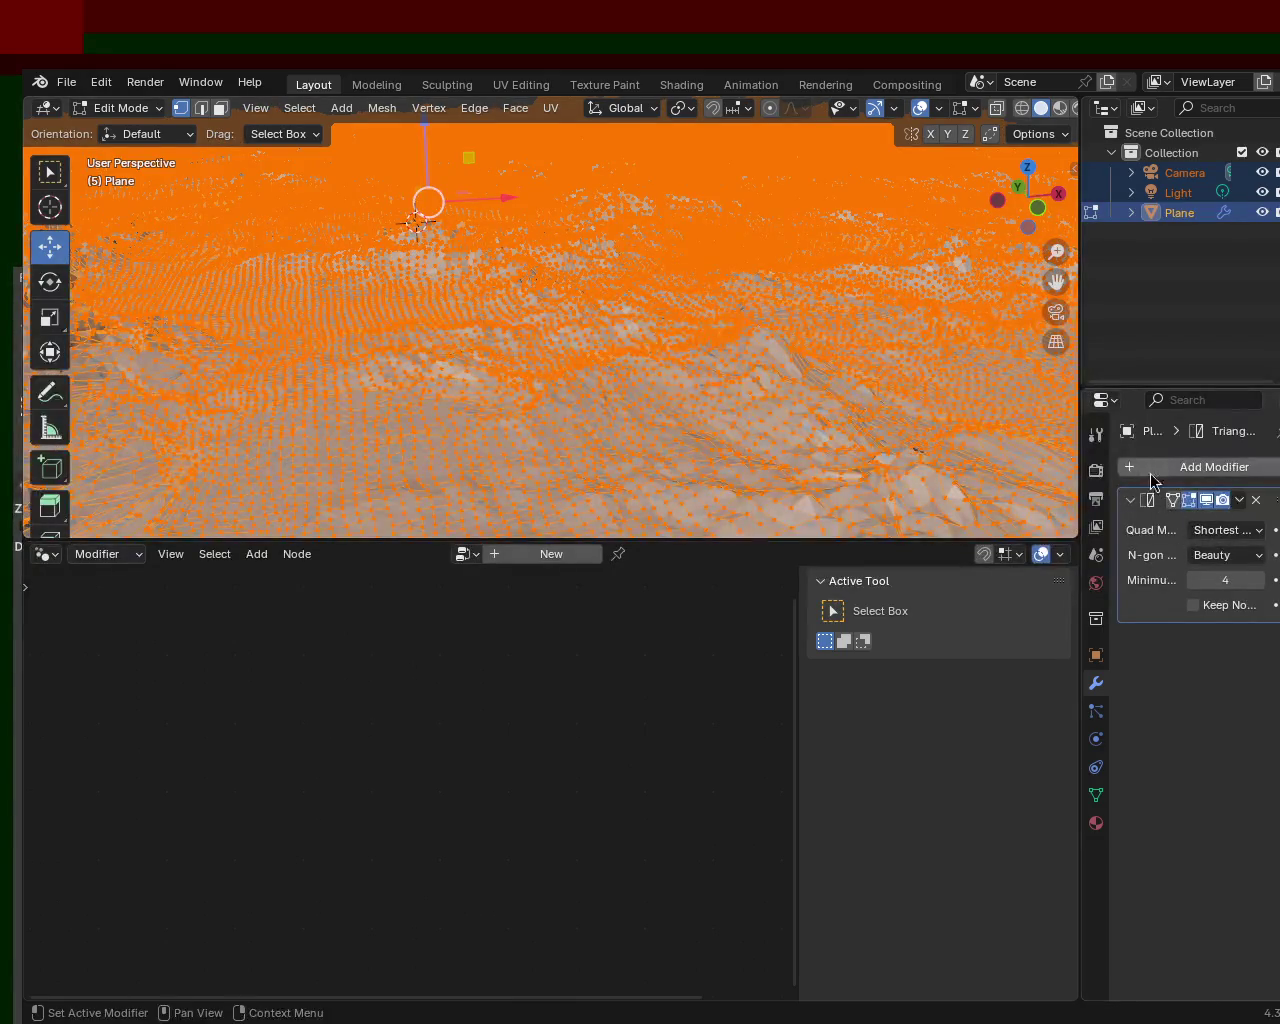
left_click(1240, 500)
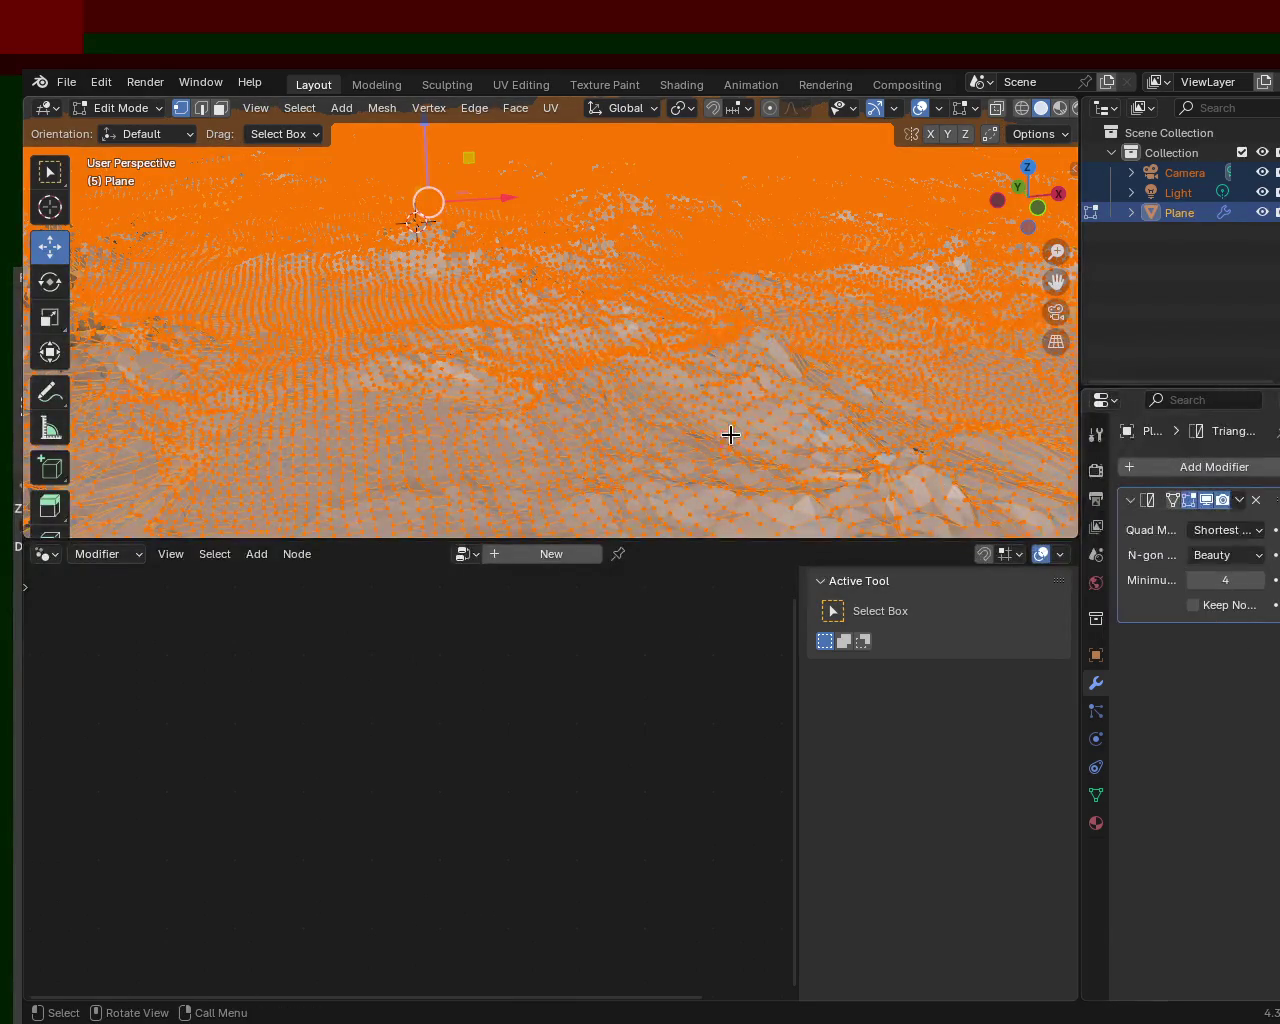
key("Tab")
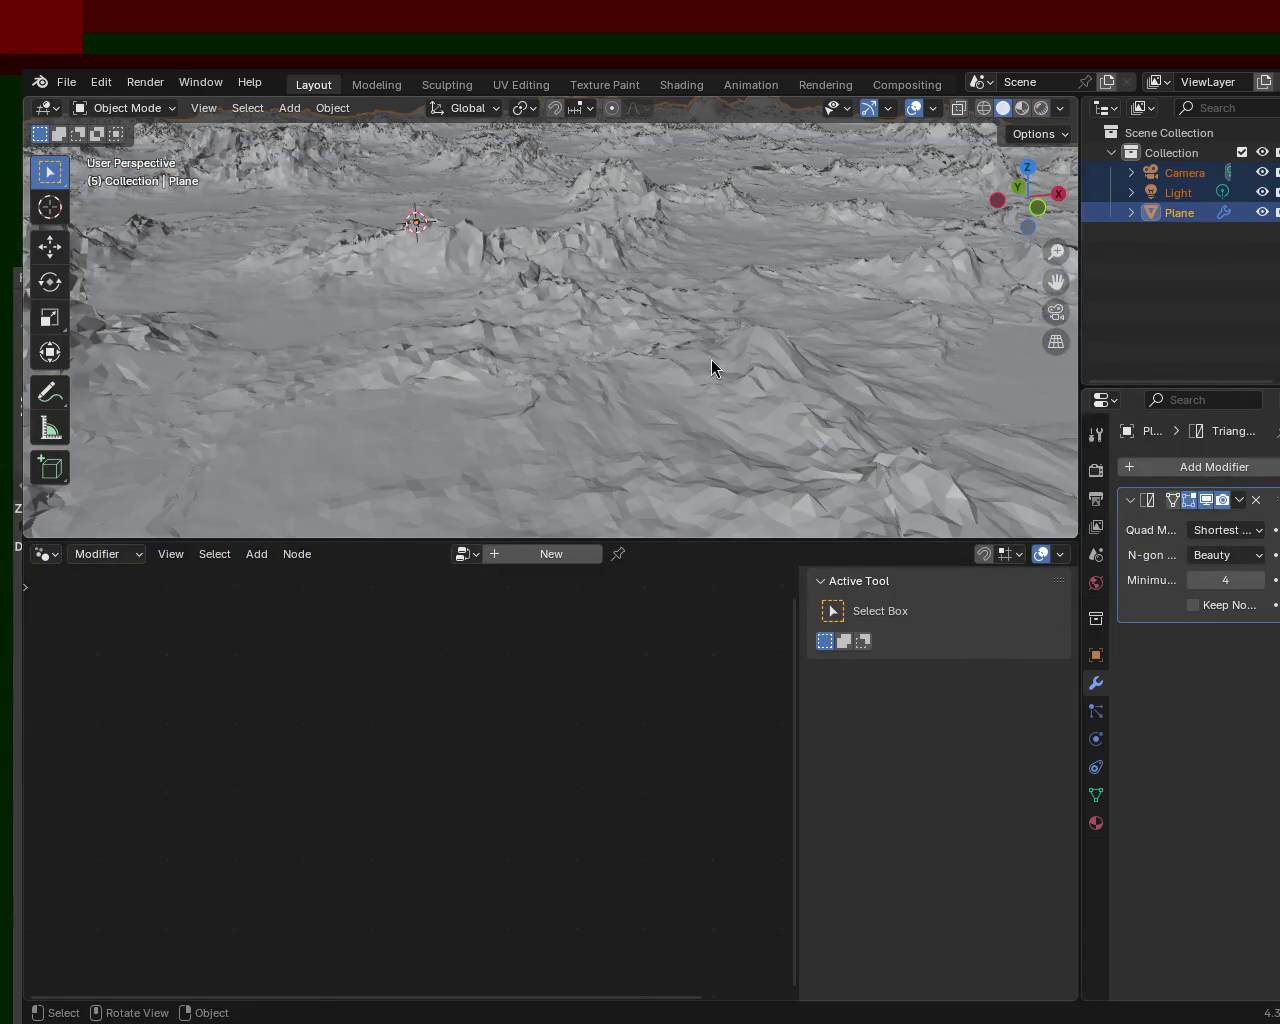
- Try scaling the terrain mesh in Edit Mode, then undo the scale
key("Tab")
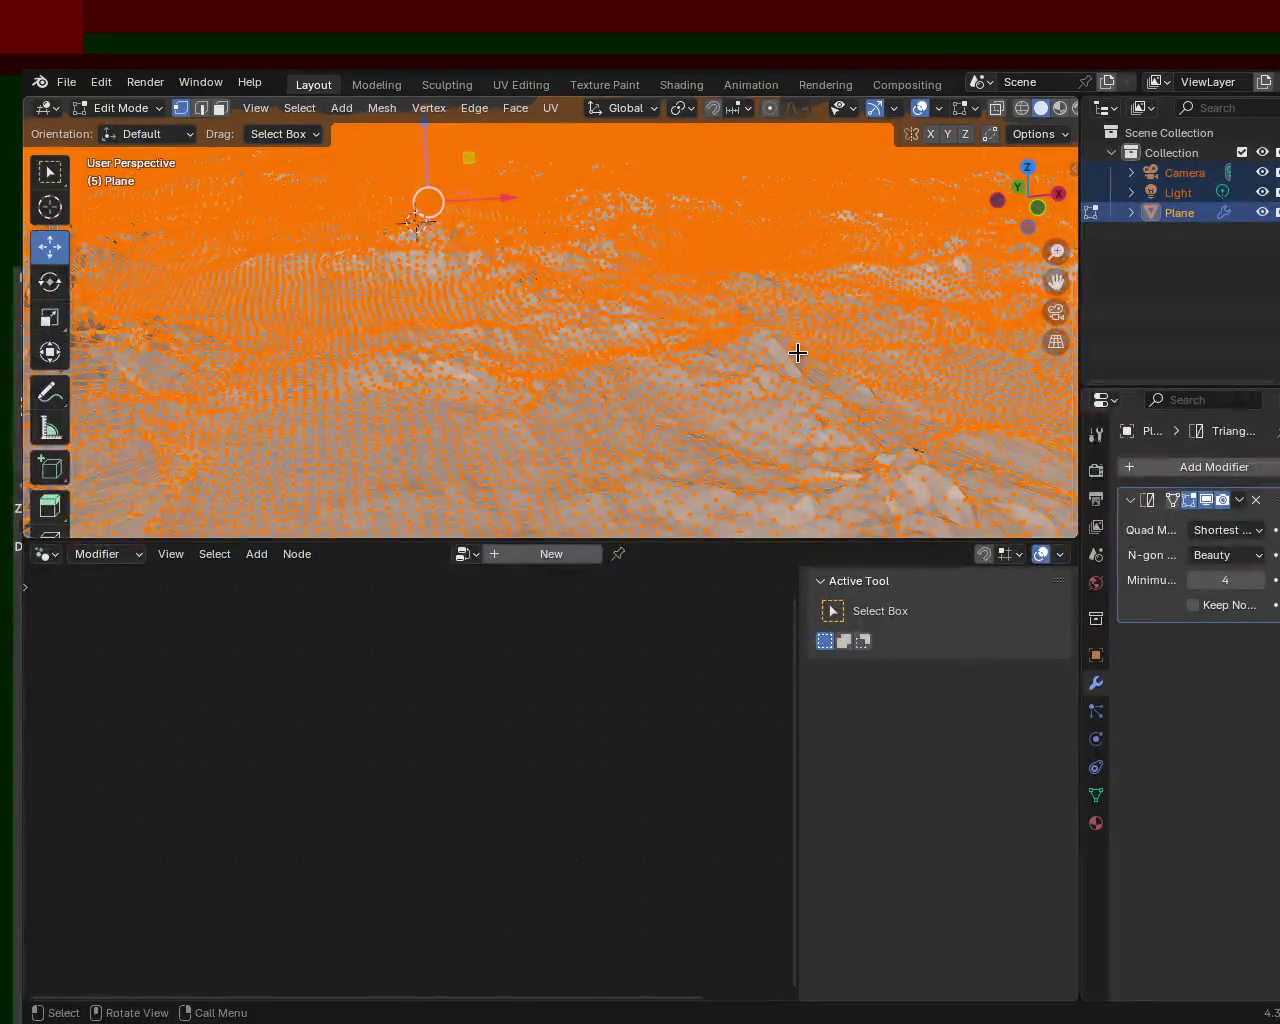
key("s")
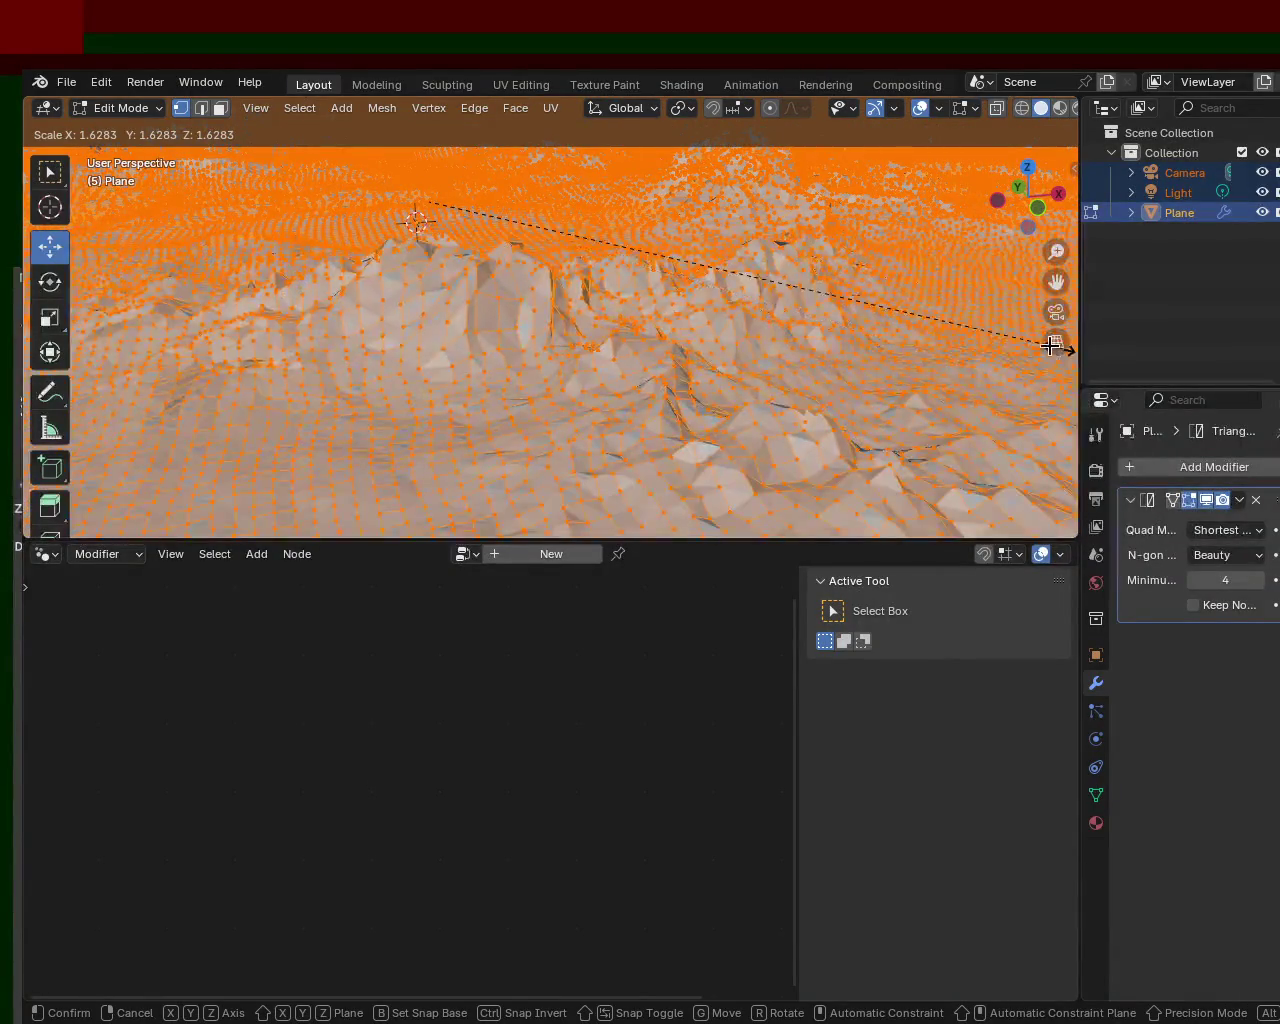
left_click(878, 356)
key("ctrl+z")
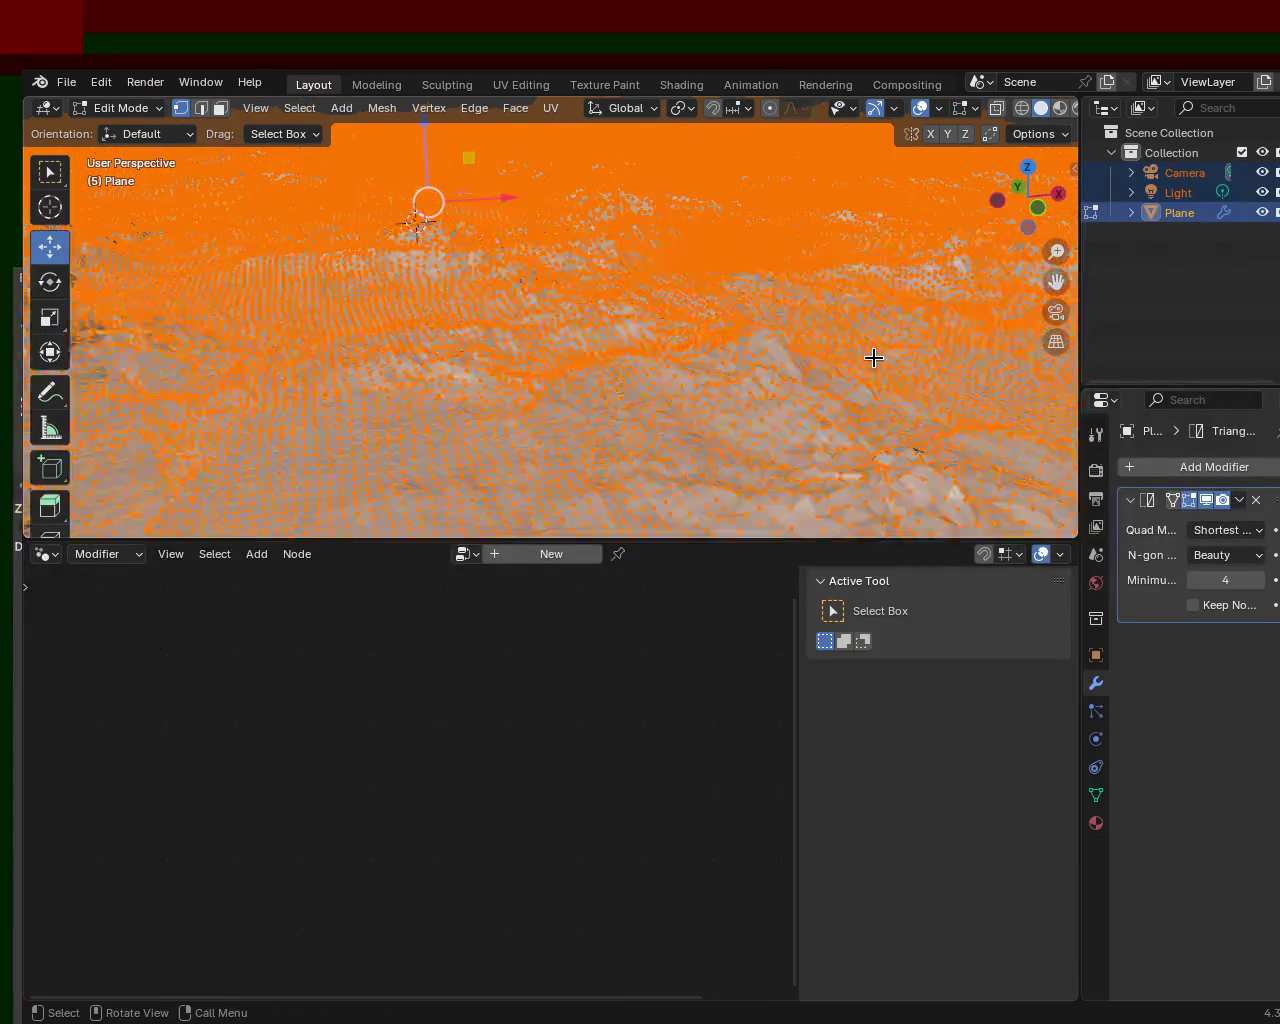
- Select the Plane, apply the Triangulate modifier, and enter Edit Mode to view the triangles
left_click(1240, 500)
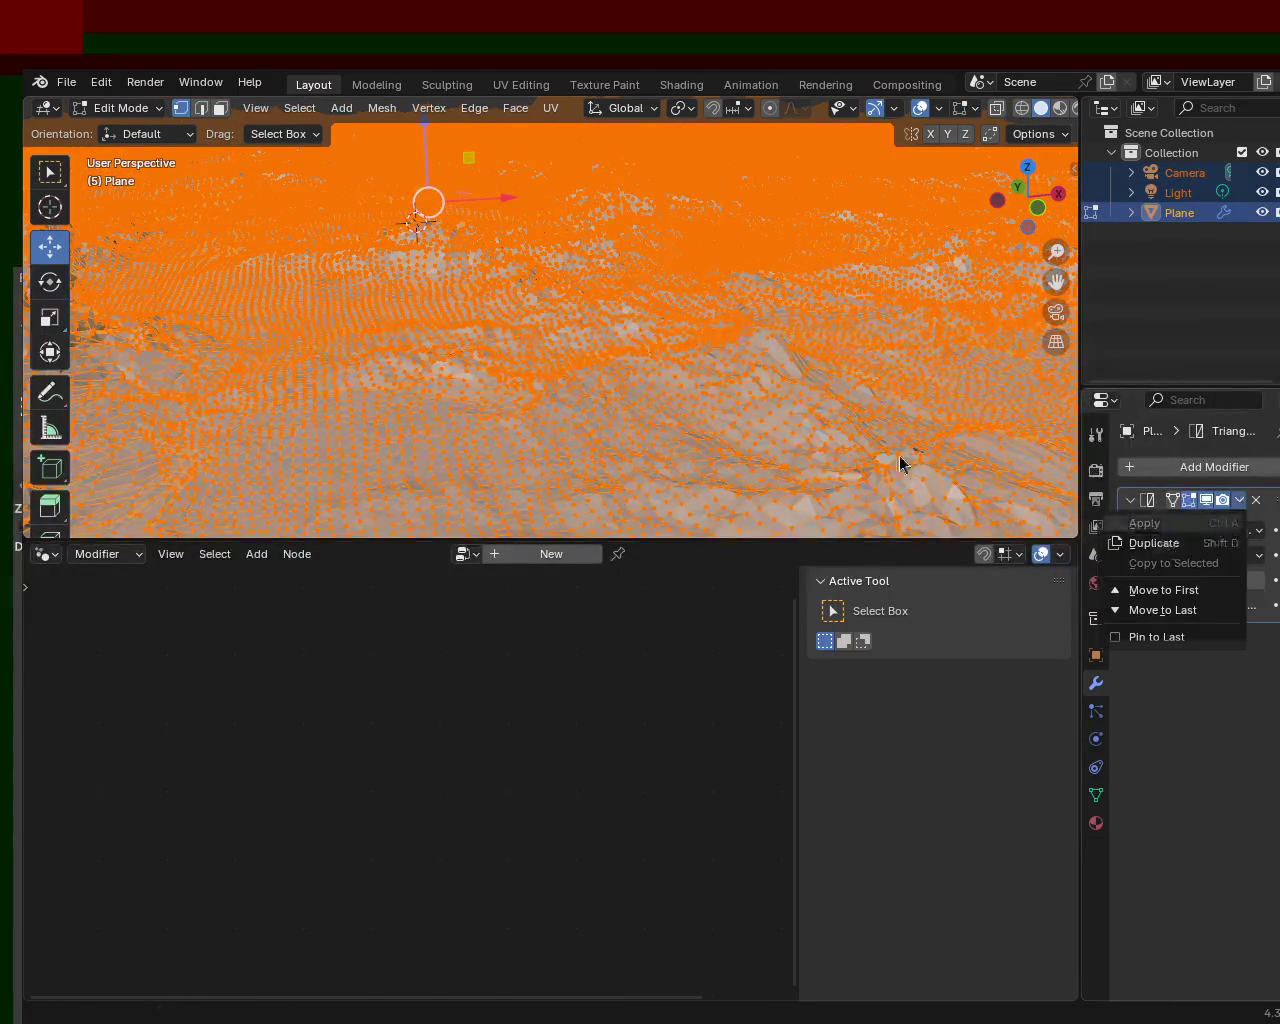
key("Tab")
left_click(1240, 500)
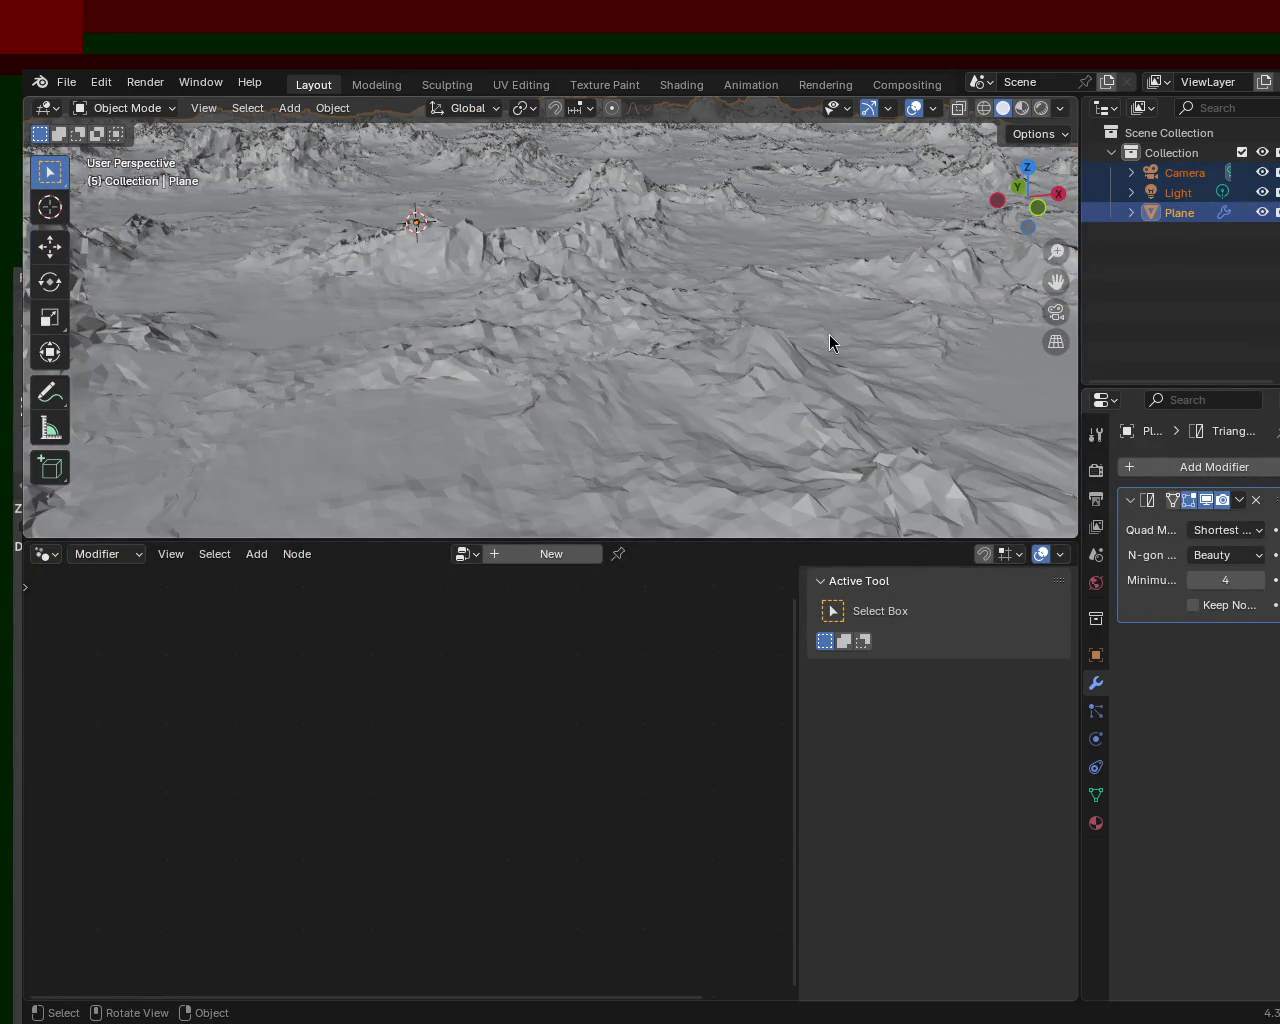
left_click(1185, 213)
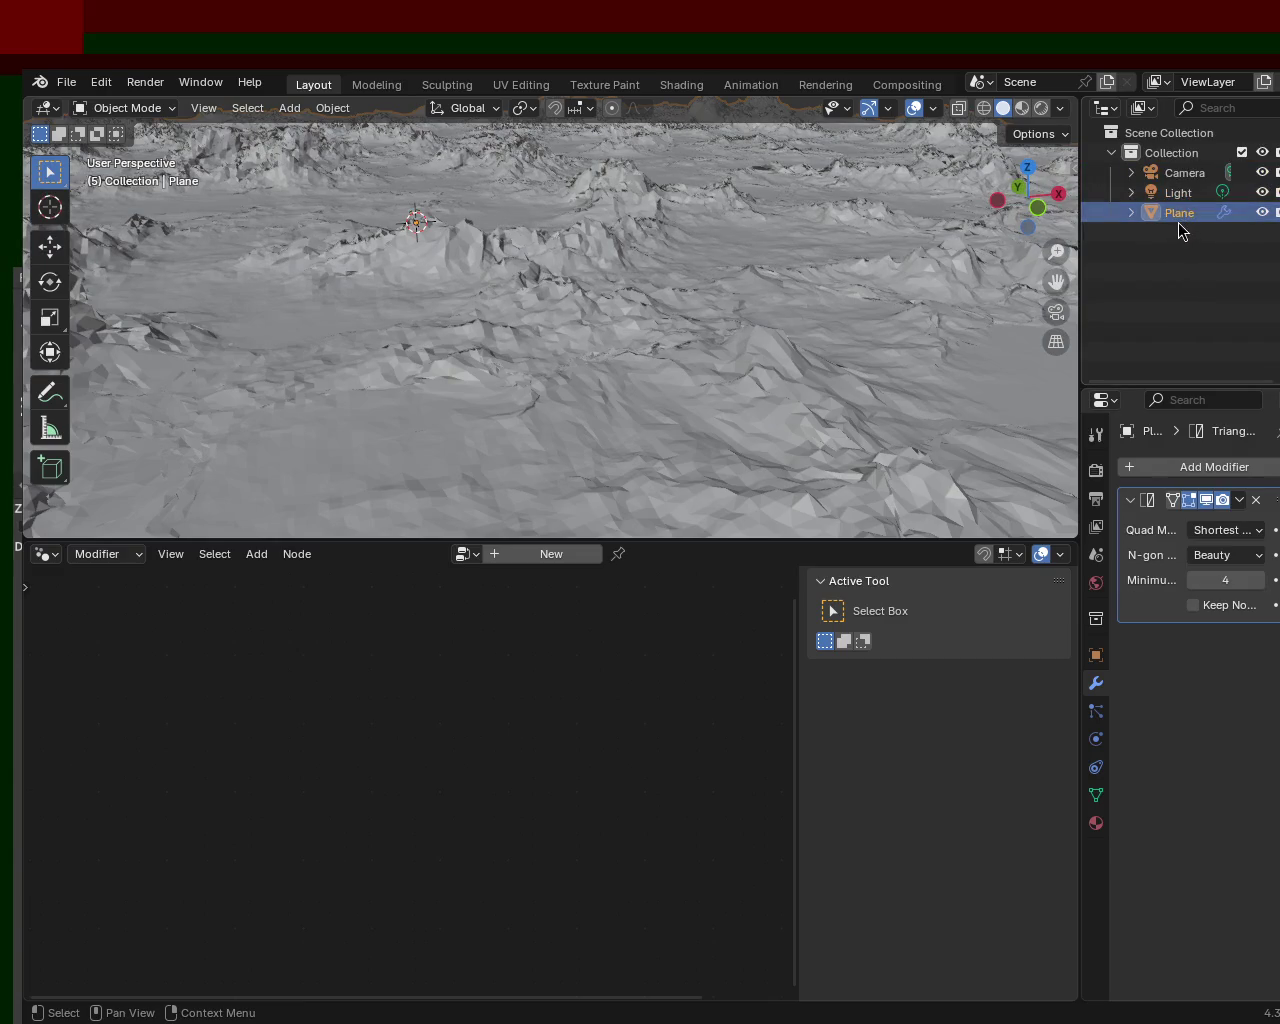
left_click(1240, 502)
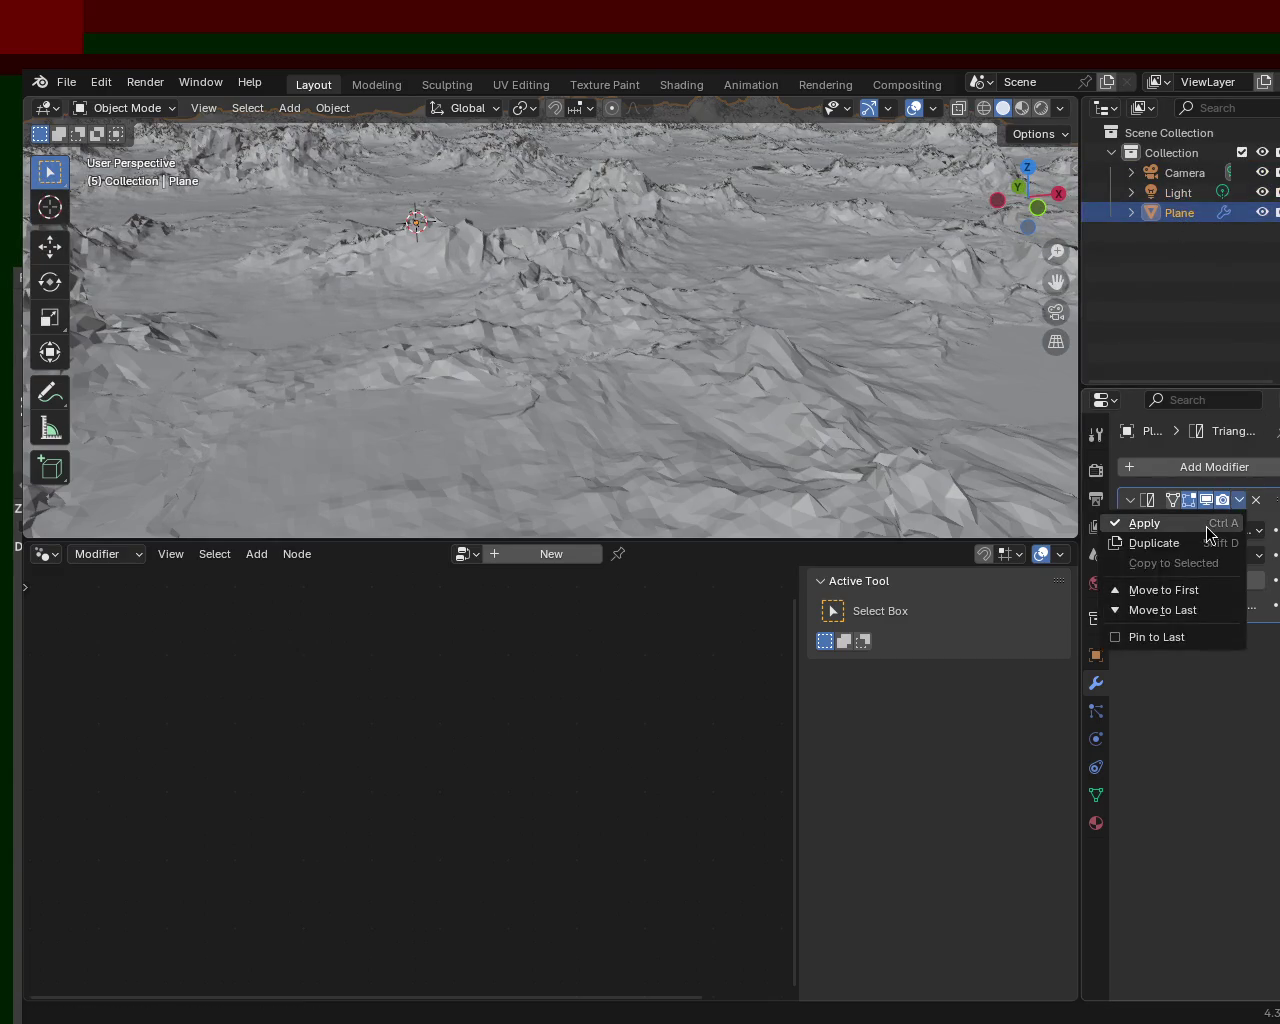
left_click(1139, 518)
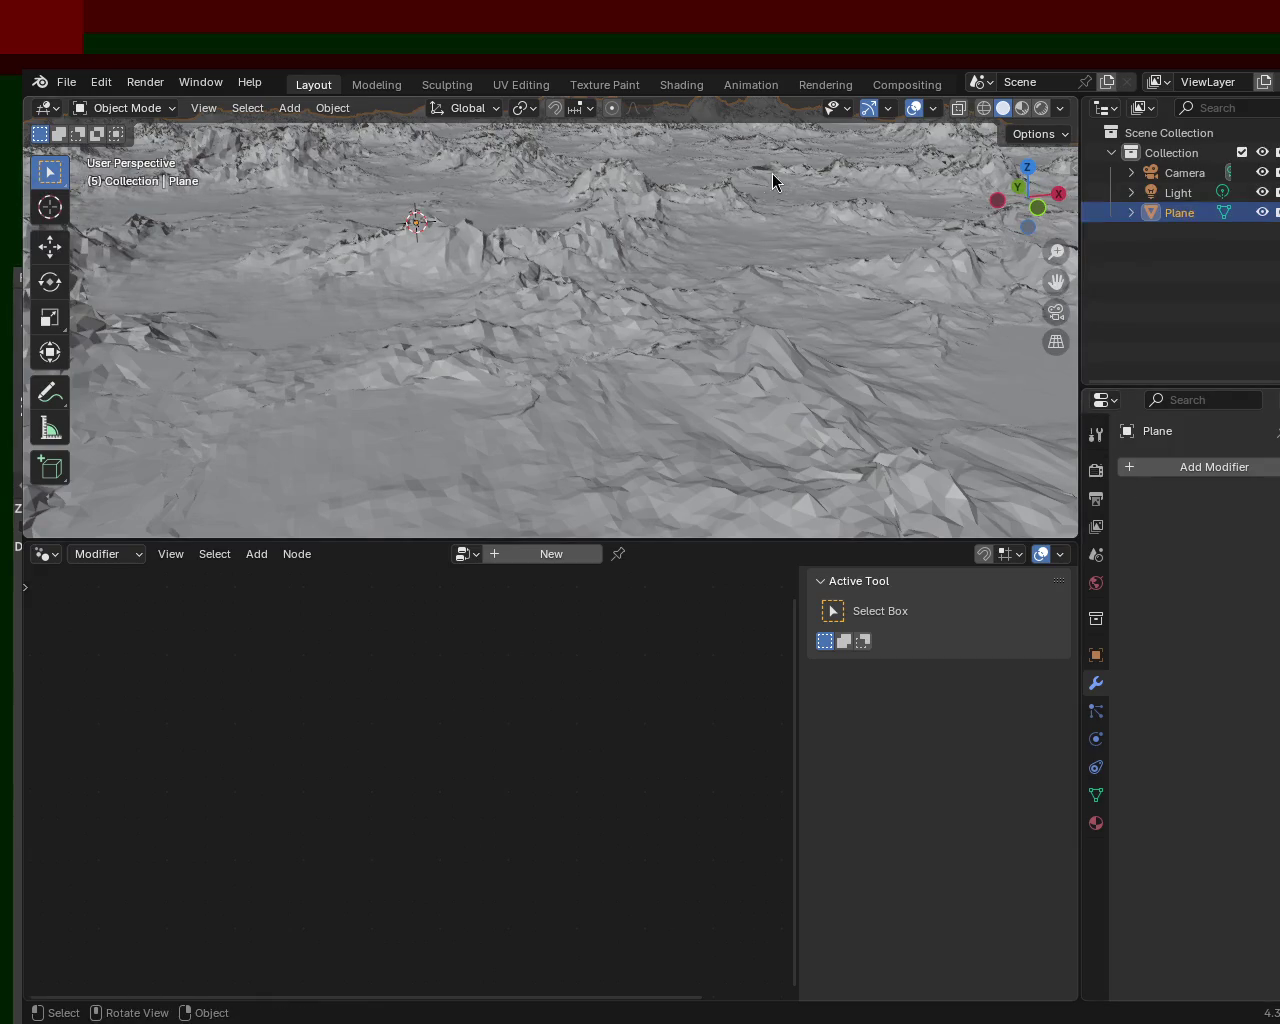
key("Tab")
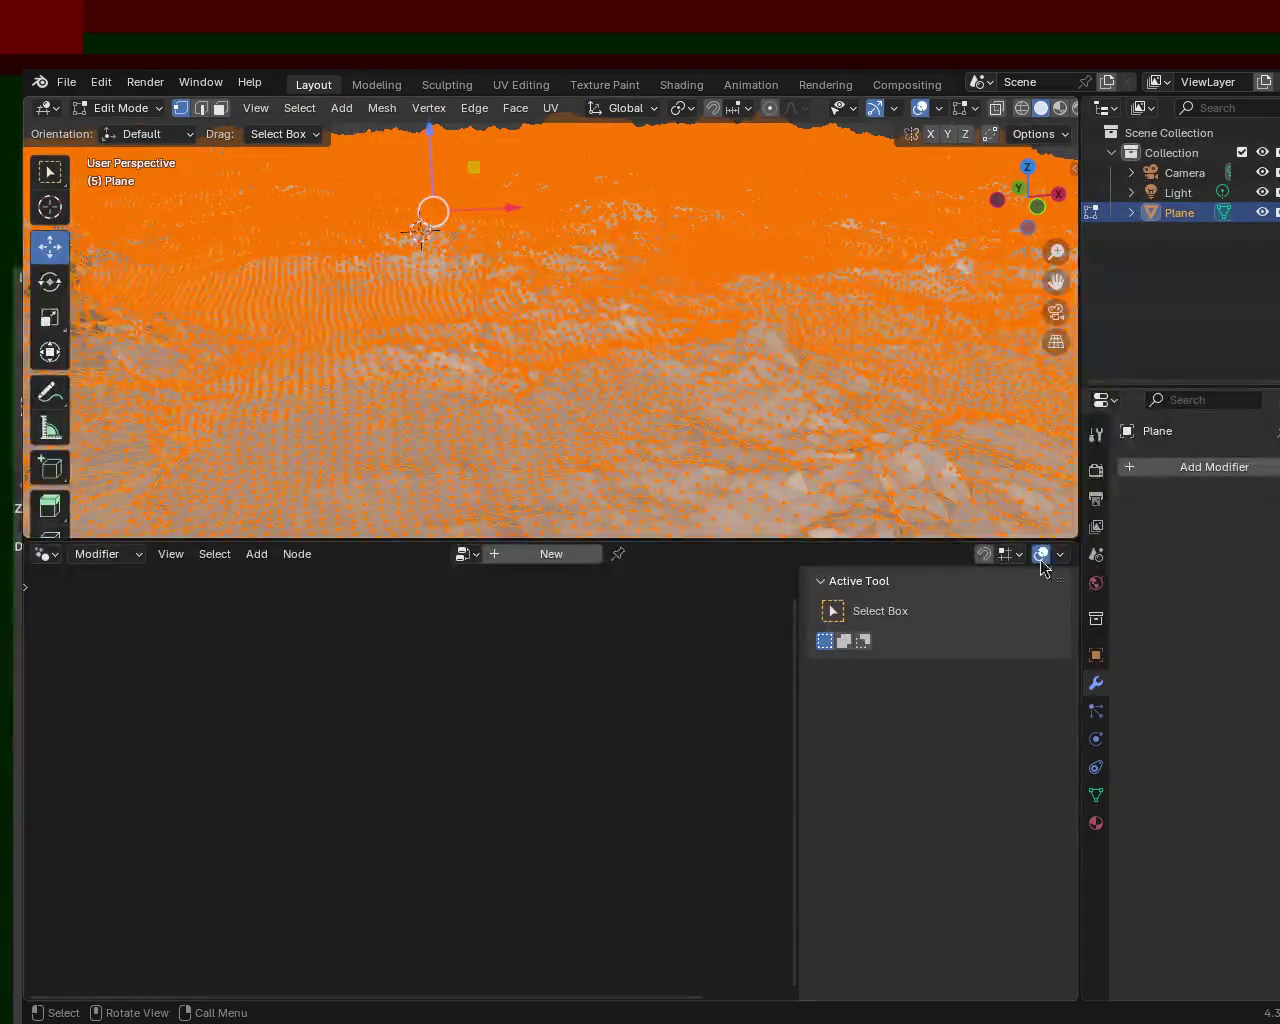
mouse_move(703, 423)
middle_mouse_down()
mouse_move(614, 263)
mouse_move(626, 300)
mouse_move(985, 453)
middle_mouse_up()
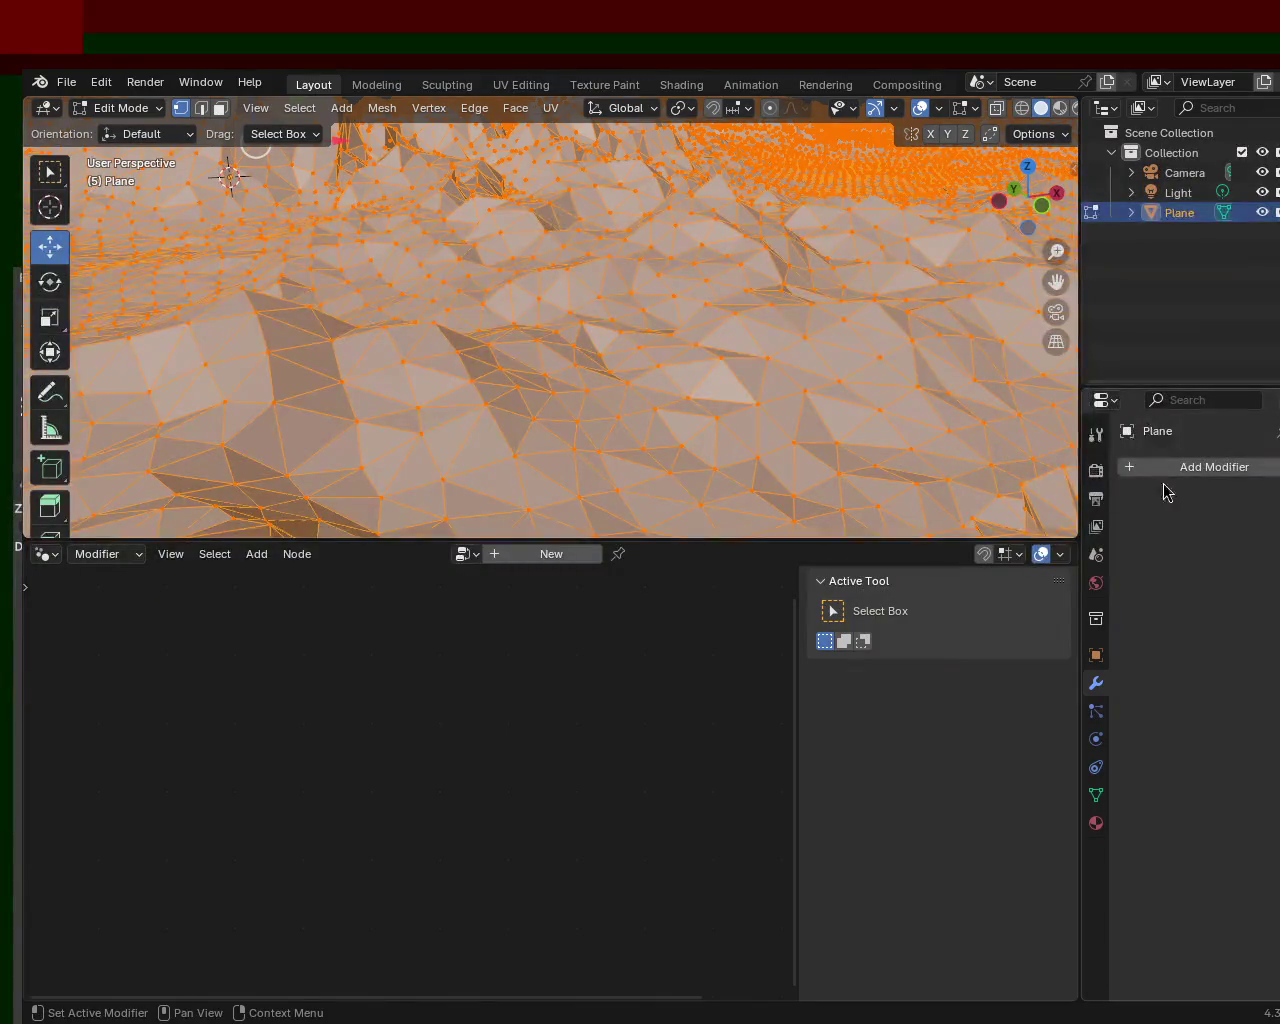
left_click(1191, 466)
- Add another Triangulate modifier via search 'tra', apply it with Ctrl+A, and enter Edit Mode
type("tra")
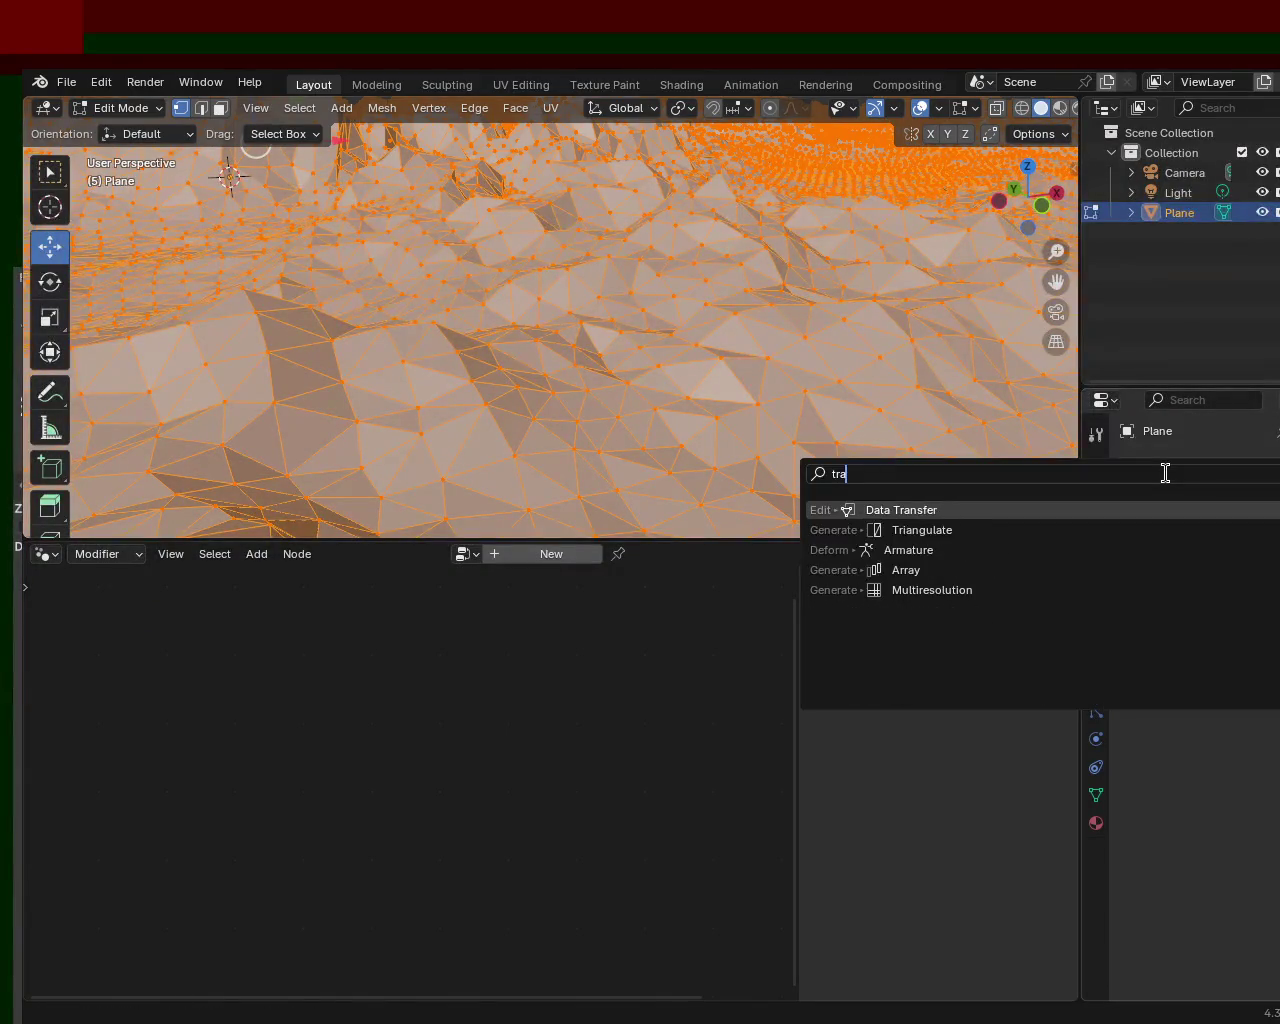
key("BackSpace")
key("BackSpace")
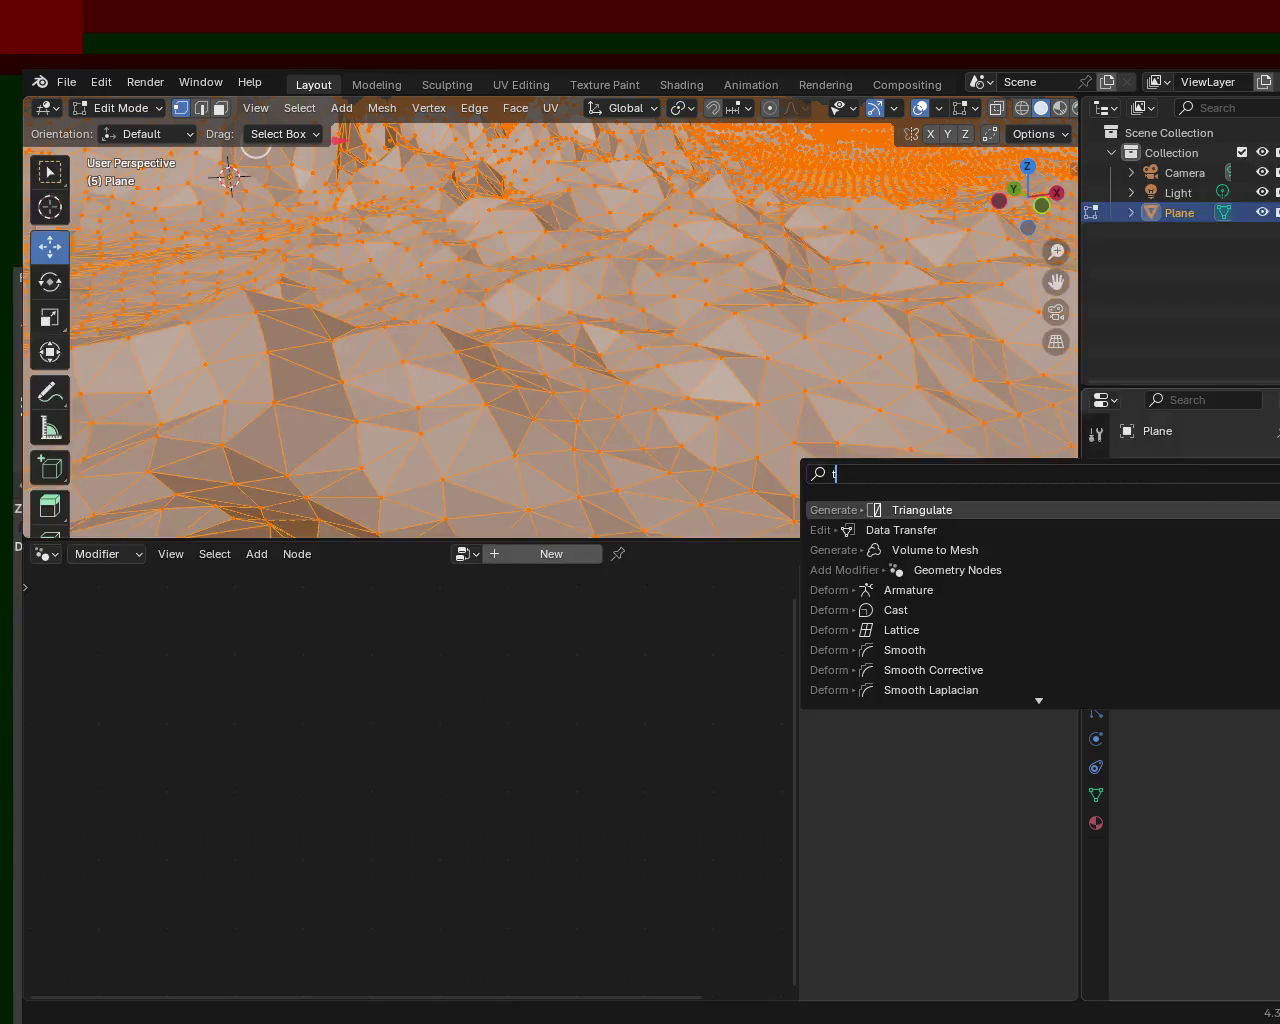
left_click(1150, 510)
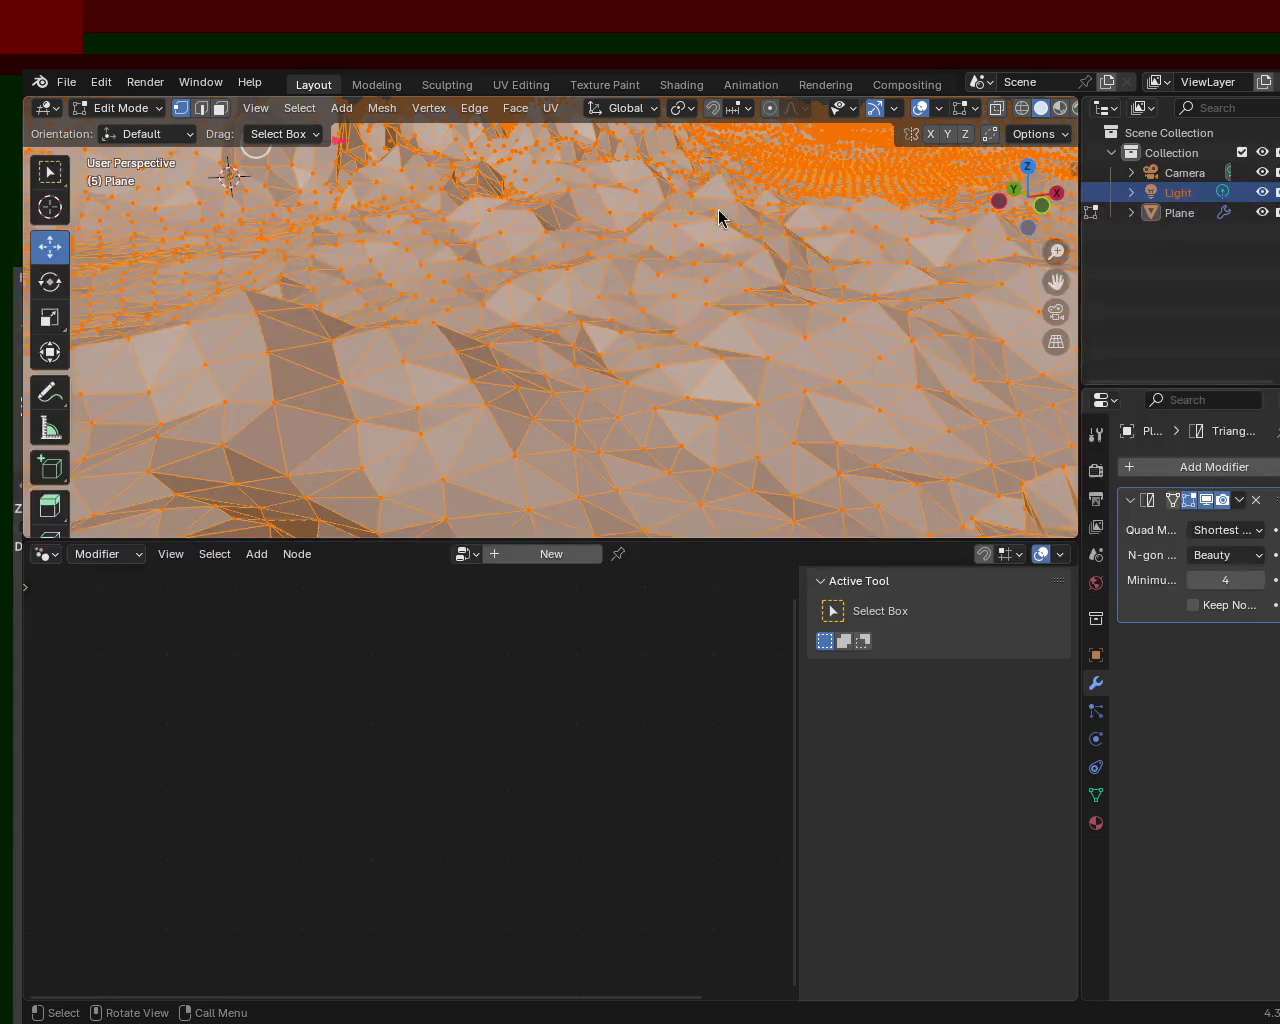
key("Tab")
left_click(1180, 212)
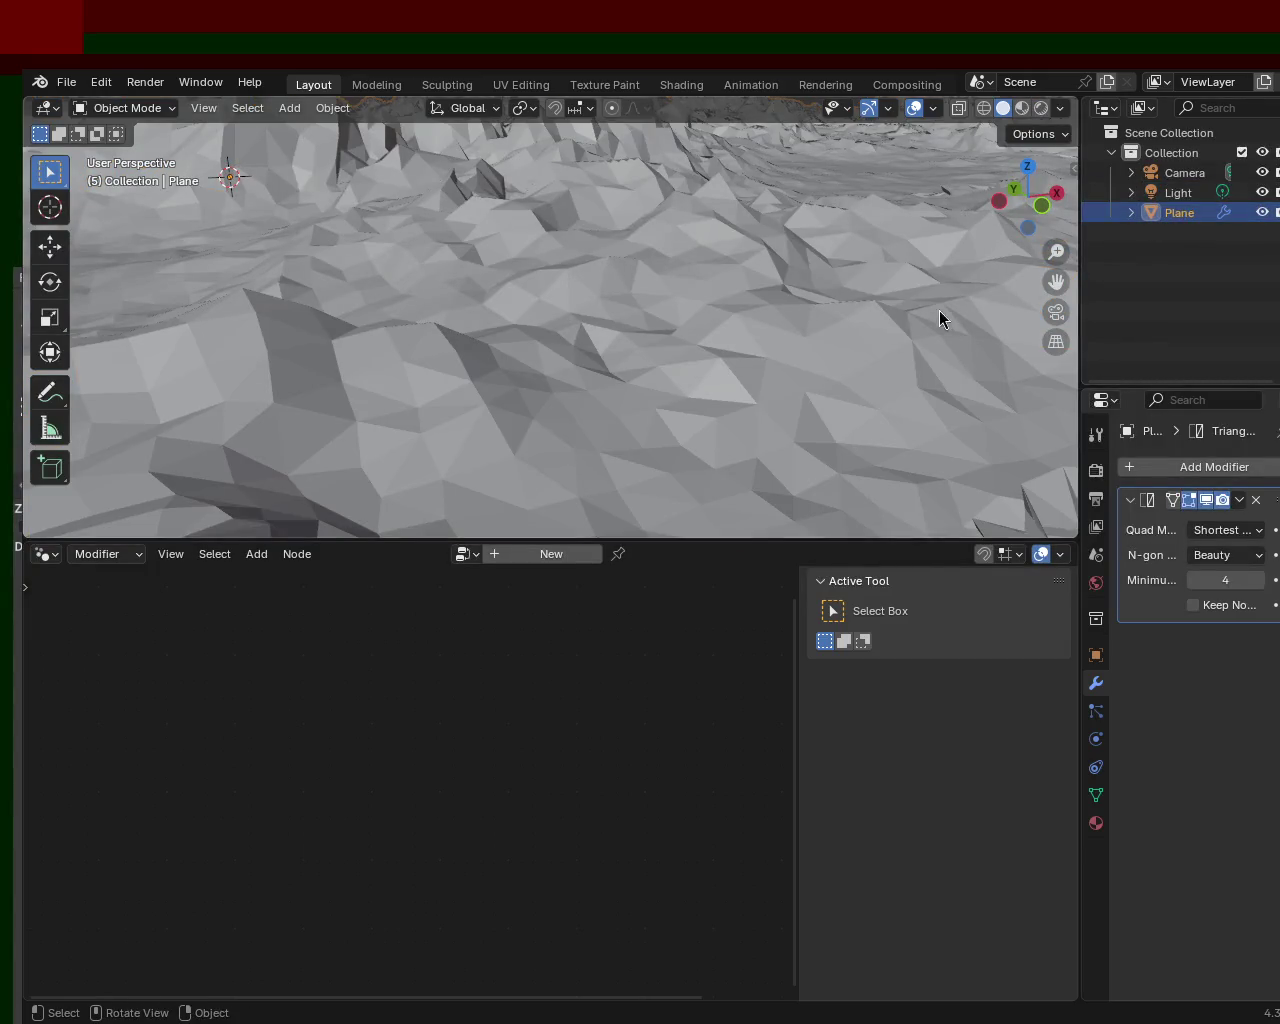
left_click(1240, 500)
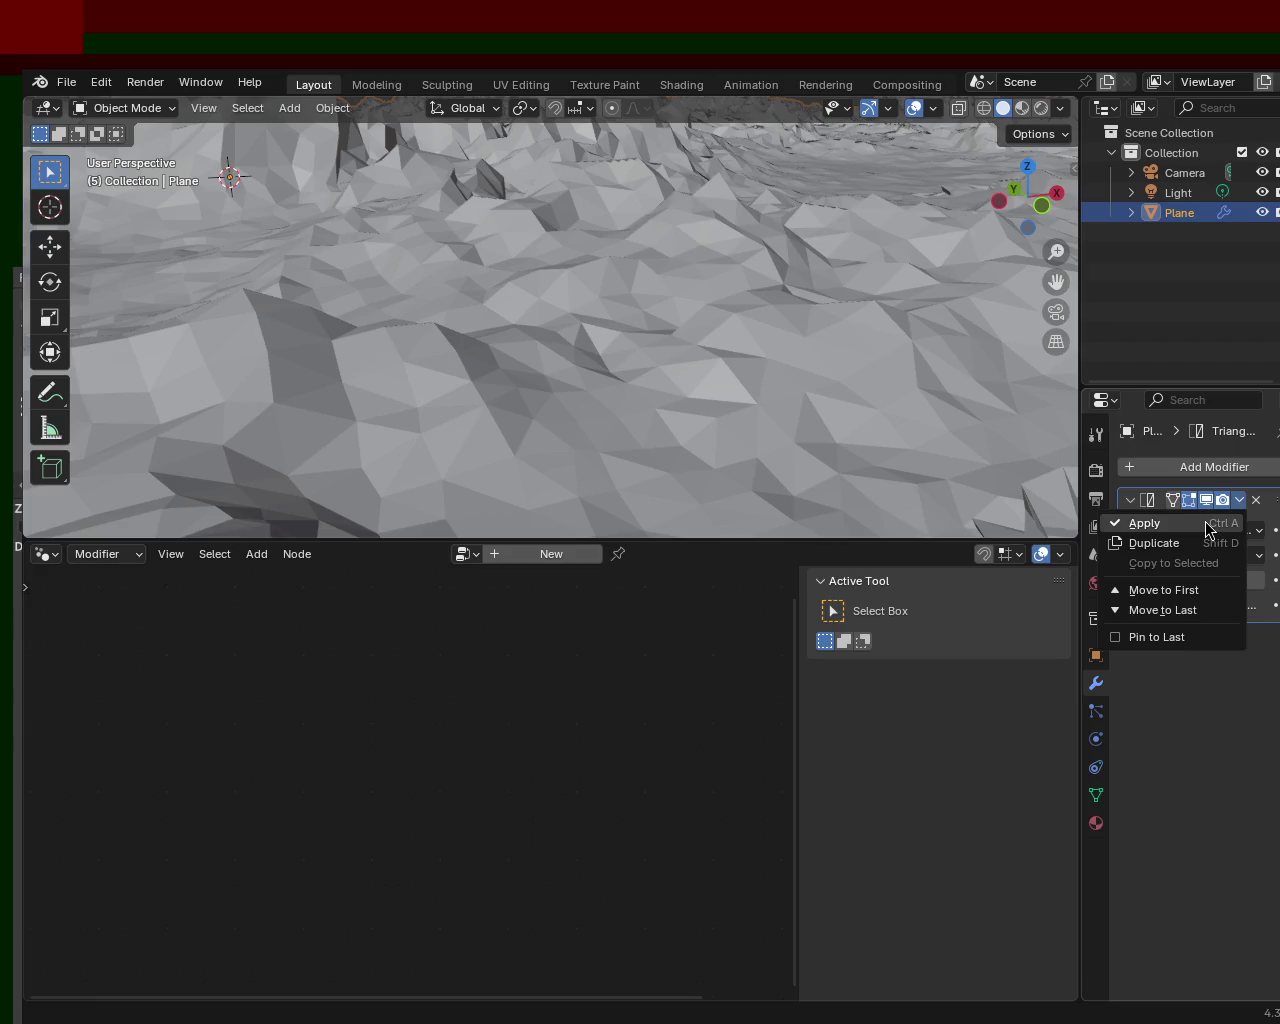
key("ctrl+a")
key("Tab")
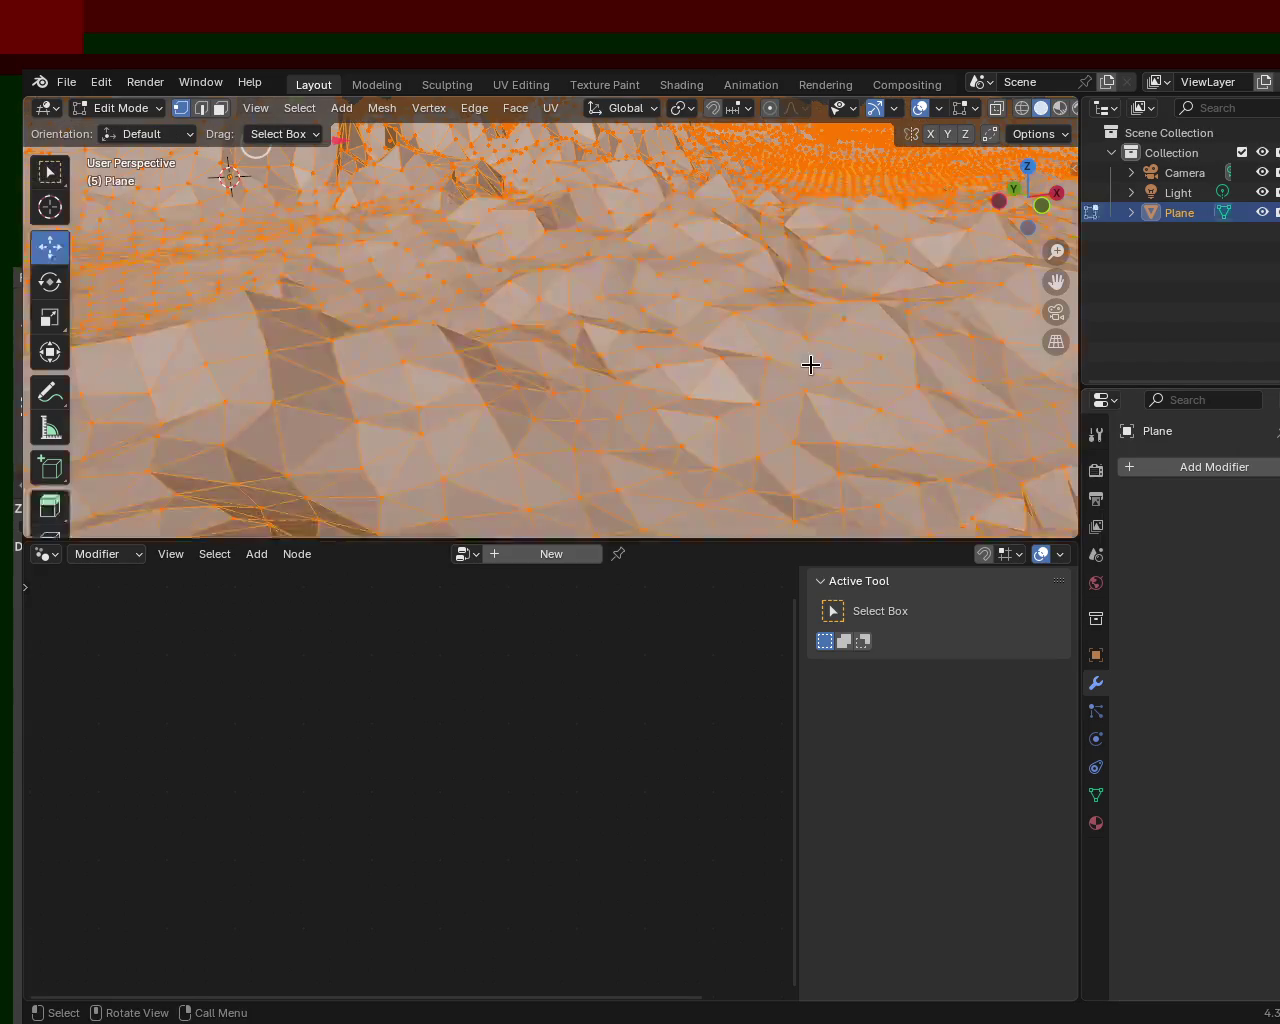
scroll(707, 237, "down", 5)
- Orbit to a horizon view of the terrain and hide the viewport gizmos and overlays
mouse_move(711, 340)
middle_mouse_down()
mouse_move(697, 300)
mouse_move(660, 338)
mouse_move(775, 248)
middle_mouse_up()
mouse_move(699, 315)
middle_mouse_down()
mouse_move(823, 286)
mouse_move(850, 255)
middle_mouse_up()
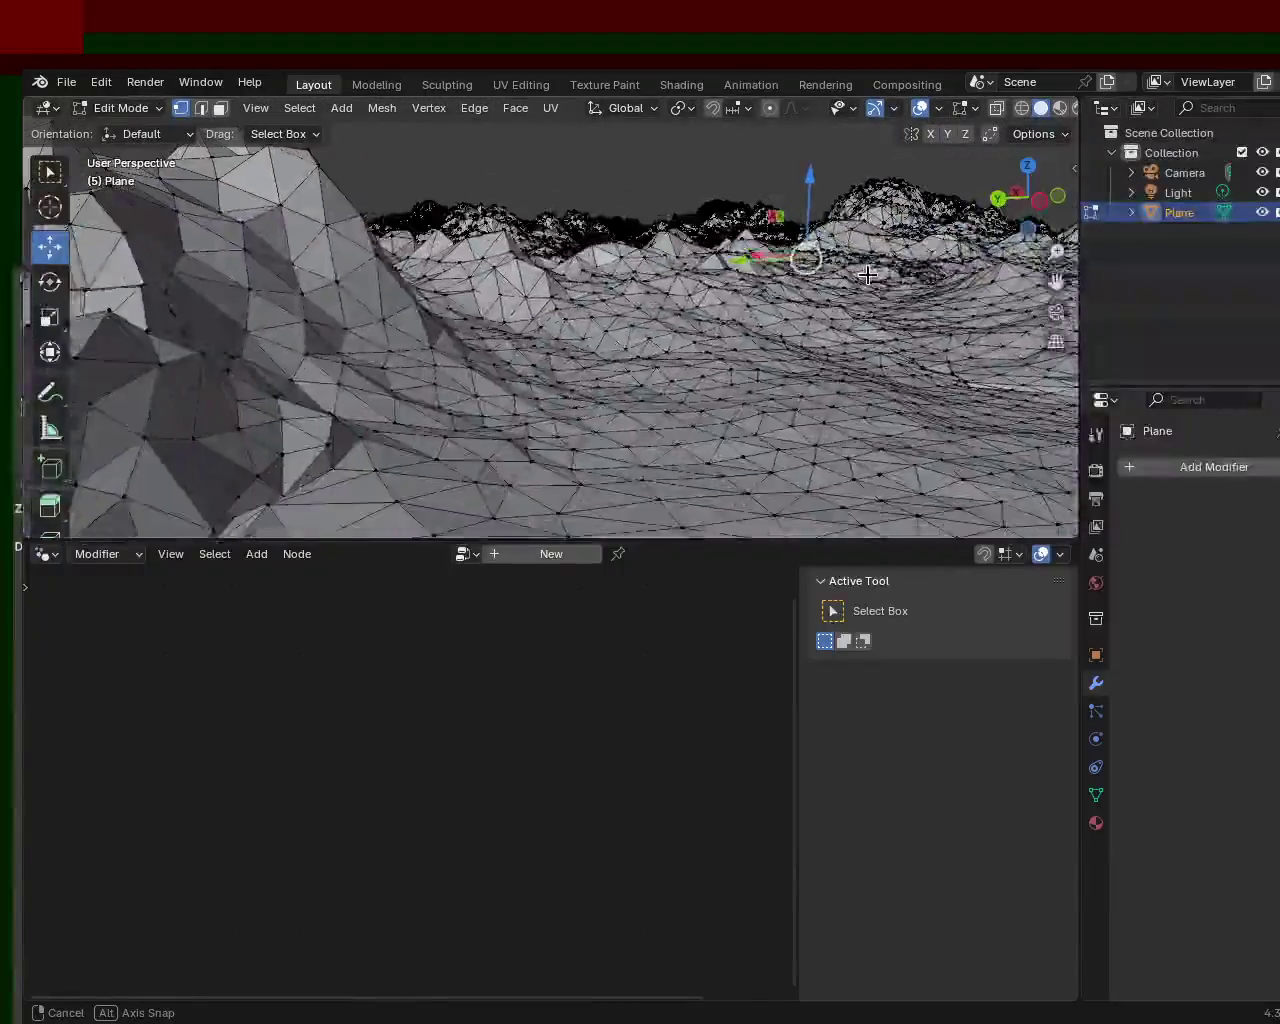
left_click(875, 114)
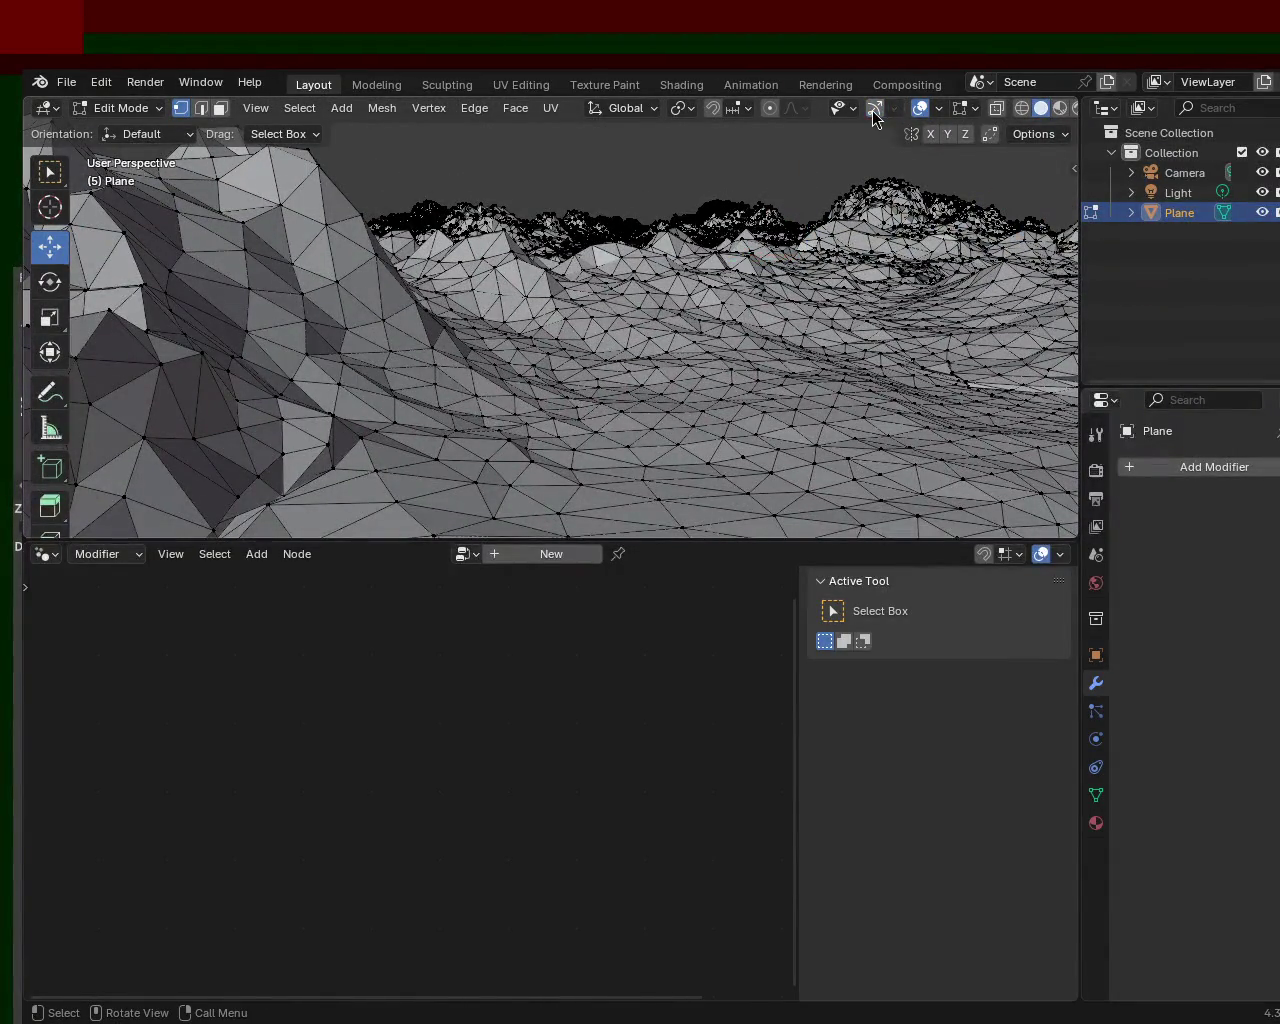
left_click(921, 110)
- Inspect the triangulated terrain from other angles, then show the Plane's Material properties
mouse_move(814, 269)
middle_mouse_down()
mouse_move(277, 263)
mouse_move(529, 266)
mouse_move(634, 338)
mouse_move(397, 280)
mouse_move(687, 314)
mouse_move(724, 297)
middle_mouse_up()
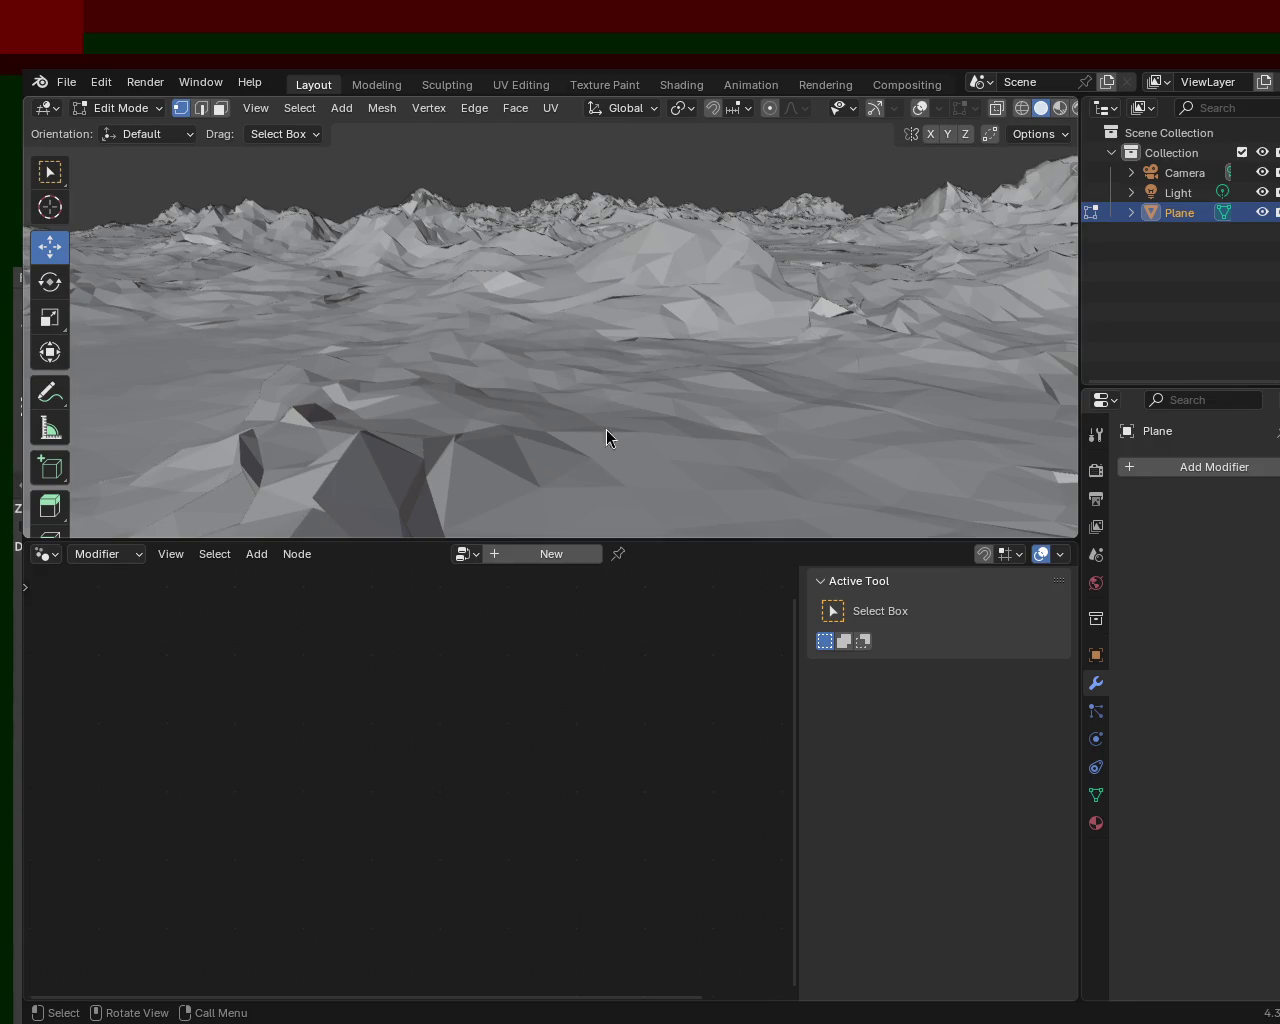
mouse_move(620, 360)
middle_mouse_down()
mouse_move(712, 360)
mouse_move(734, 383)
mouse_move(711, 349)
mouse_move(803, 352)
mouse_move(1051, 417)
mouse_move(1051, 371)
mouse_move(34, 363)
mouse_move(1020, 357)
mouse_move(580, 271)
mouse_move(417, 260)
mouse_move(1025, 250)
mouse_move(651, 317)
mouse_move(715, 347)
mouse_move(617, 332)
mouse_move(686, 322)
middle_mouse_up()
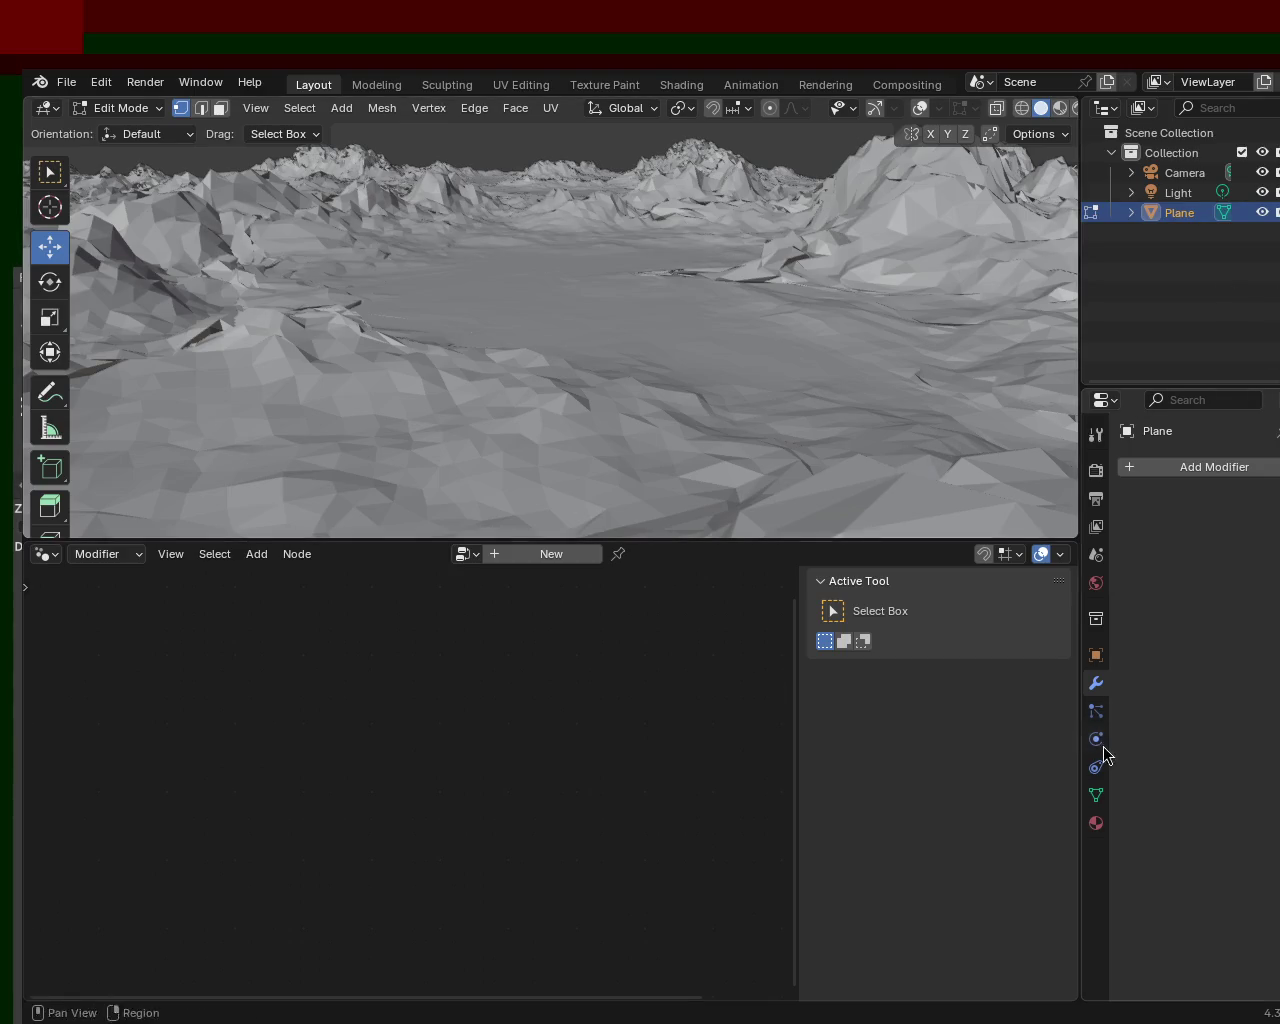
left_click(1097, 822)
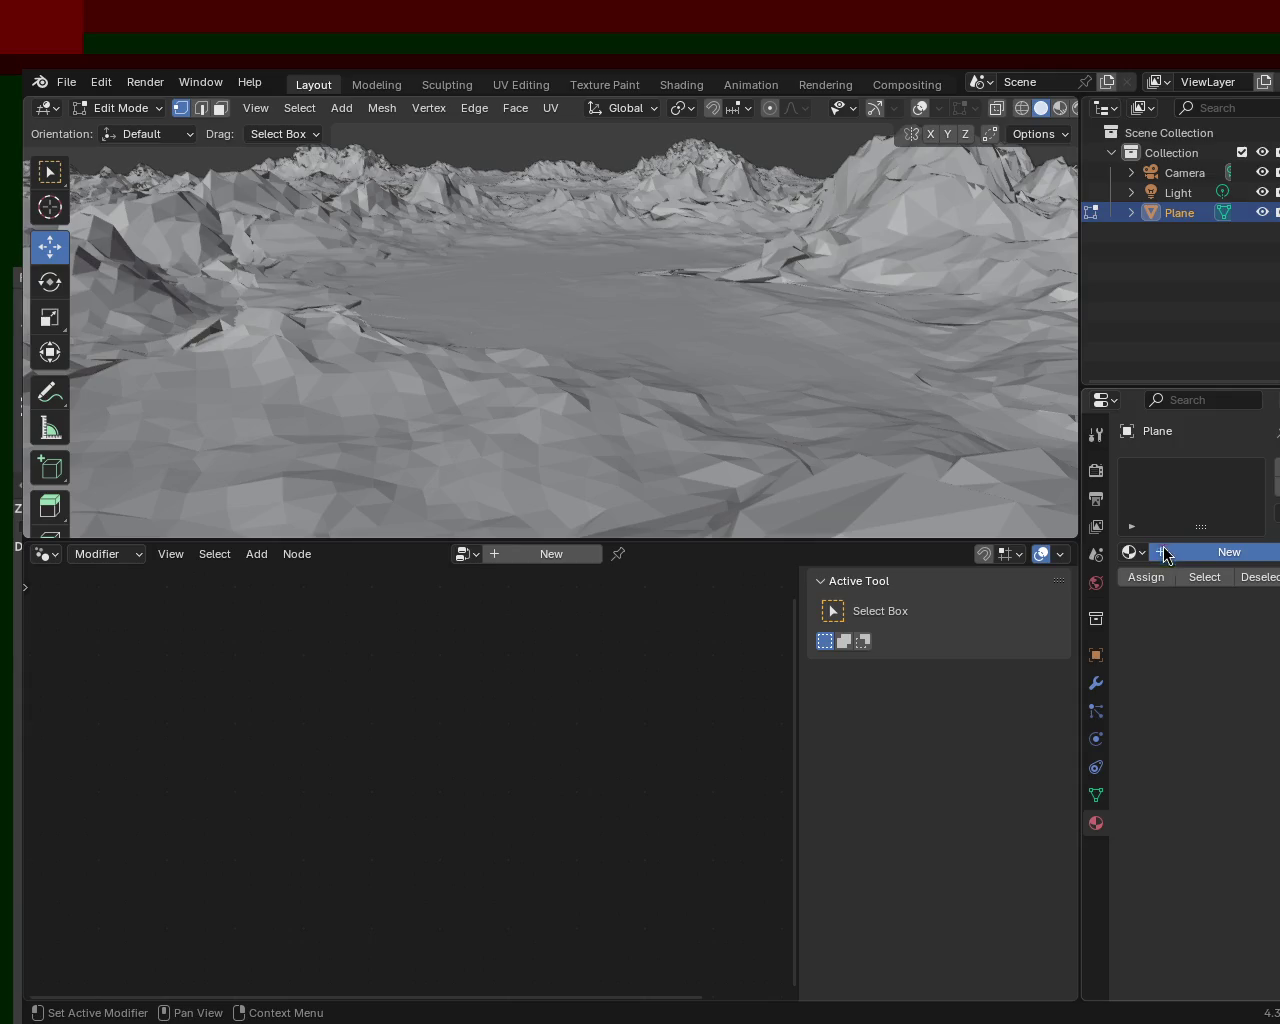
- Create a new material for the Plane and switch the lower editor to the Shader Editor
left_click(1255, 553)
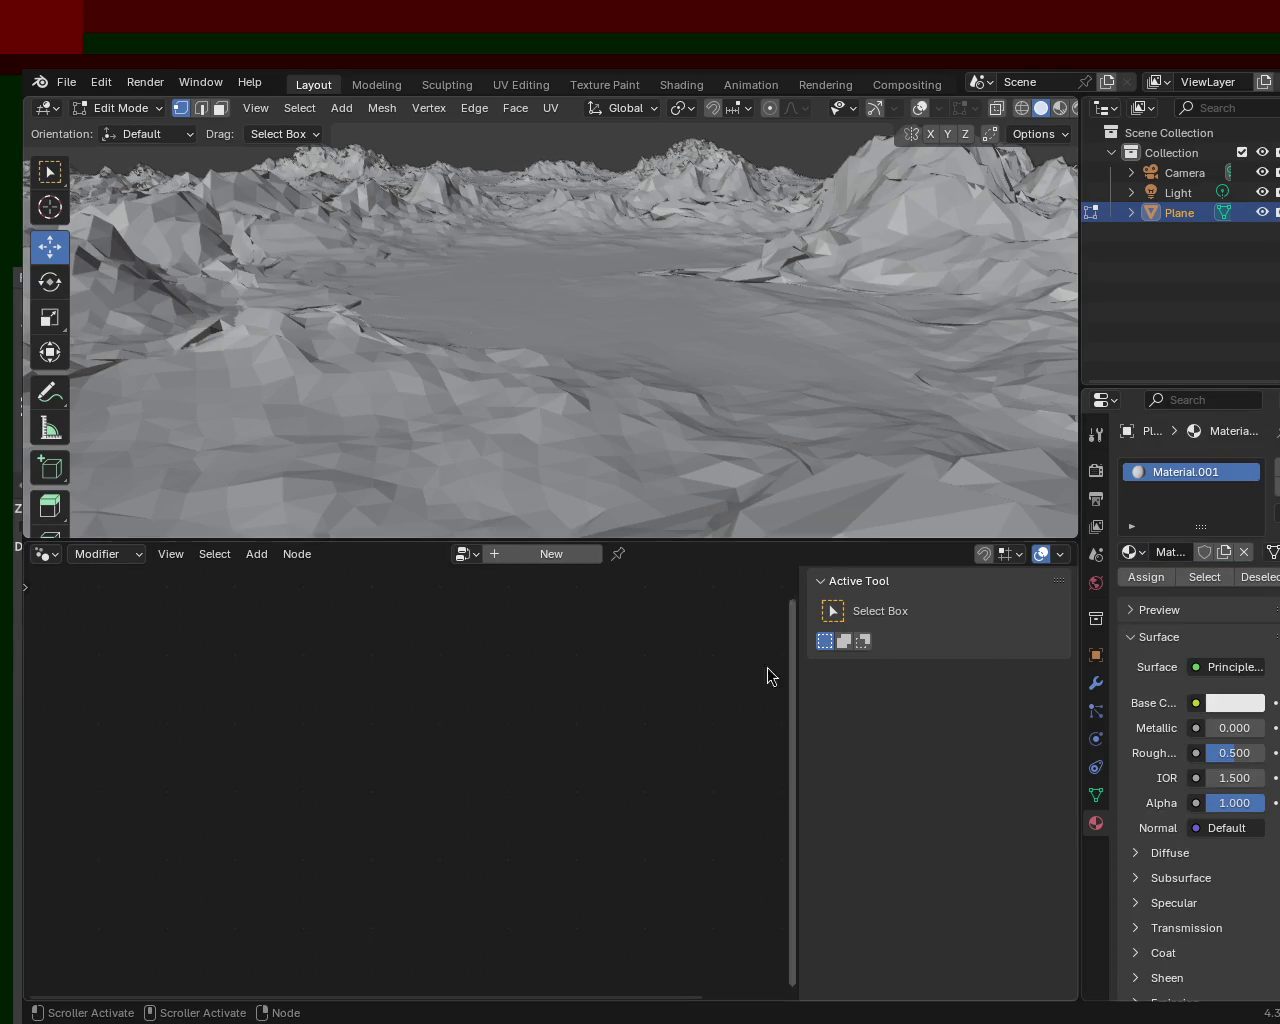
left_click(45, 553)
left_click(45, 553)
left_click(45, 553)
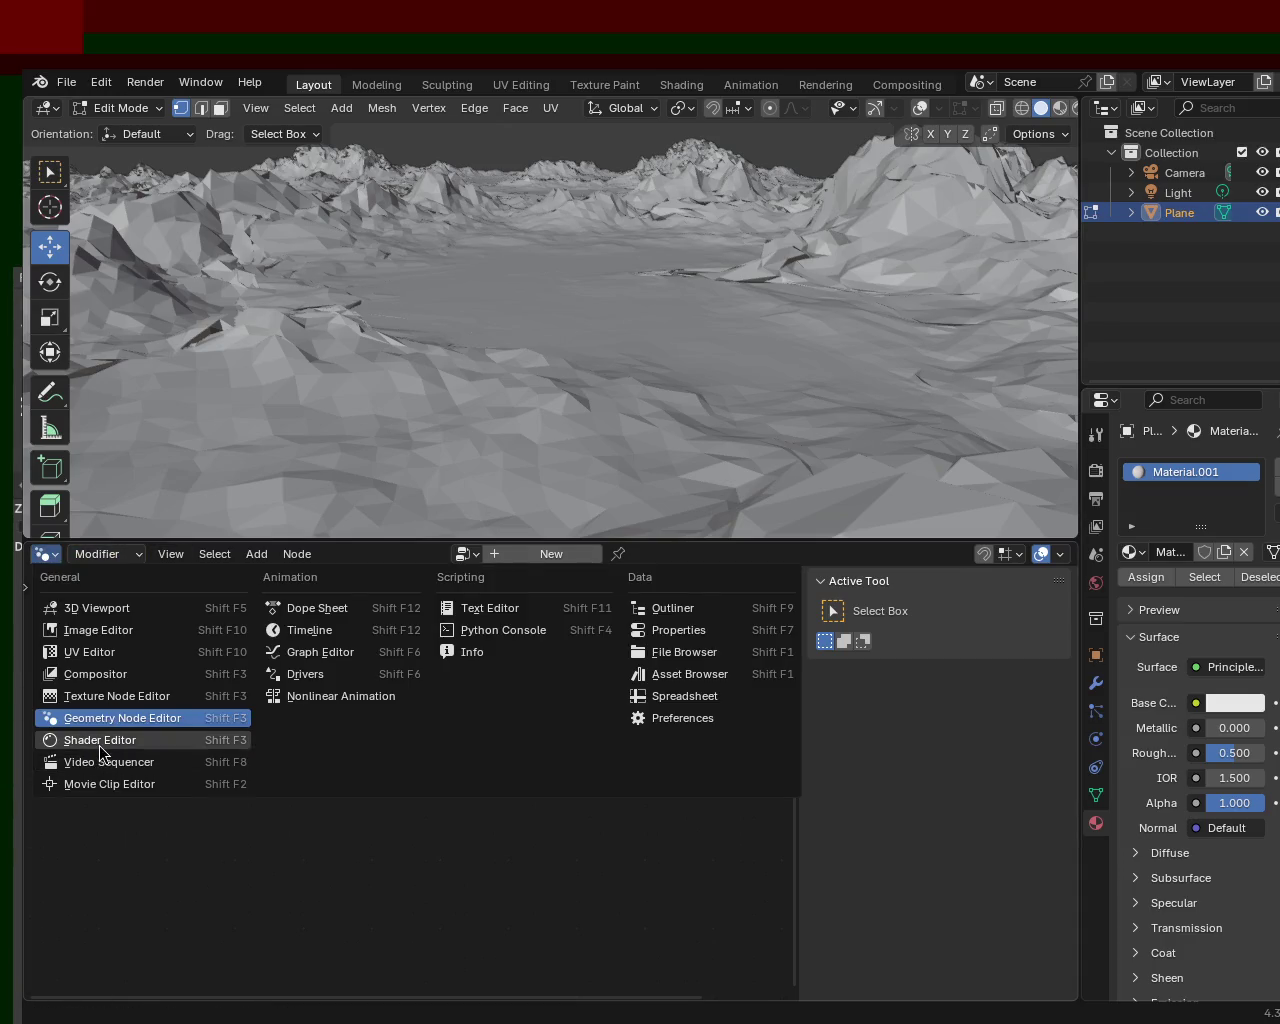
left_click(99, 741)
middle_click_drag(363, 703, 228, 727)
- Add an Image Texture node above the Principled BSDF and duplicate it twice
key("shift+a")
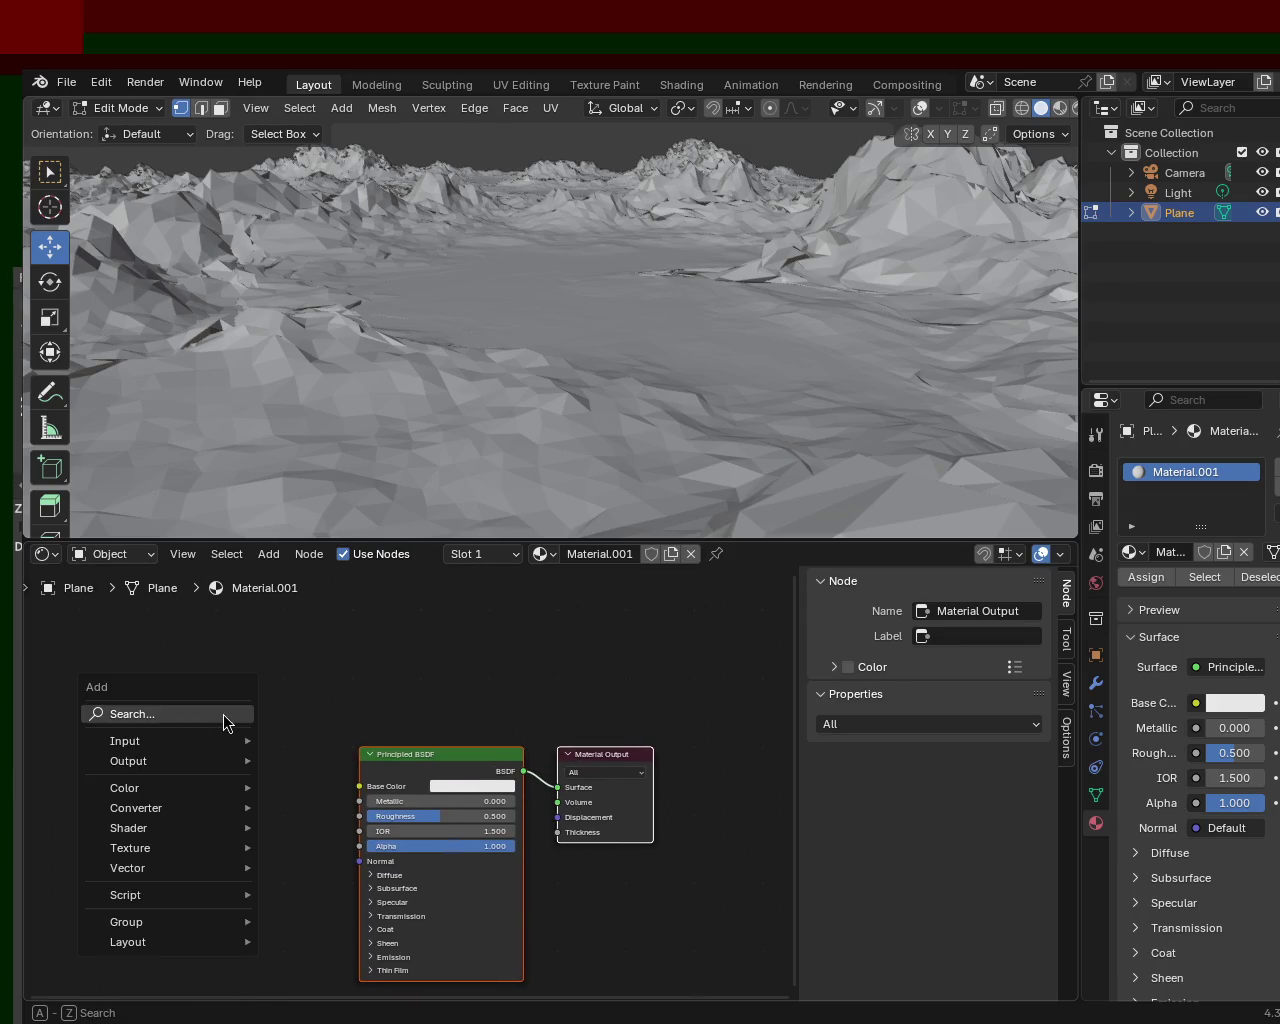
left_click(223, 714)
type("image")
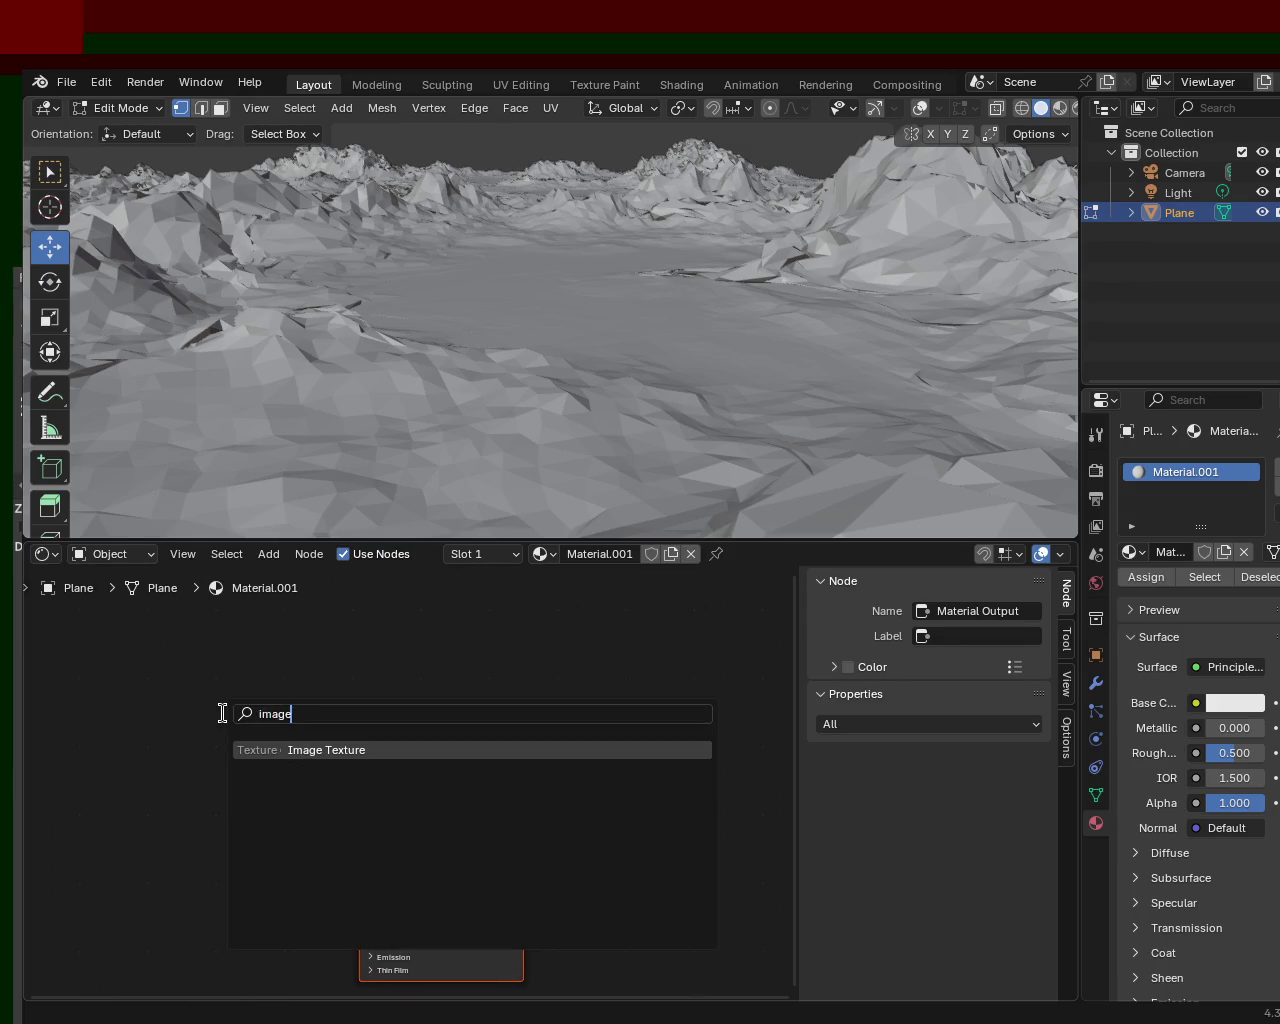
left_click(352, 750)
left_click(122, 643)
mouse_move(363, 703)
middle_mouse_down()
mouse_move(522, 669)
mouse_move(384, 693)
middle_mouse_up()
key("ctrl+c")
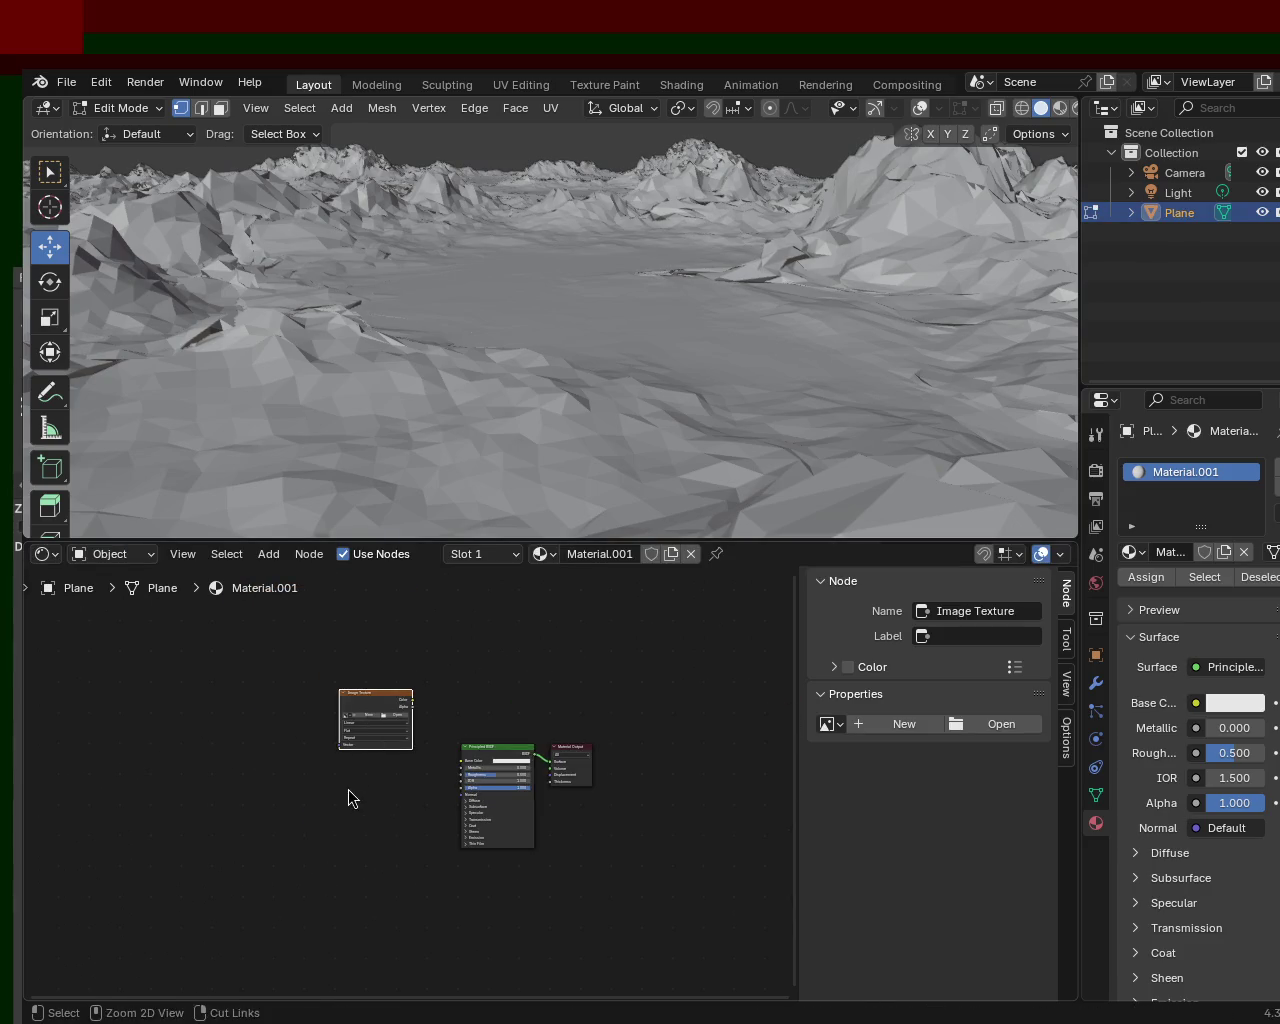
key("ctrl+v")
key("ctrl+v")
key("ctrl+v")
key("ctrl+v")
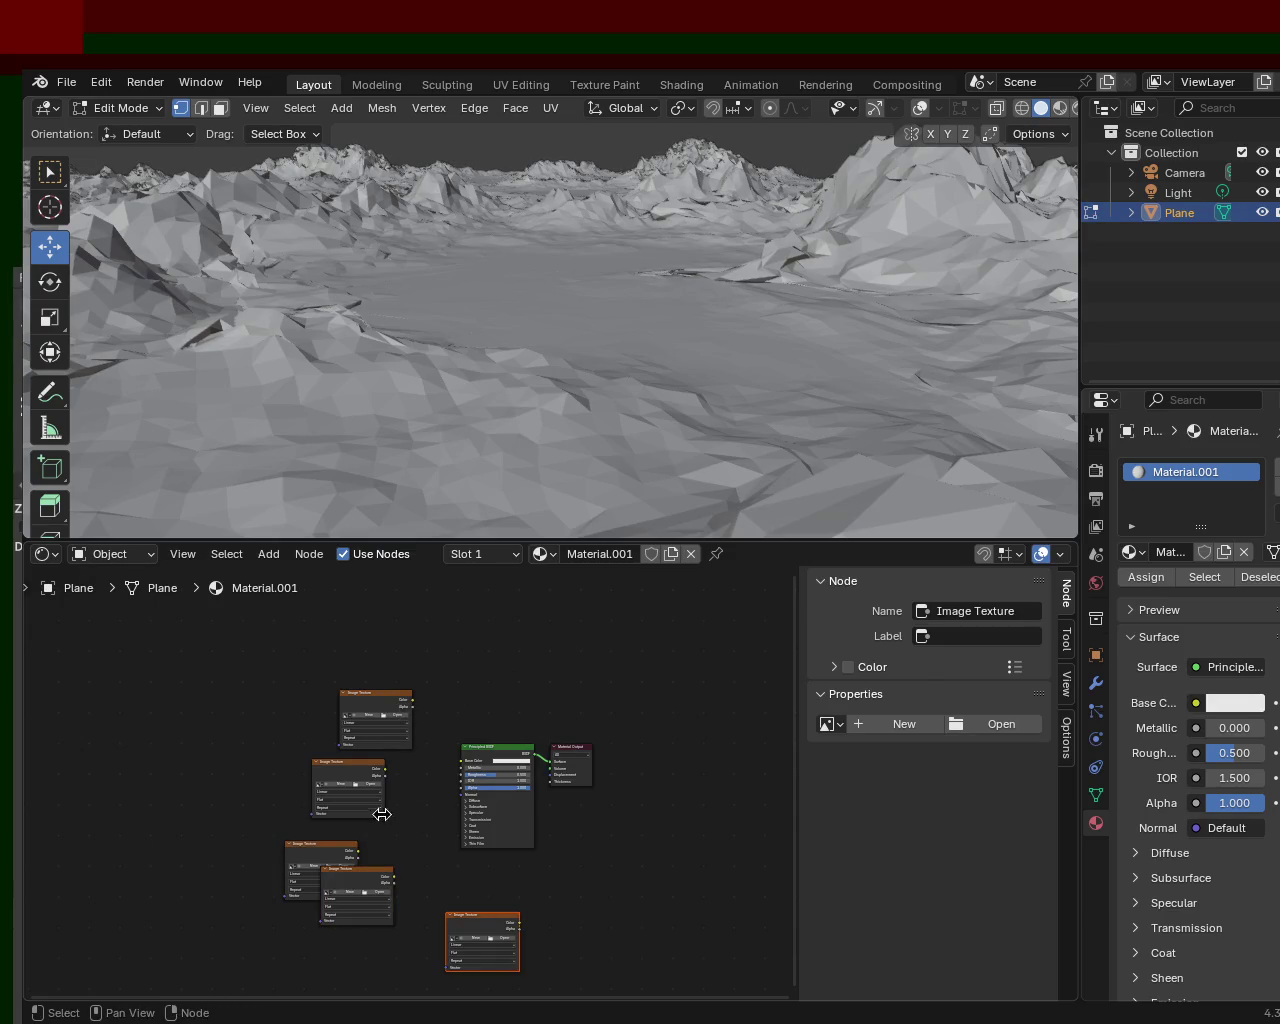
- Link the top Image Texture's Color to Base Color and load base.png into it
middle_click_drag(384, 816, 396, 648, "ctrl")
left_click_drag(413, 623, 507, 739)
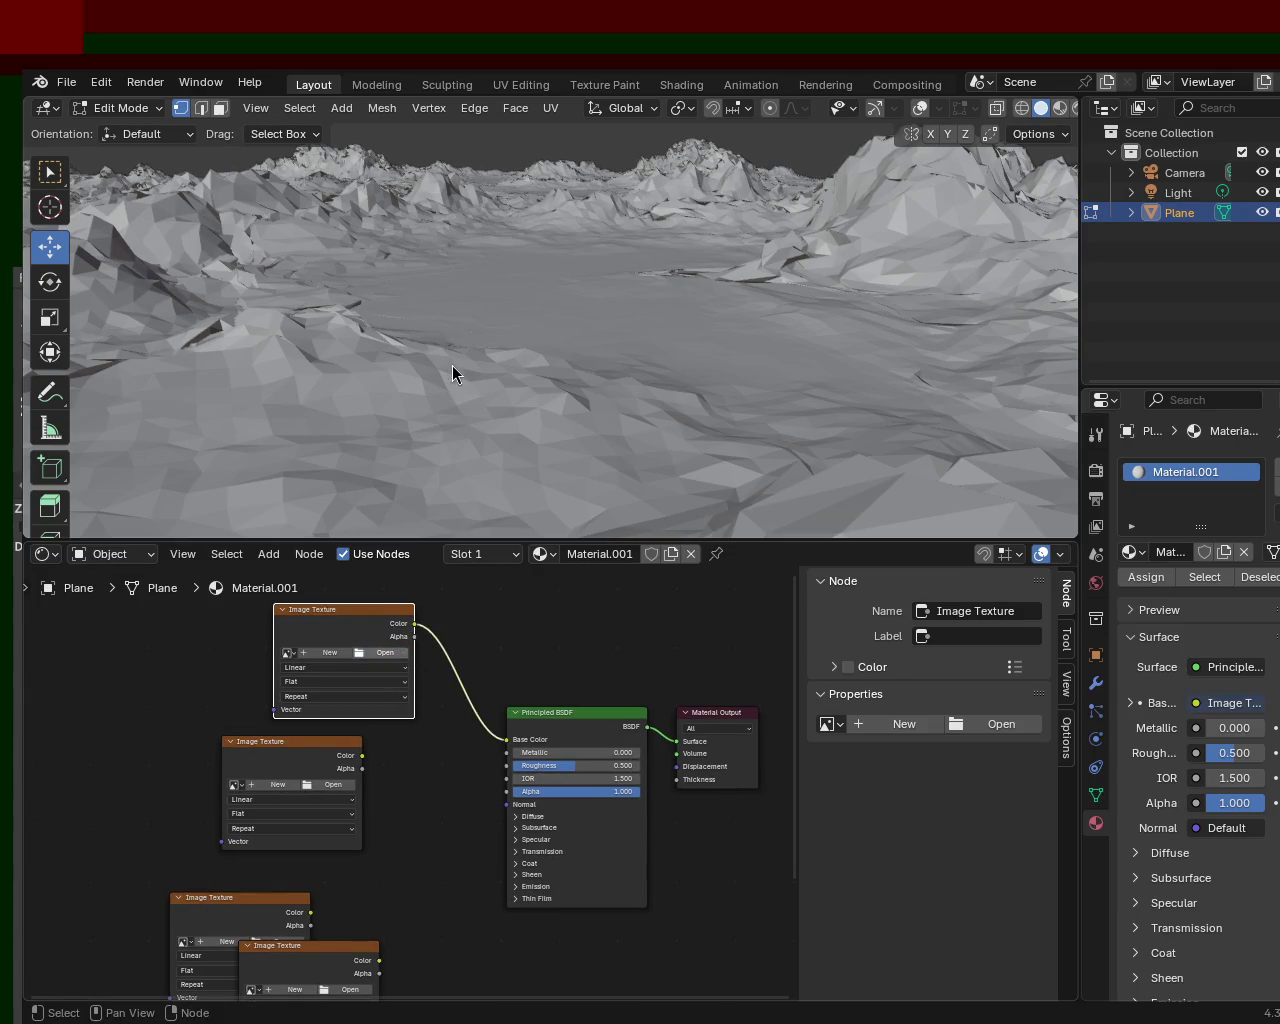
left_click_drag(340, 612, 319, 632)
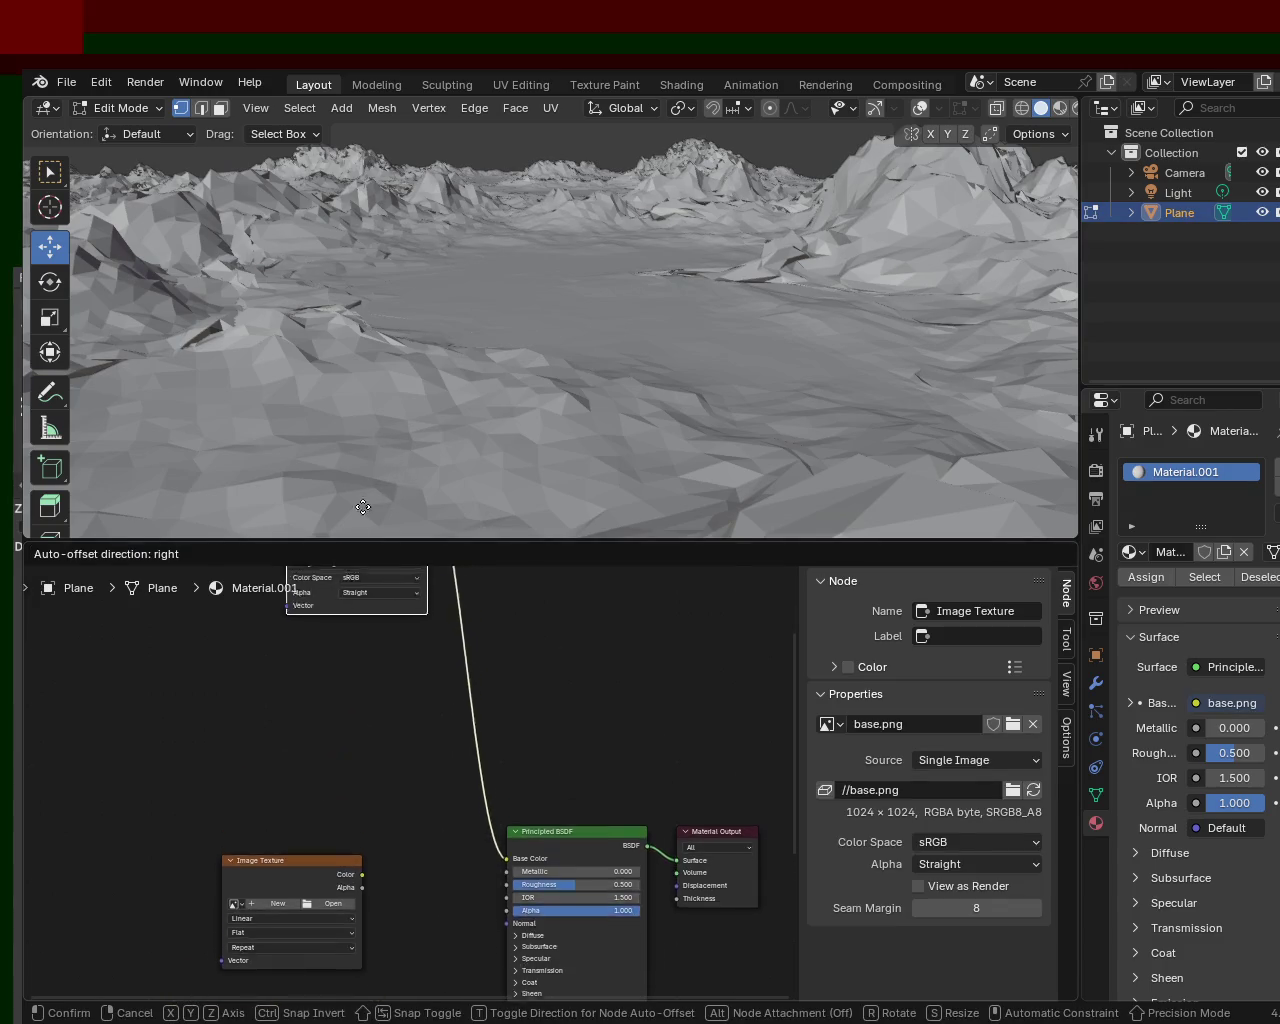
- Switch to Material Preview and wire a texture loaded with roughness.png into Roughness
left_click(1059, 110)
scroll(563, 792, "down", 5, "shift")
mouse_move(357, 739)
left_mouse_down()
mouse_move(433, 656)
mouse_move(512, 721)
left_mouse_up()
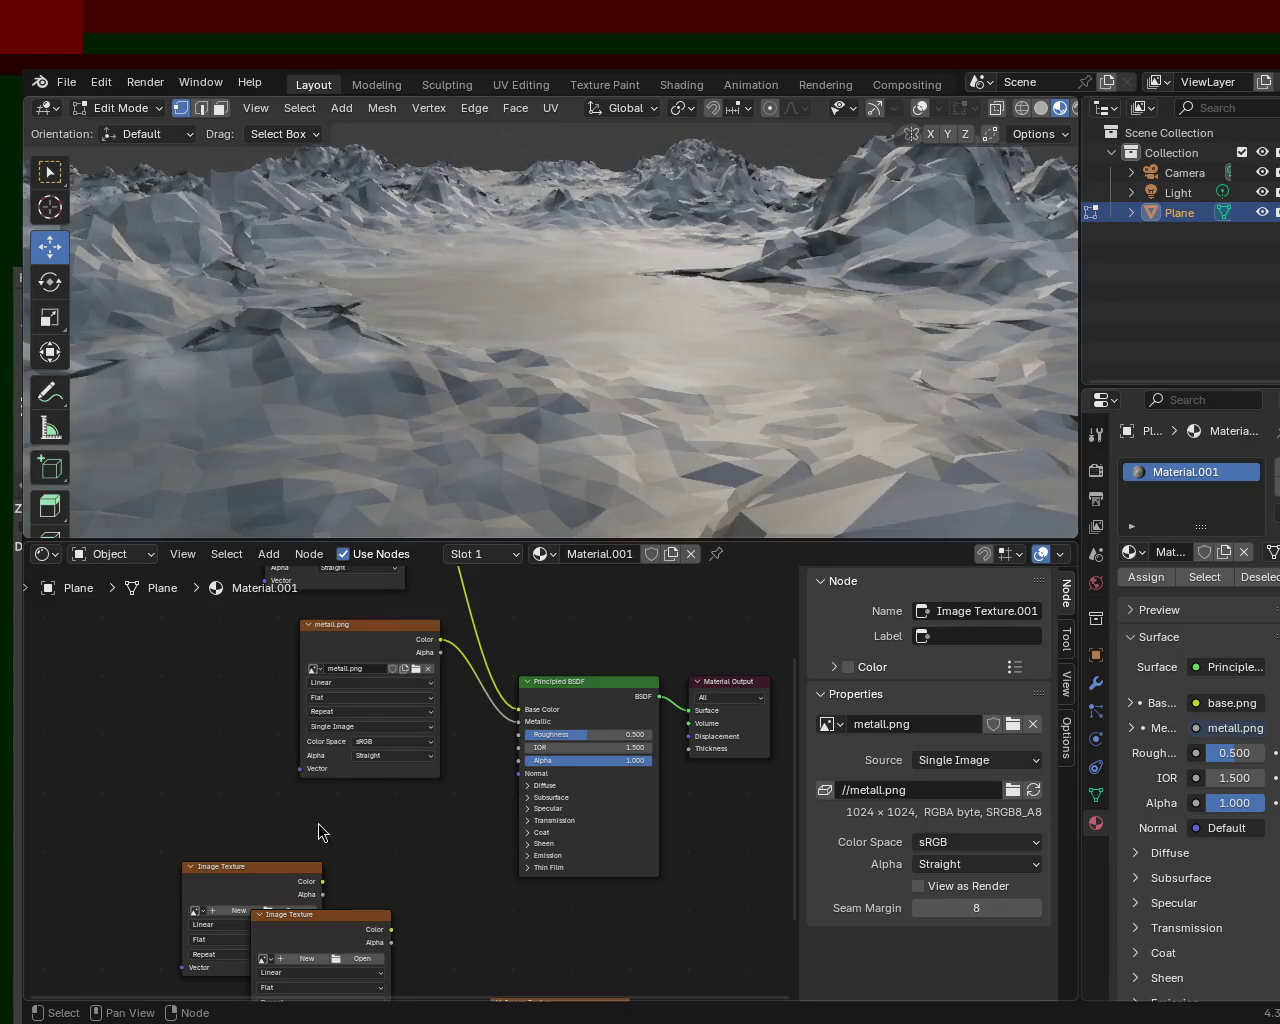
mouse_move(287, 864)
left_mouse_down()
mouse_move(342, 810)
mouse_move(512, 750)
mouse_move(519, 735)
left_mouse_up()
left_click(425, 843)
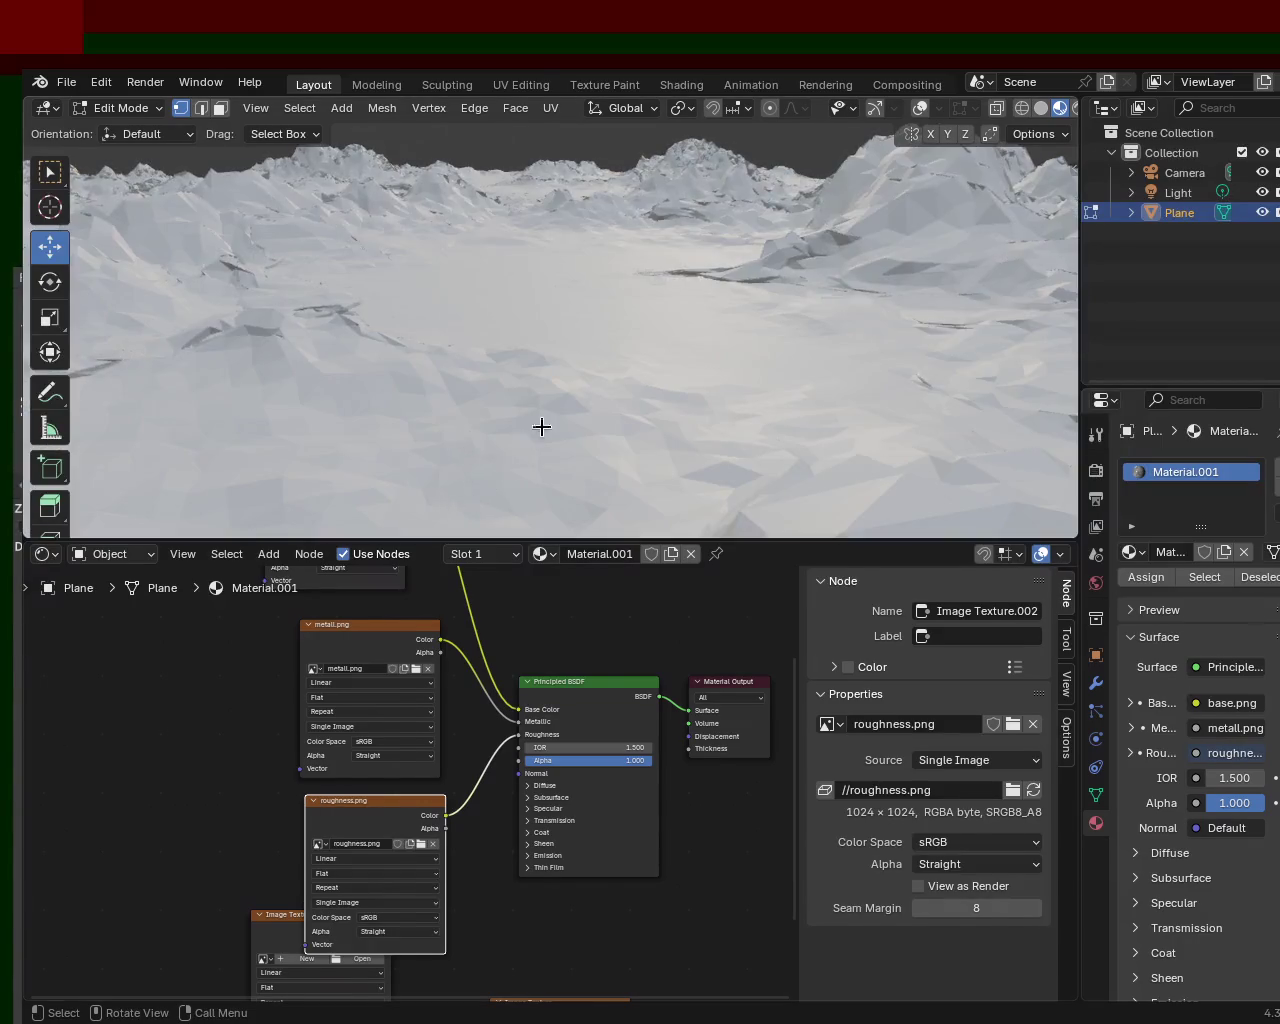
middle_click_drag(540, 426, 594, 378)
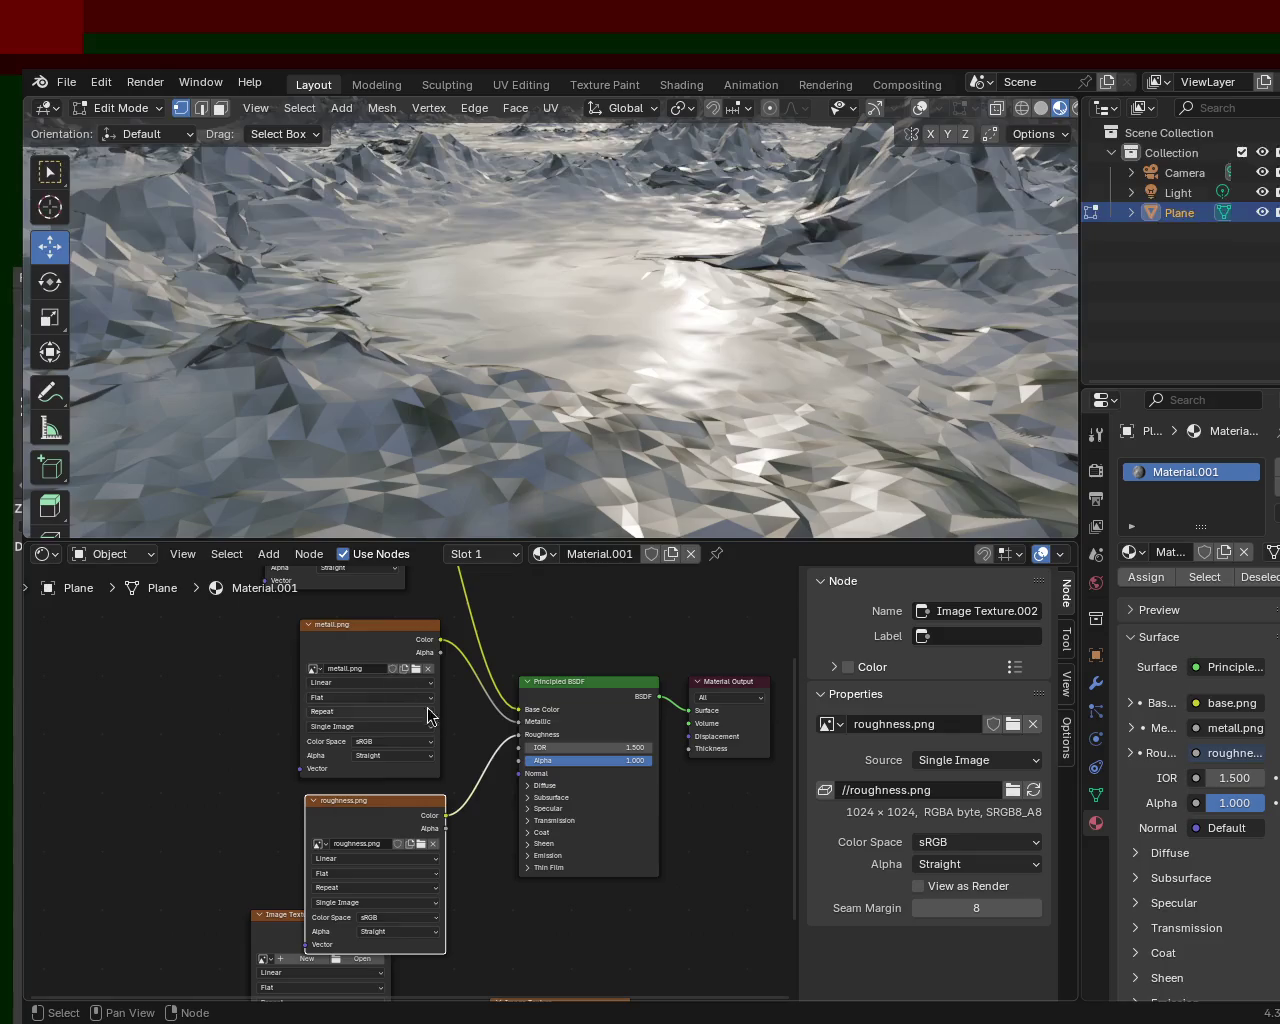
- Rearrange the base.png, metall.png and roughness.png nodes to make room for the empty textures
scroll(430, 718, "down", 3)
left_click(345, 645)
left_click_drag(375, 609, 409, 553)
left_click_drag(381, 764, 399, 699)
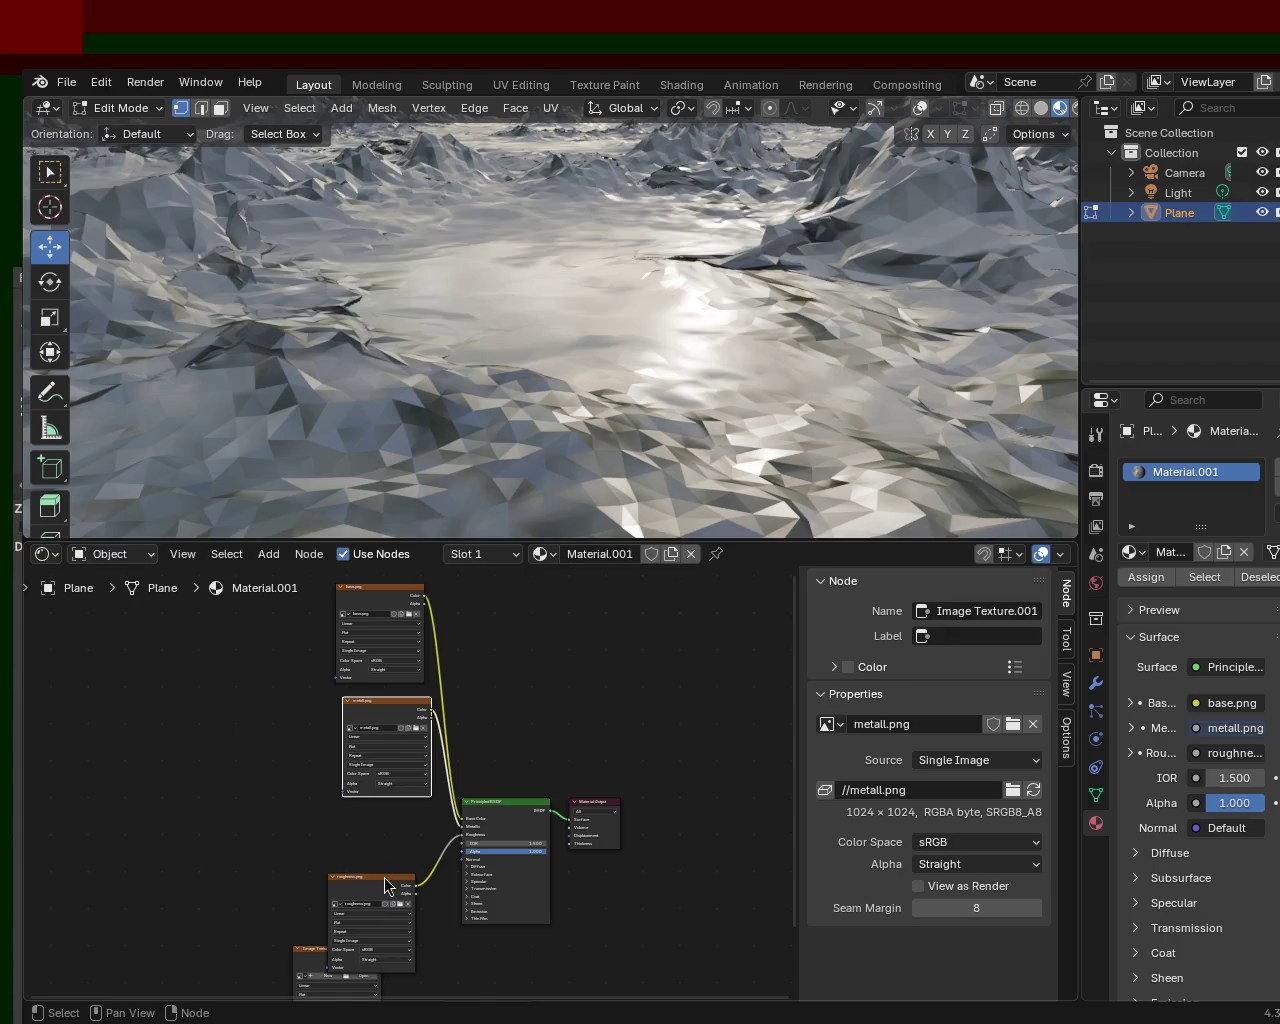
left_click_drag(384, 877, 403, 814)
middle_click_drag(388, 853, 354, 659)
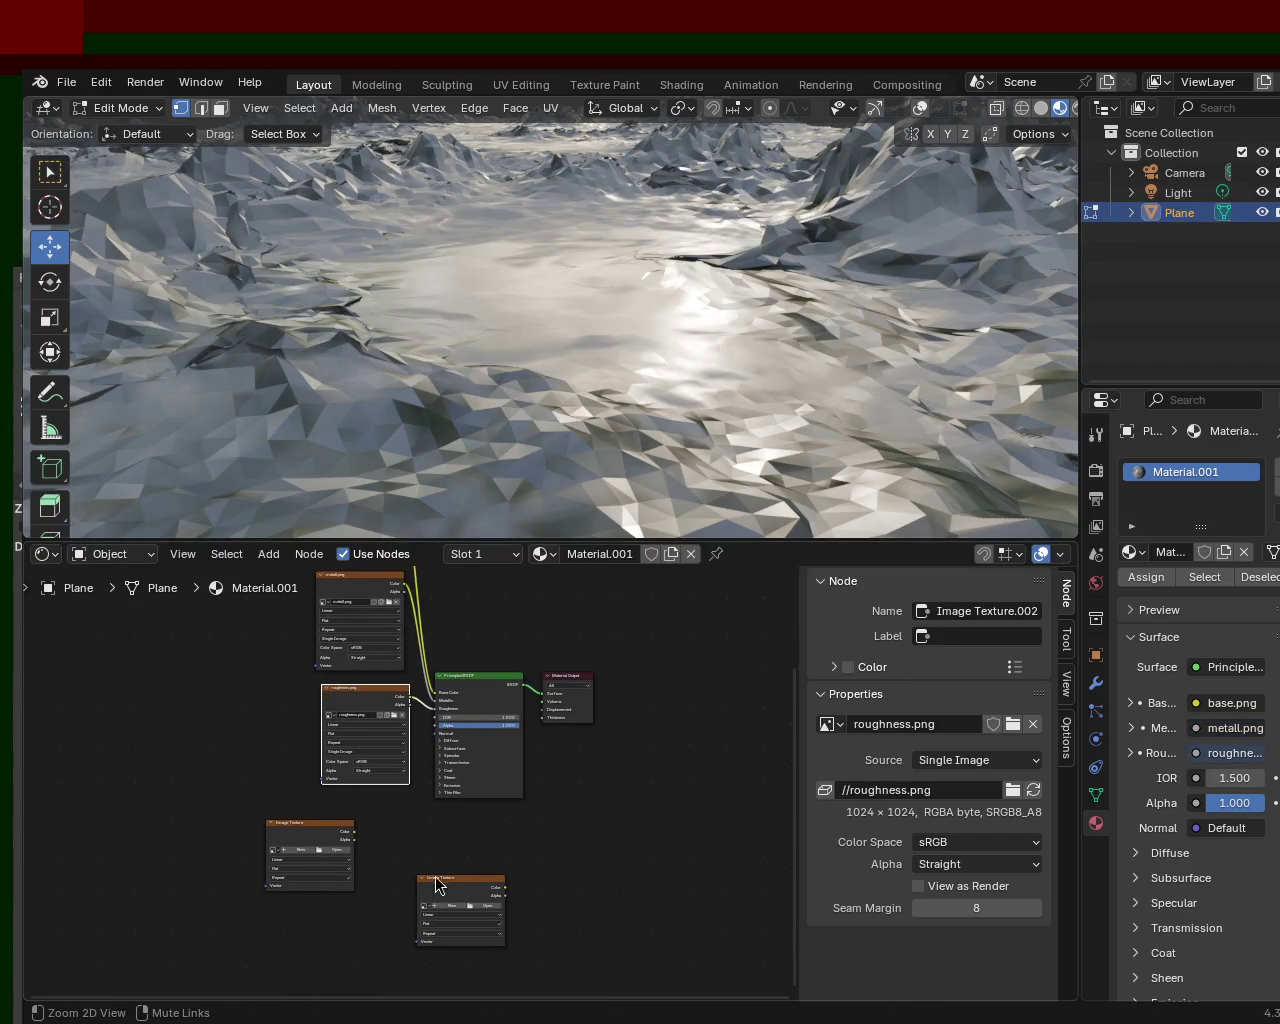
middle_click_drag(434, 886, 434, 820, "ctrl")
- Connect another Image Texture to the Normal input and load normal.png into it
left_click(323, 834)
mouse_move(323, 832)
left_mouse_down()
mouse_move(409, 796)
mouse_move(448, 705)
left_mouse_up()
left_click(380, 850)
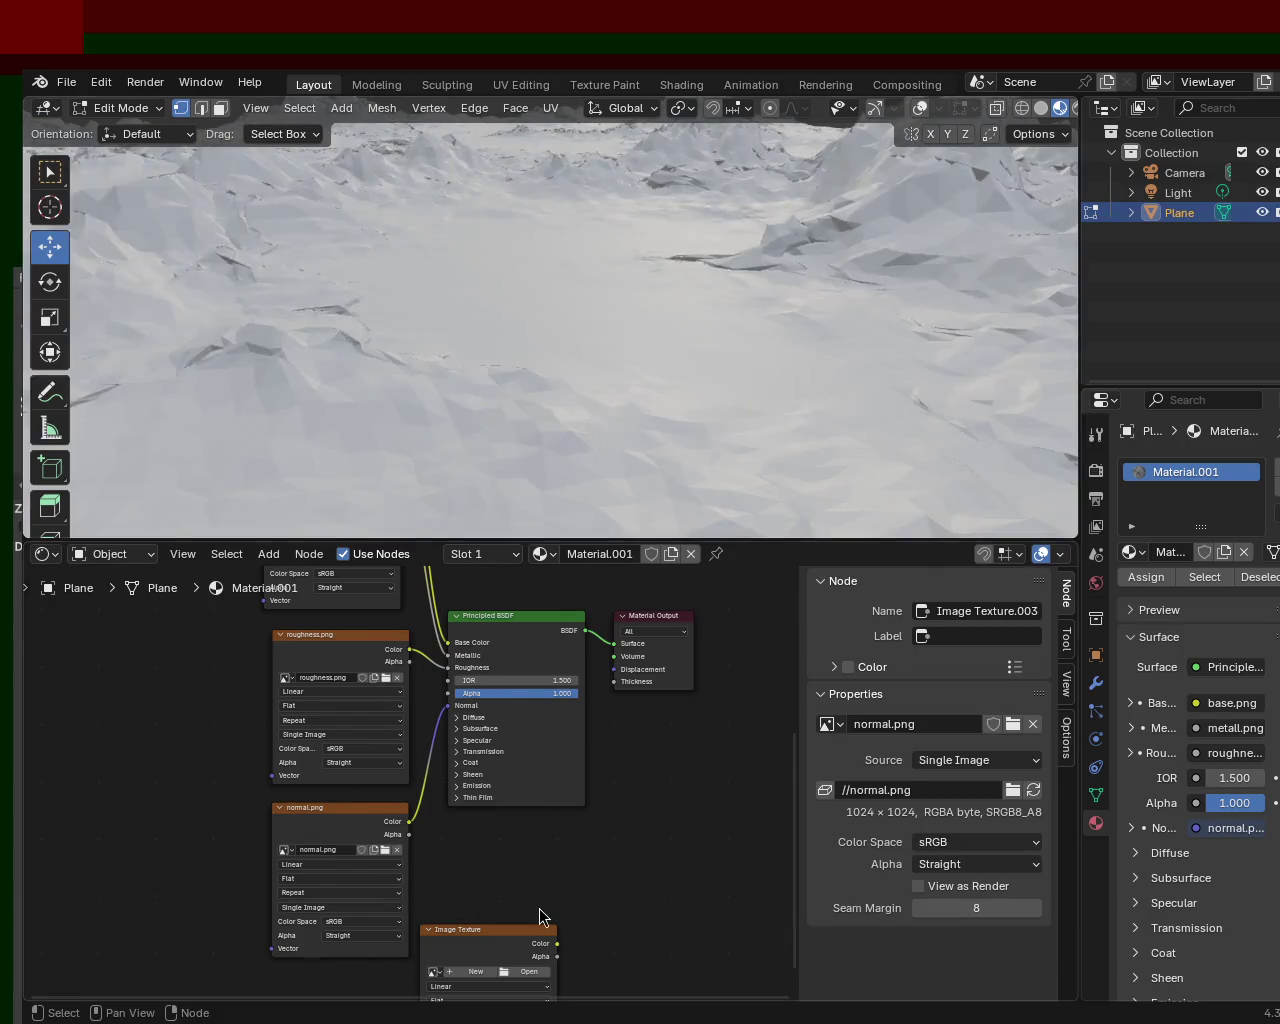
middle_click_drag(537, 915, 544, 776)
- Expand Specular and connect the last texture node, specular.png, to IOR Level
mouse_move(544, 776)
left_mouse_down()
mouse_move(391, 828)
mouse_move(468, 655)
left_mouse_up()
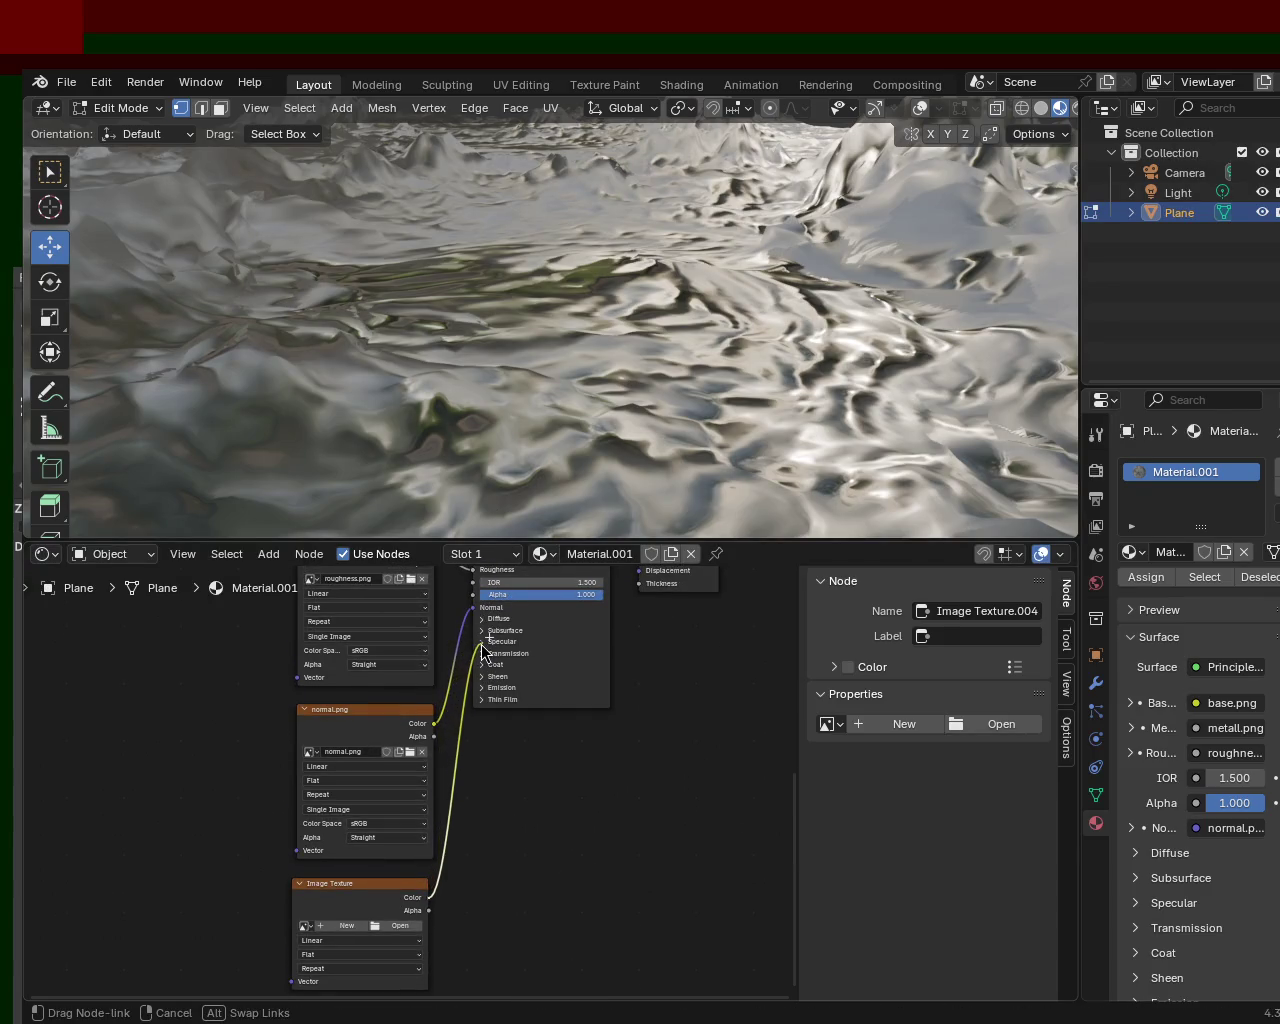
left_click_drag(468, 655, 490, 640)
key("Escape")
left_click(490, 641)
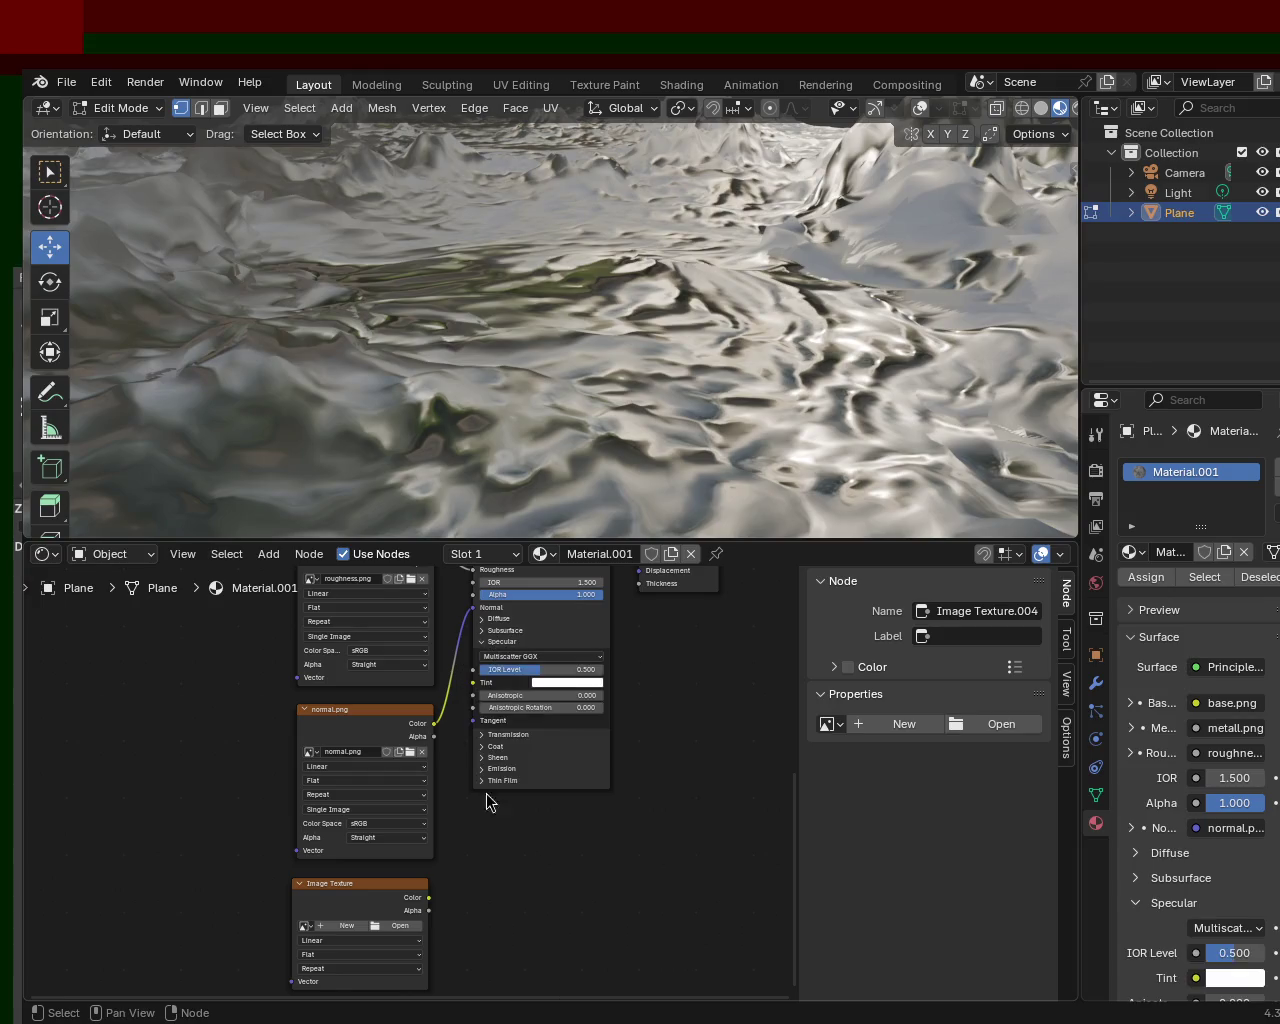
left_click_drag(430, 899, 475, 669)
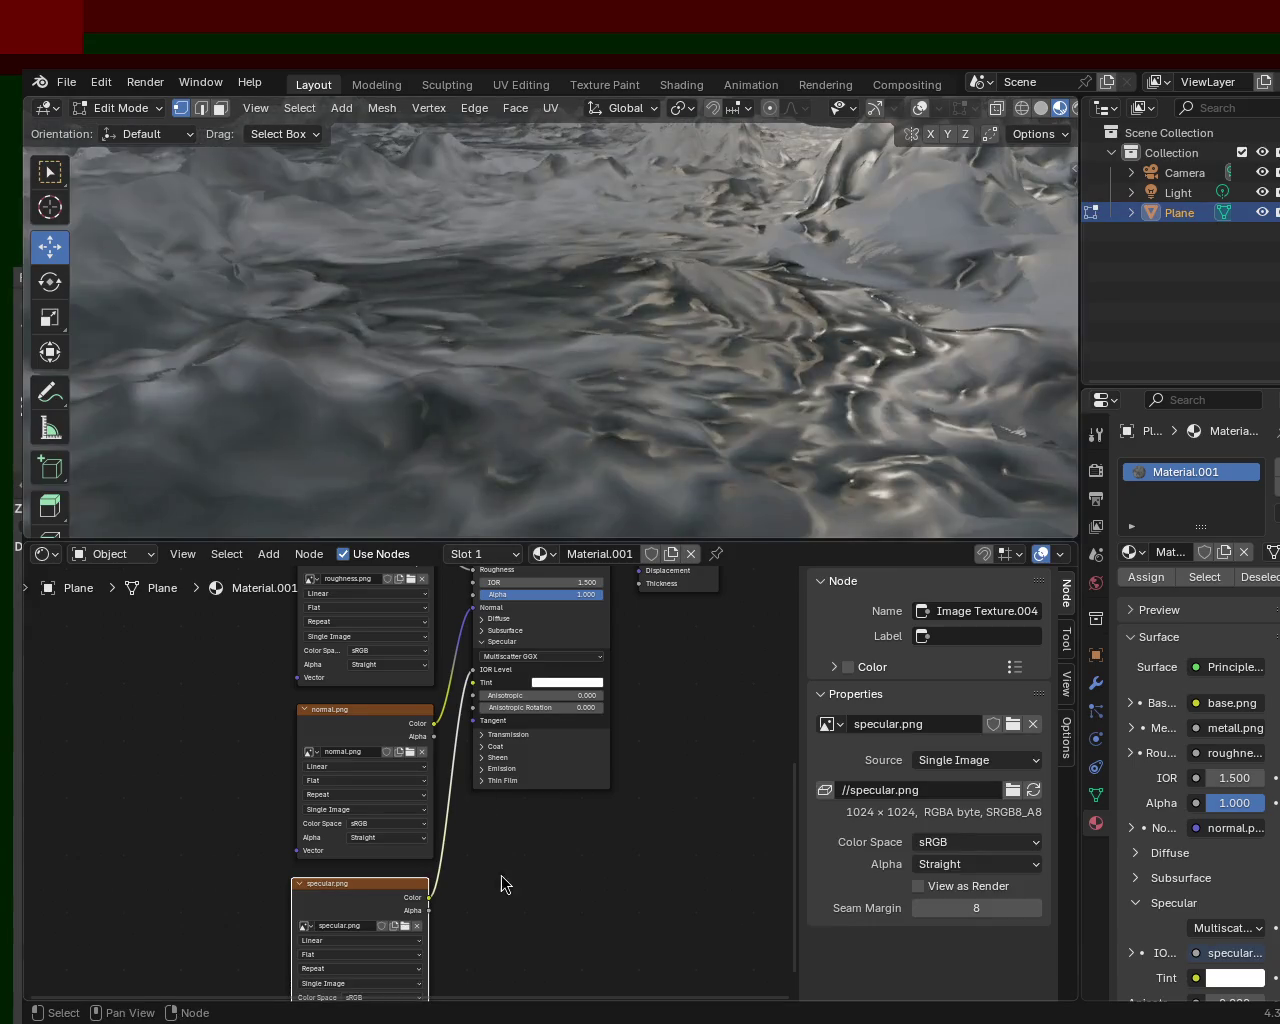
scroll(539, 845, "down", 2)
key("shift+a")
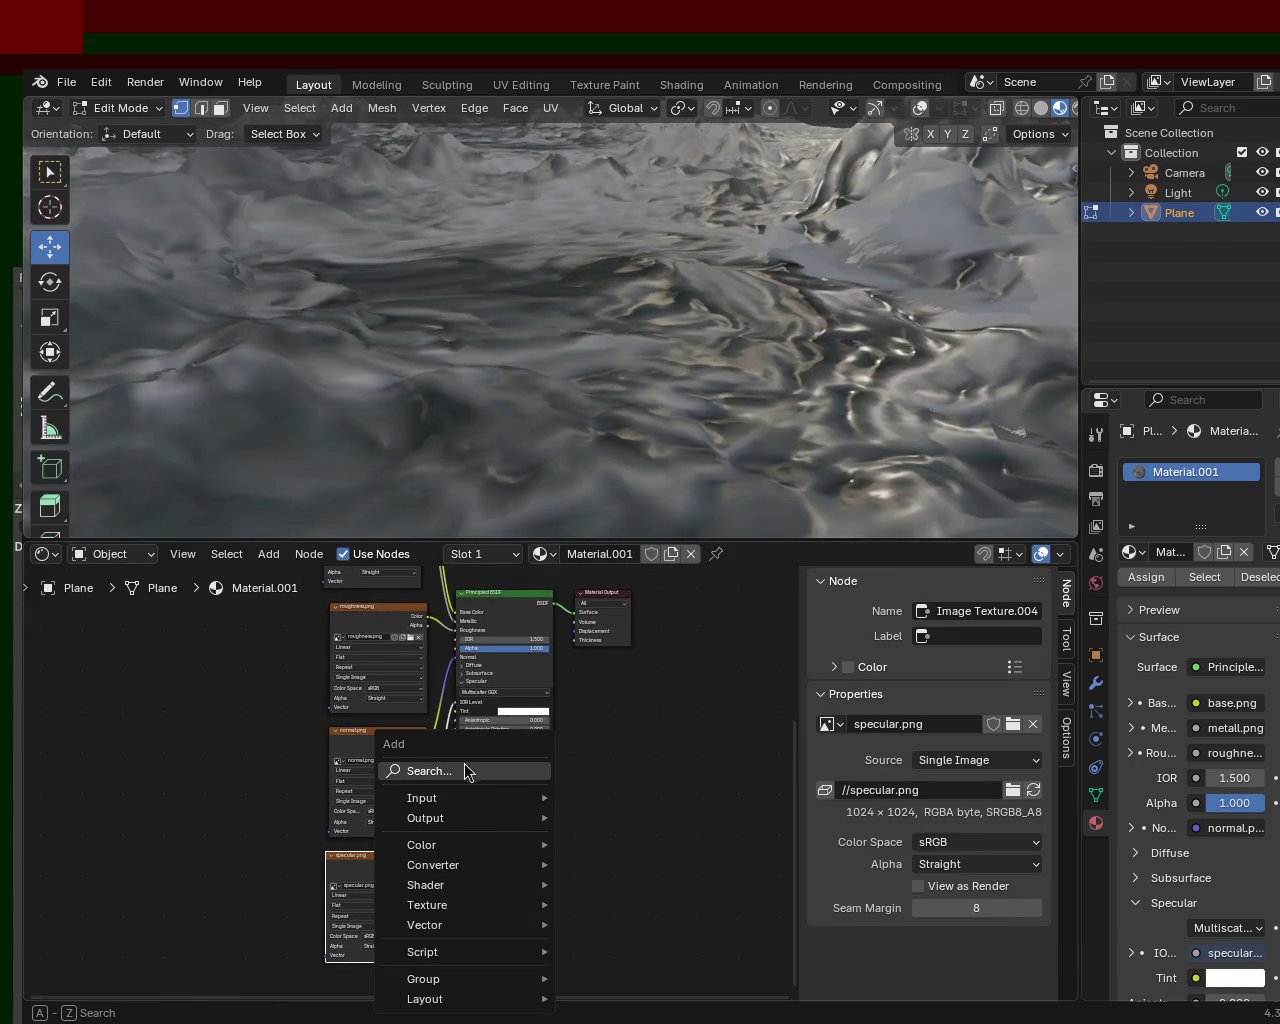
- Add one more Image Texture node to the material
left_click(466, 766)
left_click(538, 806)
left_click(472, 845)
middle_click_drag(588, 732, 591, 871)
- Add an Ambient Occlusion node above the Principled BSDF
key("shift+a")
left_click(520, 588)
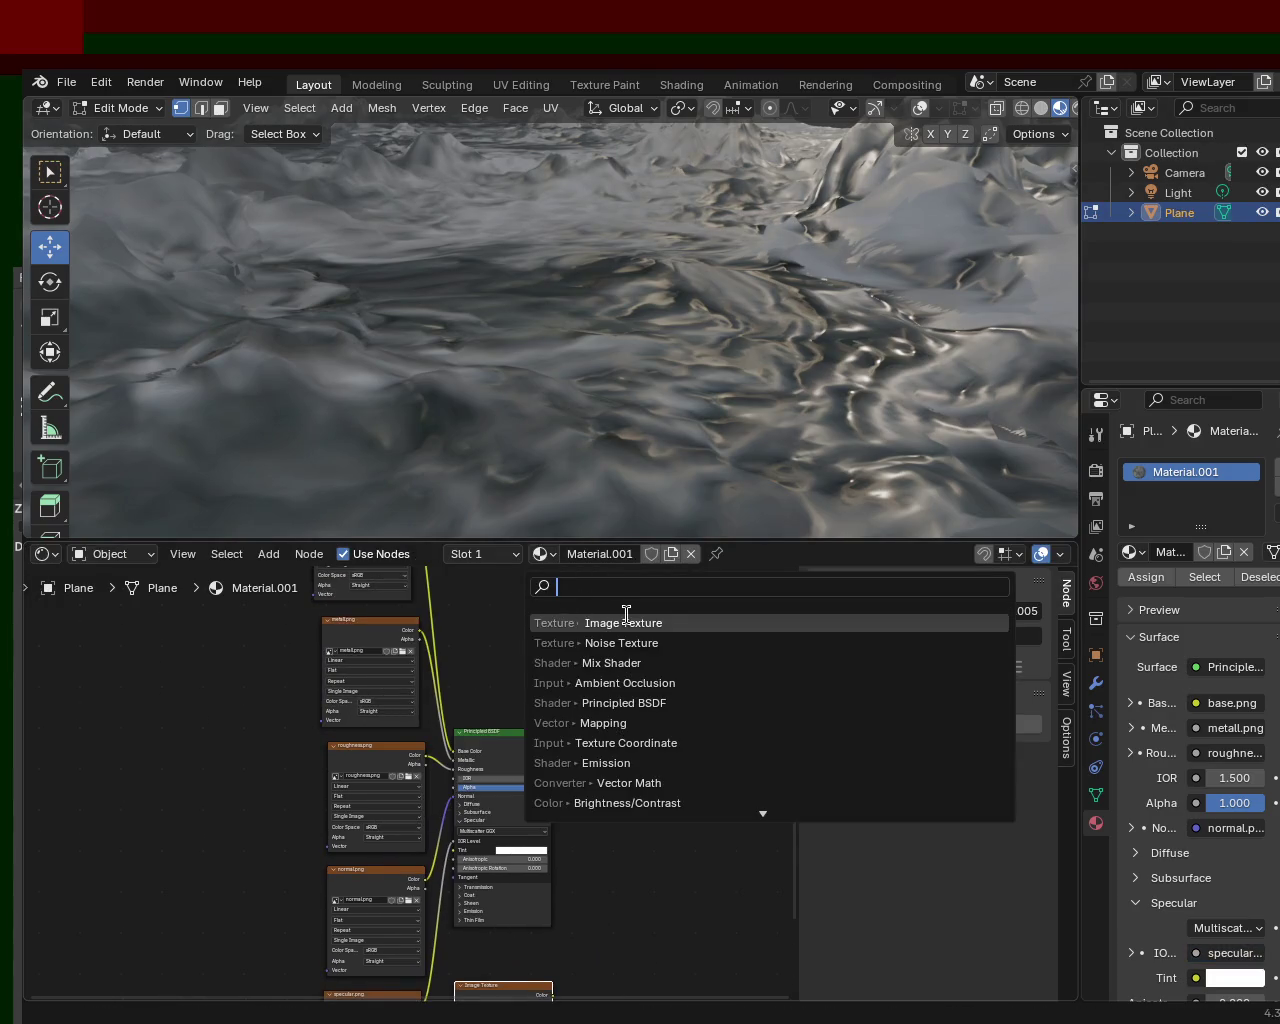
type("a")
left_click(621, 622)
left_click(500, 625)
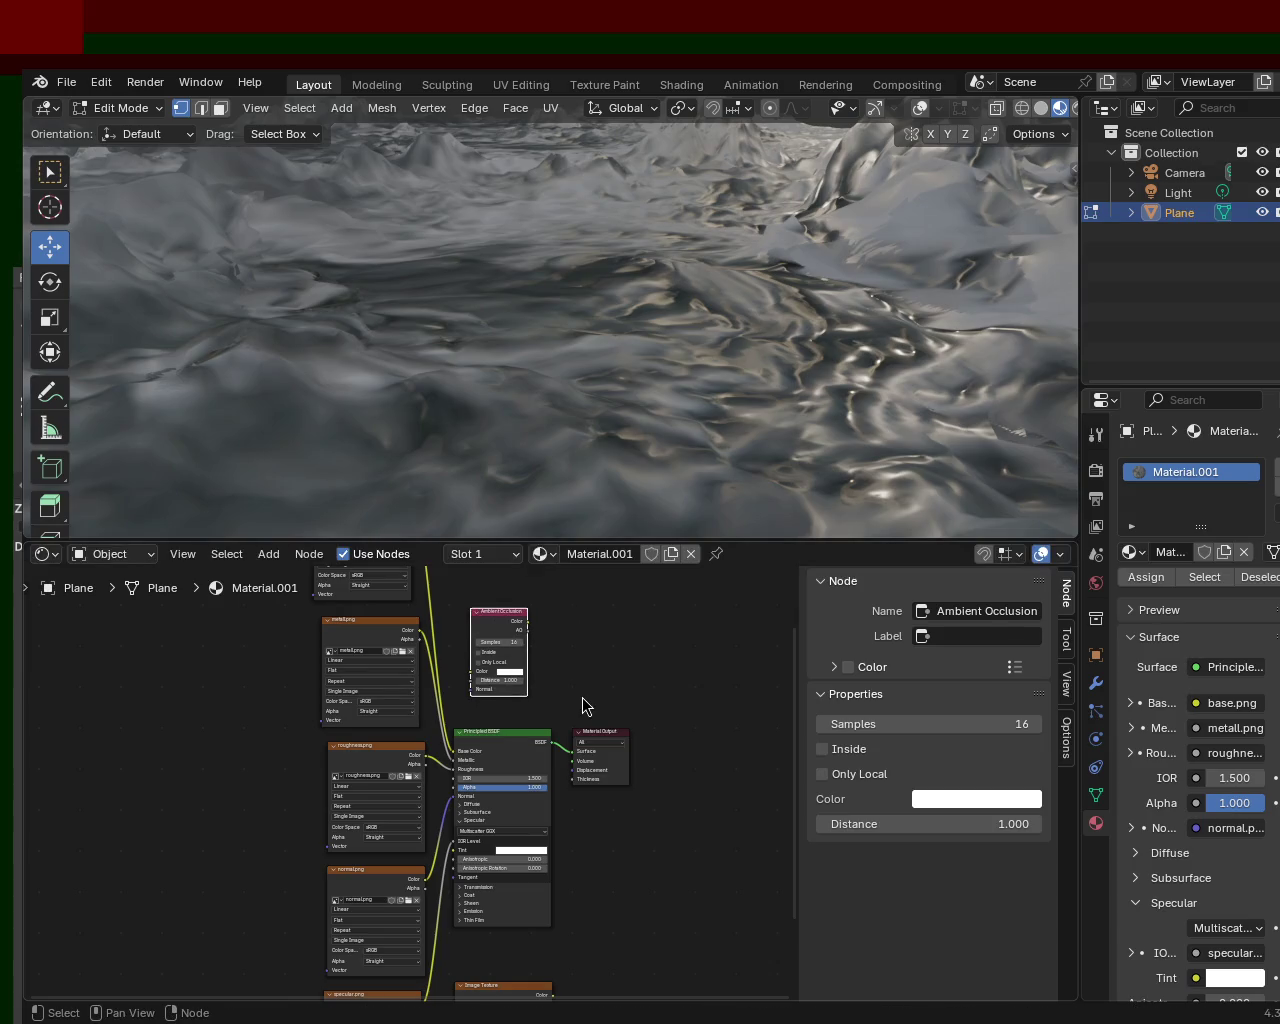
- Add a Mix Shader before the Material Output and connect its output to Surface
key("shift+a")
type("s")
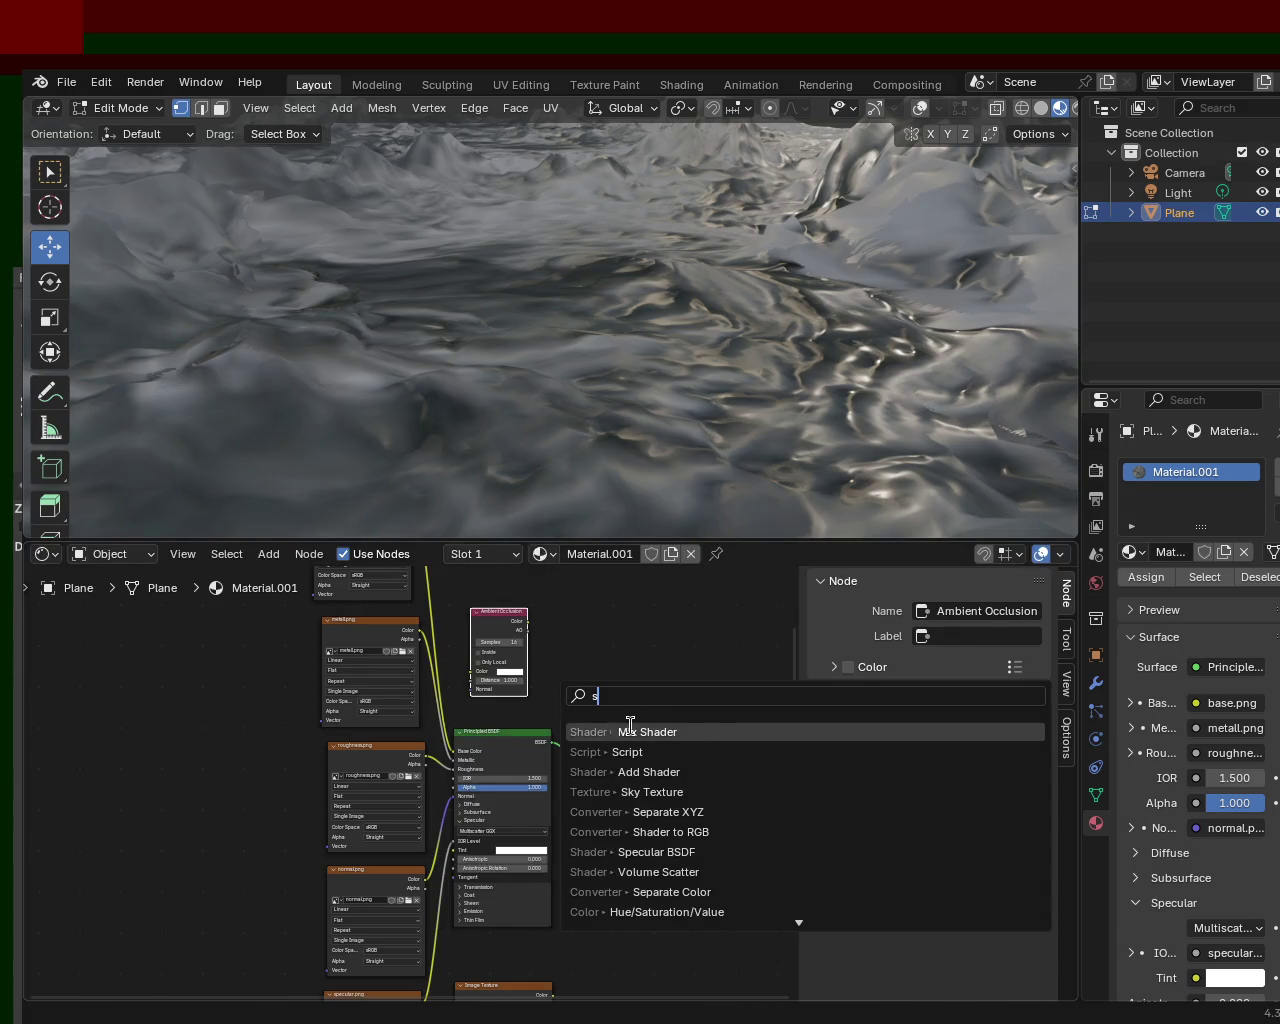
left_click(650, 730)
left_click(576, 655)
mouse_move(600, 736)
left_mouse_down()
mouse_move(657, 715)
mouse_move(568, 716)
left_mouse_up()
left_click_drag(631, 658, 629, 729)
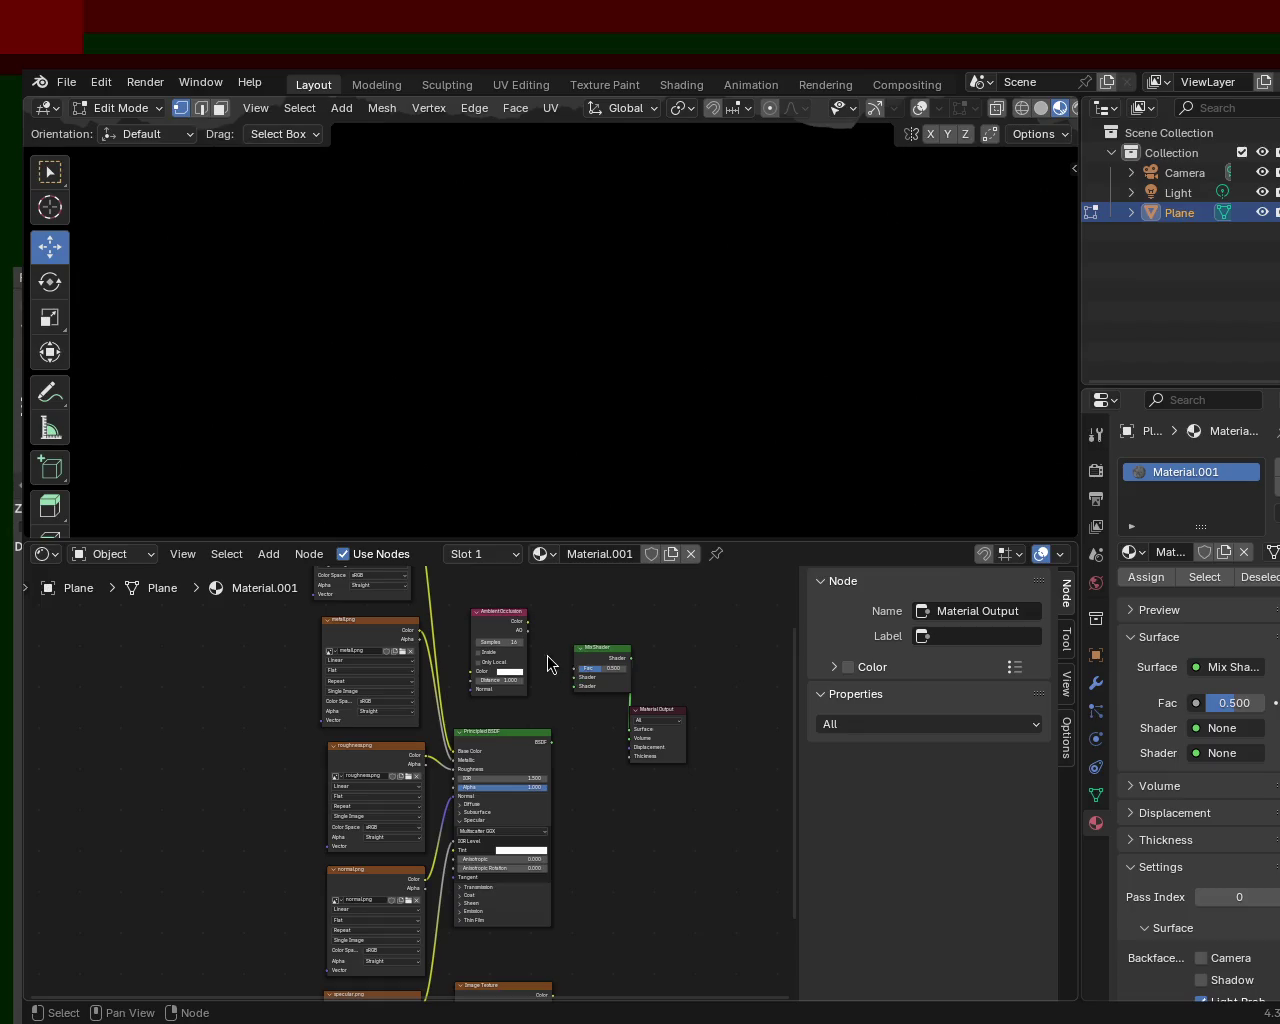
- Set the Ambient Occlusion colour to black and link AO to the Mix Shader Fac
mouse_move(527, 622)
left_mouse_down()
mouse_move(540, 627)
mouse_move(556, 697)
left_mouse_up()
key("Escape")
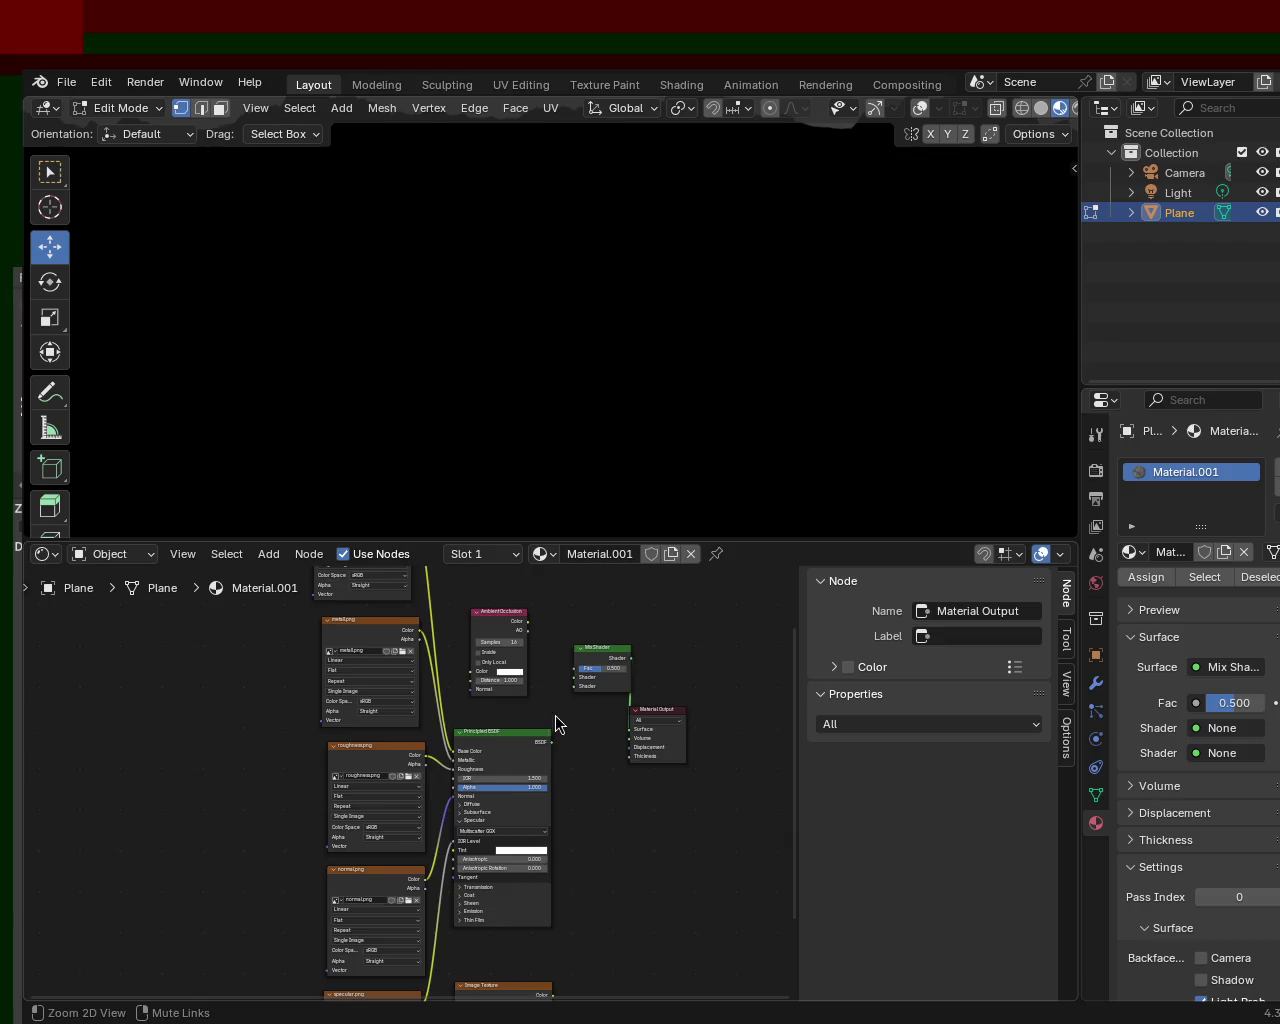
scroll(551, 726, "up", 3)
left_click(447, 705)
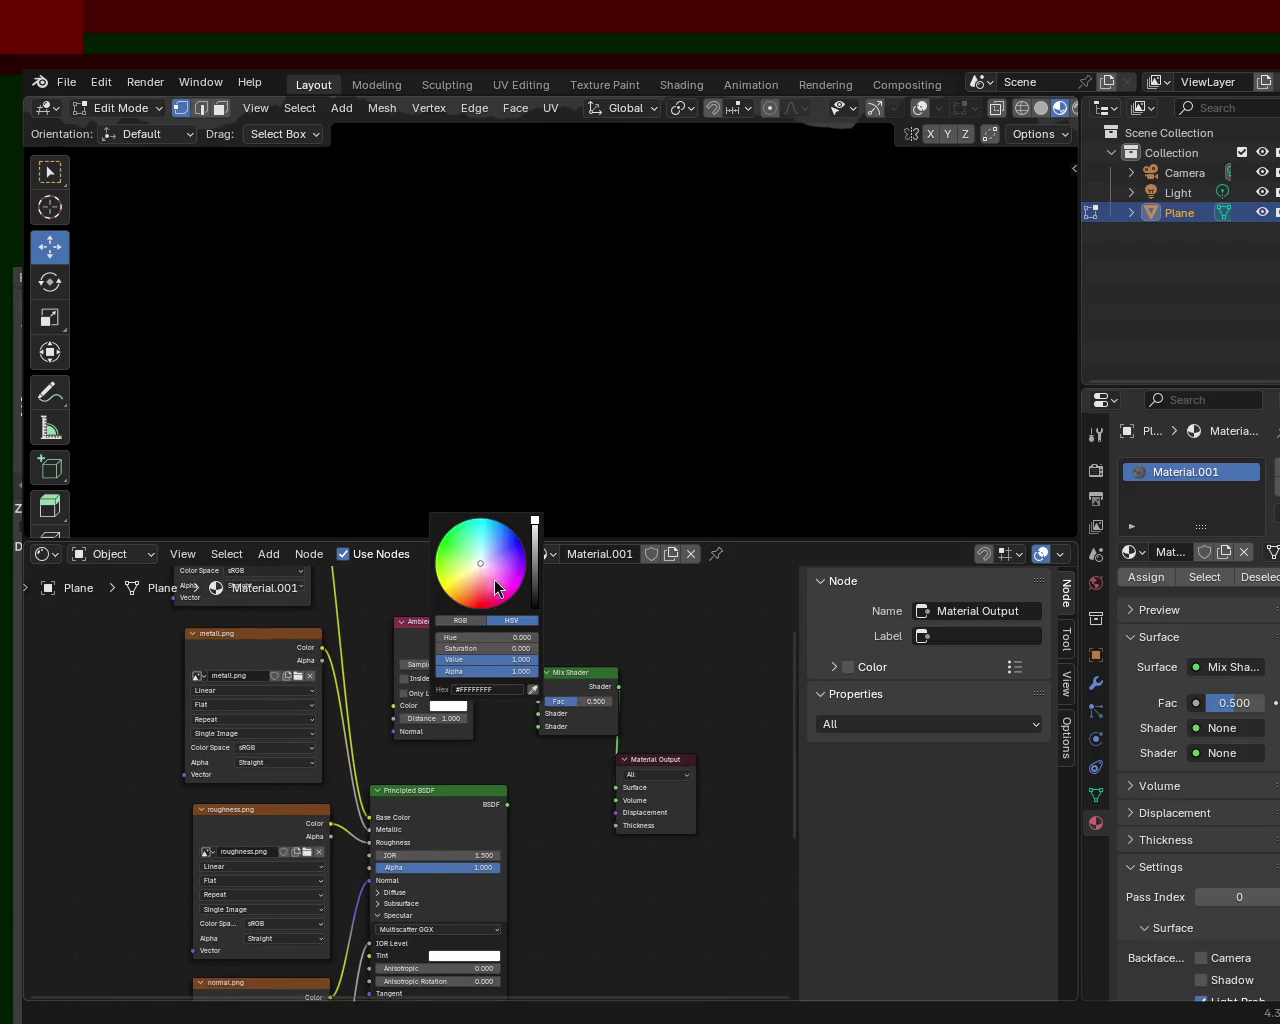
left_click(535, 606)
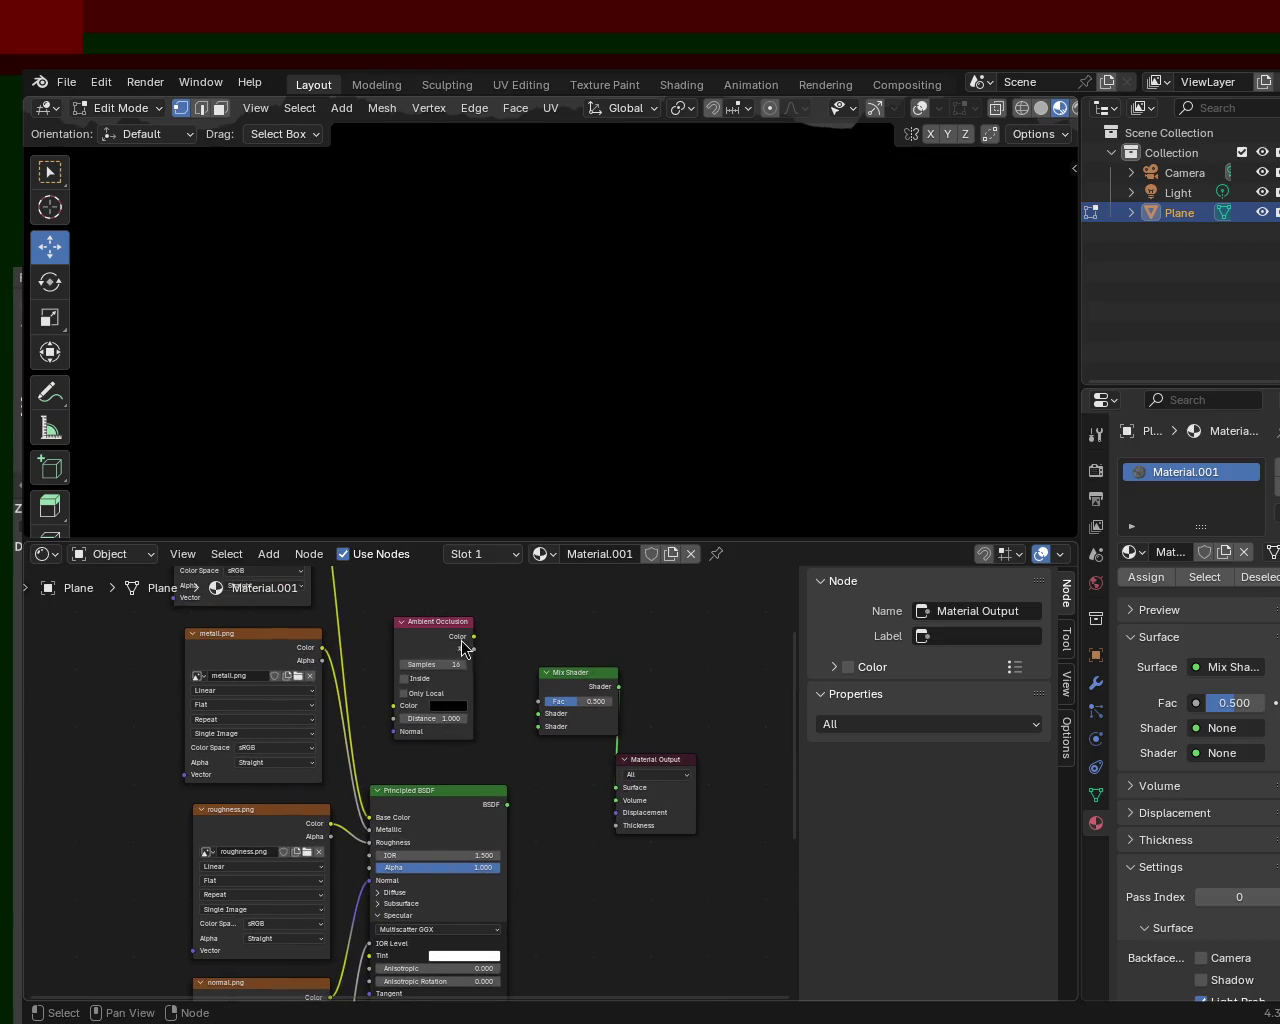
mouse_move(474, 648)
left_mouse_down()
mouse_move(532, 713)
mouse_move(538, 703)
left_mouse_up()
left_click_drag(507, 804, 538, 713)
scroll(468, 879, "down", 4, "shift")
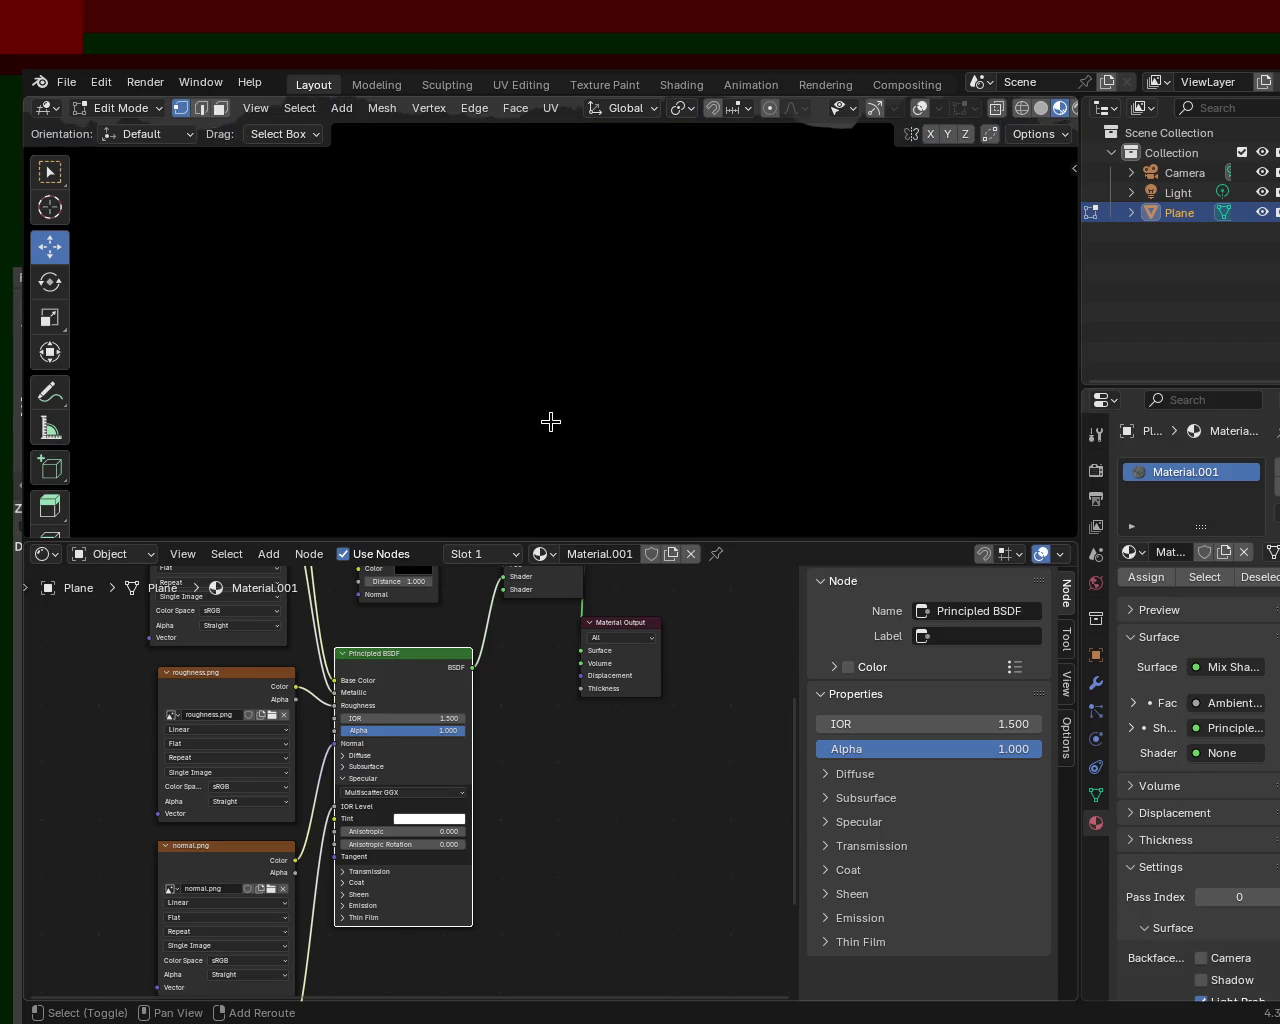
- Position the spare Image Texture.005 and Mix Shader nodes and wire the shader inputs, checking the grey-rock terrain
mouse_move(551, 420)
middle_mouse_down()
mouse_move(611, 366)
mouse_move(640, 306)
mouse_move(614, 270)
middle_mouse_up()
mouse_move(412, 928)
left_mouse_down()
mouse_move(417, 873)
mouse_move(545, 741)
mouse_move(510, 670)
left_mouse_up()
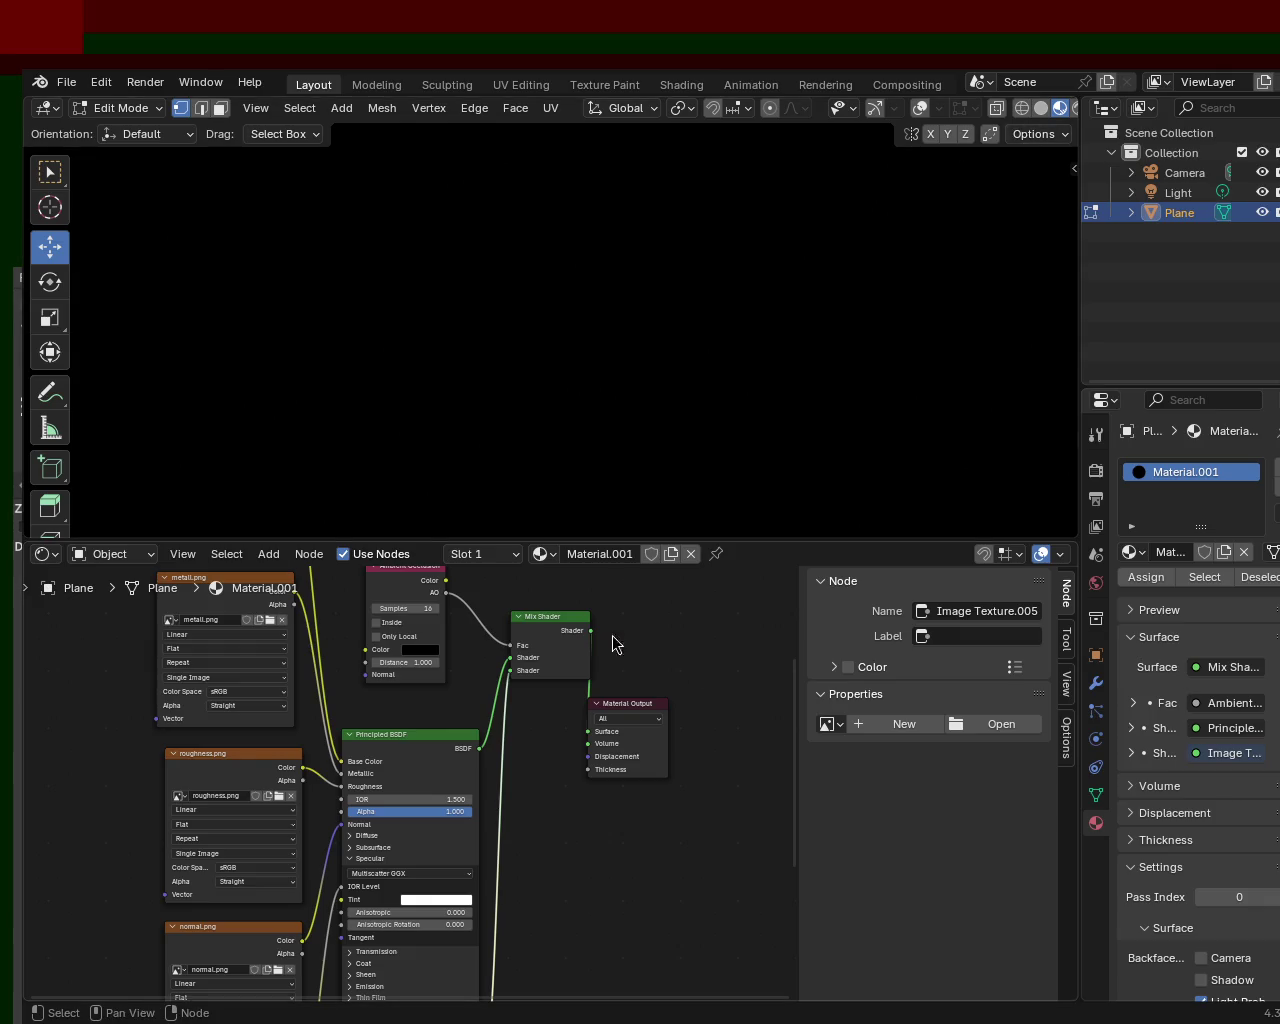
left_click_drag(556, 634, 530, 668)
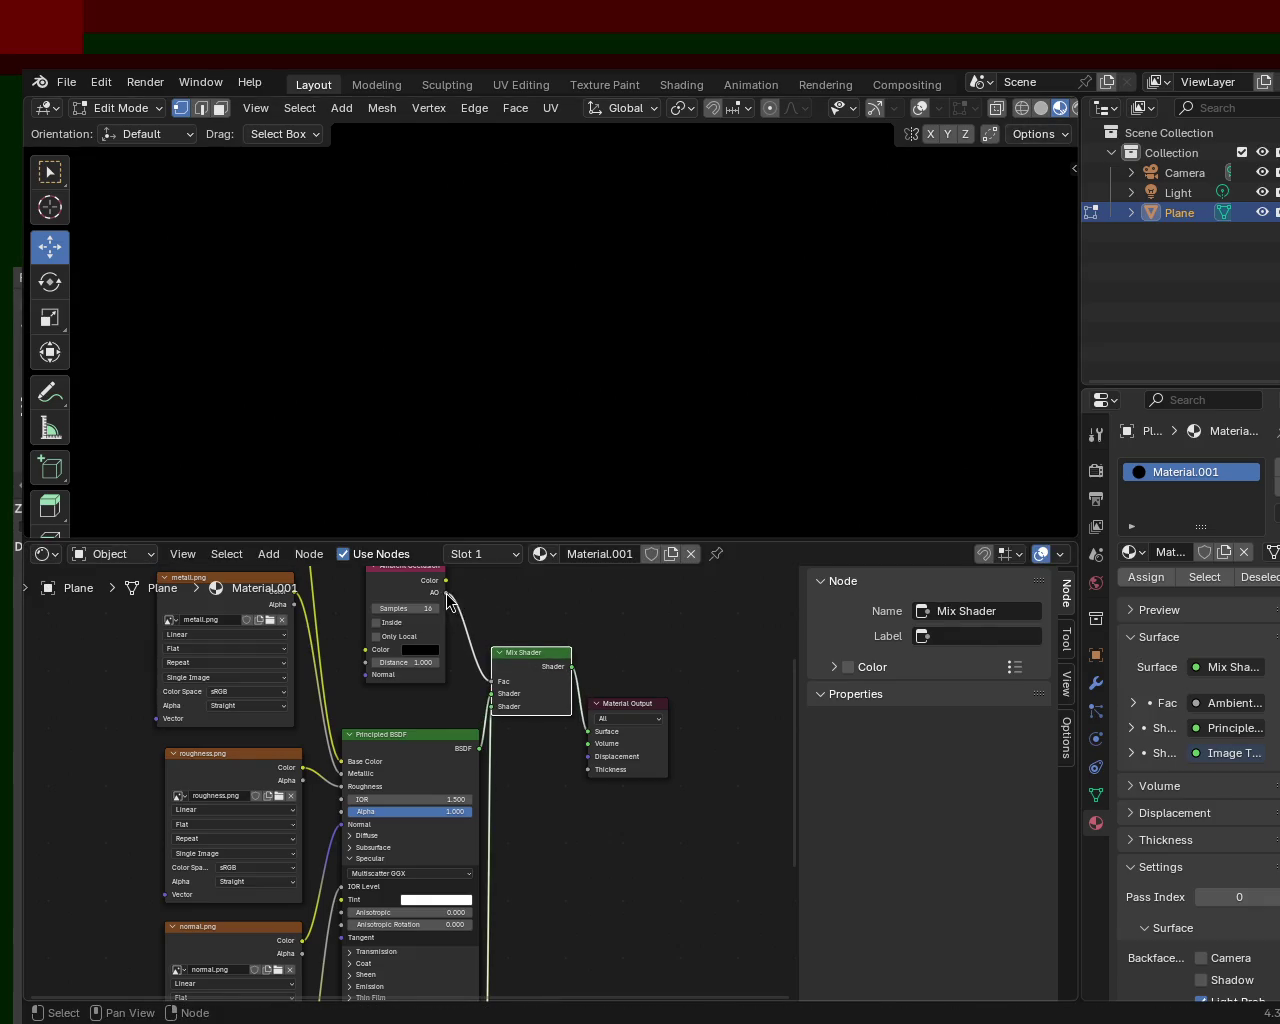
left_click_drag(446, 592, 462, 664)
key("Escape")
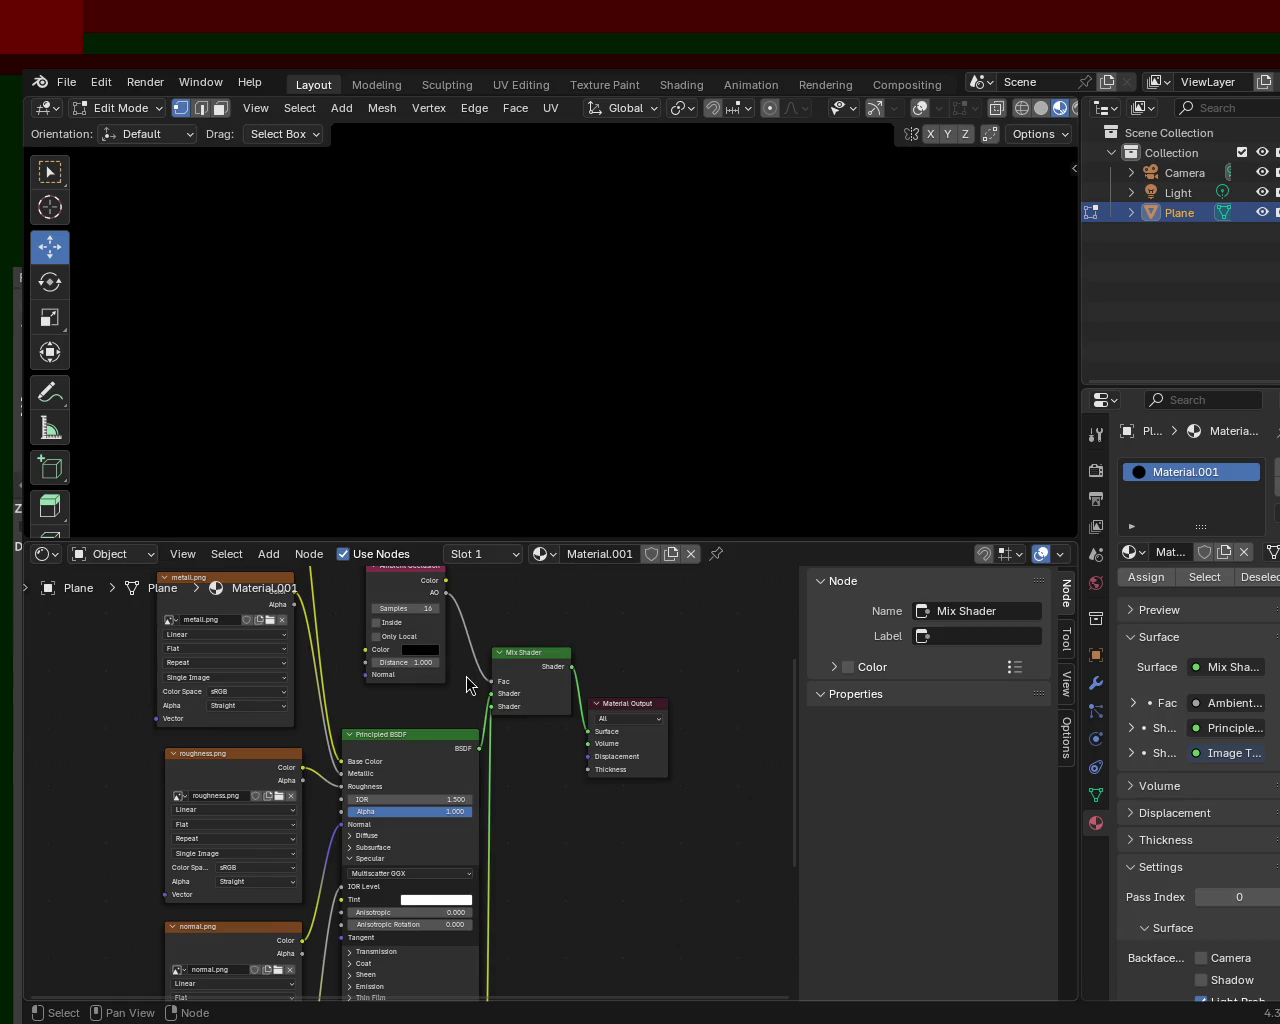
scroll(626, 330, "down", 2)
scroll(630, 335, "down", 2)
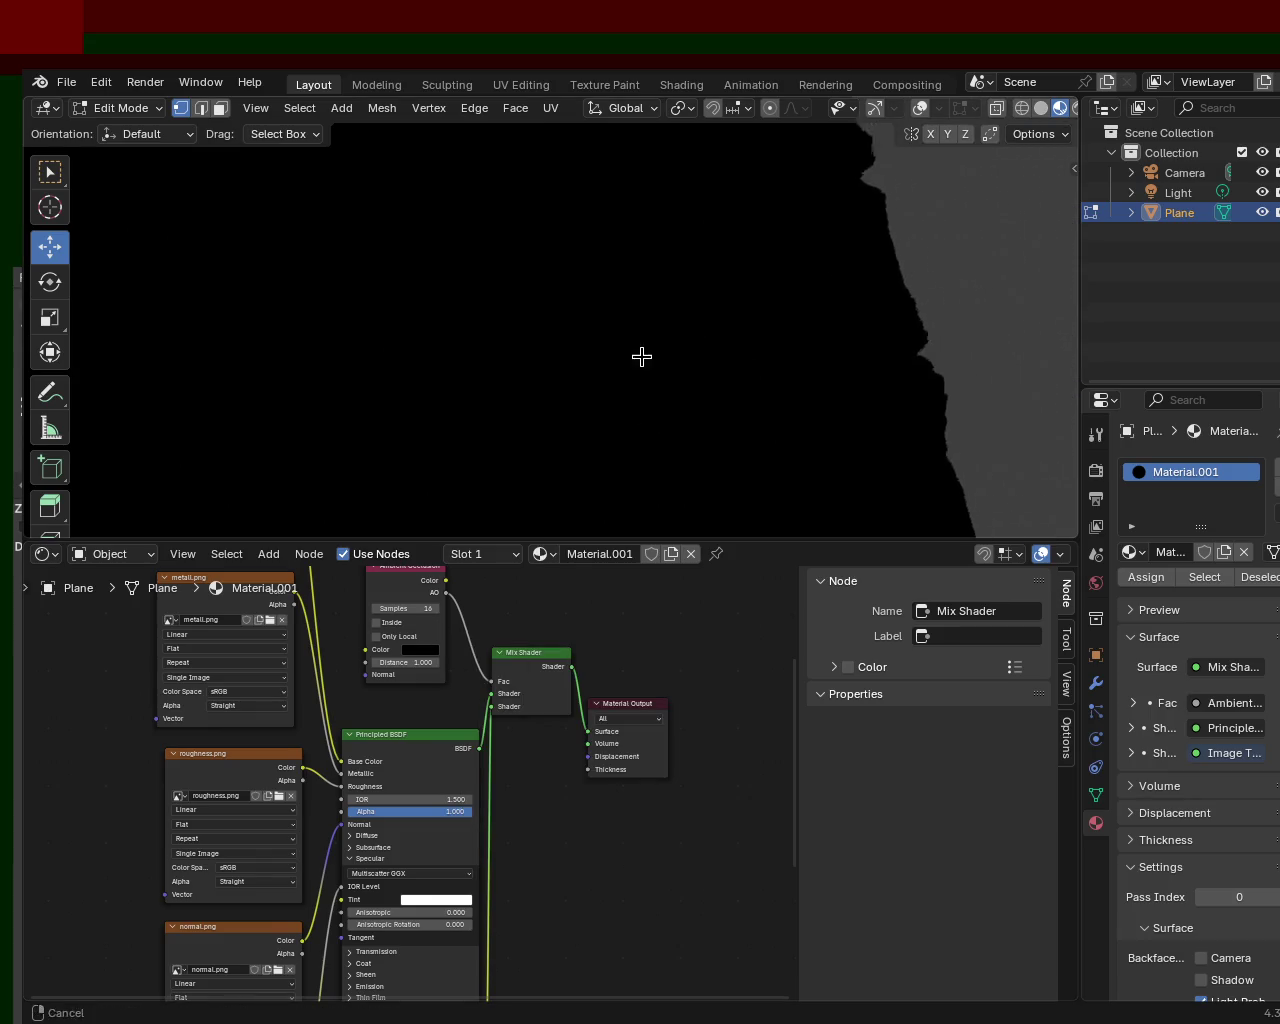
scroll(610, 332, "down", 3)
middle_click_drag(601, 332, 589, 266)
- Zoom in and out over the grey-rock textured terrain, then re-enable gizmos and overlays
mouse_move(491, 681)
left_mouse_down()
mouse_move(437, 655)
mouse_move(443, 588)
mouse_move(491, 681)
left_mouse_up()
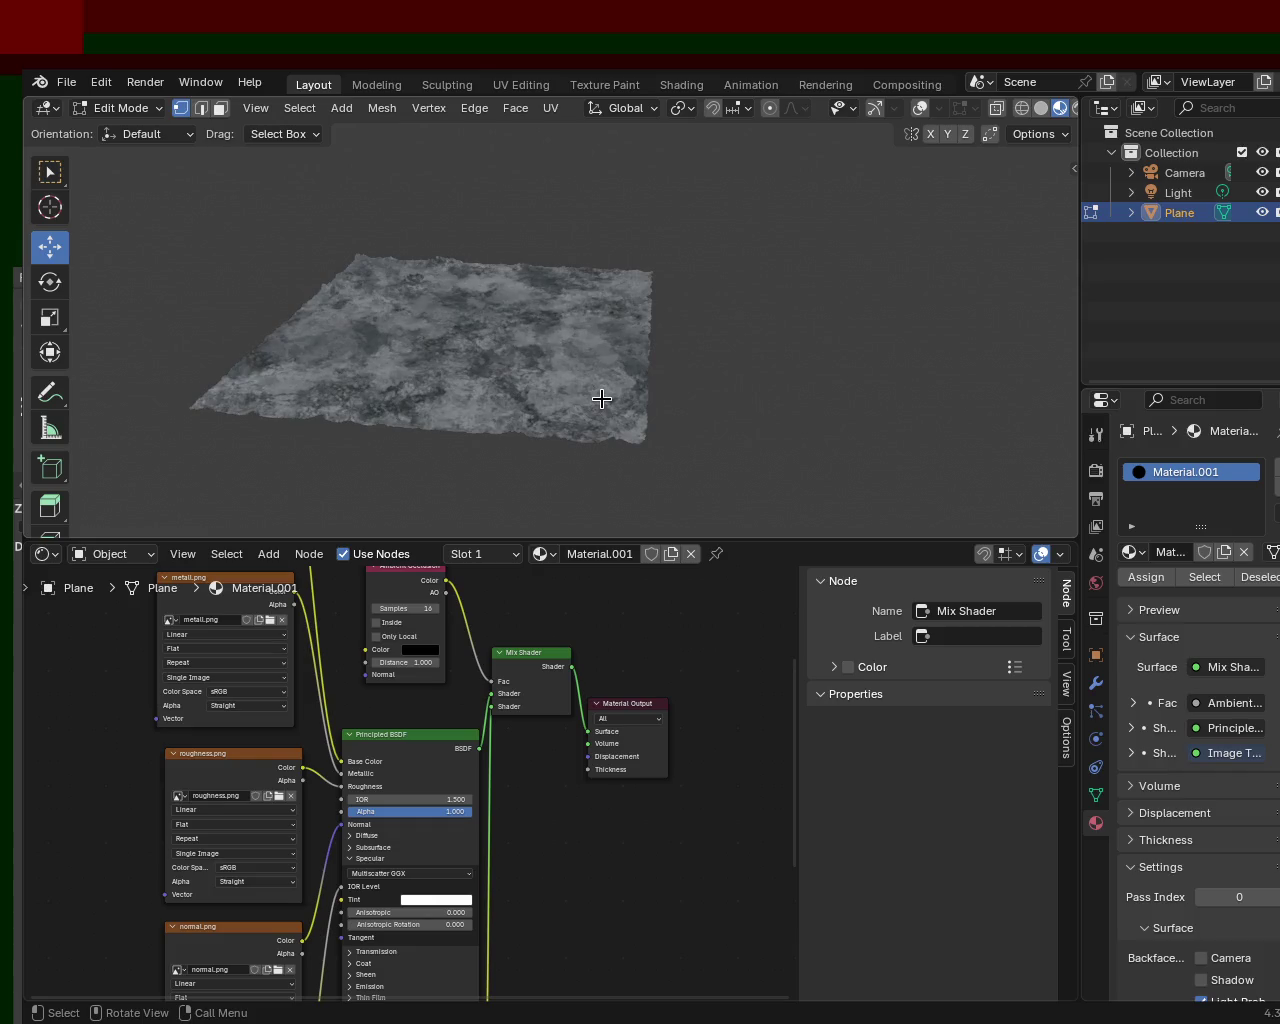
mouse_move(540, 406)
middle_mouse_down("ctrl")
mouse_move(537, 312)
mouse_move(531, 343)
mouse_move(720, 280)
middle_mouse_up("ctrl")
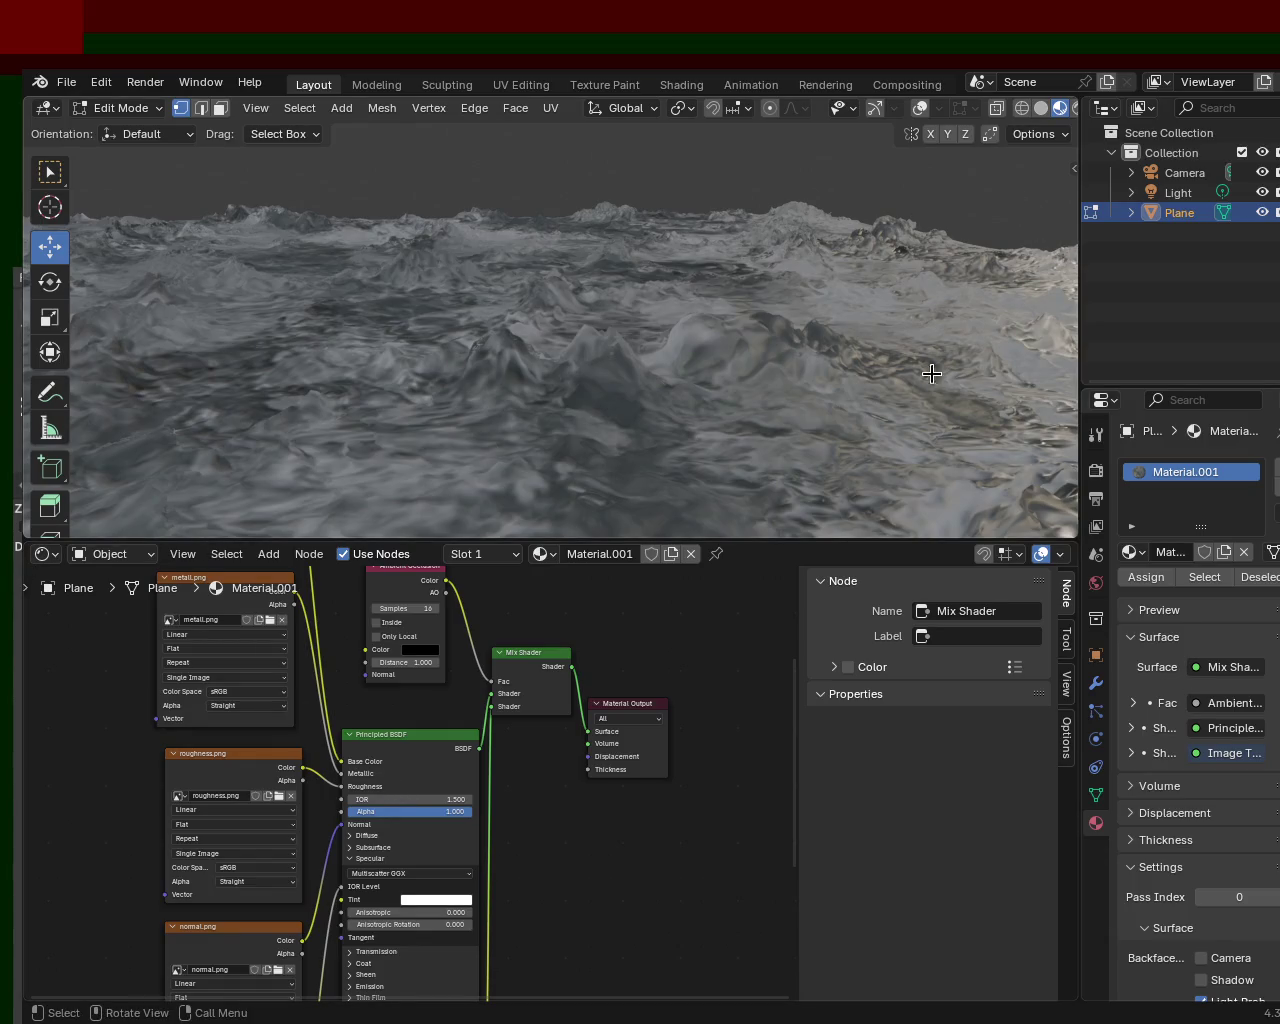
middle_click_drag(735, 372, 624, 358, "ctrl")
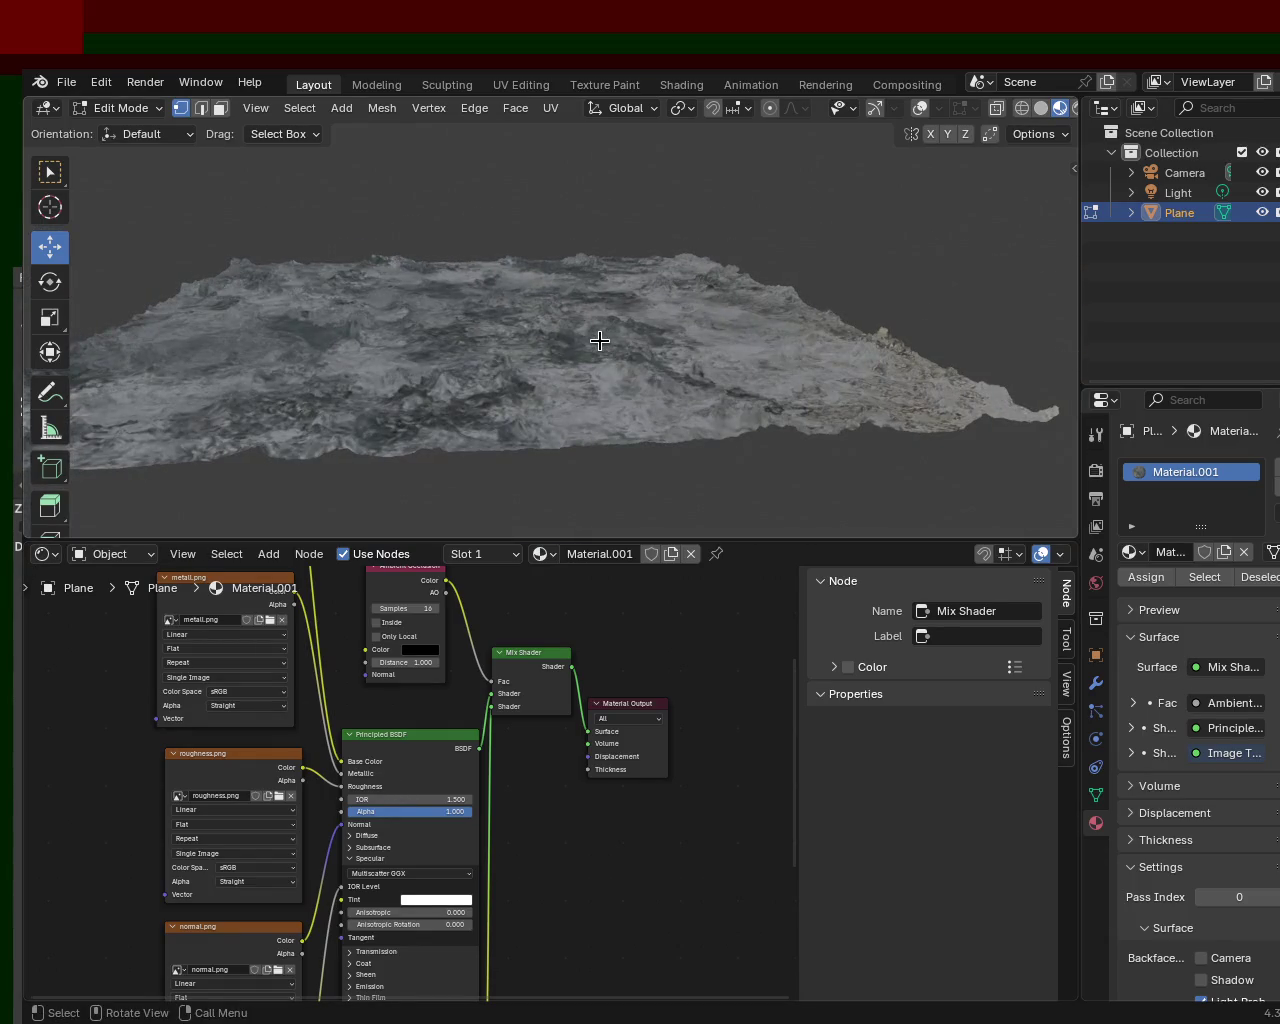
key("Tab")
key("Tab")
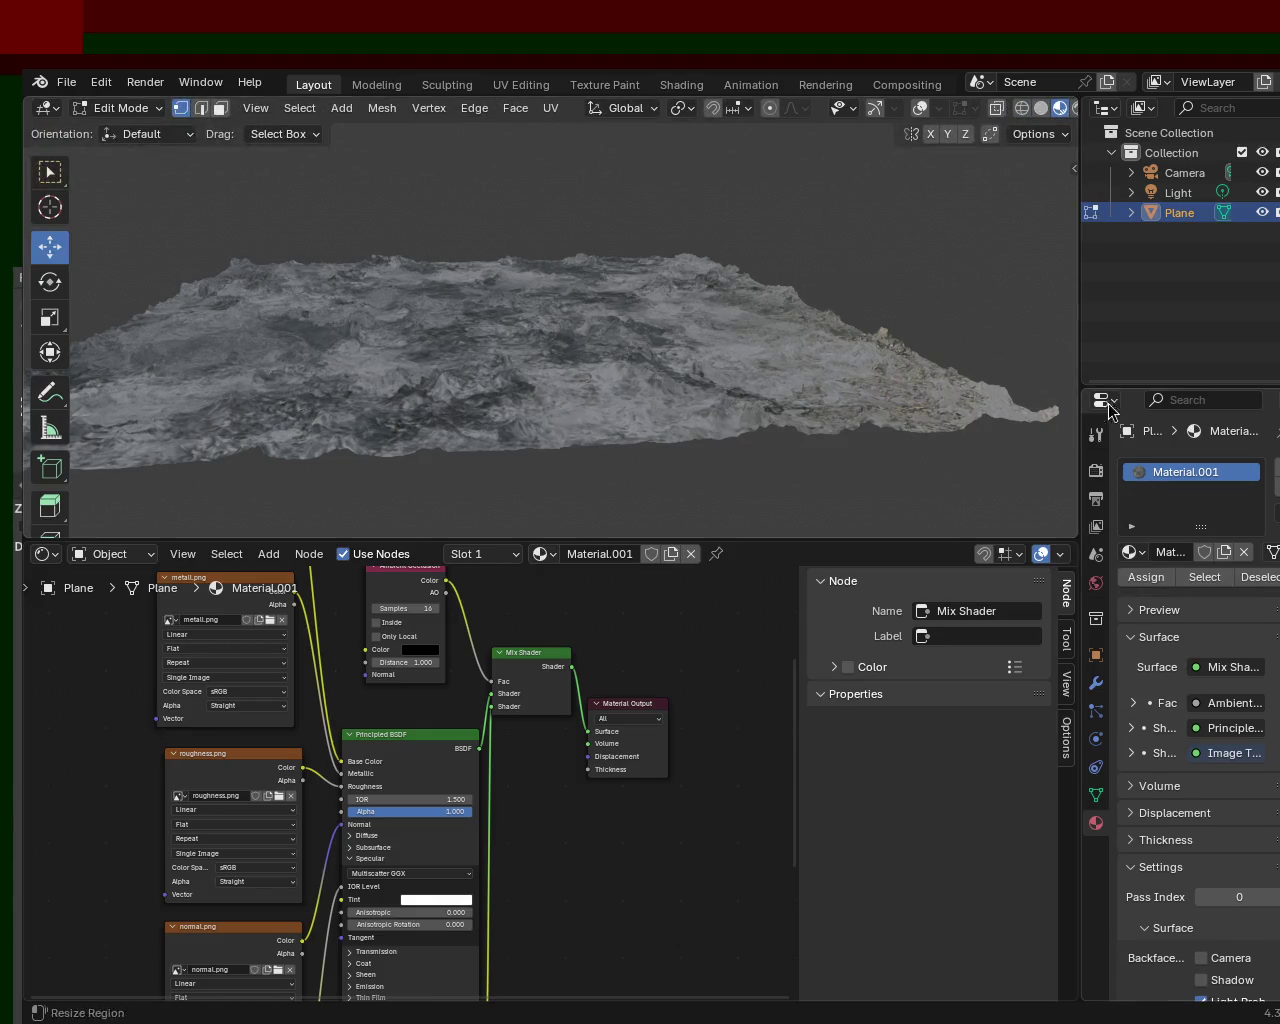
left_click(874, 108)
left_click(920, 108)
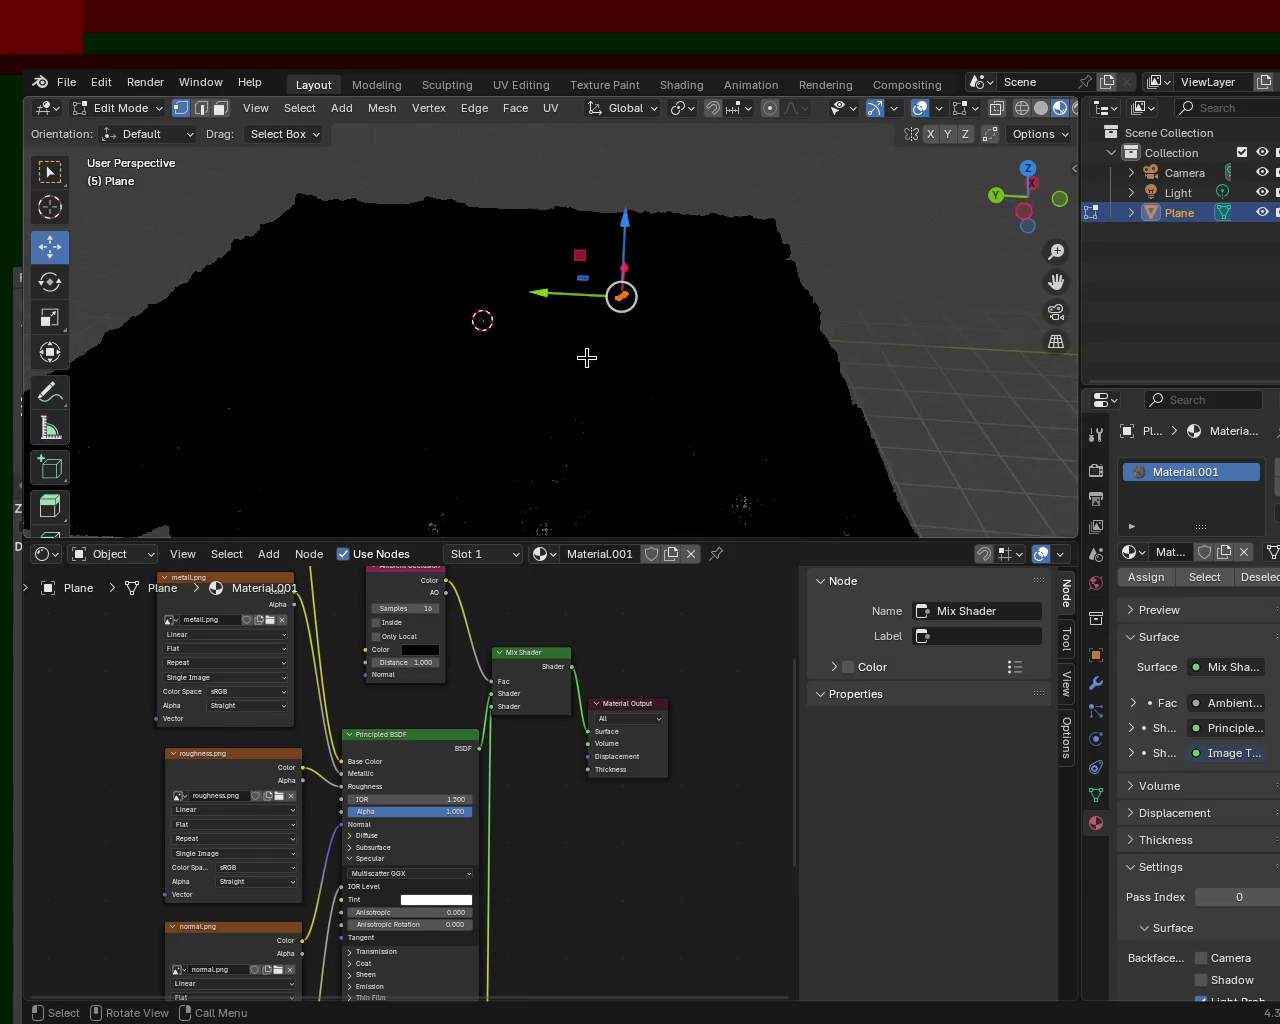
- Enter Edit Mode, select the whole terrain mesh, and bring up the UV Unwrap options
key("Tab")
key("Tab")
key("a")
mouse_move(588, 351)
middle_mouse_down()
mouse_move(600, 293)
mouse_move(624, 267)
mouse_move(609, 371)
middle_mouse_up()
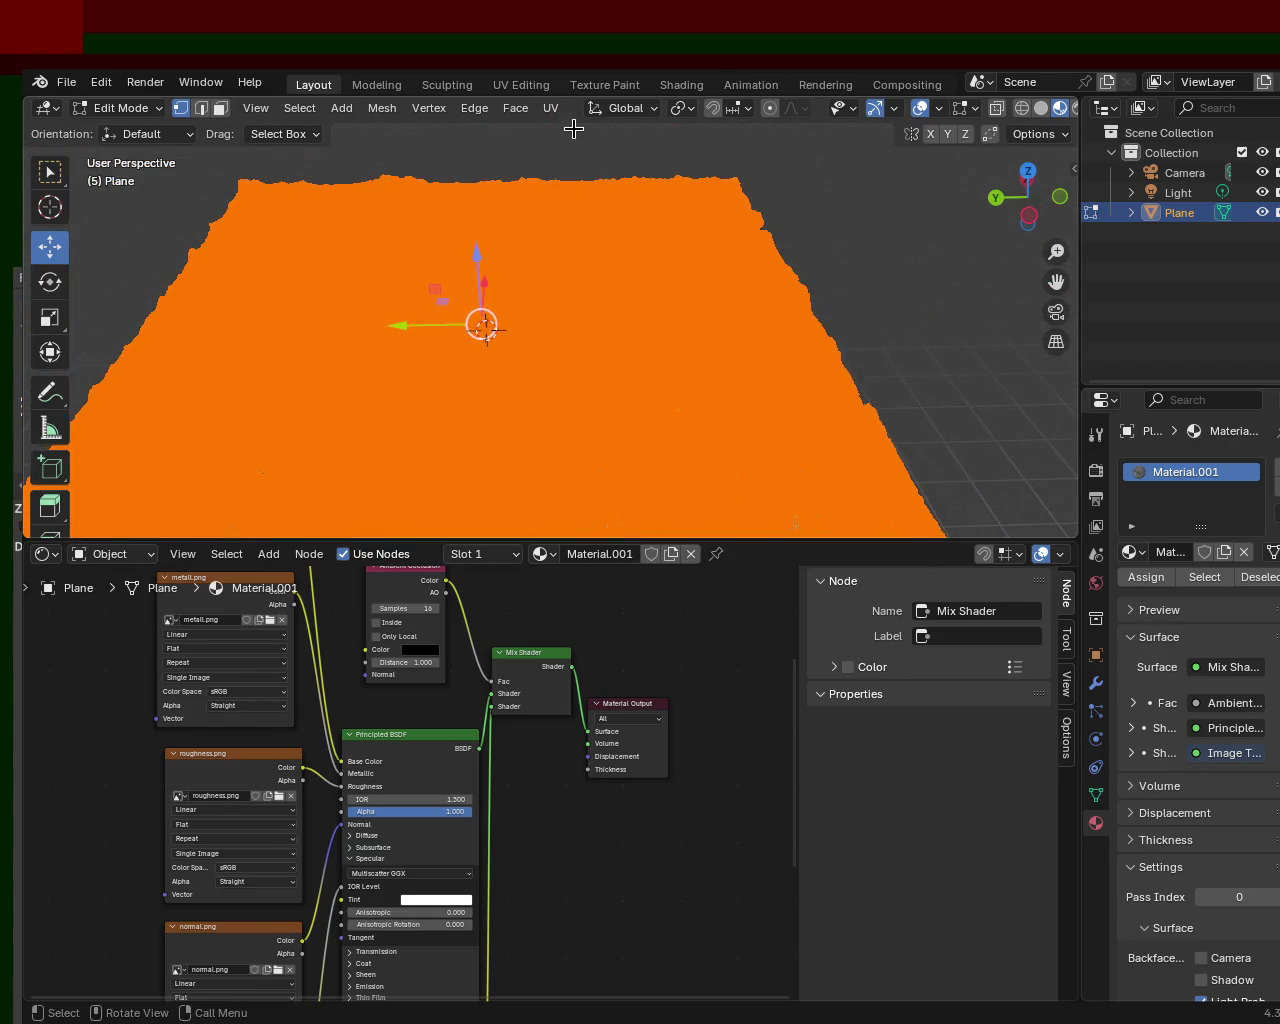
left_click(550, 107)
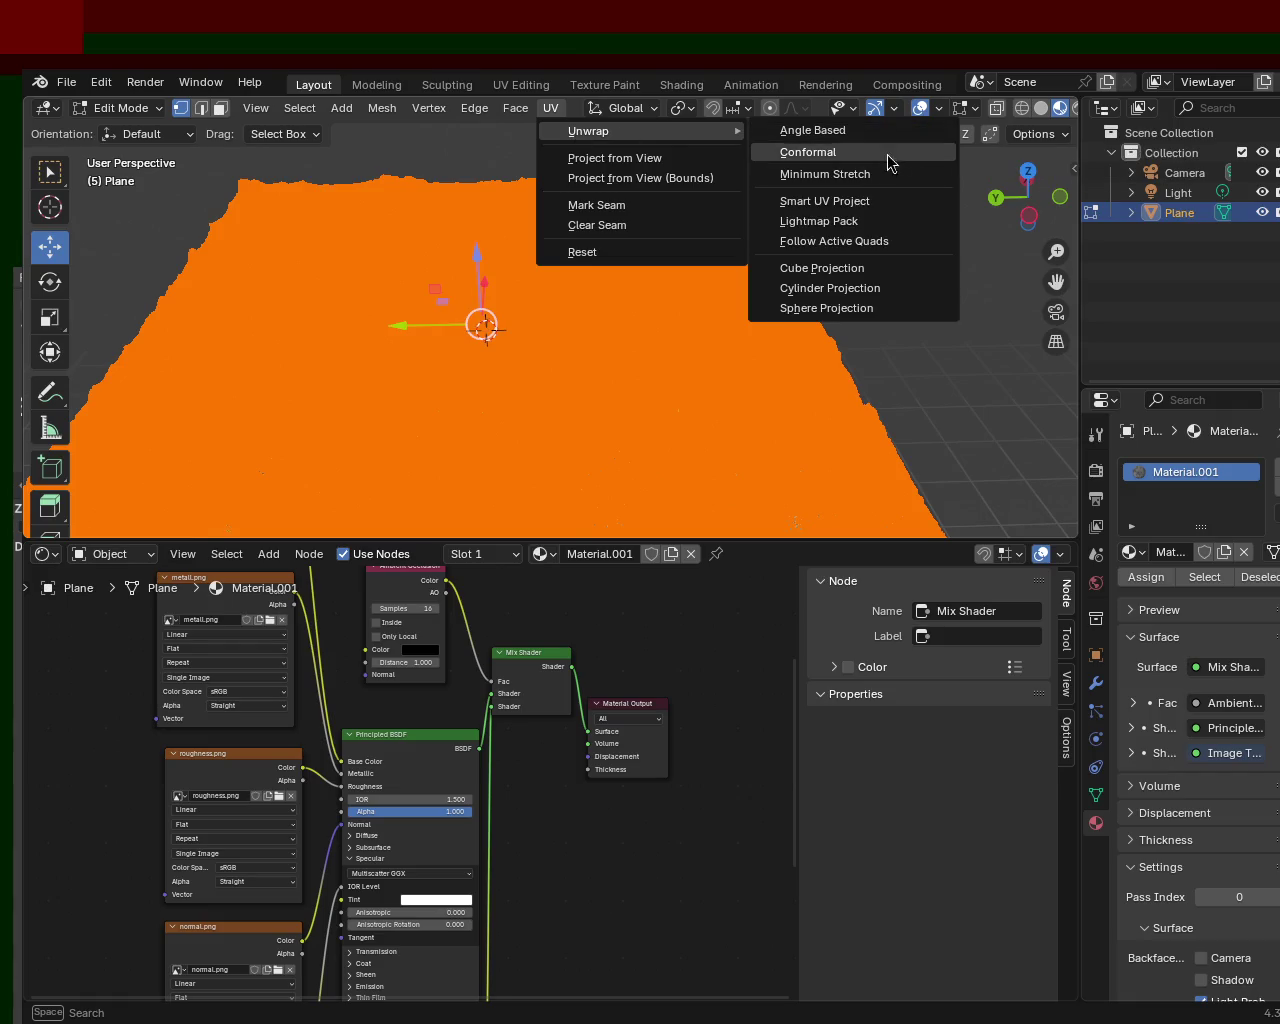
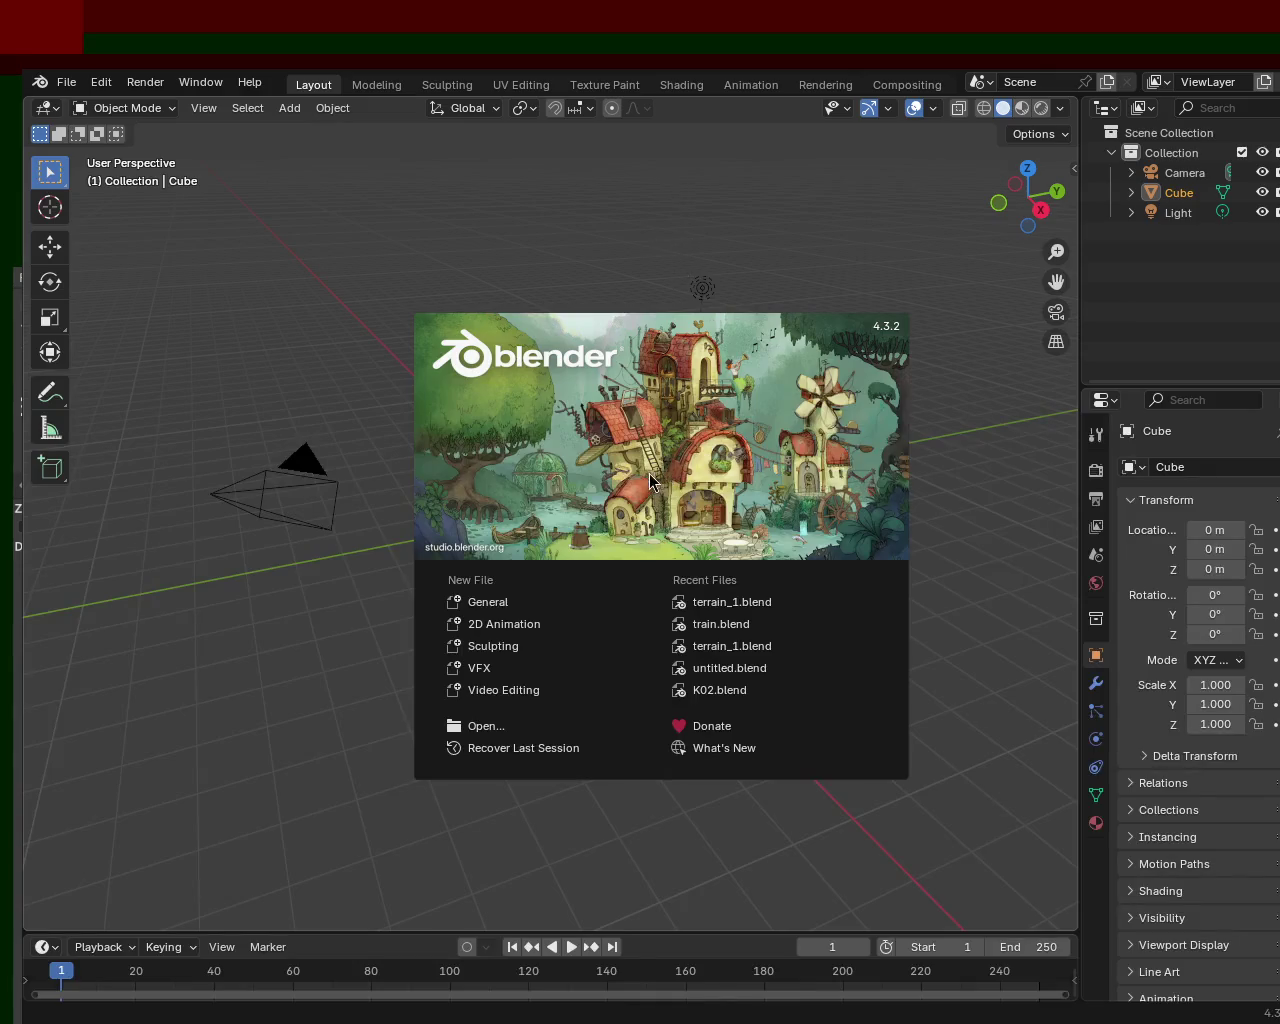
- Open terrain_1.blend from the recent files list and orbit to look along the displaced terrain
left_click(650, 482)
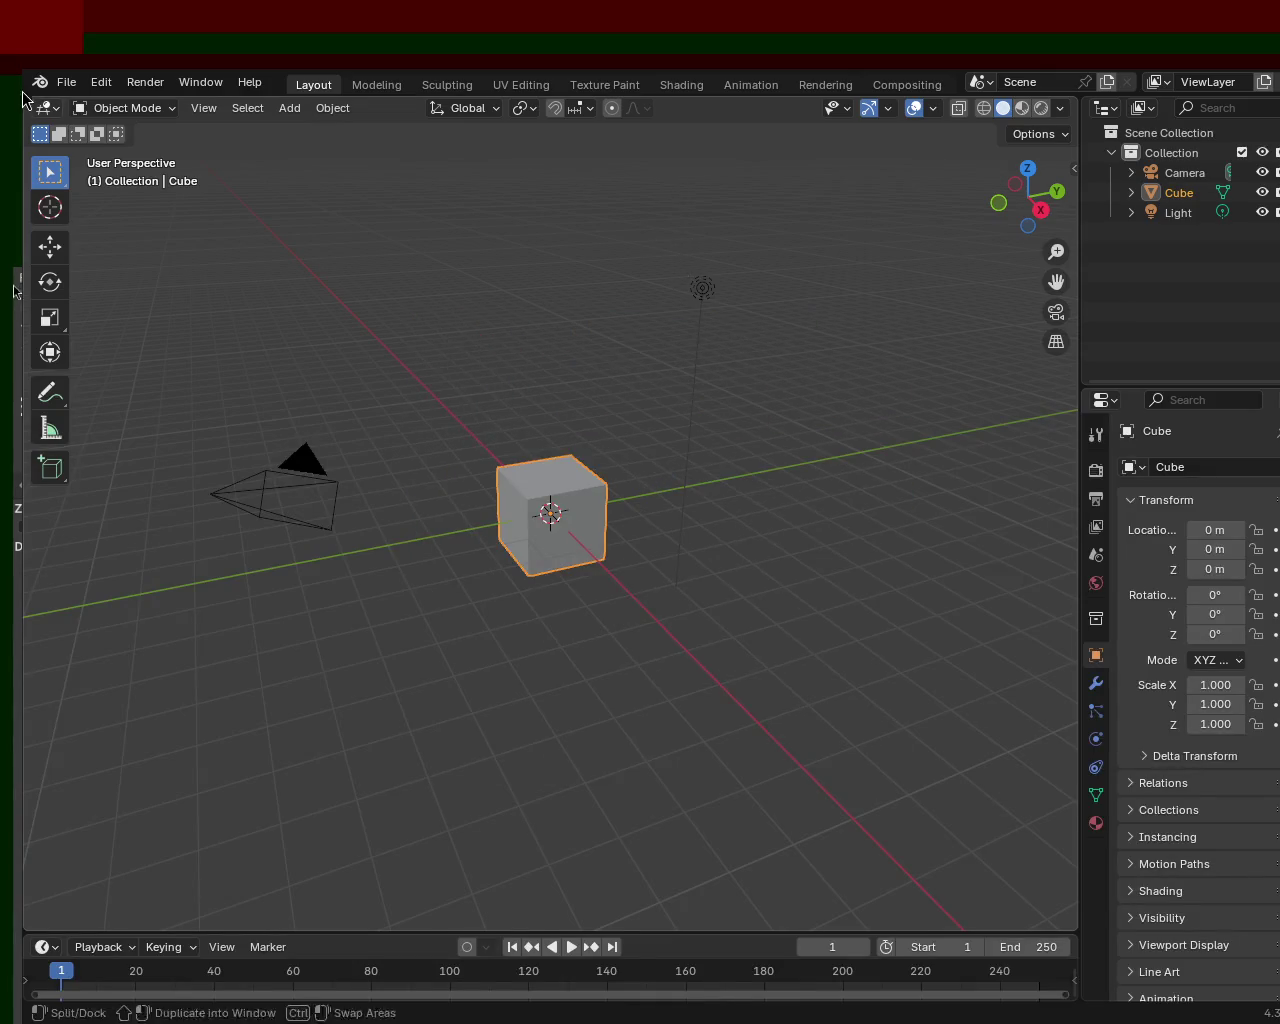
left_click(66, 82)
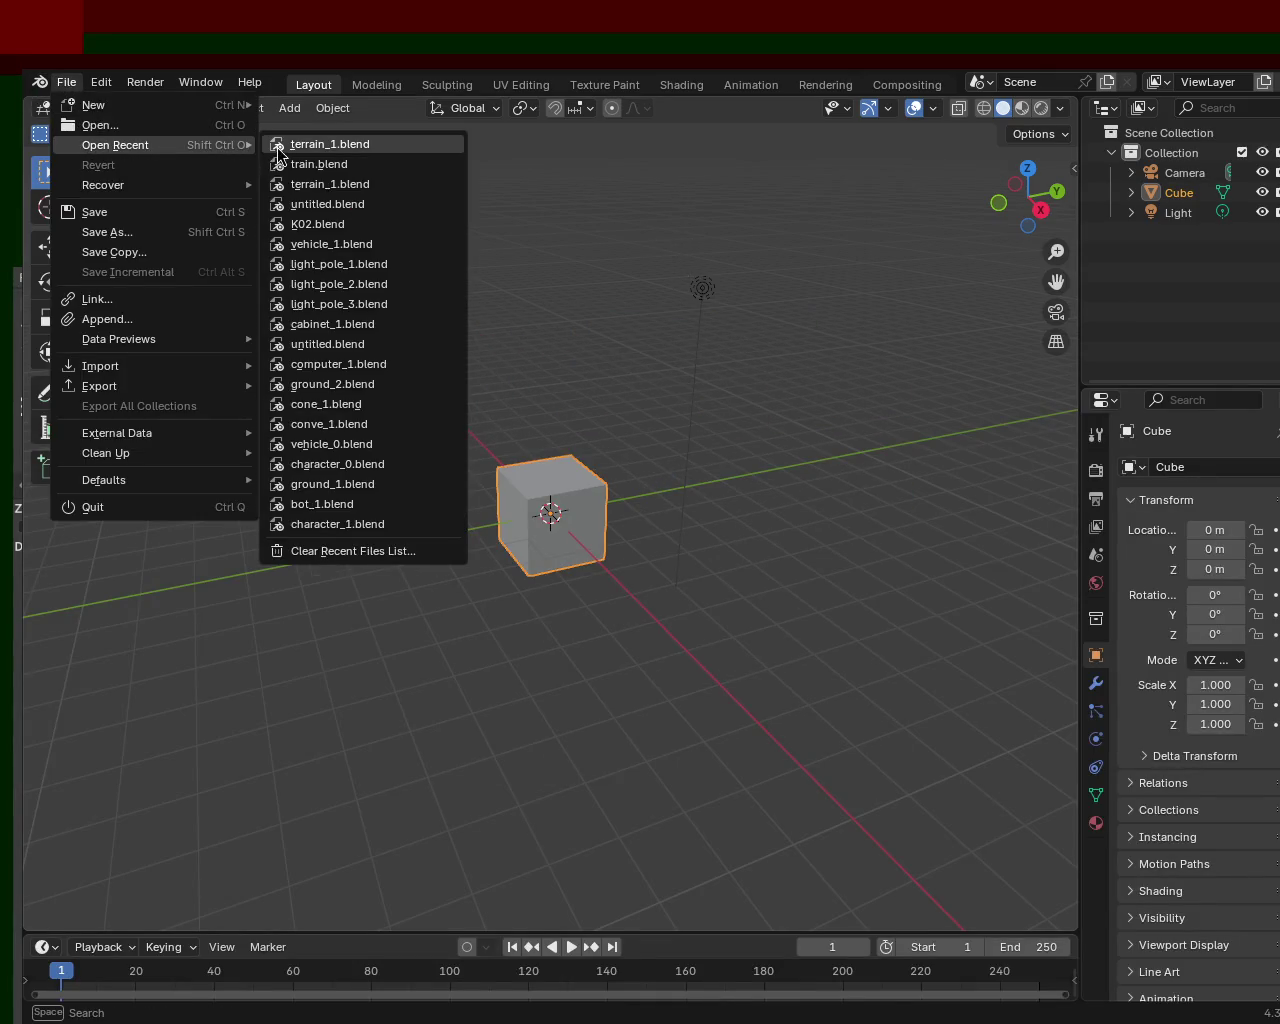
left_click(345, 180)
mouse_move(345, 180)
middle_mouse_down()
mouse_move(290, 338)
mouse_move(333, 349)
middle_mouse_up()
mouse_move(437, 315)
middle_mouse_down()
mouse_move(660, 400)
mouse_move(770, 362)
middle_mouse_up()
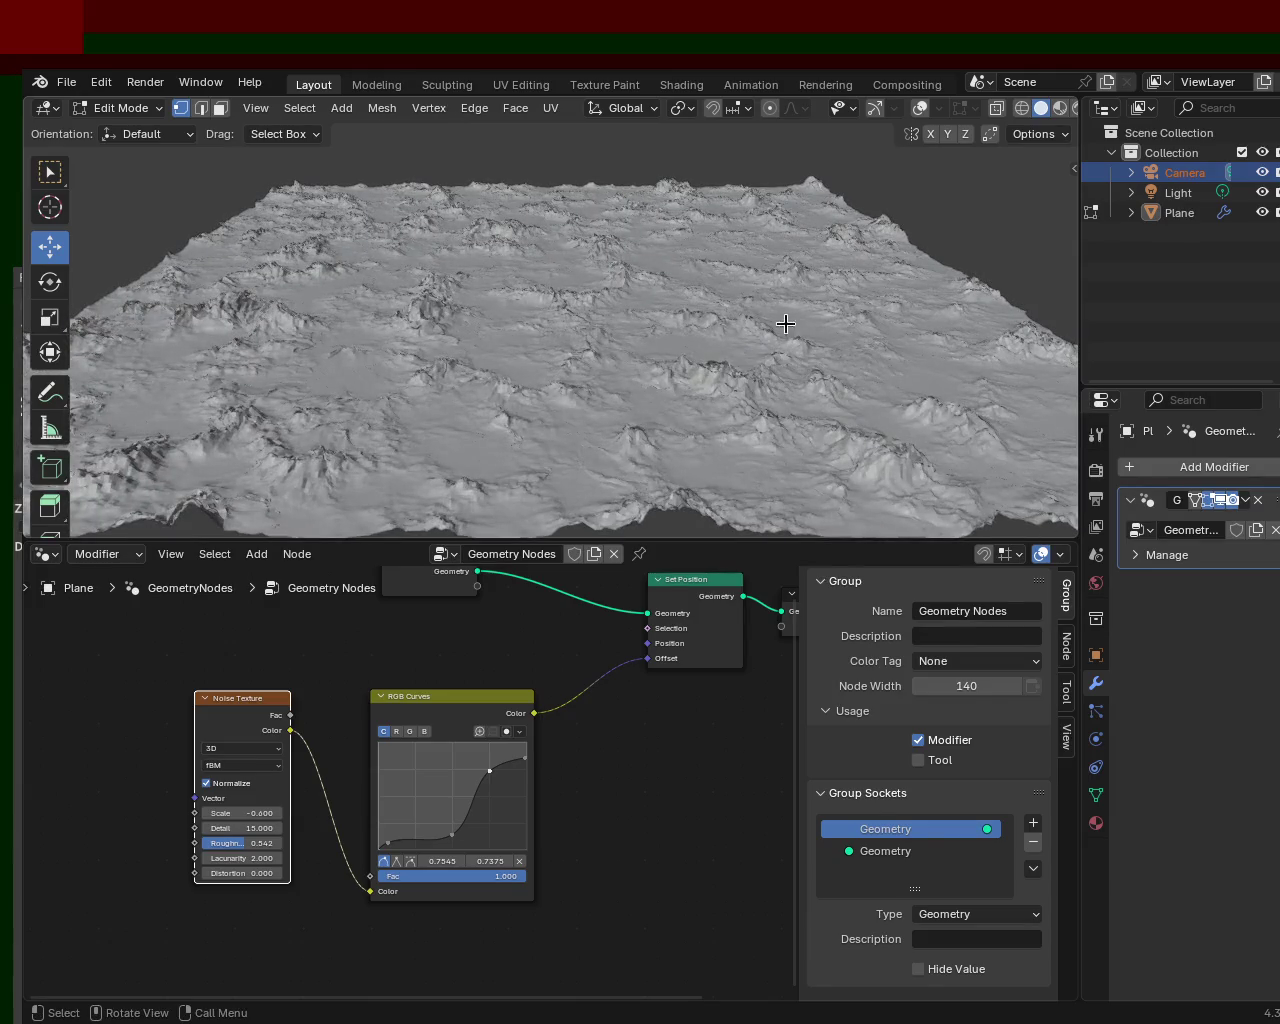
- Select the terrain Plane in the Outliner and toggle between Object and Edit Mode
left_click(1184, 218)
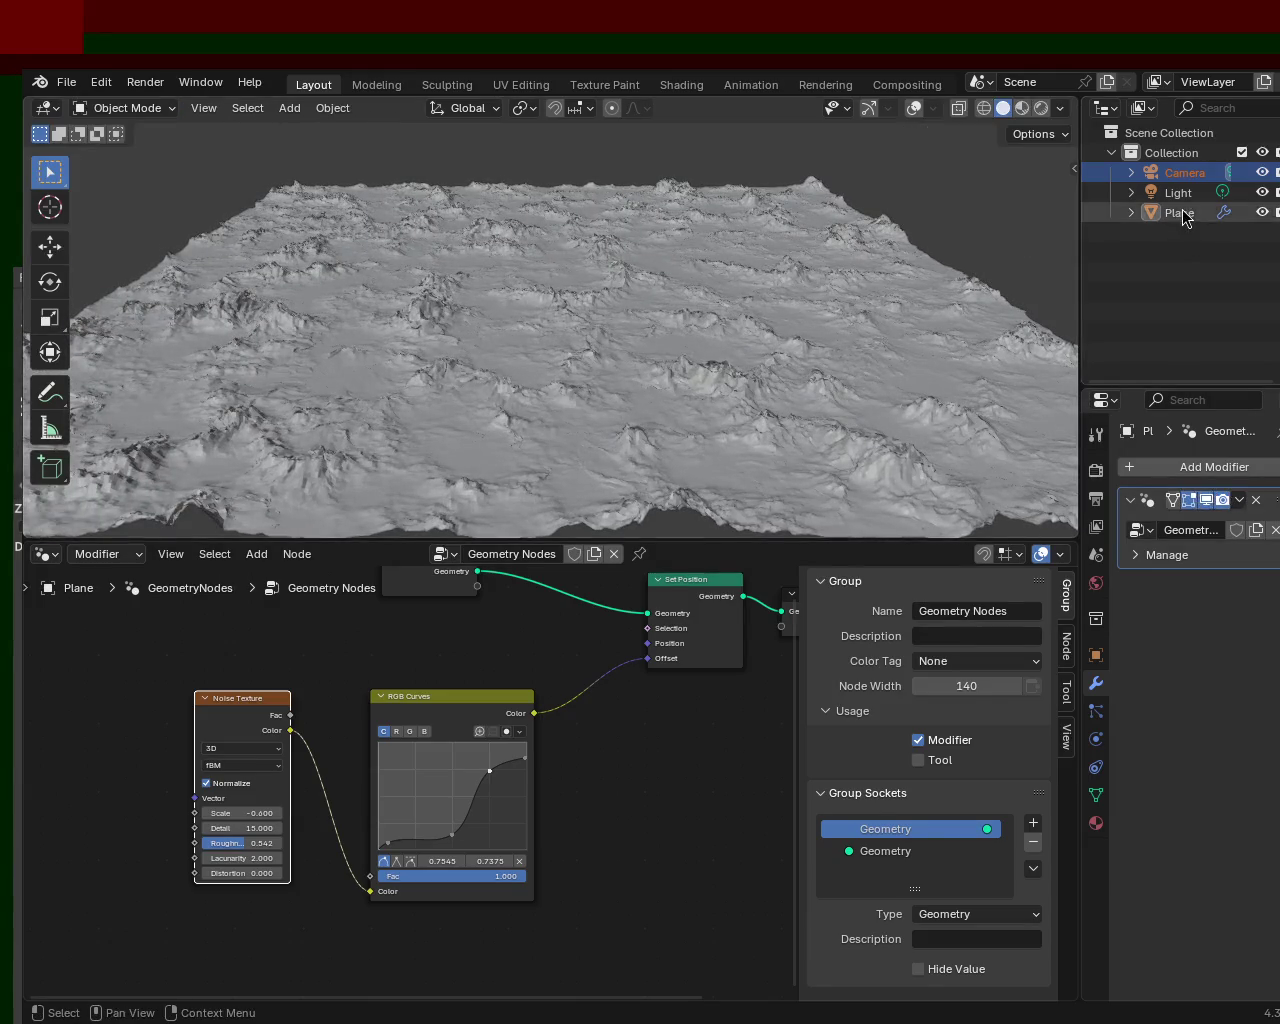
left_click(1182, 214)
key("Tab")
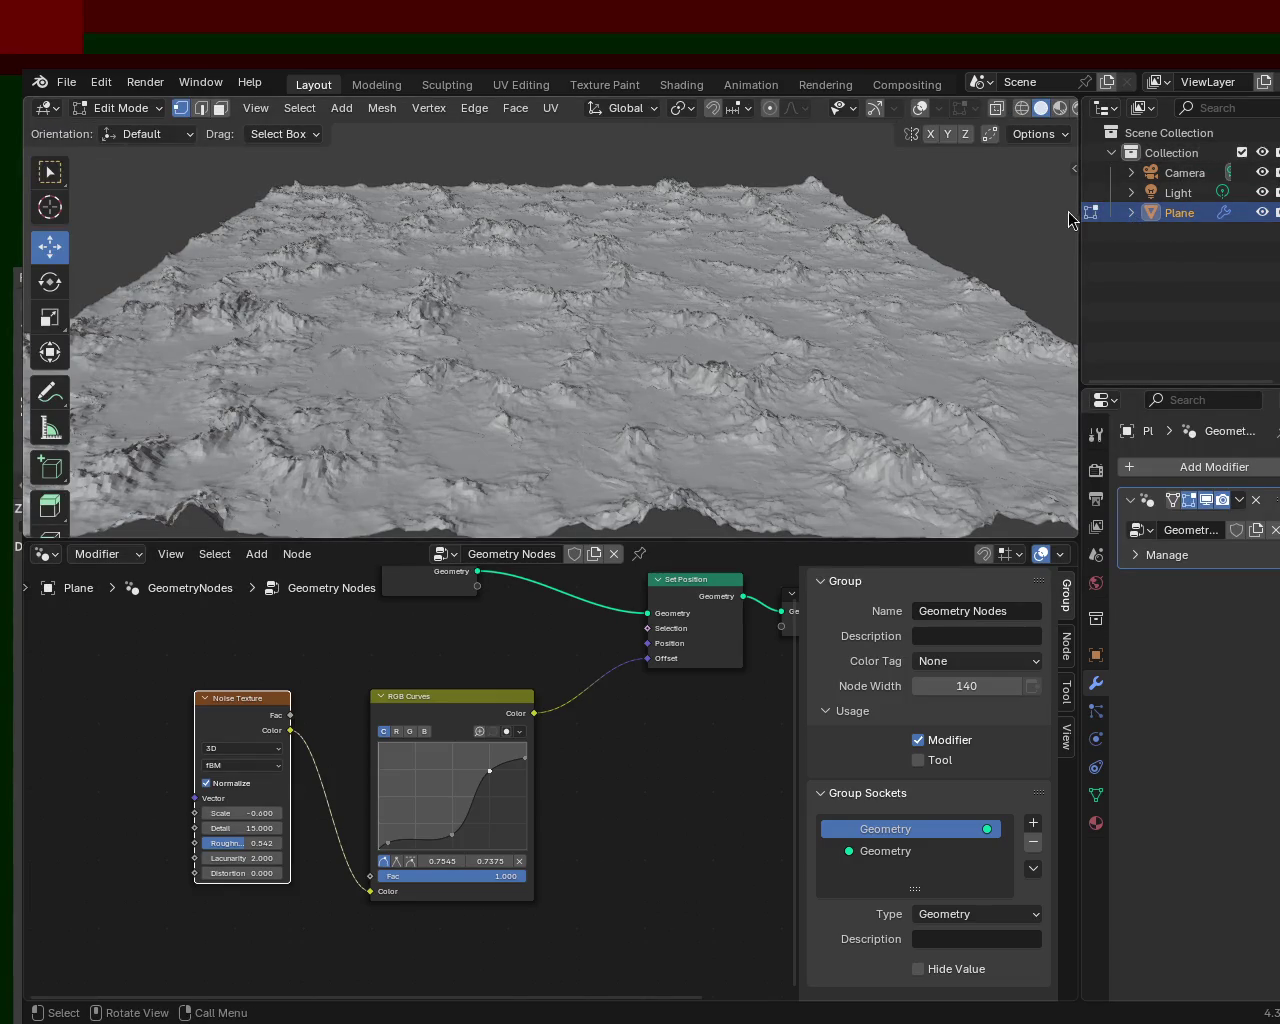
left_click(1183, 174)
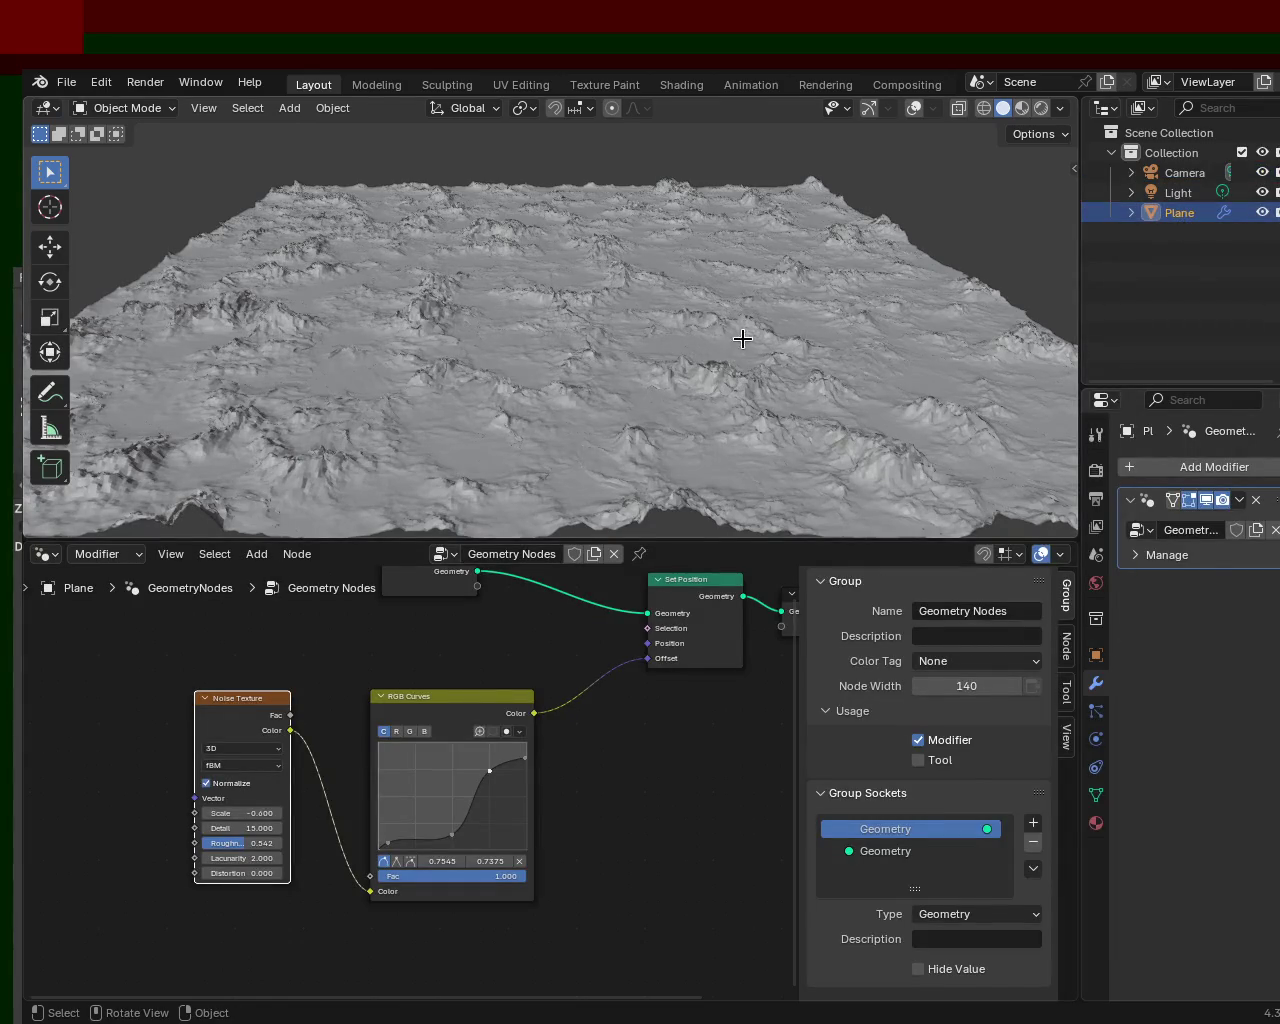
key("Tab")
mouse_move(716, 360)
middle_mouse_down()
mouse_move(704, 328)
mouse_move(734, 316)
middle_mouse_up()
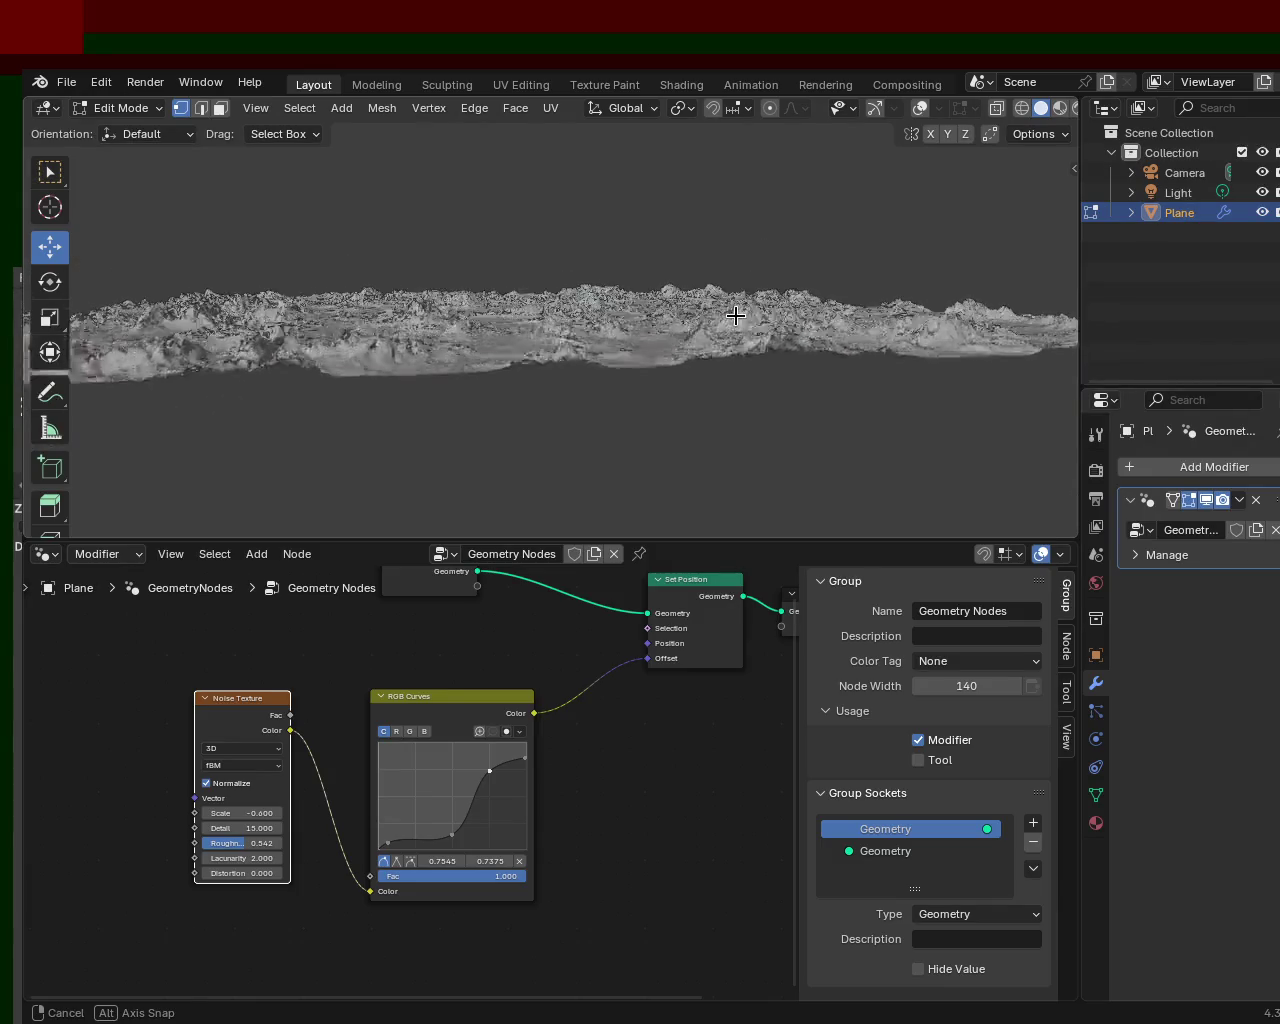
- Re-enable the viewport gizmos and overlays, inspect a peak vertex, and return to Object Mode
left_click(874, 108)
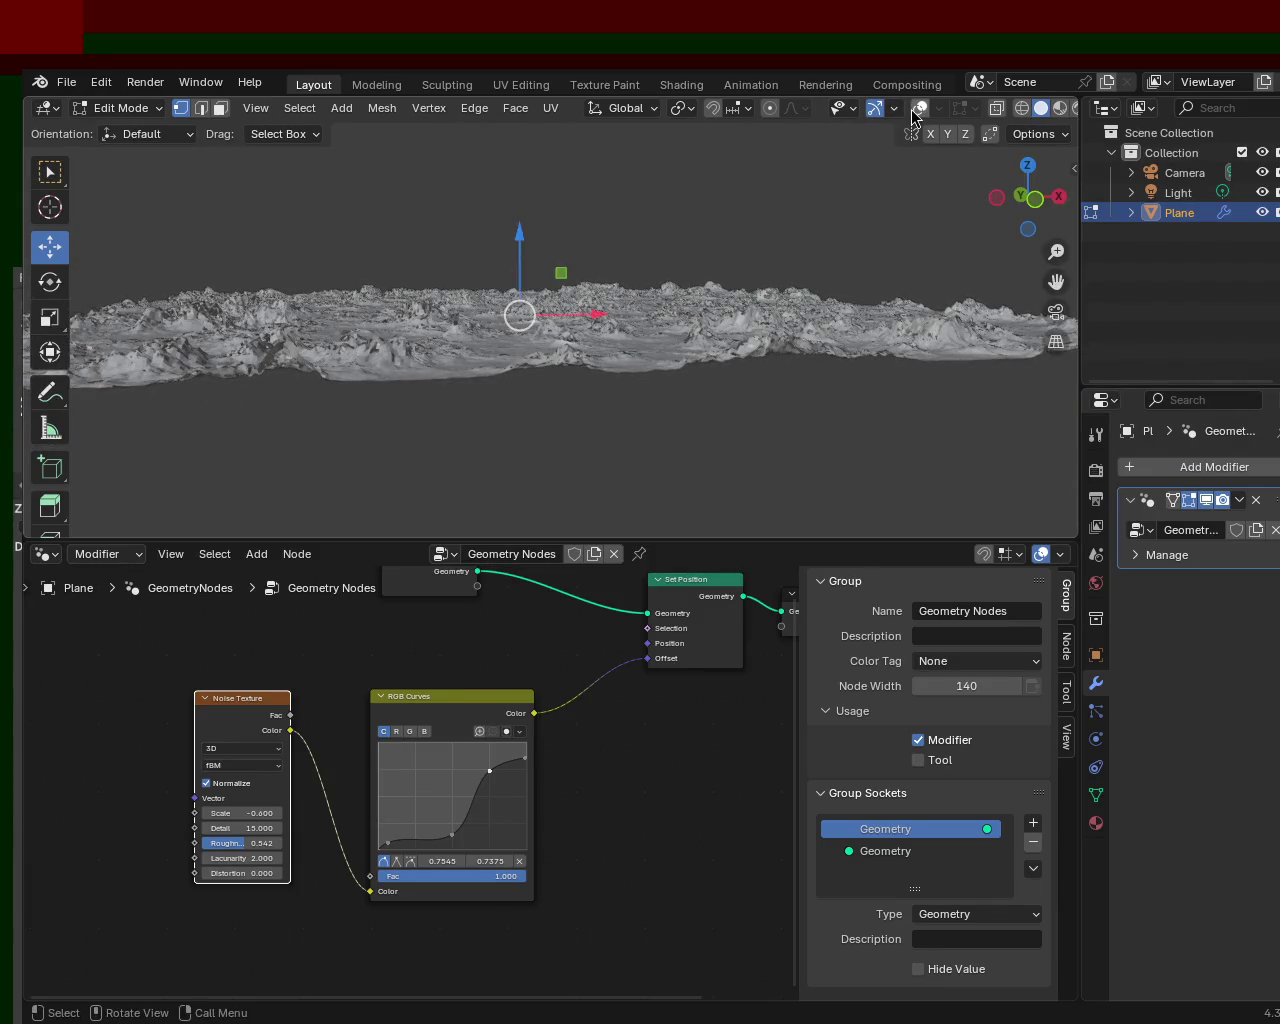
left_click(918, 108)
mouse_move(789, 244)
middle_mouse_down()
mouse_move(746, 318)
mouse_move(734, 297)
mouse_move(694, 340)
mouse_move(686, 300)
middle_mouse_up()
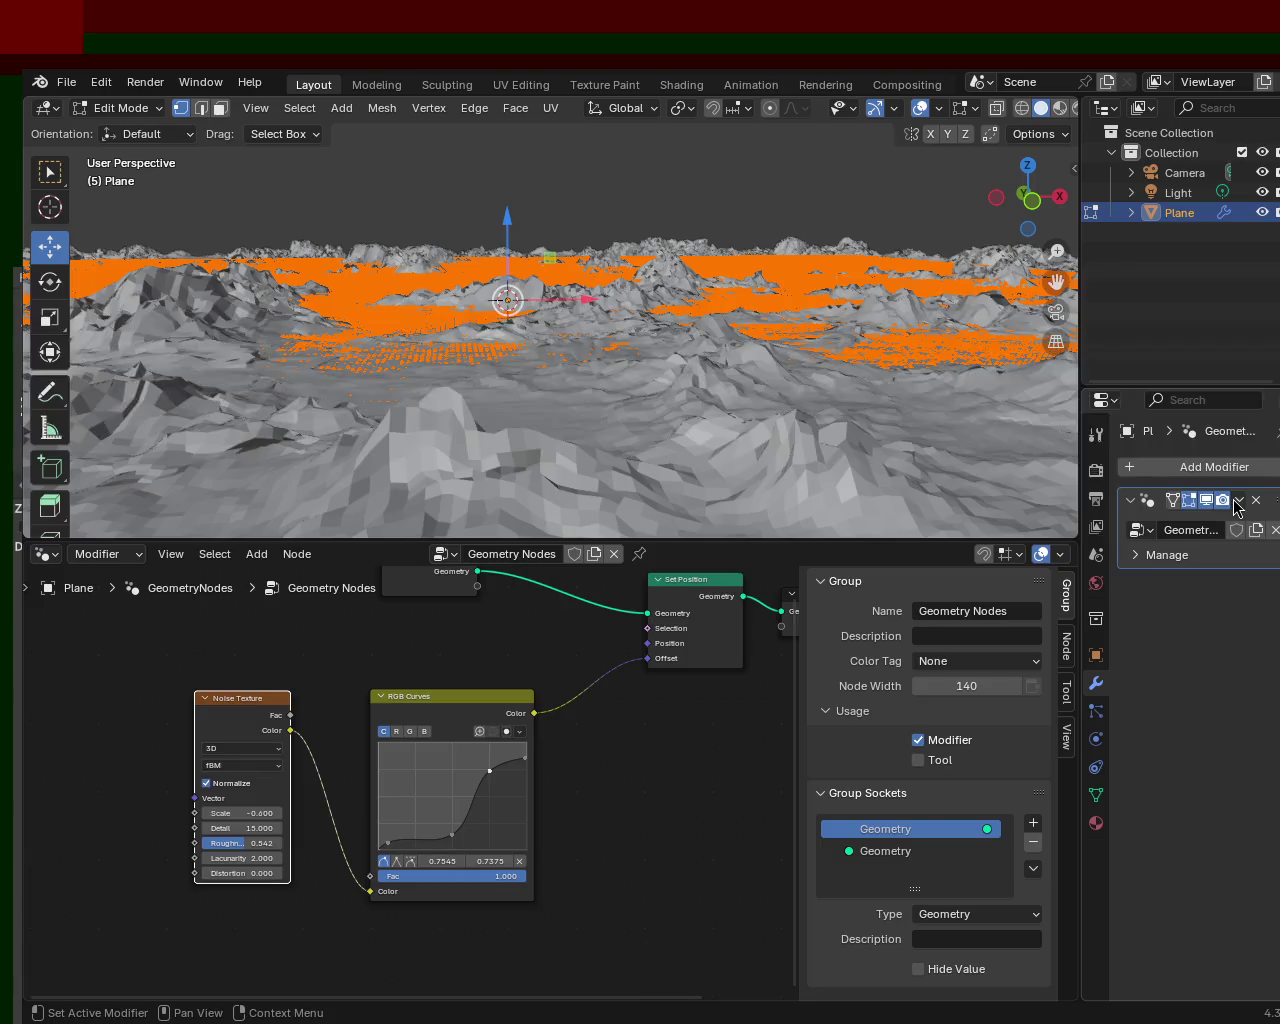
left_click(1238, 500)
left_click(808, 432)
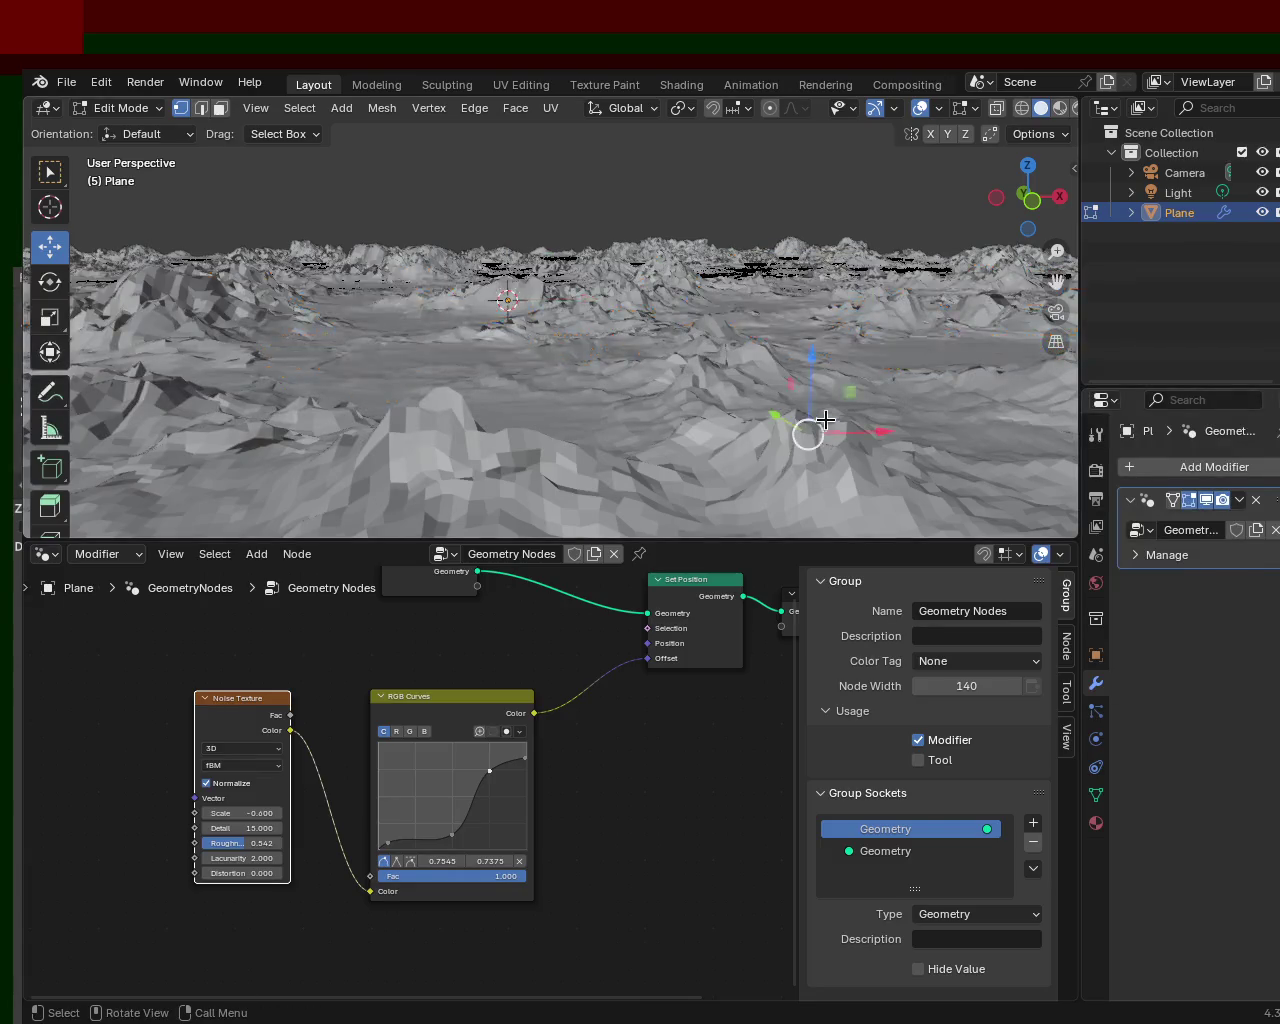
key("Tab")
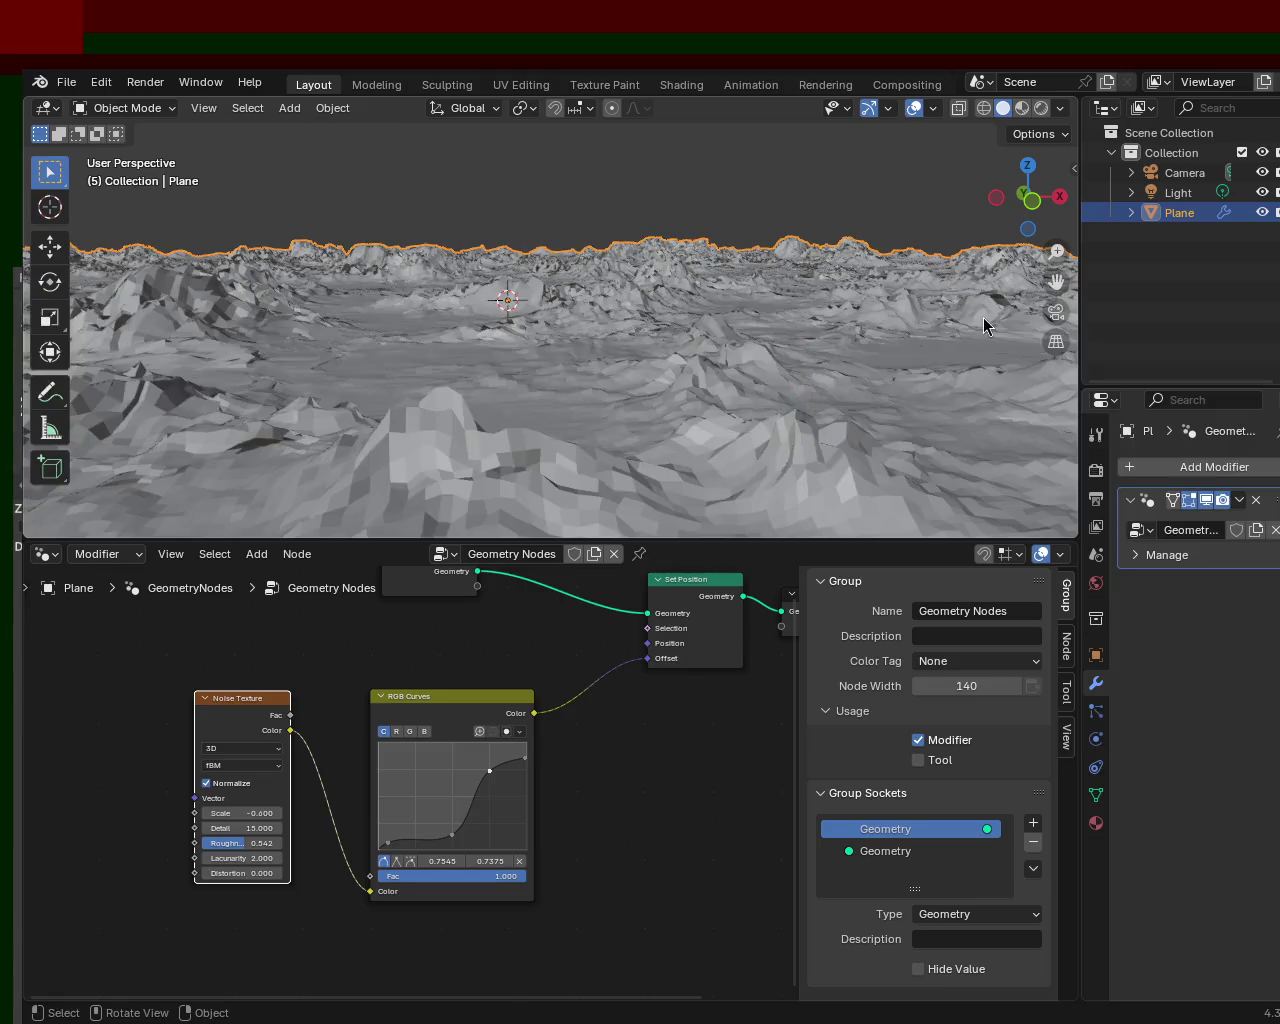
left_click(1240, 500)
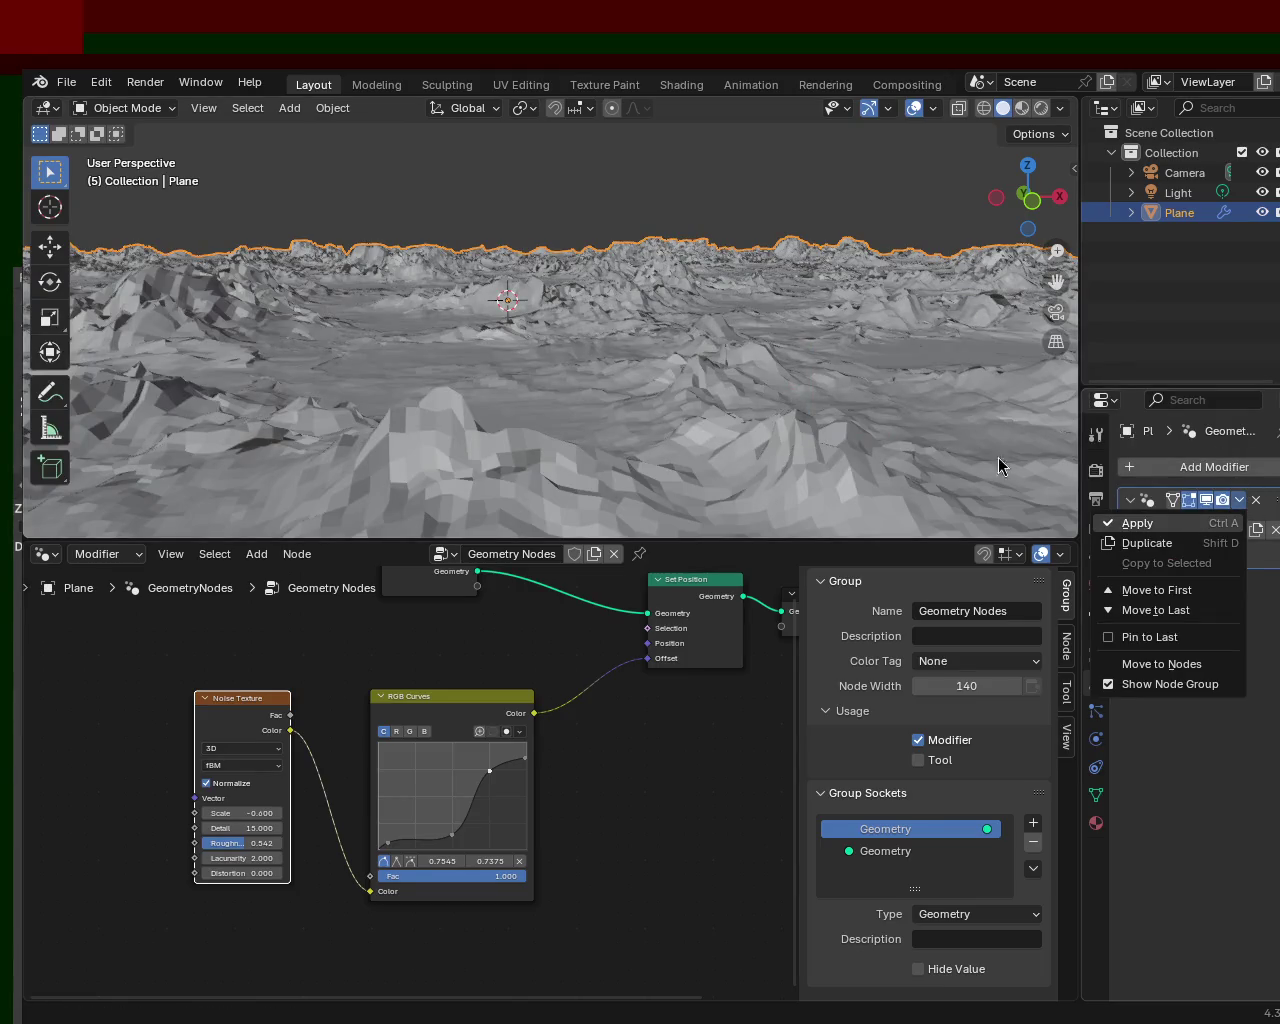
- Apply the Geometry Nodes modifier with Ctrl+A, baking the noise displacement into the Plane's mesh
key("ctrl+a")
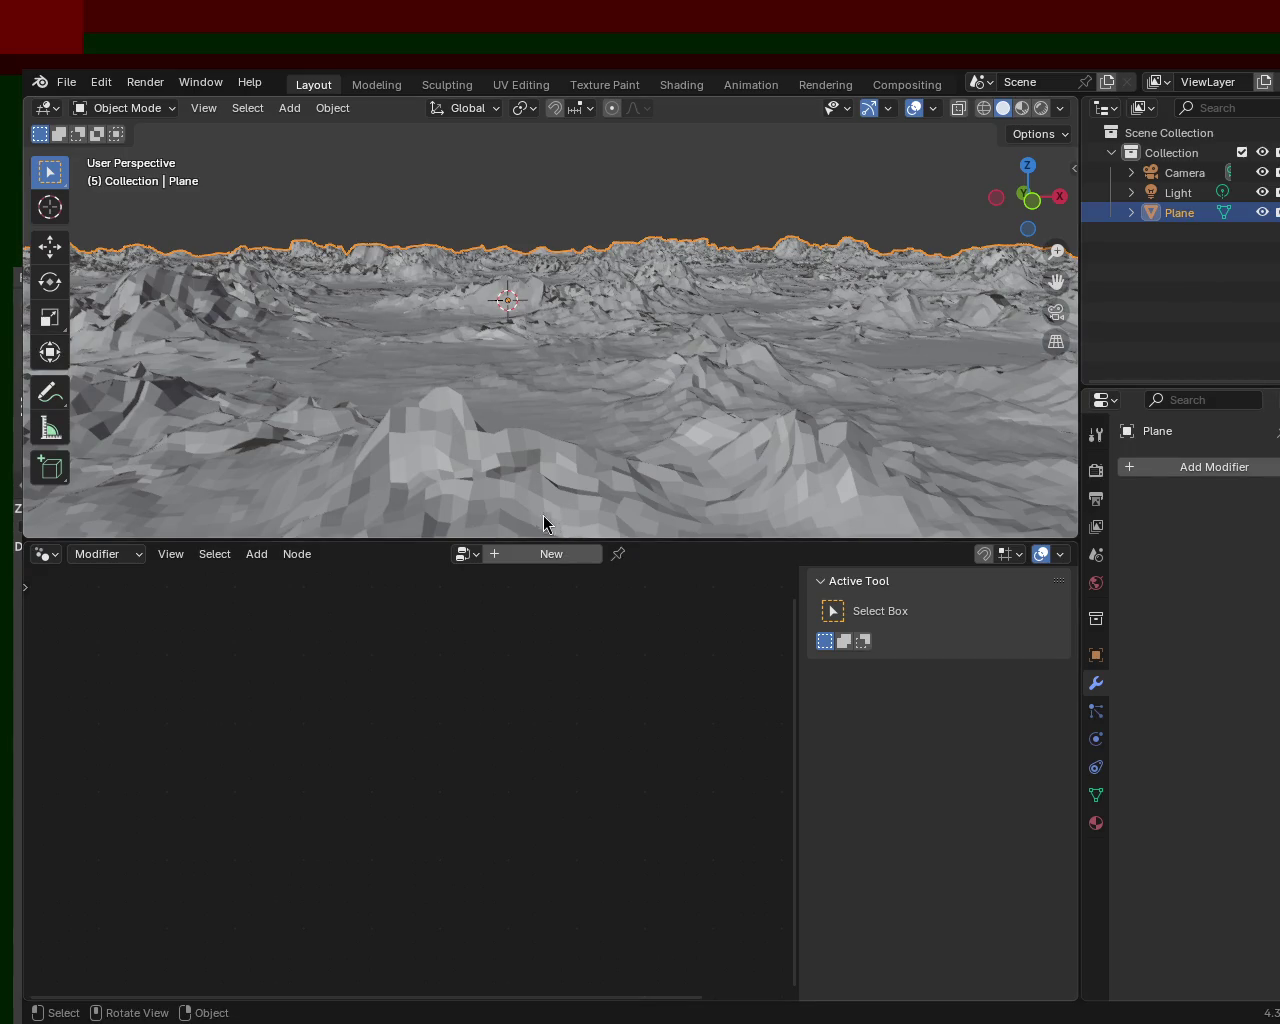
mouse_move(514, 353)
middle_mouse_down()
mouse_move(787, 410)
mouse_move(843, 523)
mouse_move(851, 494)
mouse_move(671, 430)
mouse_move(577, 403)
mouse_move(509, 423)
mouse_move(662, 452)
mouse_move(620, 421)
middle_mouse_up()
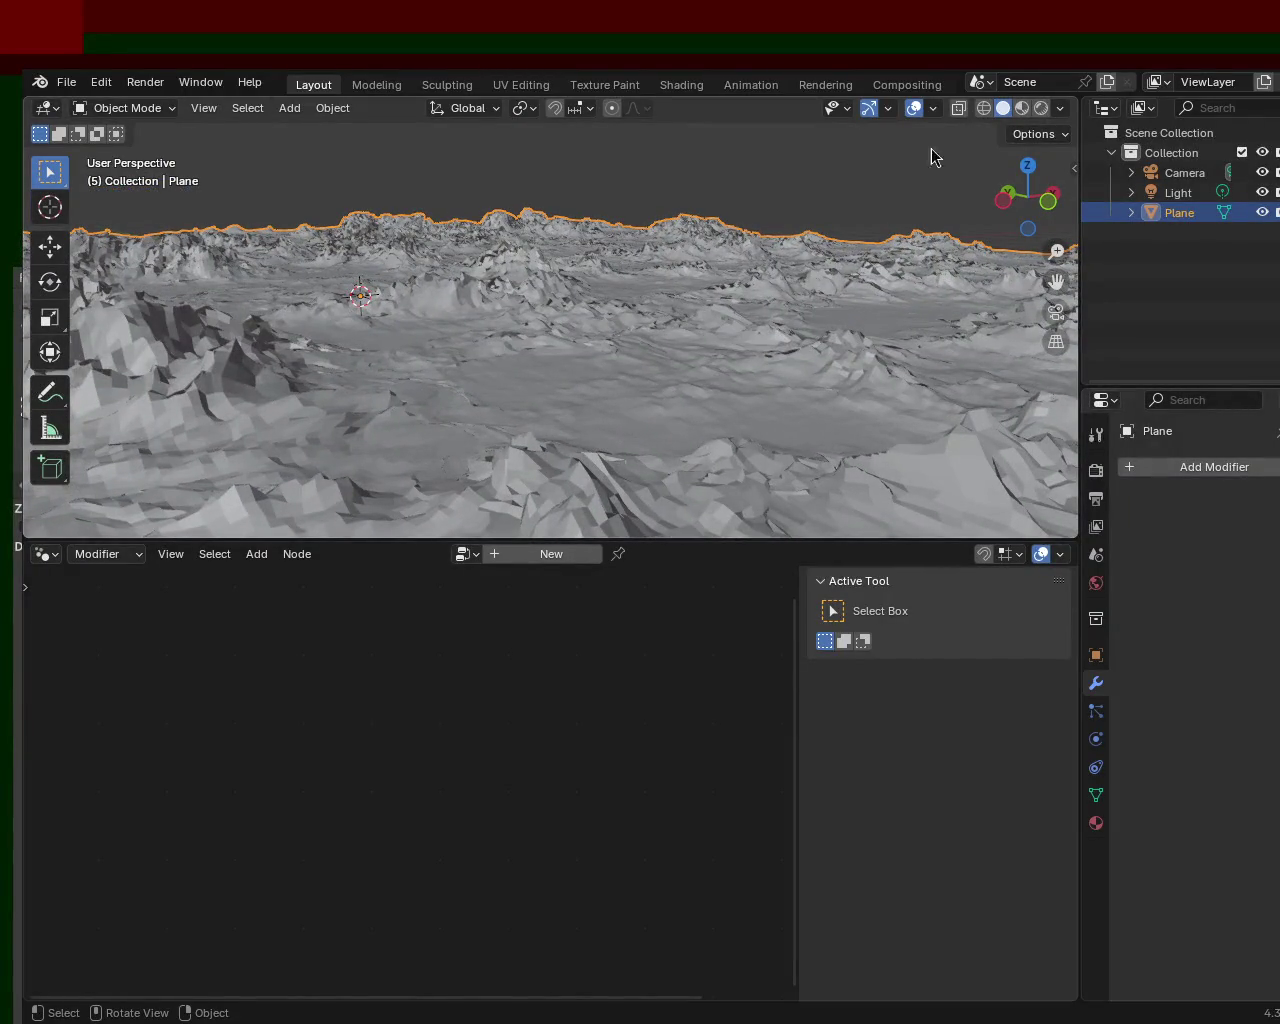
key("Tab")
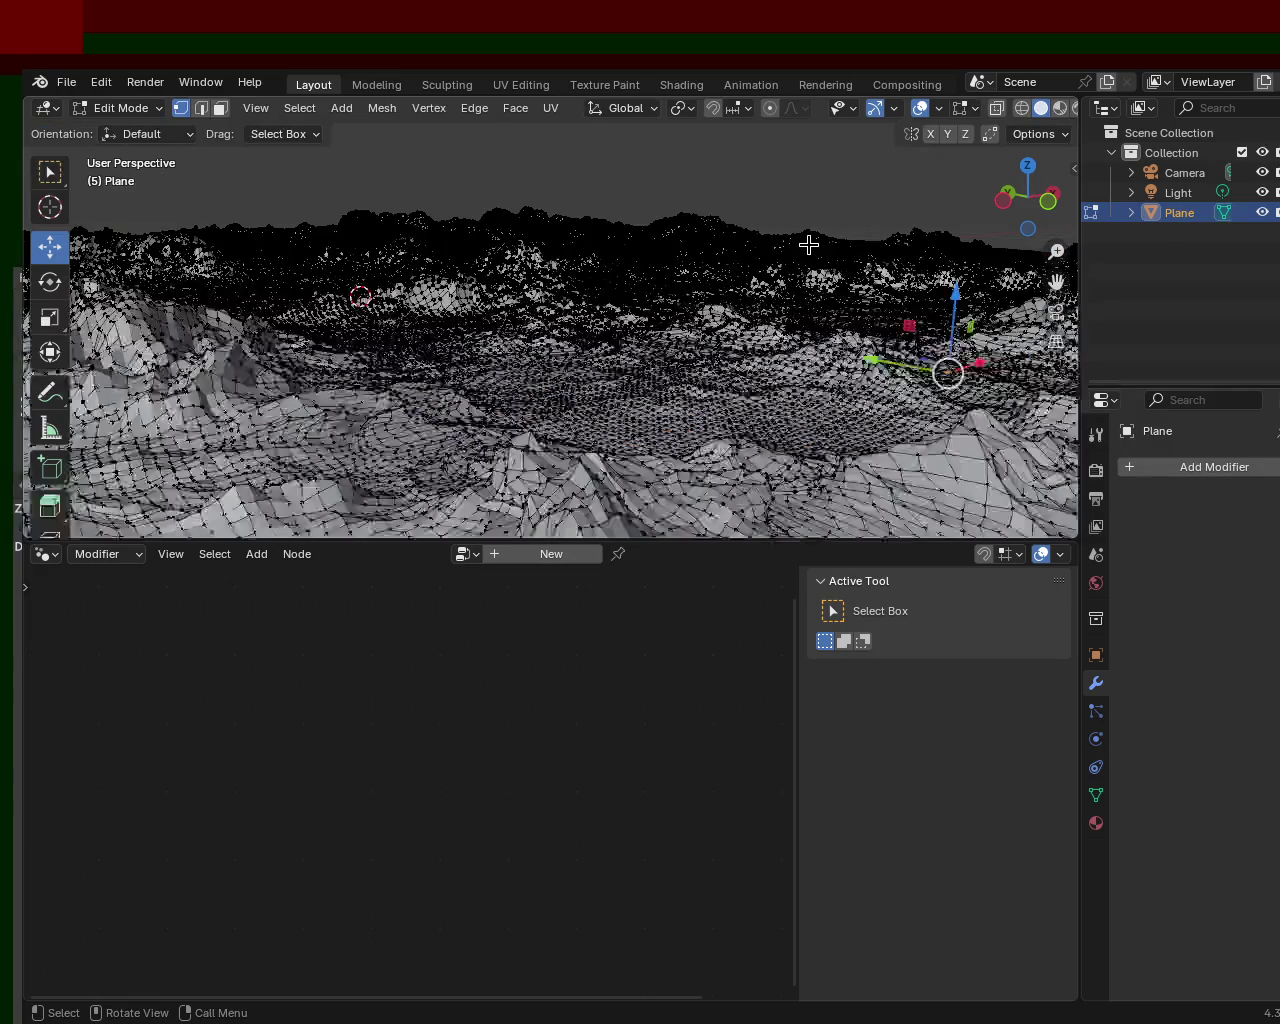
- Select the whole terrain mesh and move it to a new position
key("a")
key("g")
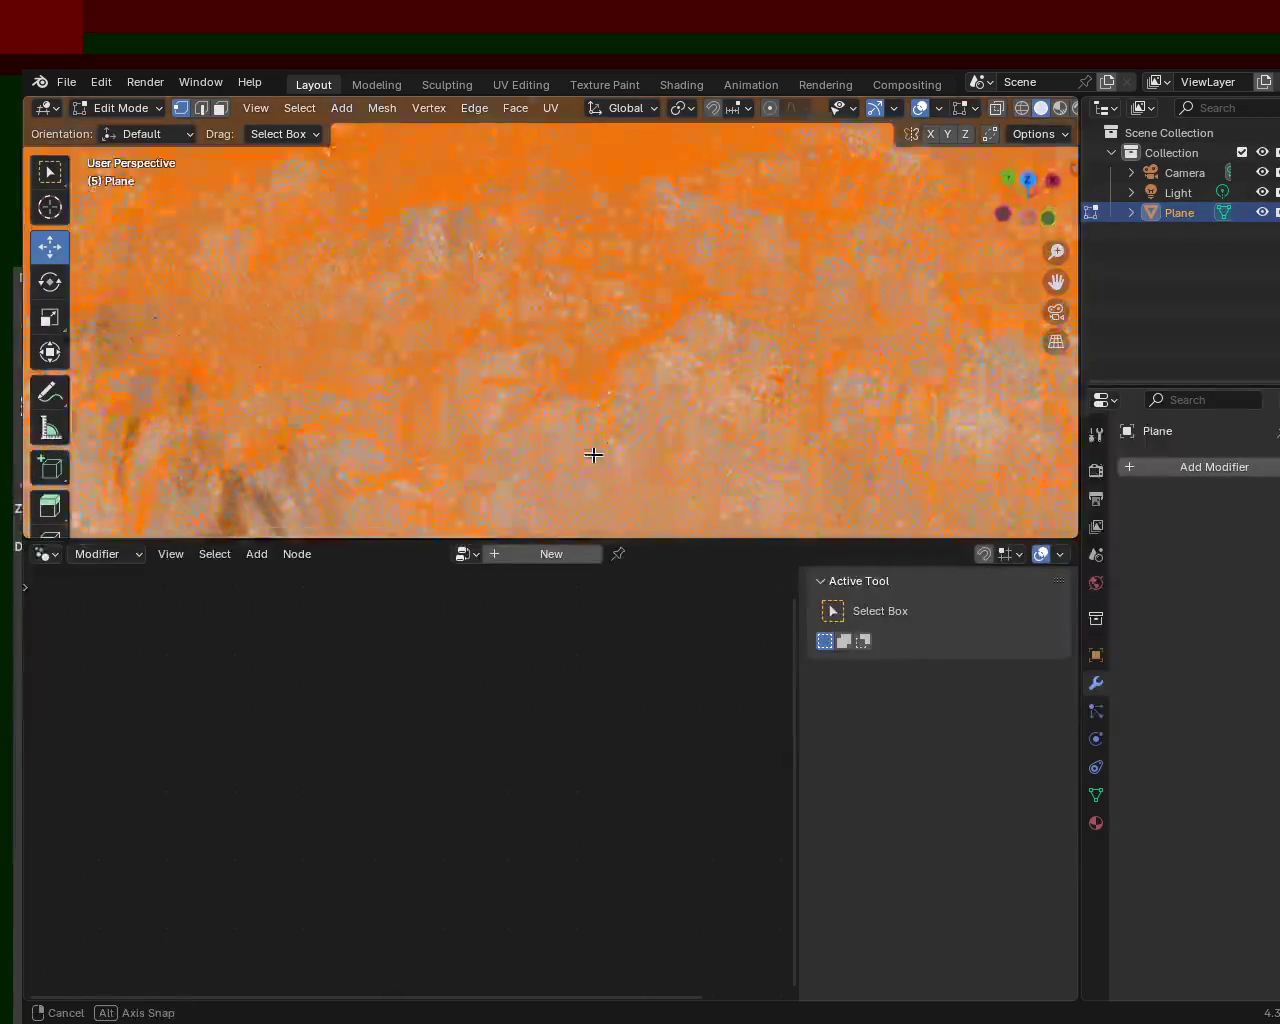
left_click(572, 342)
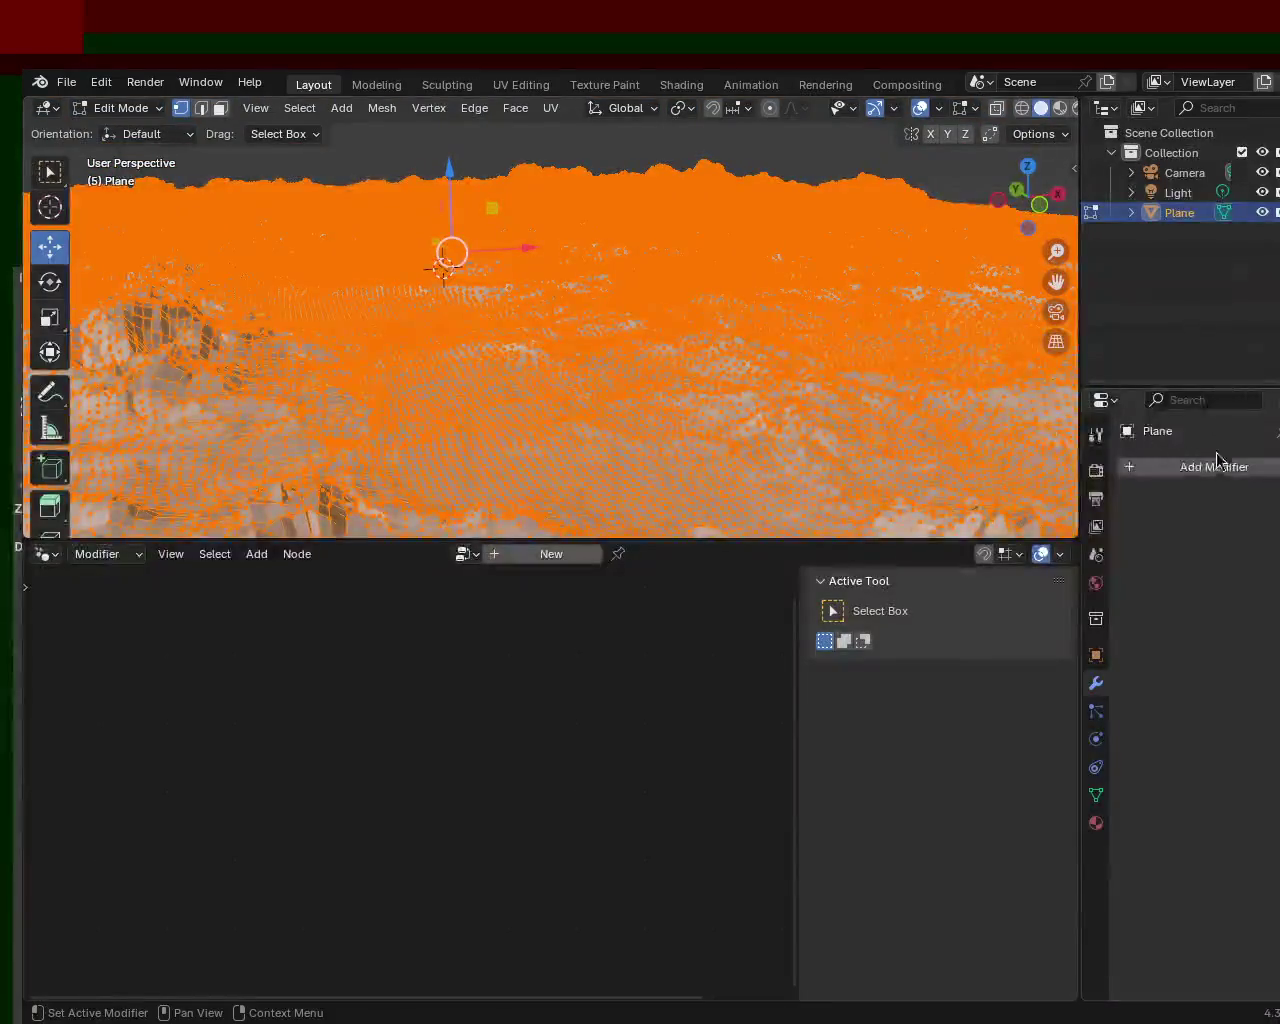
- Add a Decimate modifier set to Un-Subdivide with 3 iterations
left_click(1214, 466)
left_click(1190, 463)
type("de")
left_click(975, 499)
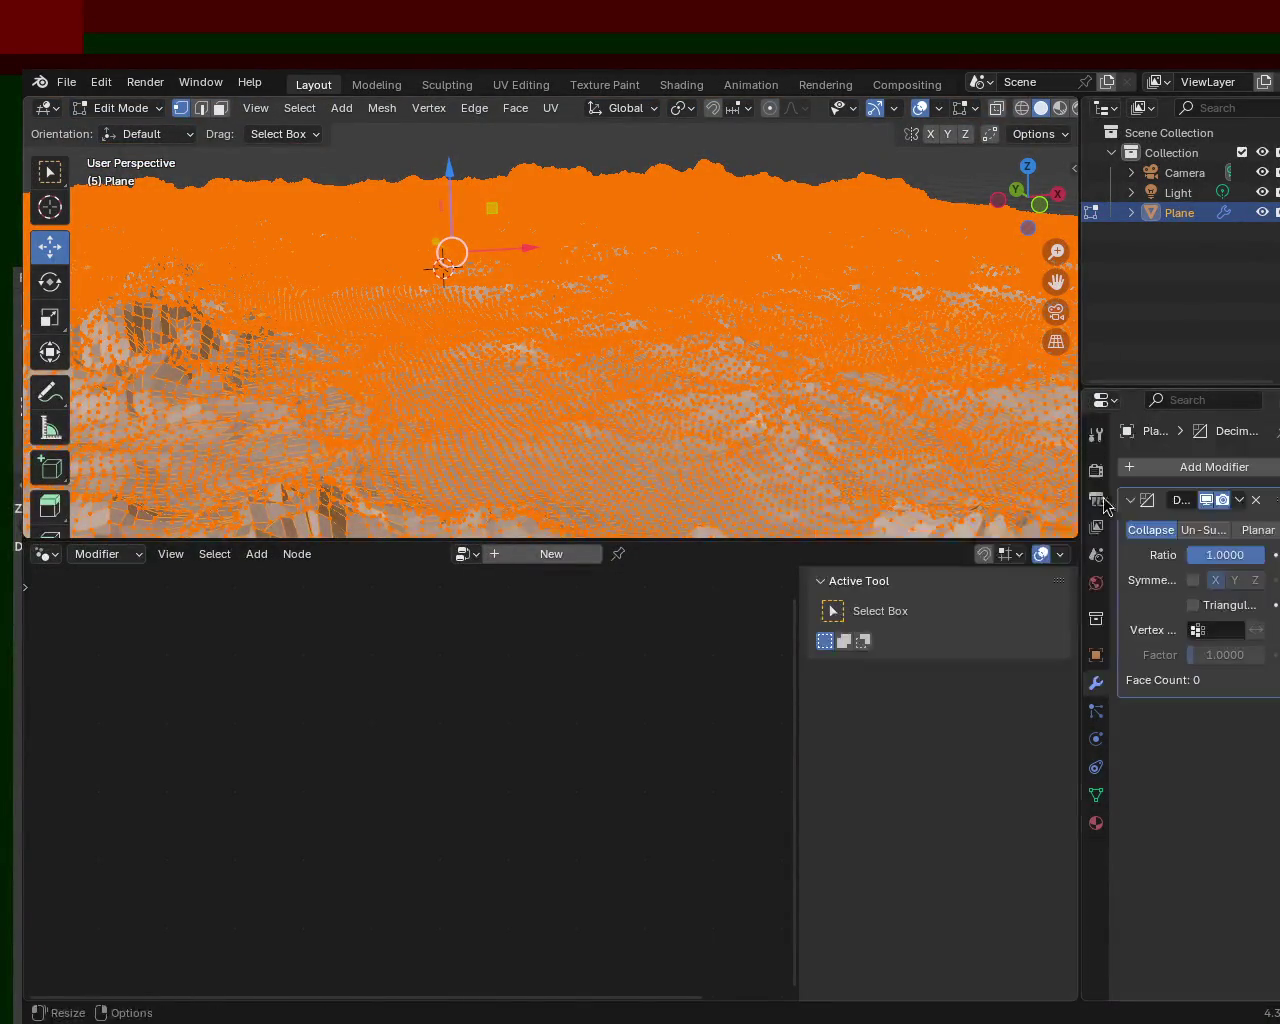
left_click(1204, 530)
left_click(1208, 553)
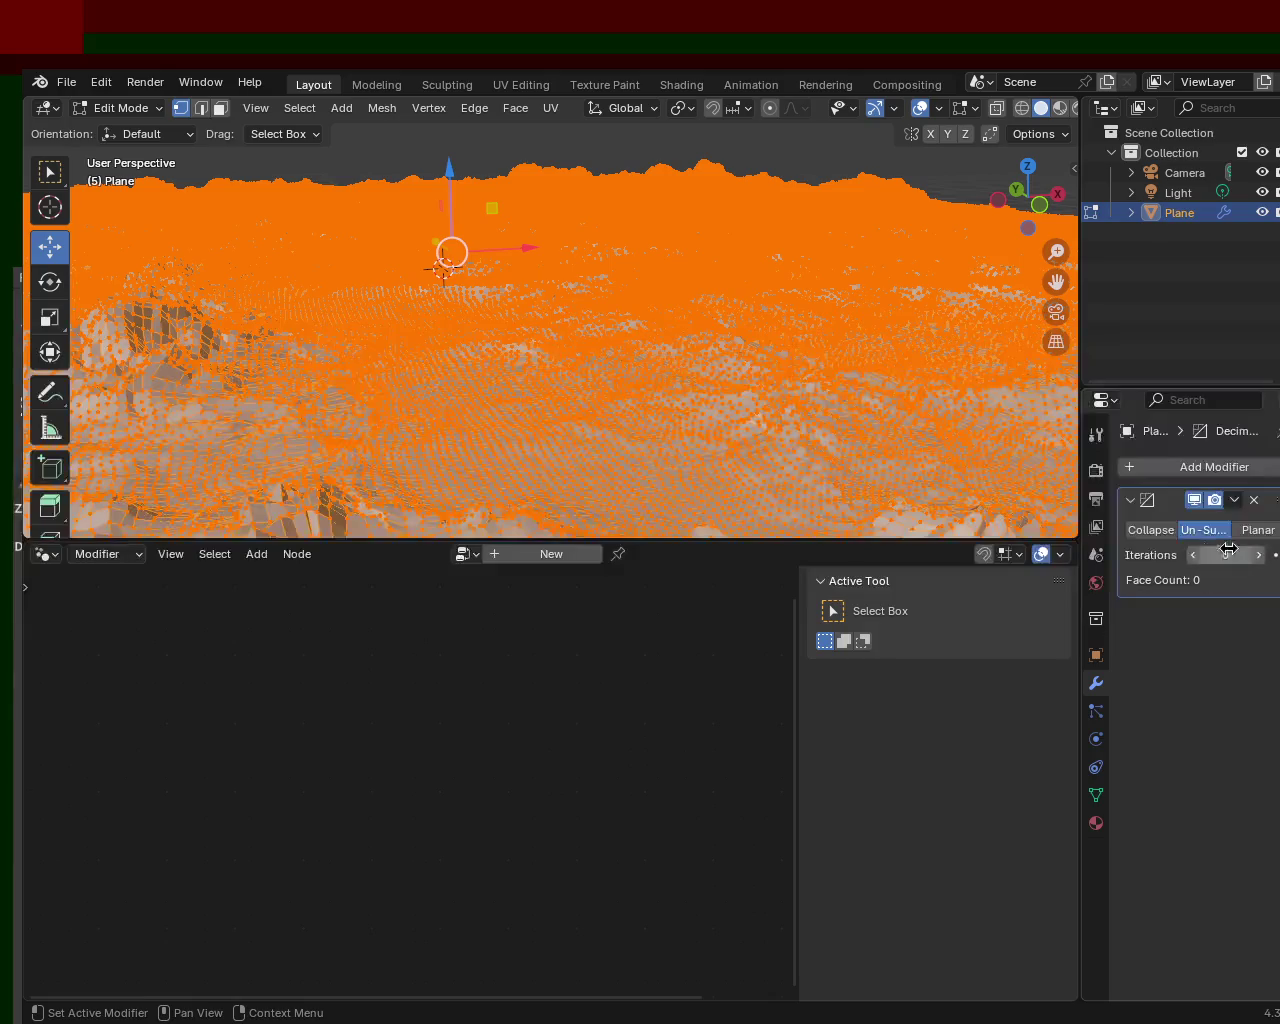
type("3")
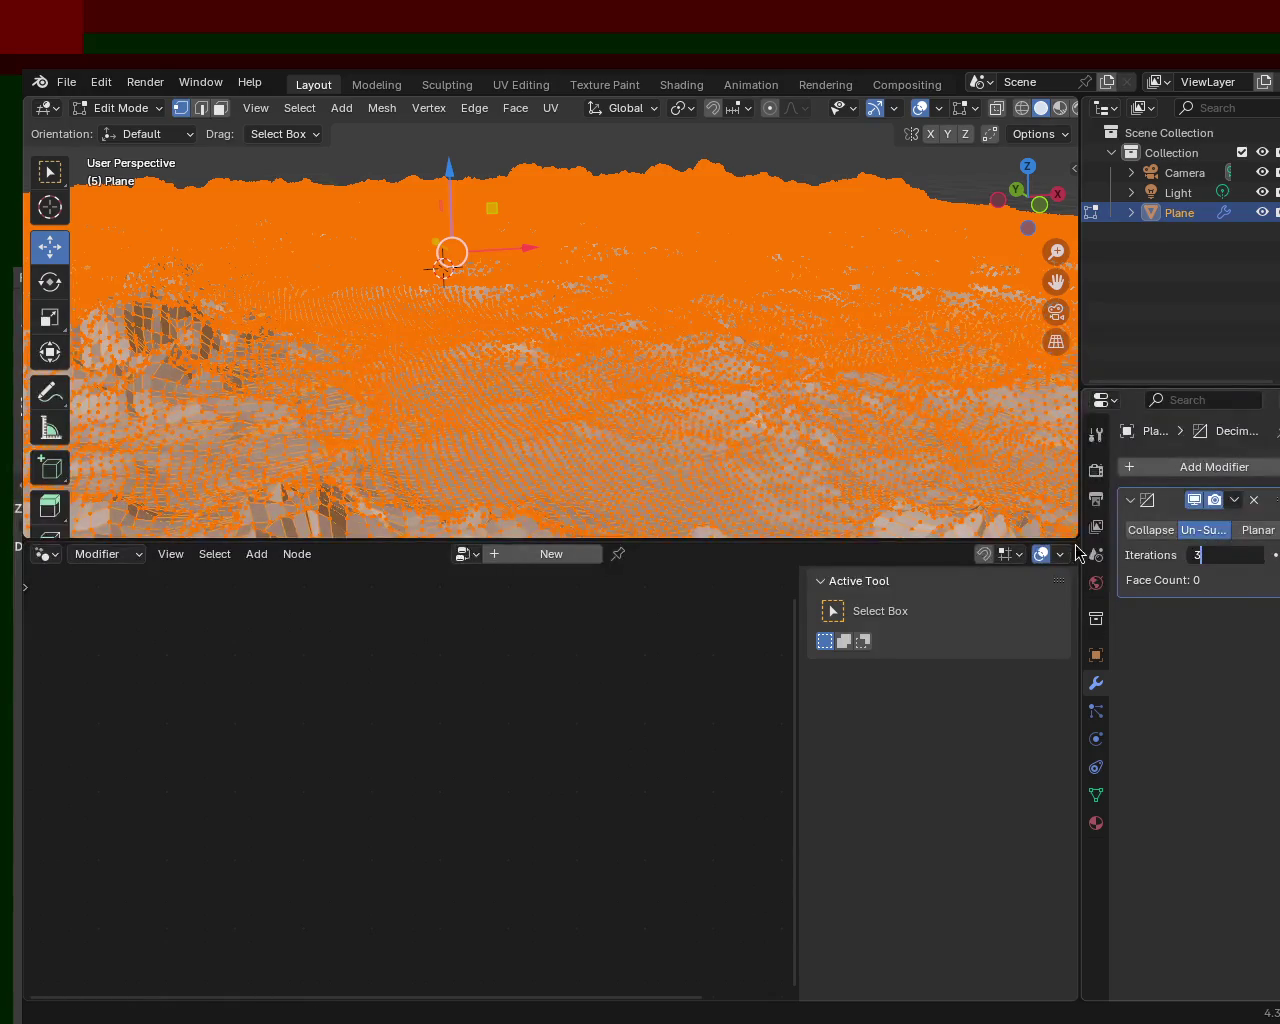
key("Return")
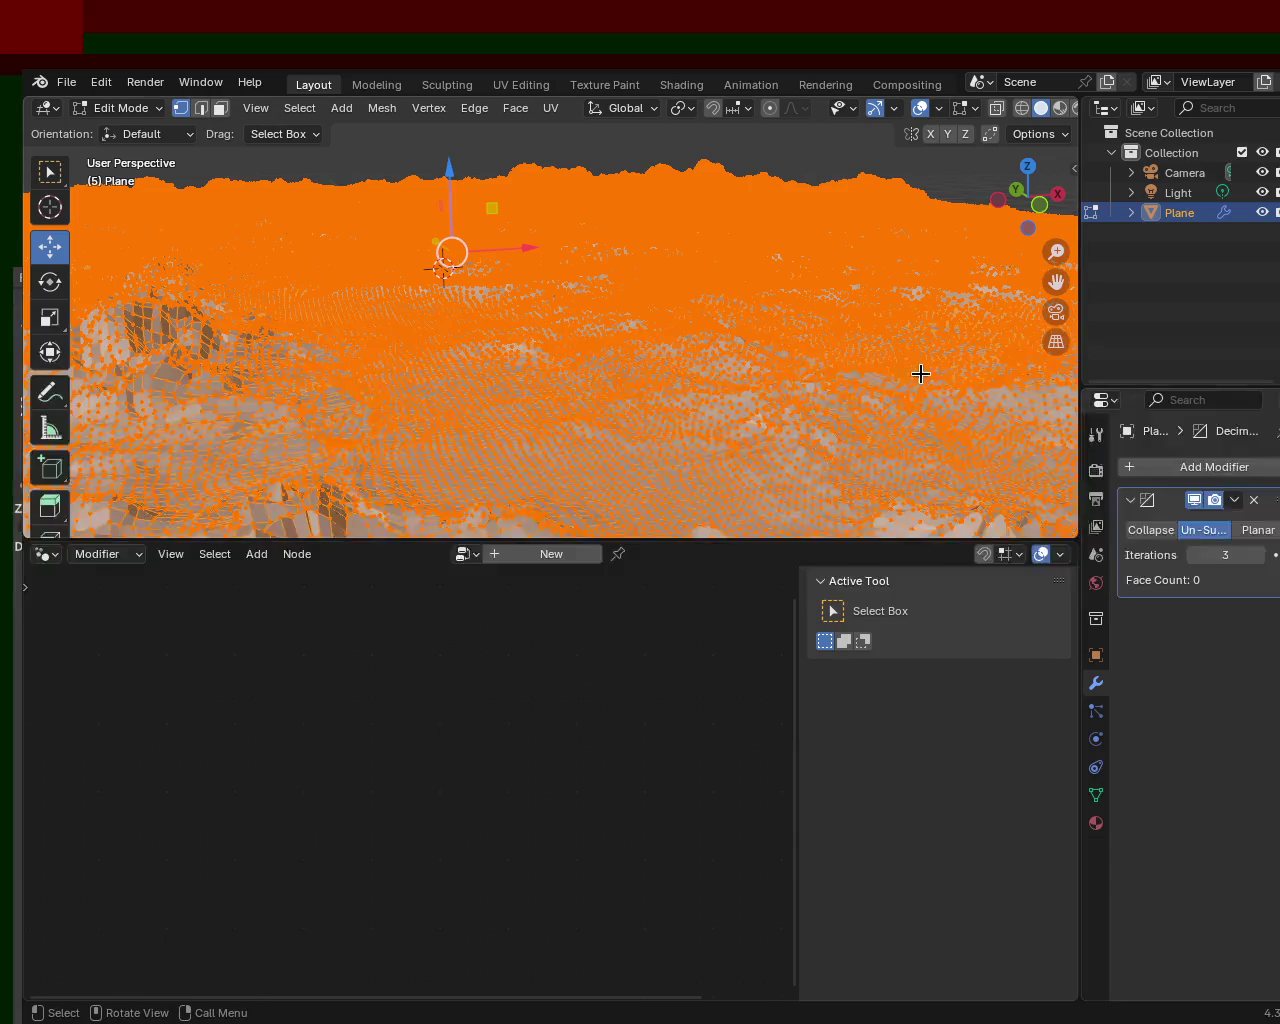
- Apply the Decimate modifier in Object Mode and inspect the reduced terrain in Edit Mode
key("Tab")
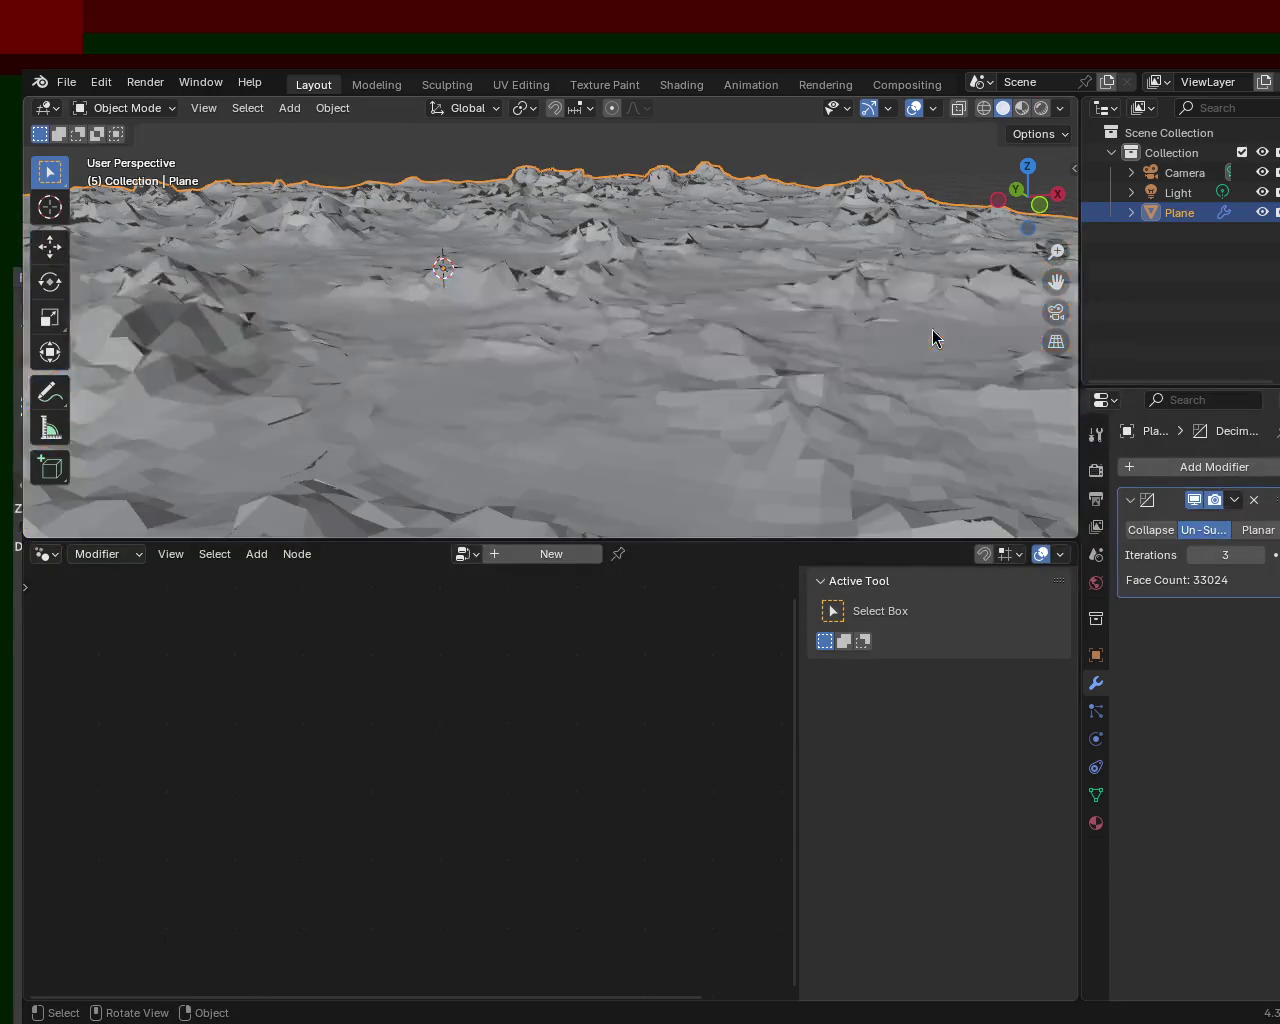
left_click(1240, 503)
left_click(1235, 500)
left_click(1236, 503)
left_click(1235, 503)
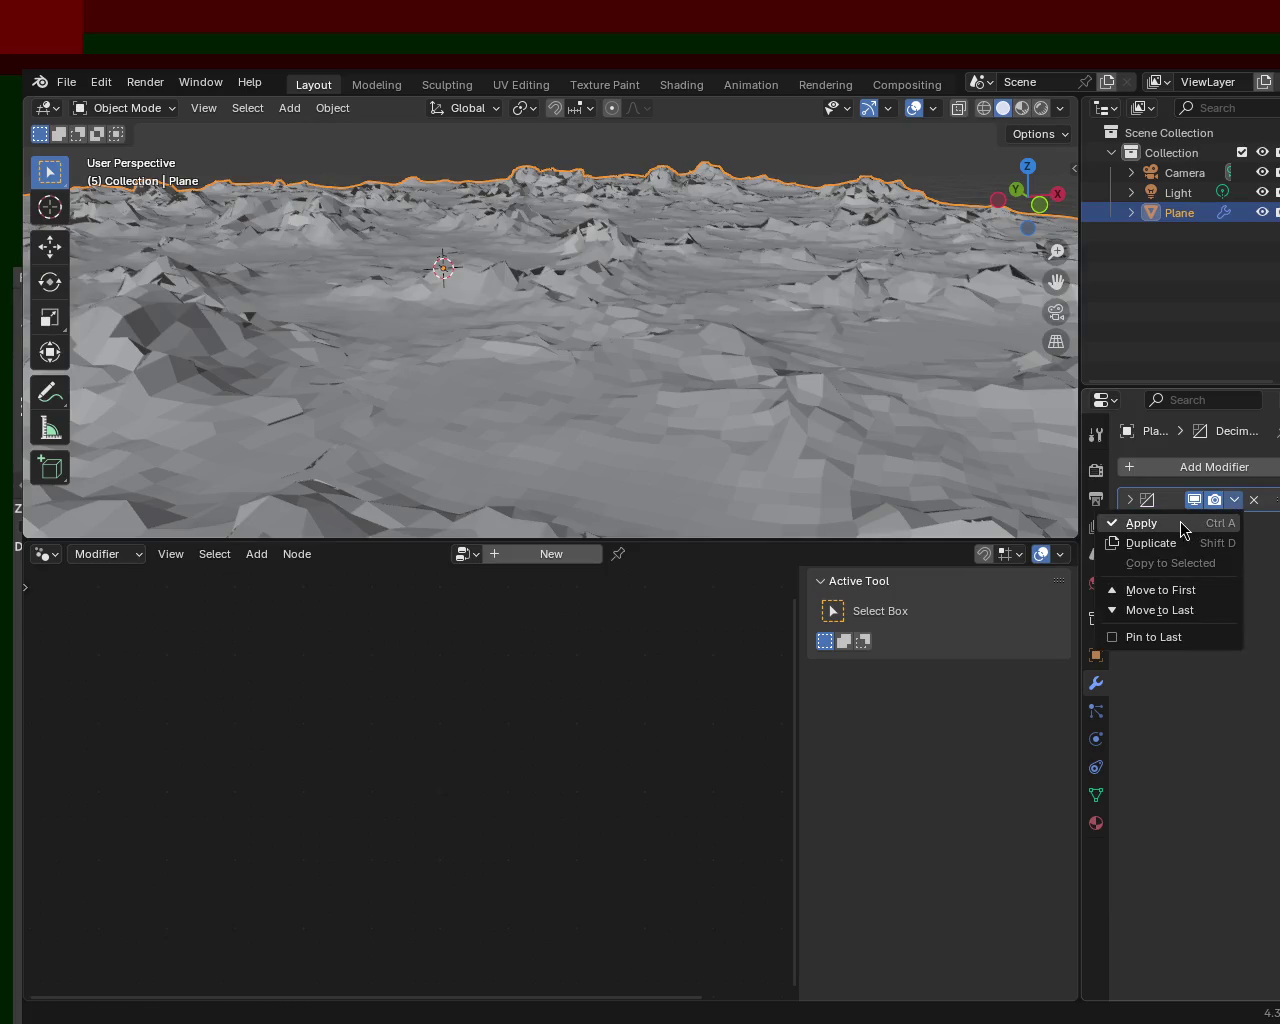
left_click(1181, 525)
mouse_move(614, 291)
middle_mouse_down()
mouse_move(640, 376)
mouse_move(791, 371)
mouse_move(806, 452)
mouse_move(777, 303)
mouse_move(589, 363)
mouse_move(583, 309)
mouse_move(654, 326)
mouse_move(634, 362)
mouse_move(870, 336)
mouse_move(653, 345)
mouse_move(846, 319)
mouse_move(263, 366)
mouse_move(451, 390)
mouse_move(414, 374)
mouse_move(343, 383)
mouse_move(349, 403)
mouse_move(177, 423)
mouse_move(64, 403)
mouse_move(1000, 415)
mouse_move(606, 417)
mouse_move(734, 323)
mouse_move(754, 397)
mouse_move(697, 407)
mouse_move(555, 305)
mouse_move(607, 333)
middle_mouse_up()
key("Tab")
key("Tab")
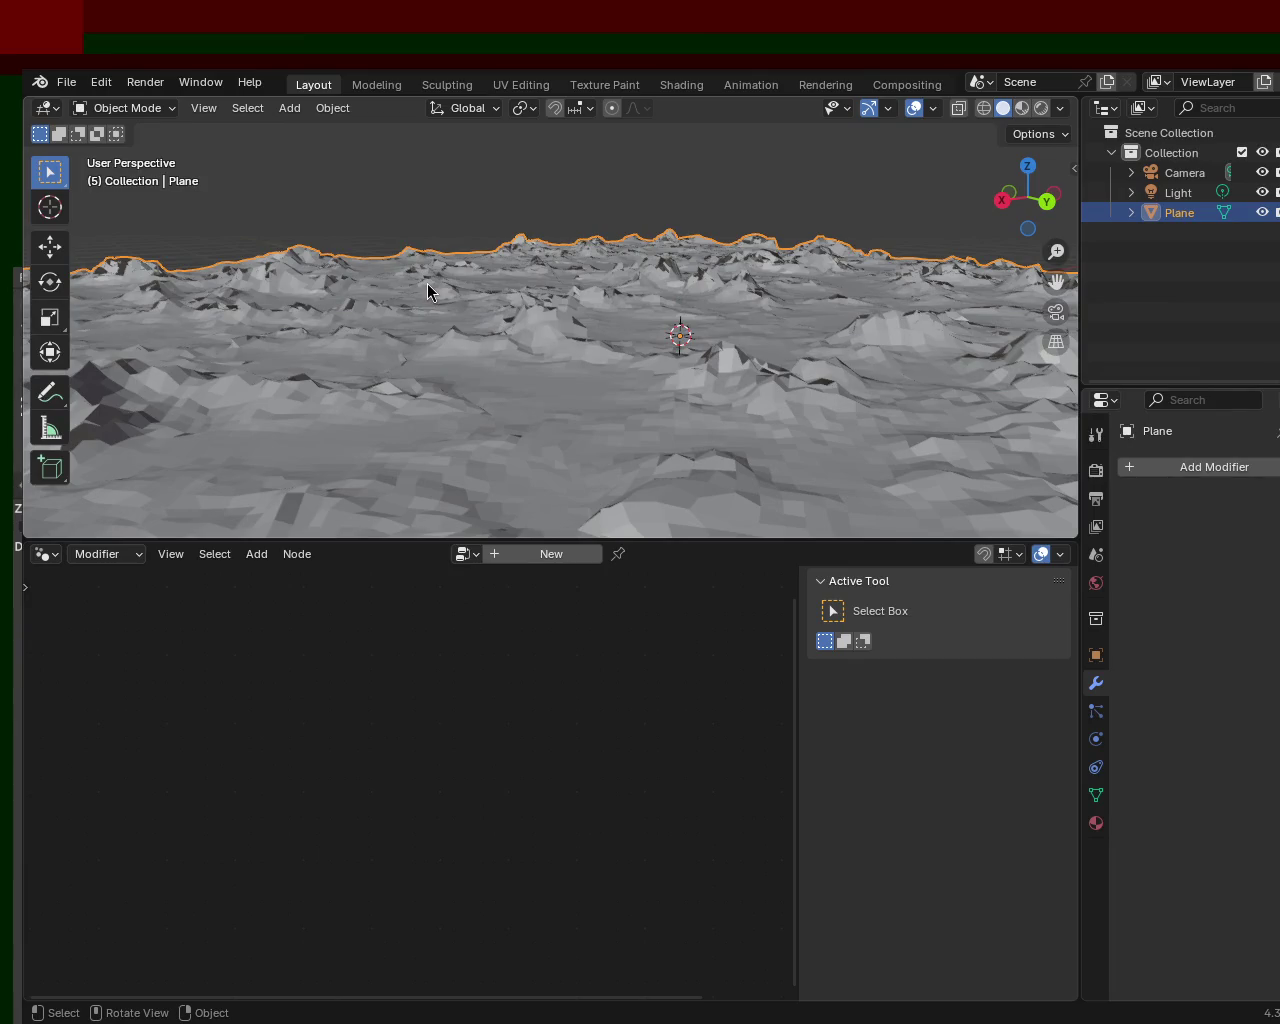
mouse_move(514, 531)
middle_mouse_down()
mouse_move(606, 318)
mouse_move(671, 267)
mouse_move(782, 253)
mouse_move(853, 264)
mouse_move(943, 287)
mouse_move(966, 333)
mouse_move(694, 411)
mouse_move(703, 297)
mouse_move(668, 388)
middle_mouse_up()
- Select the whole terrain in Edit Mode and run Merge By Distance
scroll(668, 388, "up", 5)
mouse_move(605, 262)
middle_mouse_down()
mouse_move(636, 324)
mouse_move(679, 260)
mouse_move(814, 266)
mouse_move(584, 295)
mouse_move(578, 282)
middle_mouse_up()
key("Tab")
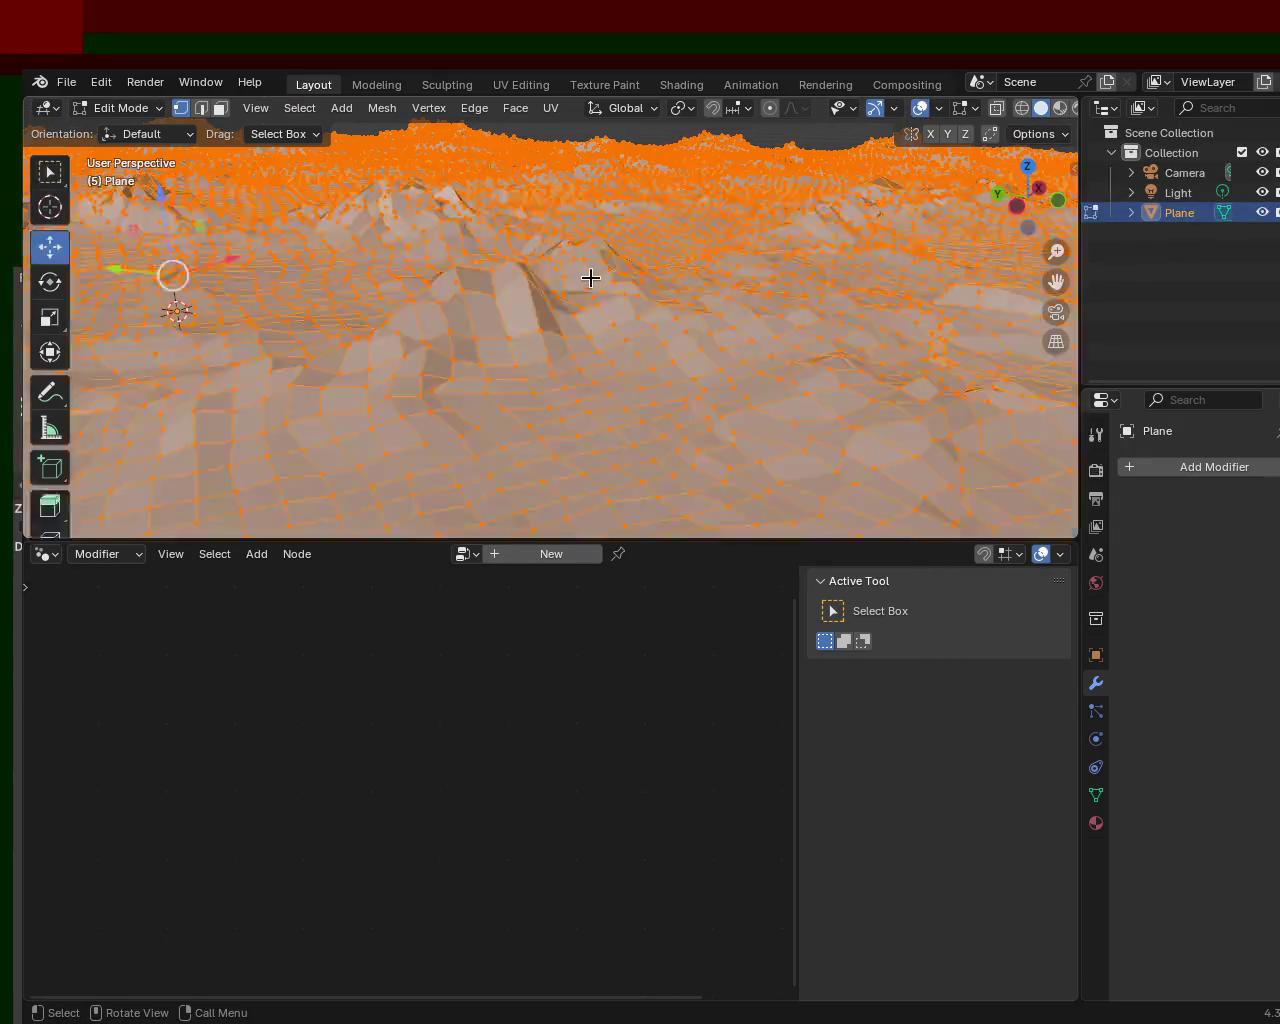
key("m")
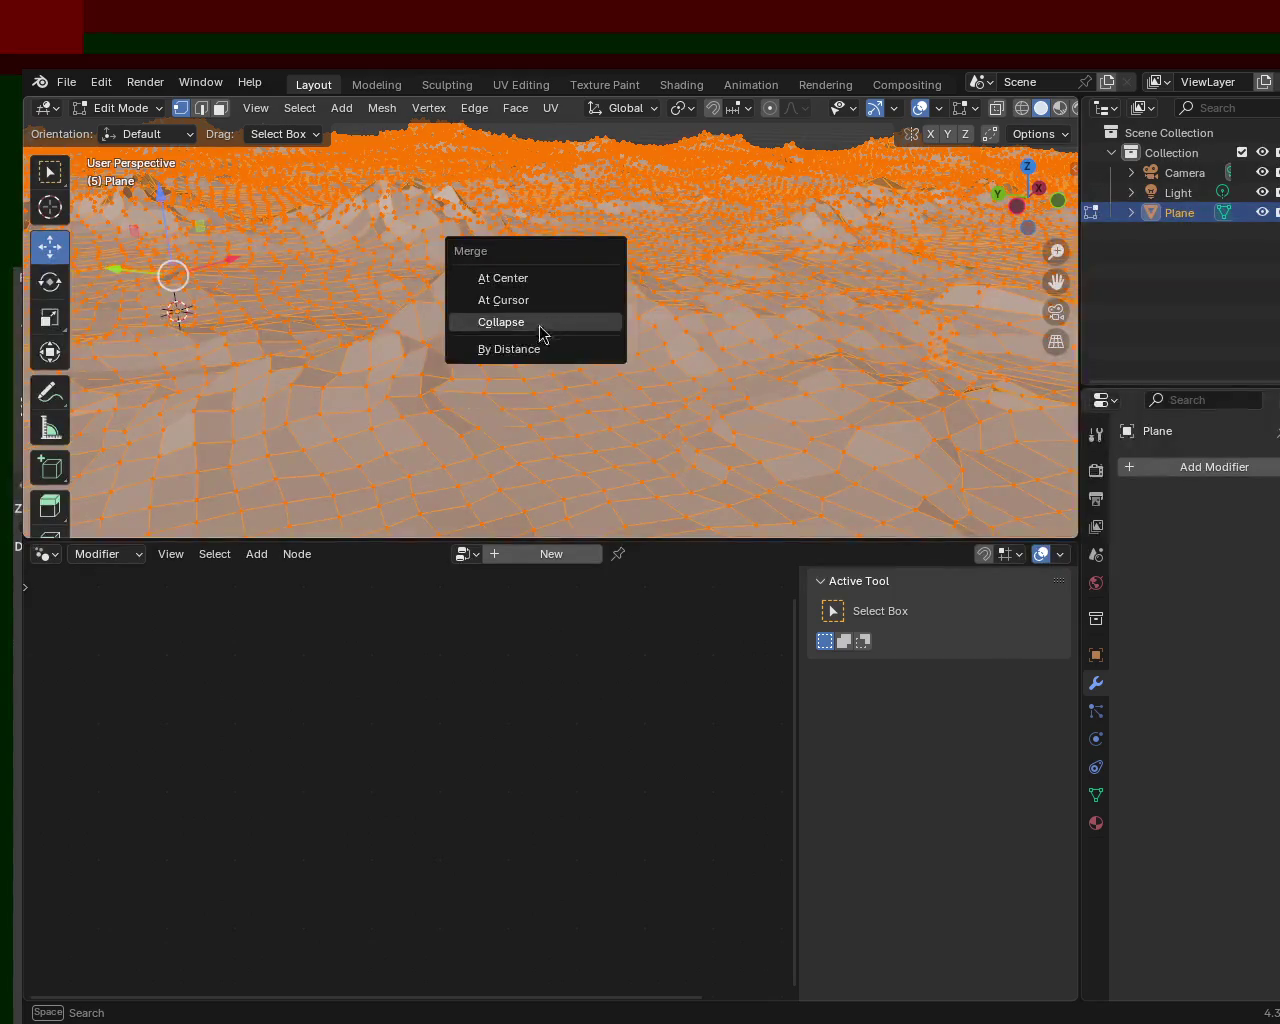
left_click(552, 347)
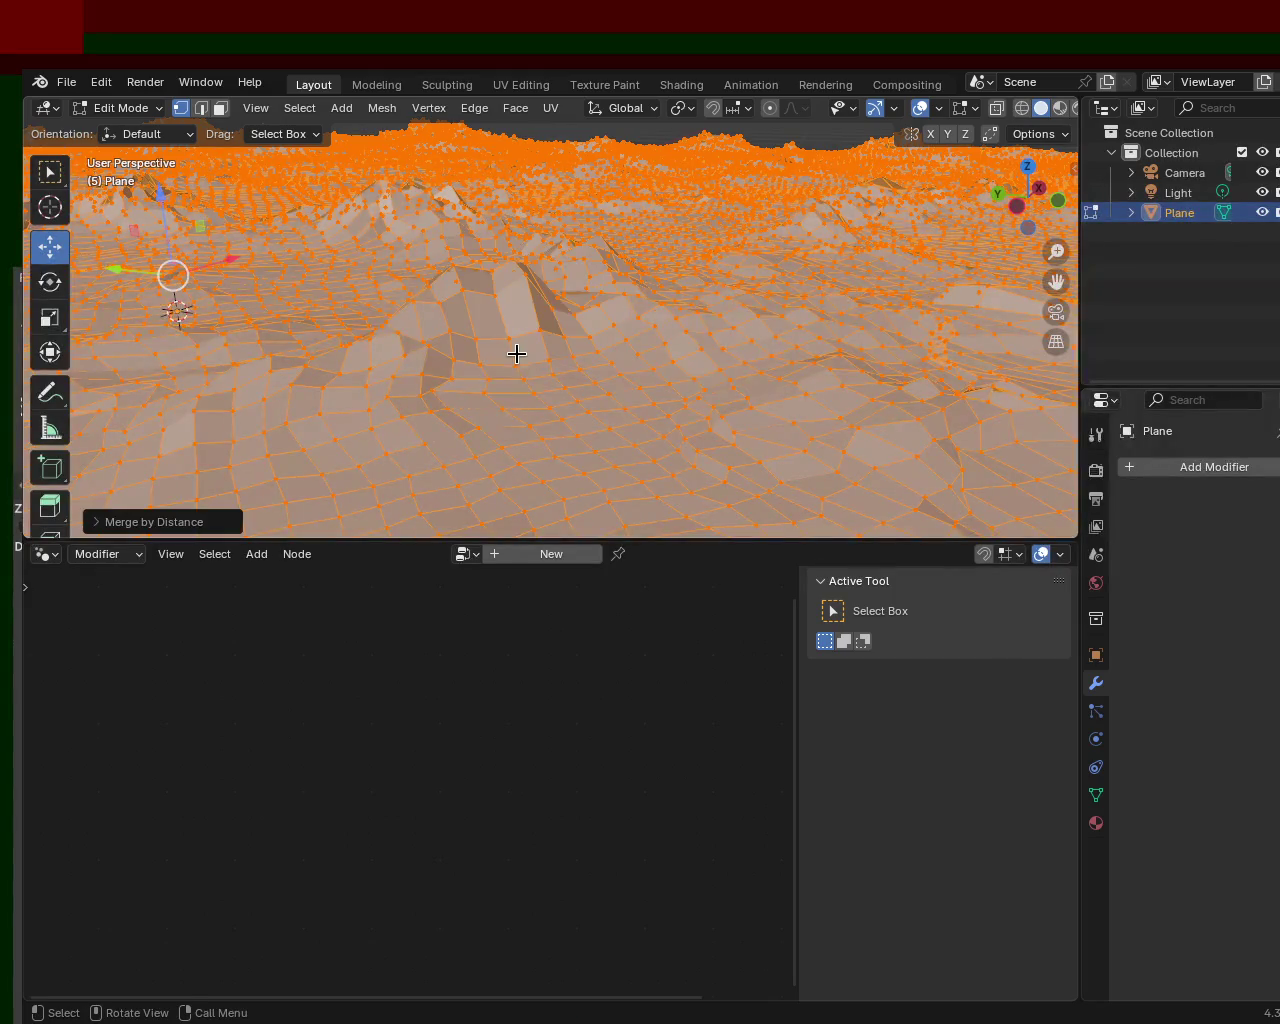
left_click(97, 522)
- Raise the Merge Distance step by step from 0.0101 m up to 0.25 m
left_click(346, 474)
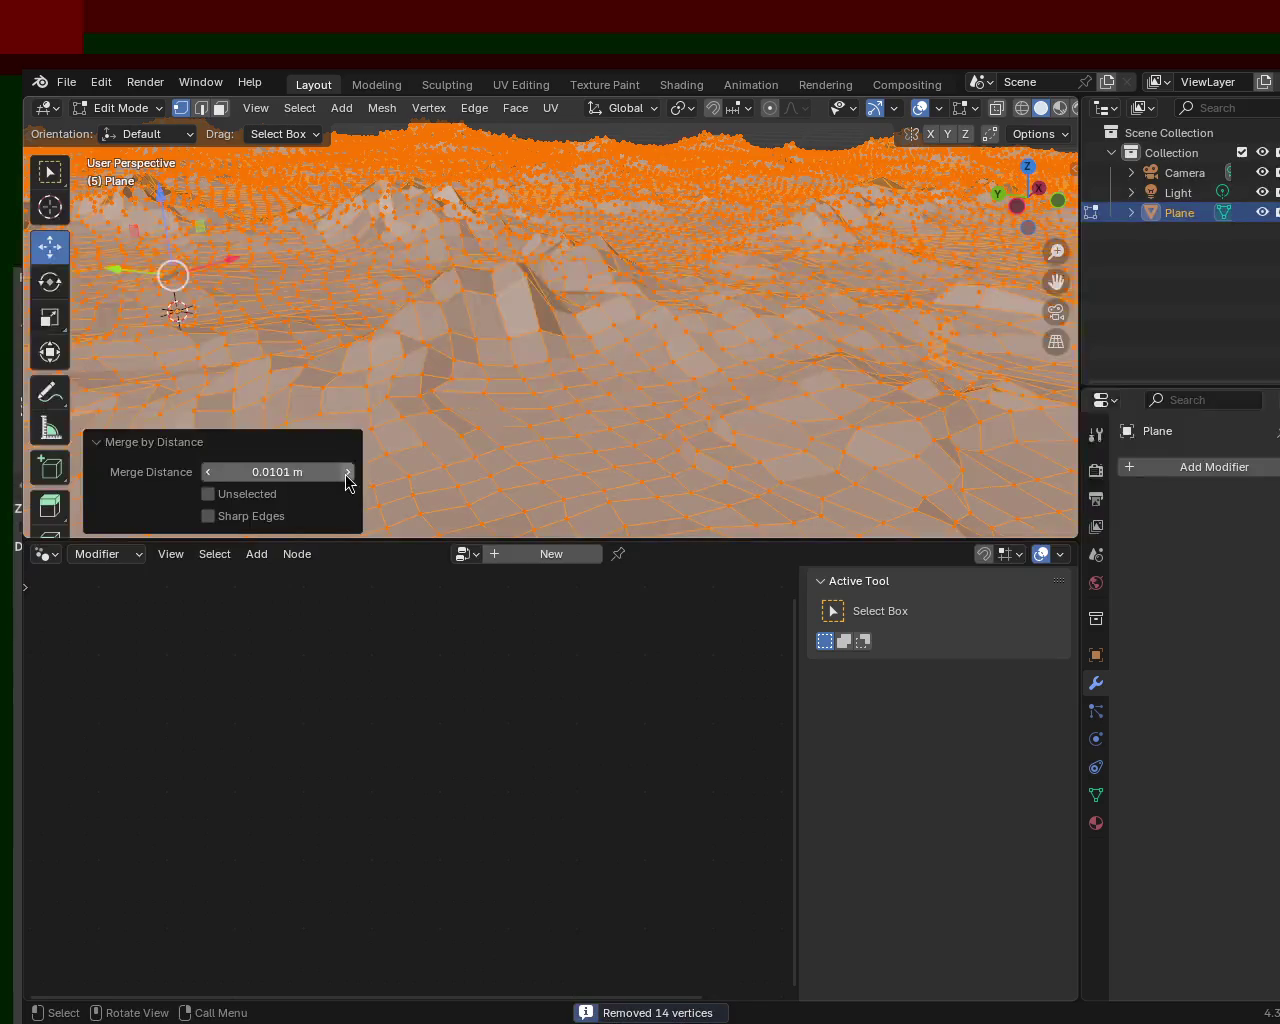
left_click(349, 473)
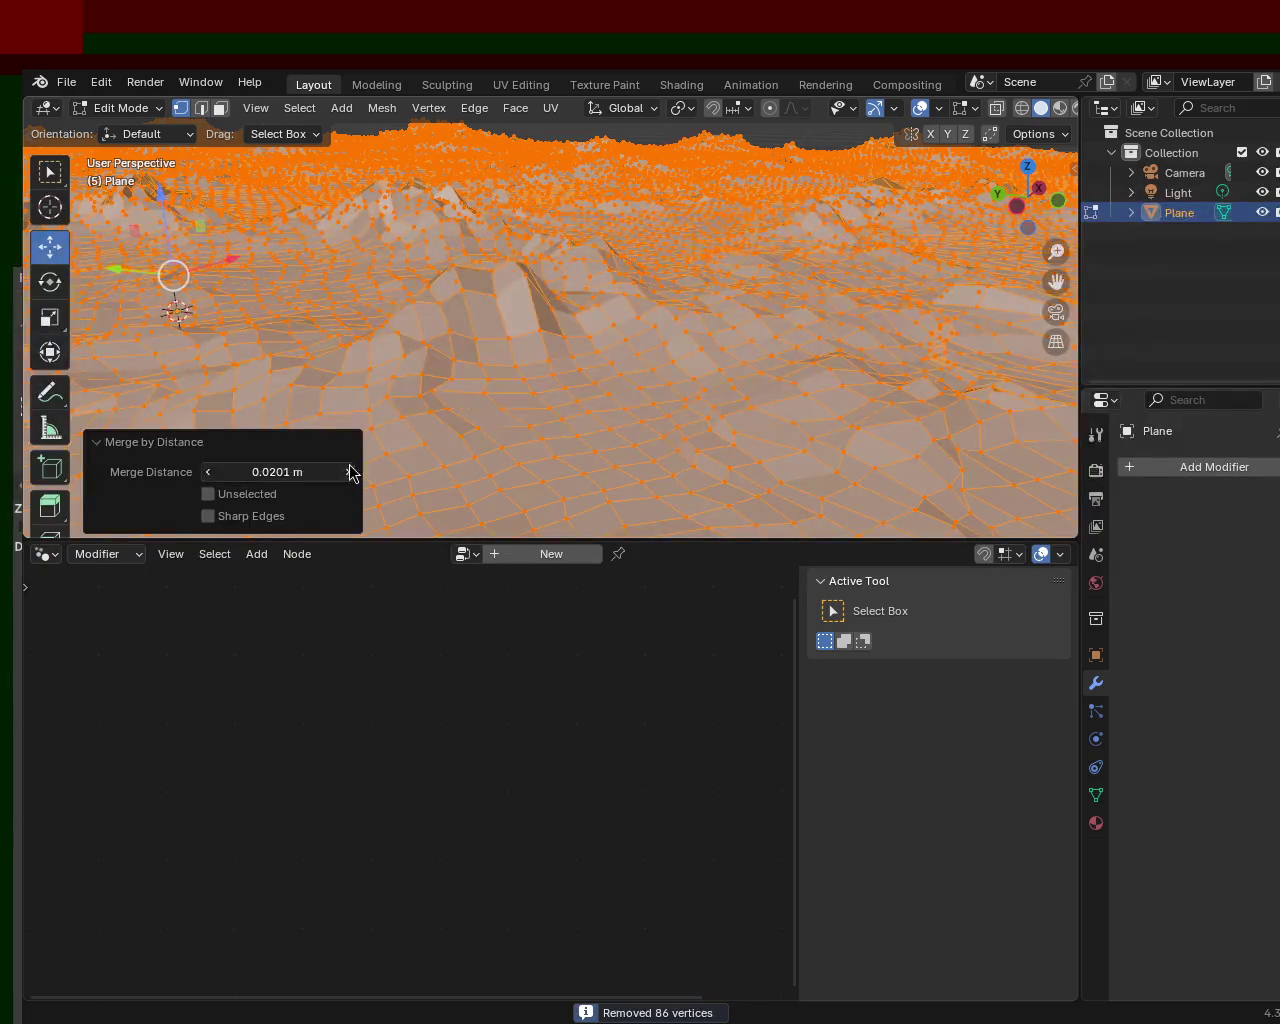
left_click(348, 475)
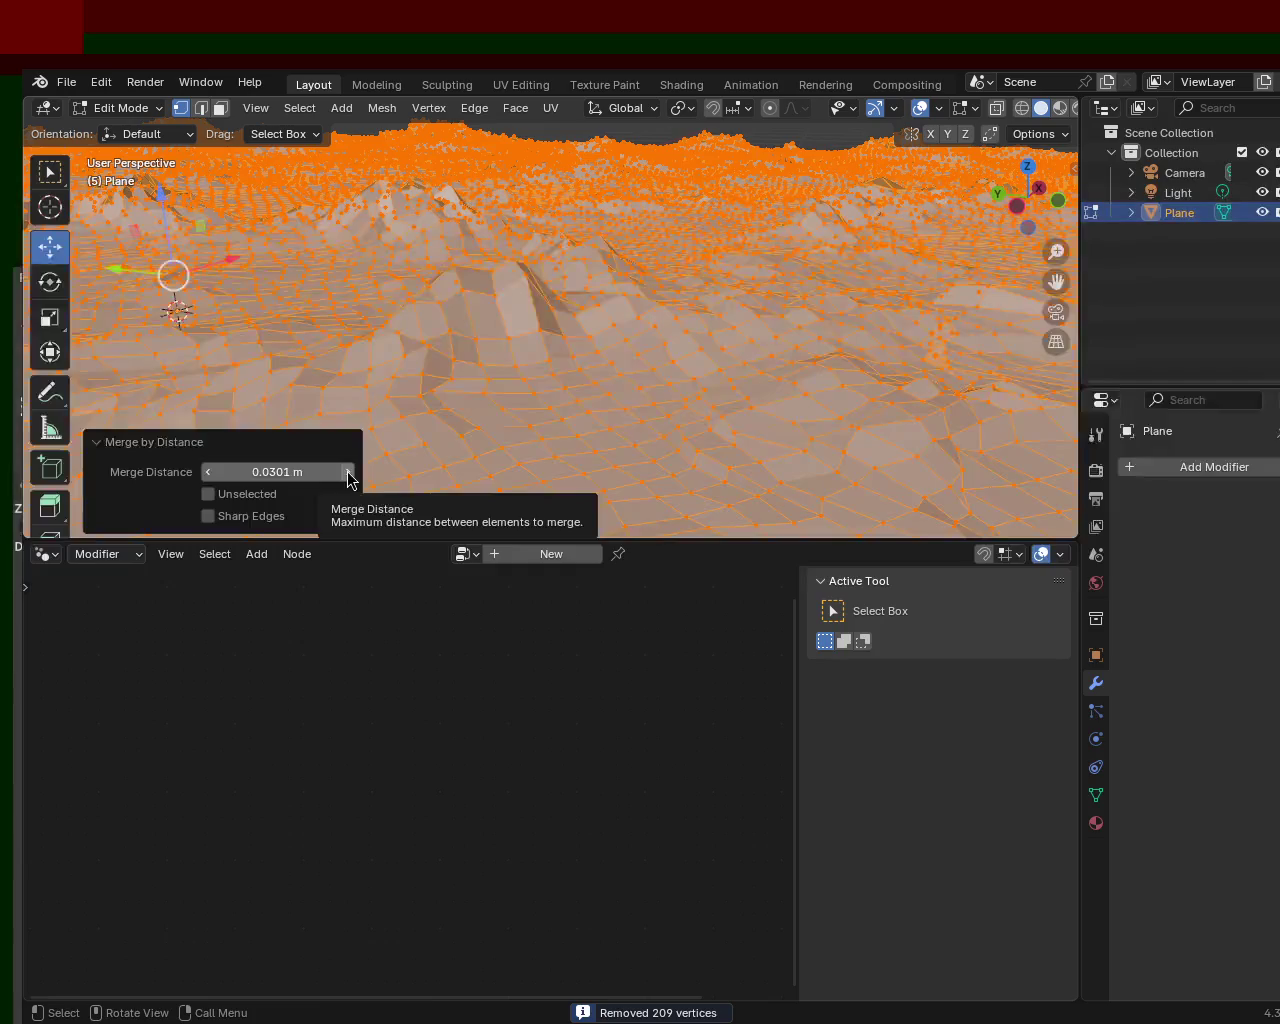
left_click(348, 474)
left_click(348, 474)
left_click(348, 474)
left_click(348, 474)
left_click(348, 474)
left_click(348, 474)
left_click(348, 474)
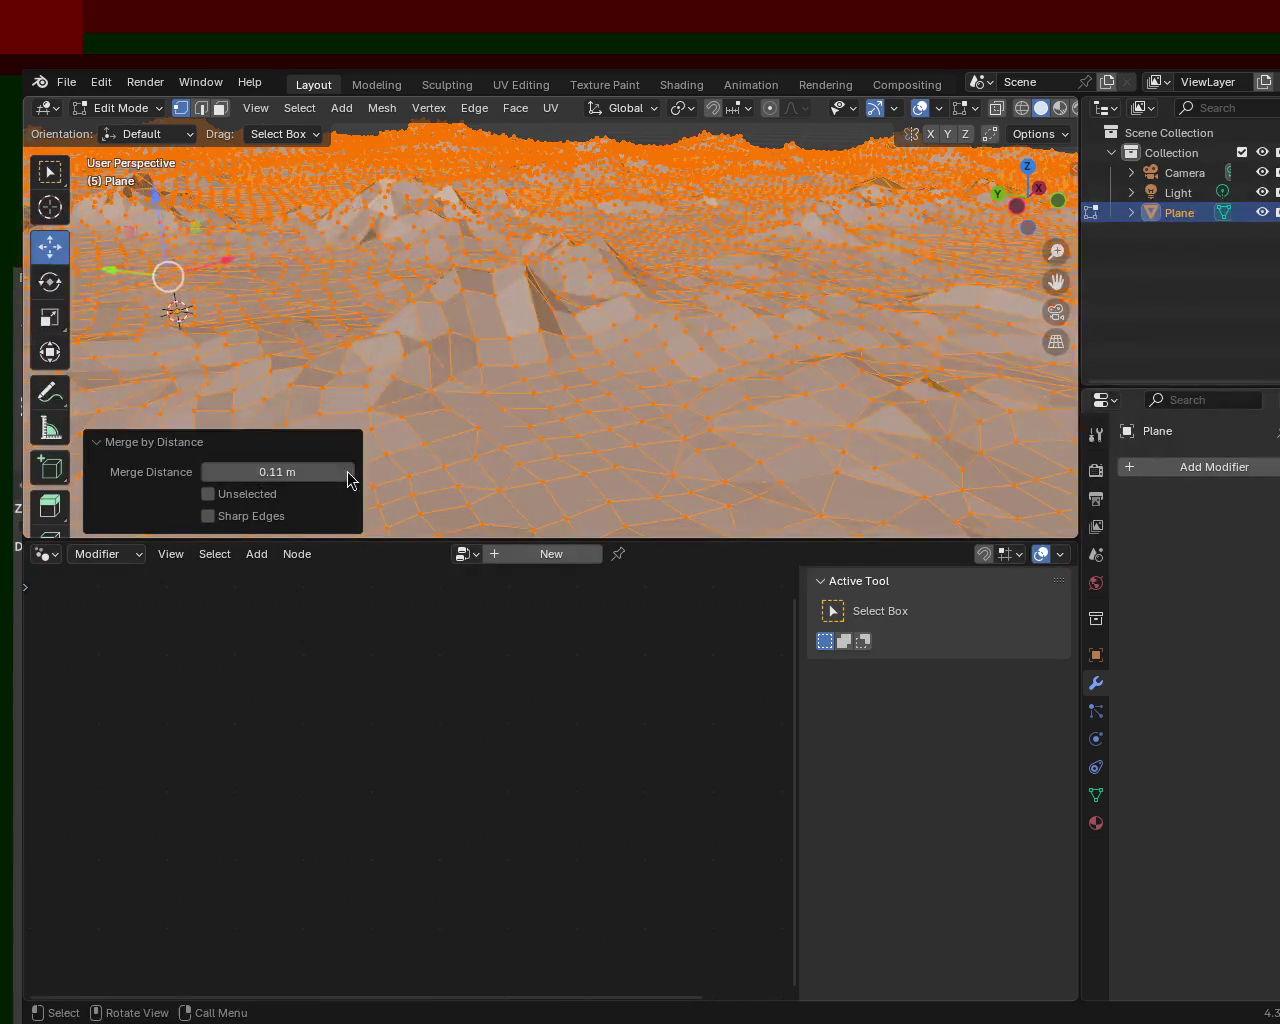
left_click(348, 474)
left_click(348, 474)
left_click(348, 474)
left_click(348, 474)
left_click(348, 474)
left_click(348, 474)
left_click(348, 474)
left_click(348, 474)
left_click(348, 474)
left_click(348, 474)
left_click(348, 474)
left_click(348, 474)
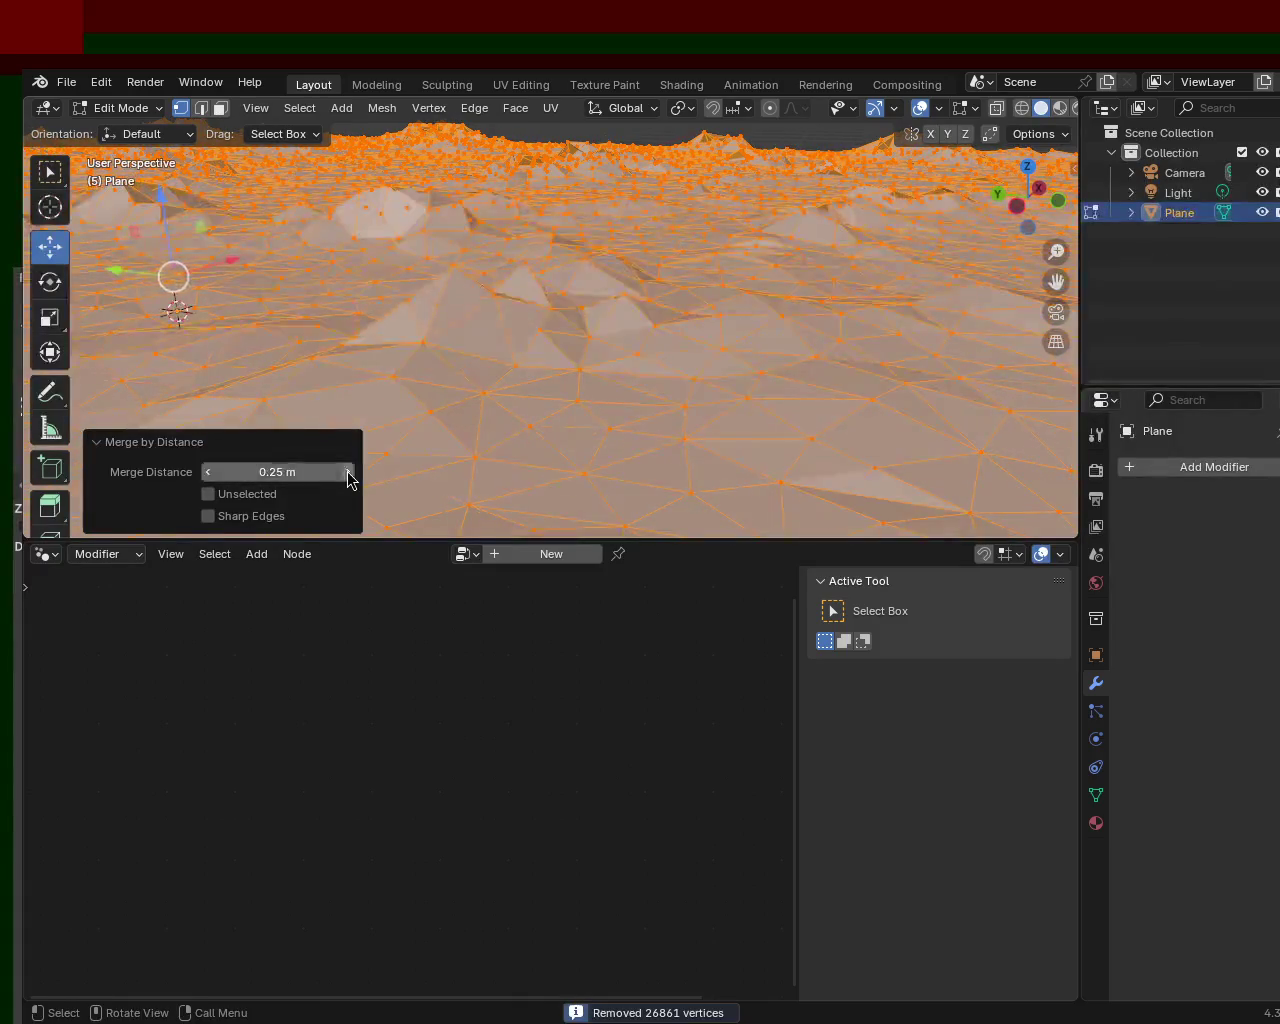
mouse_move(589, 251)
middle_mouse_down()
mouse_move(455, 231)
mouse_move(517, 234)
middle_mouse_up()
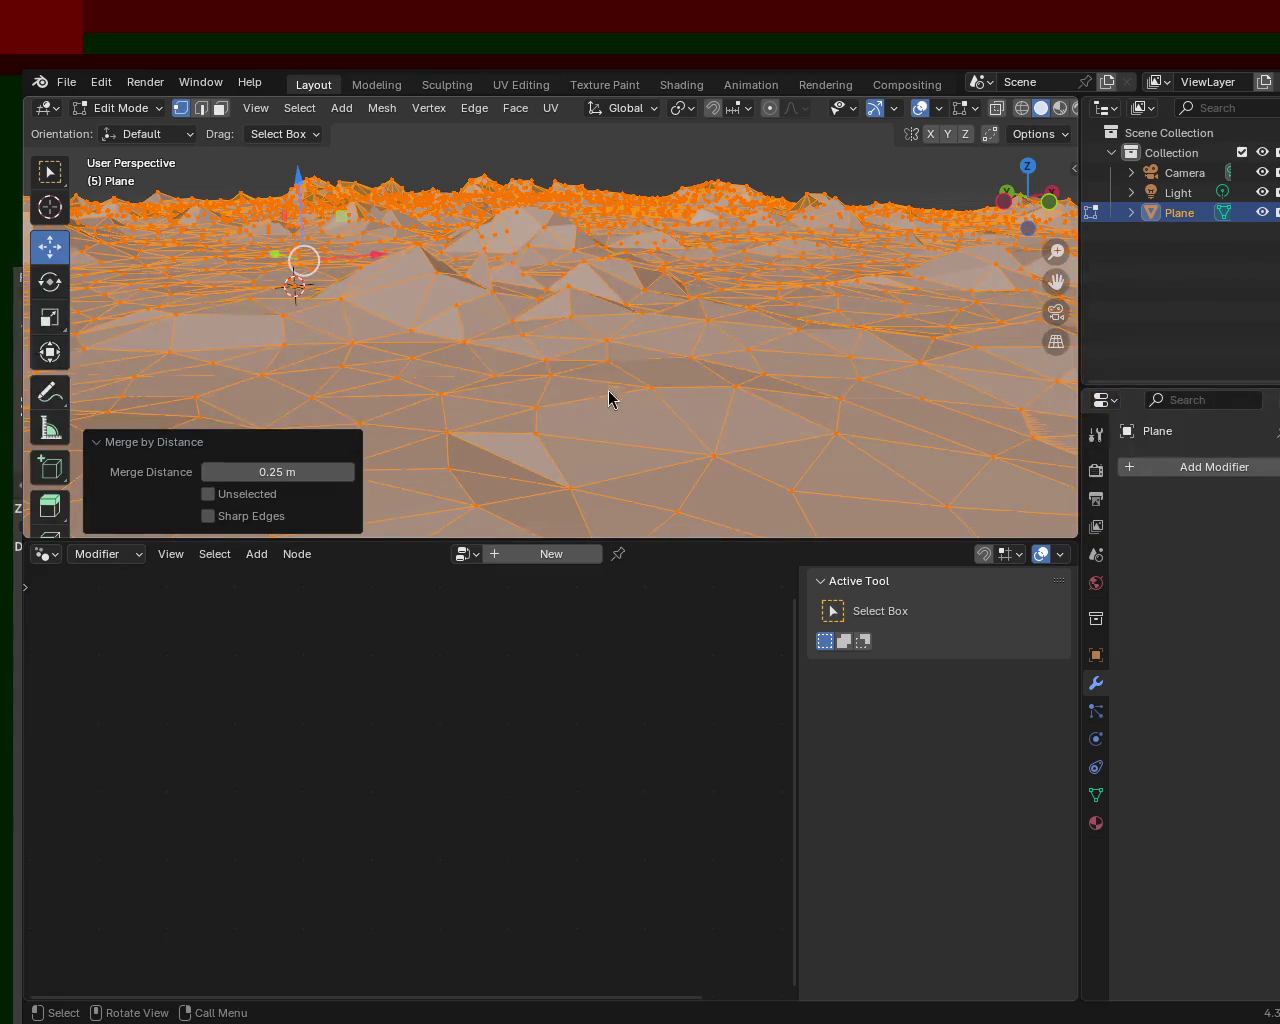
- Delete the old terrain Plane and add a new mesh plane
left_click(1188, 222)
key("Delete")
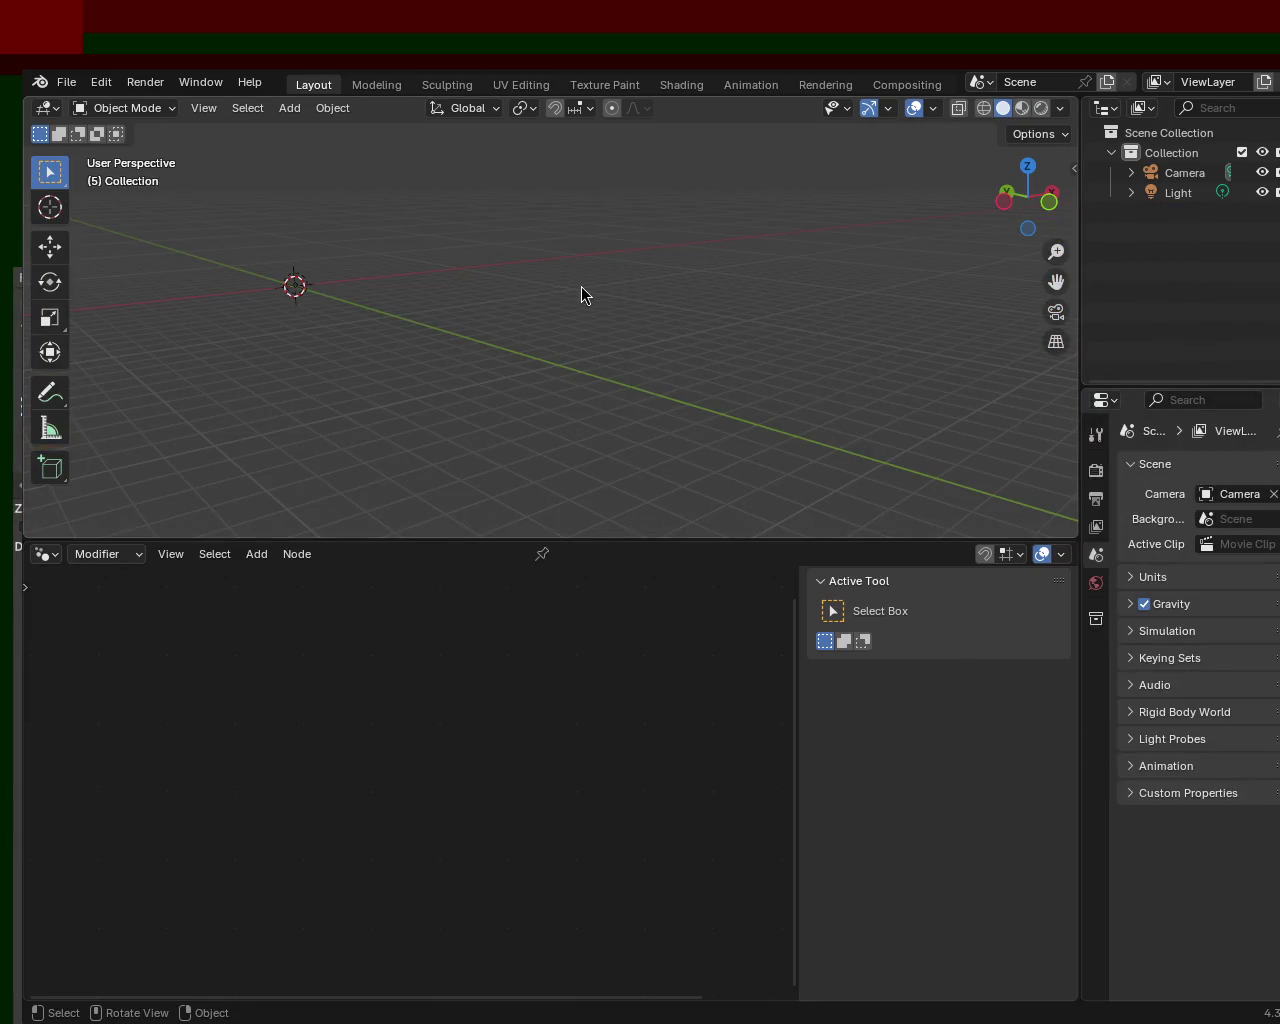
key("shift+a")
left_click(581, 286)
left_click(700, 325)
- Scale the new plane to about 302 times and orbit to bring it back into view
key("s")
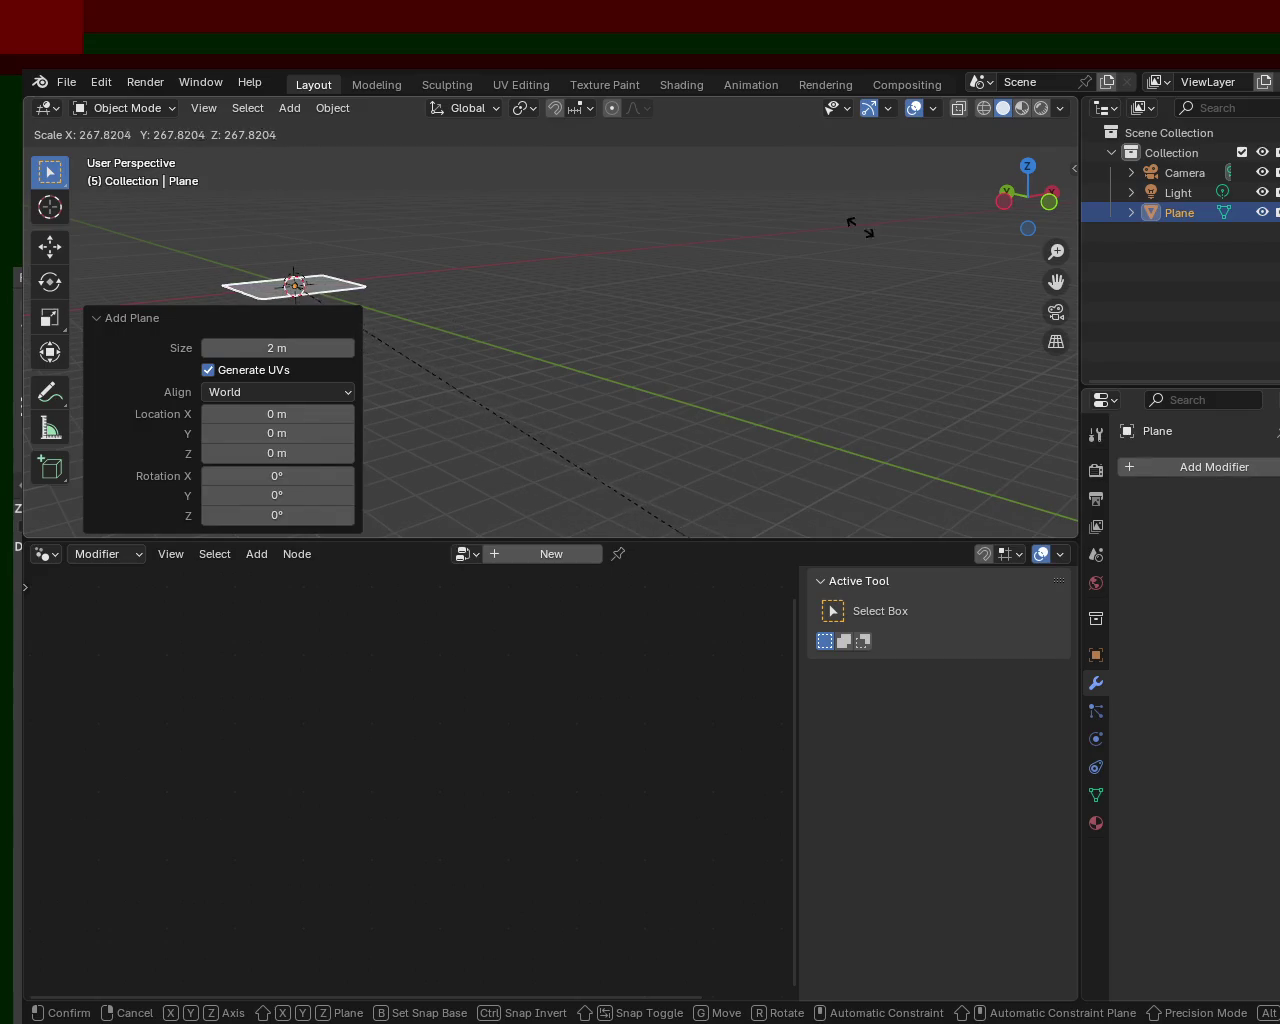
left_click(881, 450)
middle_click_drag(881, 450, 686, 478)
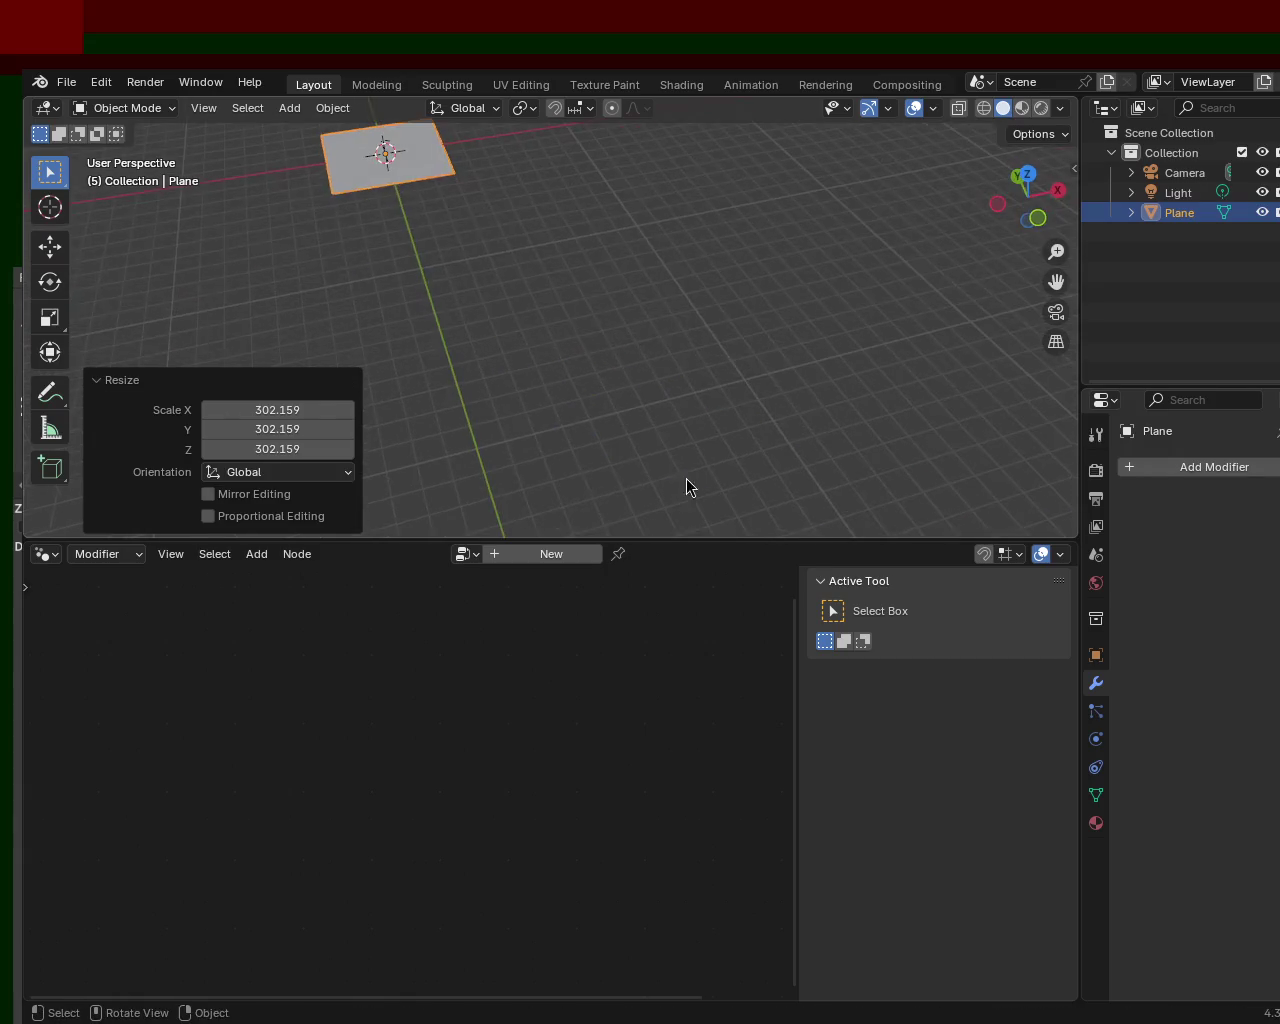
left_click(98, 381)
middle_click_drag(611, 397, 686, 139)
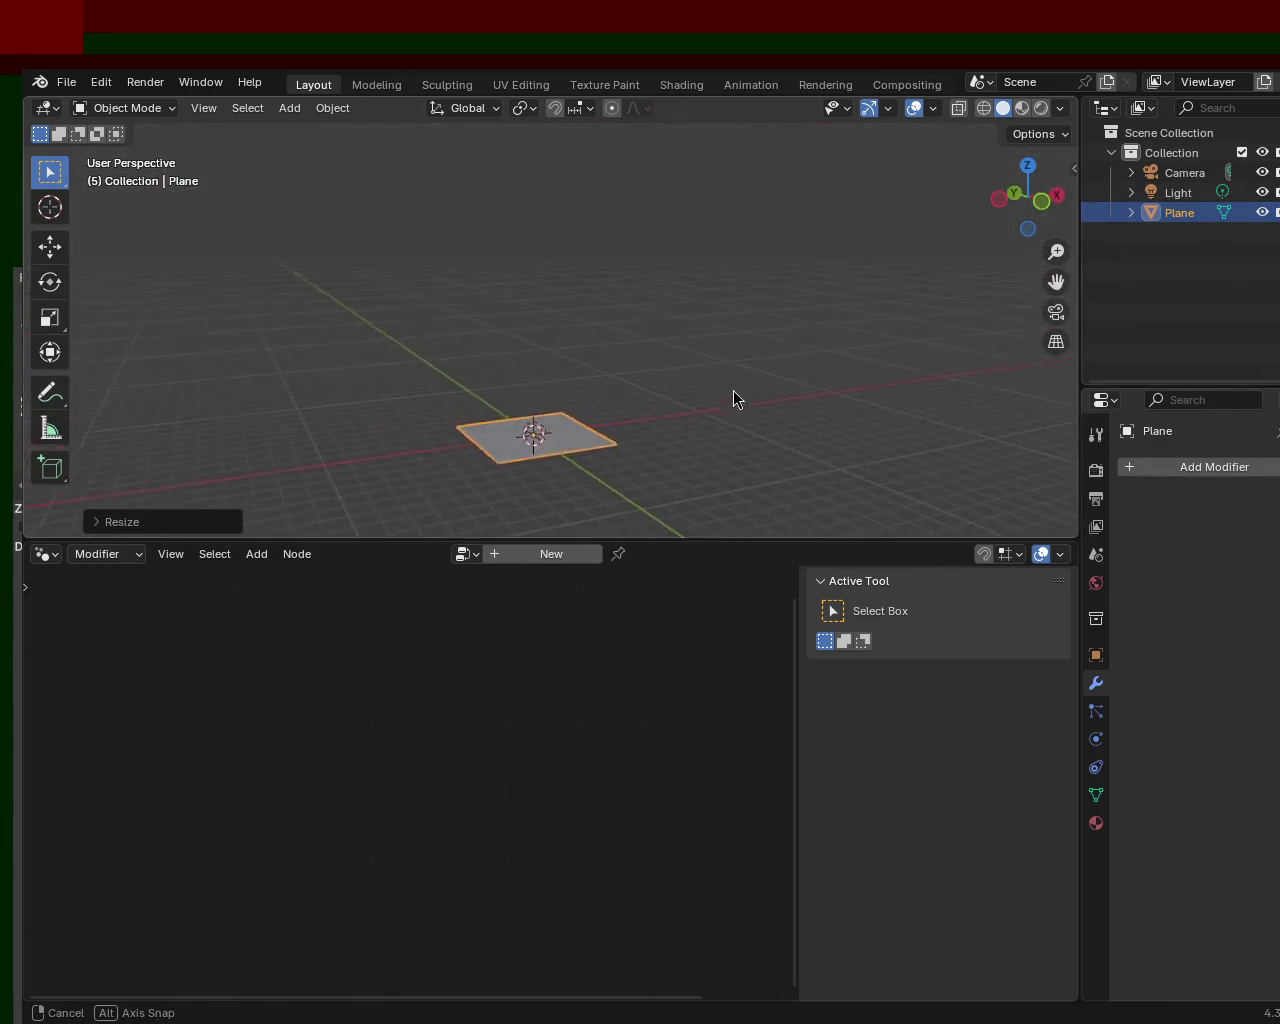
mouse_move(757, 409)
middle_mouse_down()
mouse_move(694, 348)
mouse_move(686, 480)
mouse_move(648, 309)
mouse_move(651, 329)
middle_mouse_up()
key("Tab")
- Subdivide the plane three times into a denser grid of faces
right_click(646, 321)
left_click(646, 321)
right_click(646, 321)
left_click(646, 321)
key("ctrl+e")
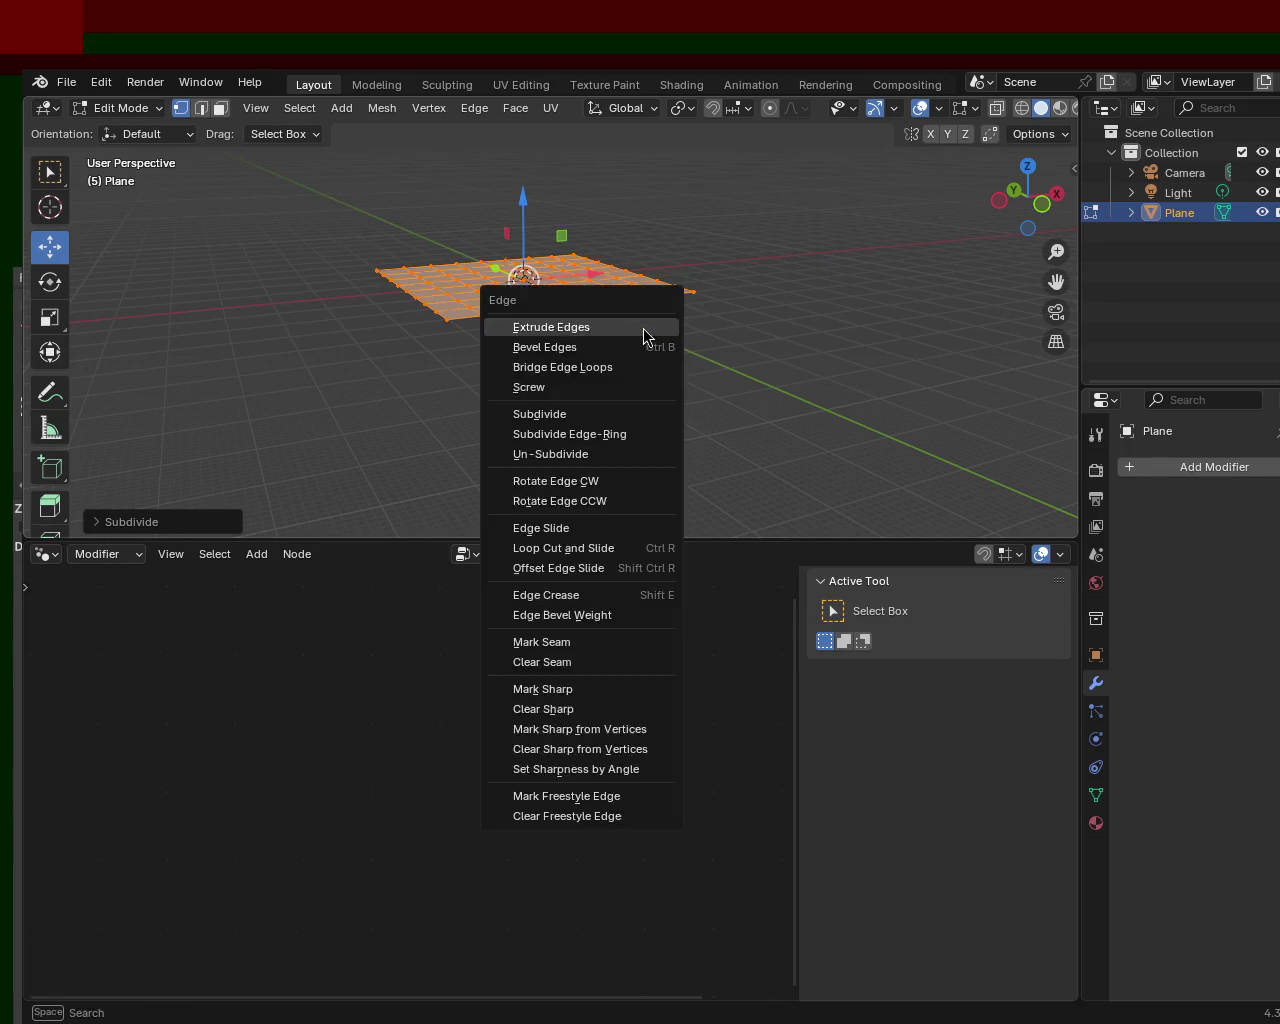
left_click(540, 408)
- Orbit to a near-horizontal view of the grid and save as terrain_1.blend
mouse_move(546, 386)
middle_mouse_down()
mouse_move(627, 197)
mouse_move(709, 255)
middle_mouse_up()
scroll(709, 255, "up", 5)
mouse_move(700, 323)
middle_mouse_down()
mouse_move(652, 217)
mouse_move(637, 214)
mouse_move(629, 326)
middle_mouse_up()
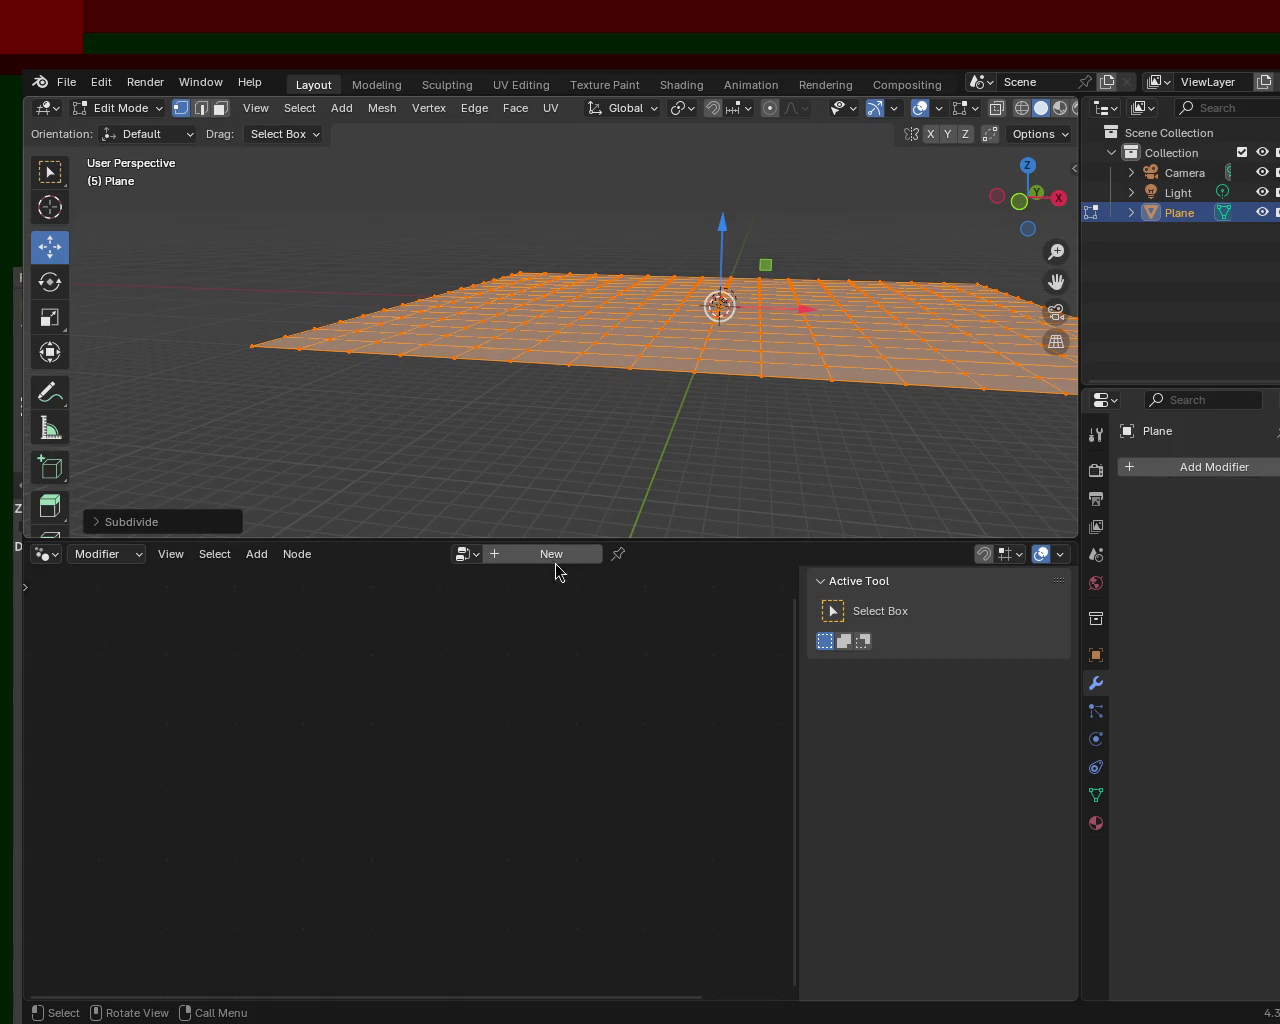
mouse_move(520, 401)
middle_mouse_down()
mouse_move(583, 473)
mouse_move(573, 443)
middle_mouse_up()
key("ctrl+s")
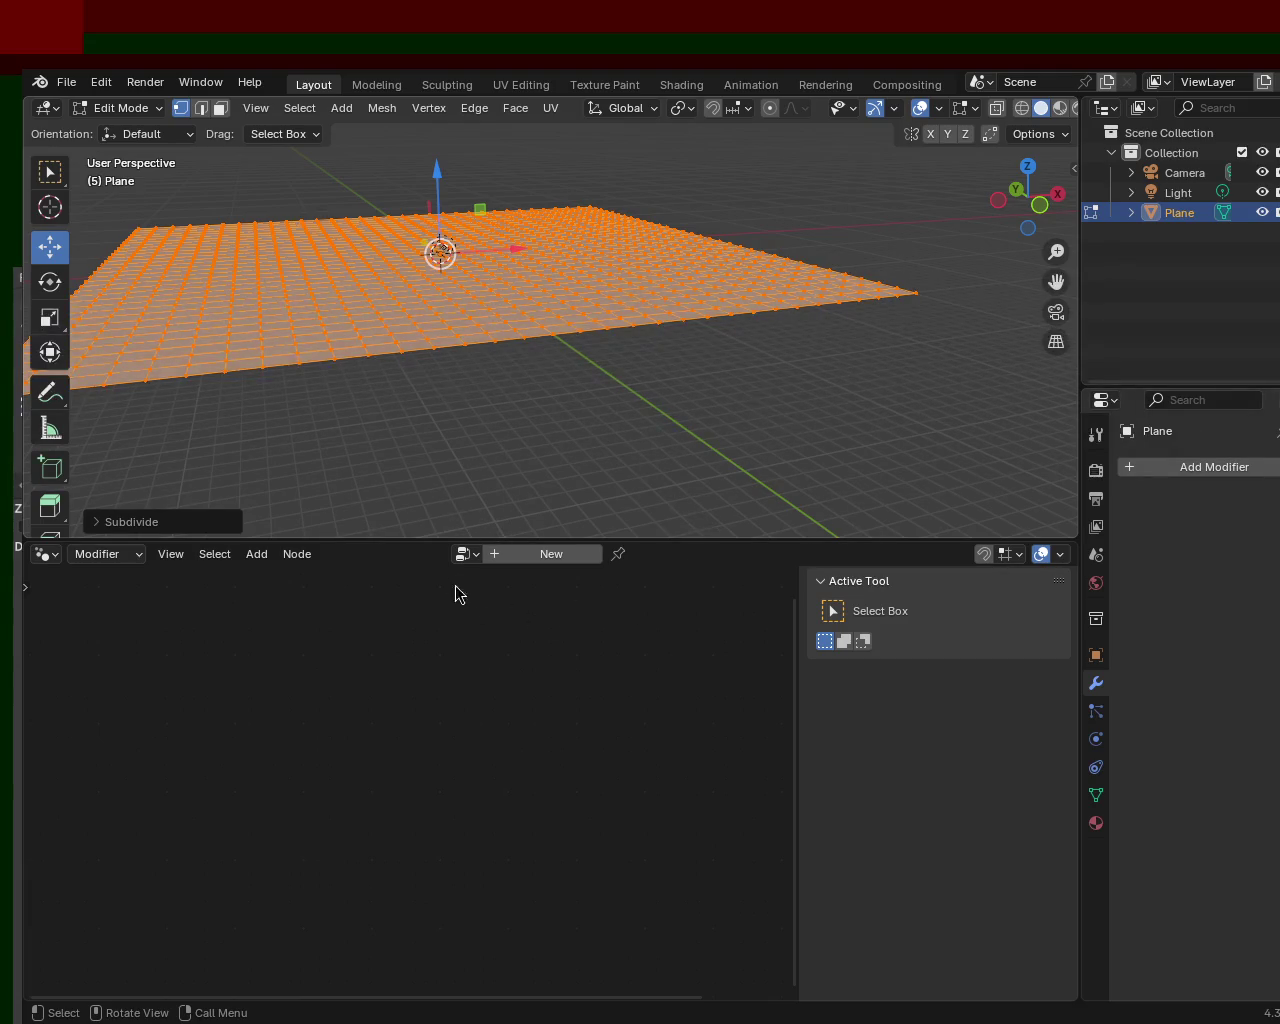
- Repeat Subdivide with Shift+R for an even finer grid
key("shift+r")
- Move the finely subdivided mesh to a new position and tilt the view to inspect it
key("g")
key("Escape")
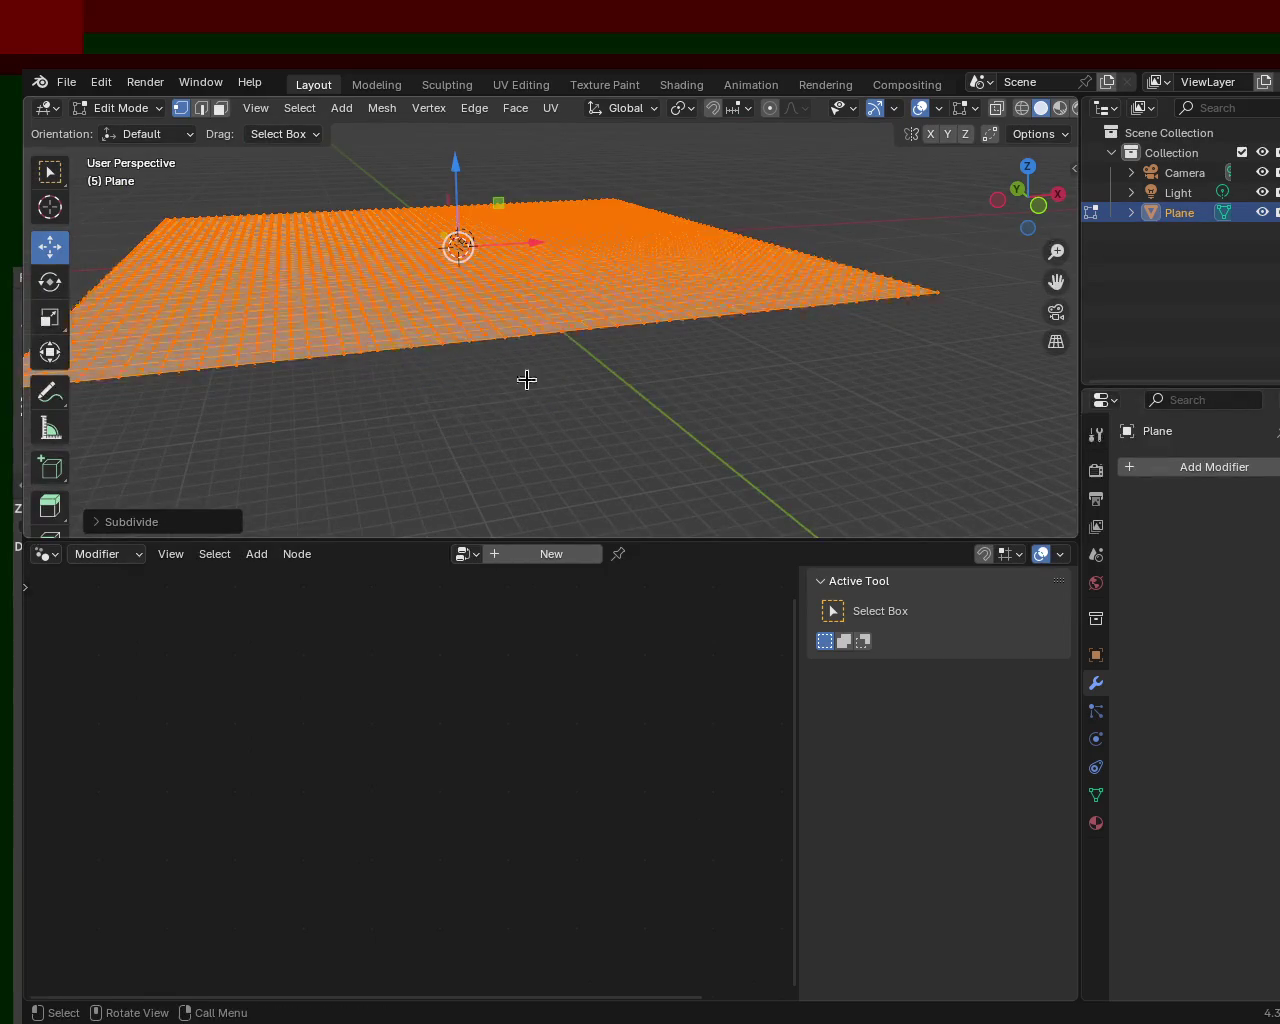
key("g")
left_click(735, 331)
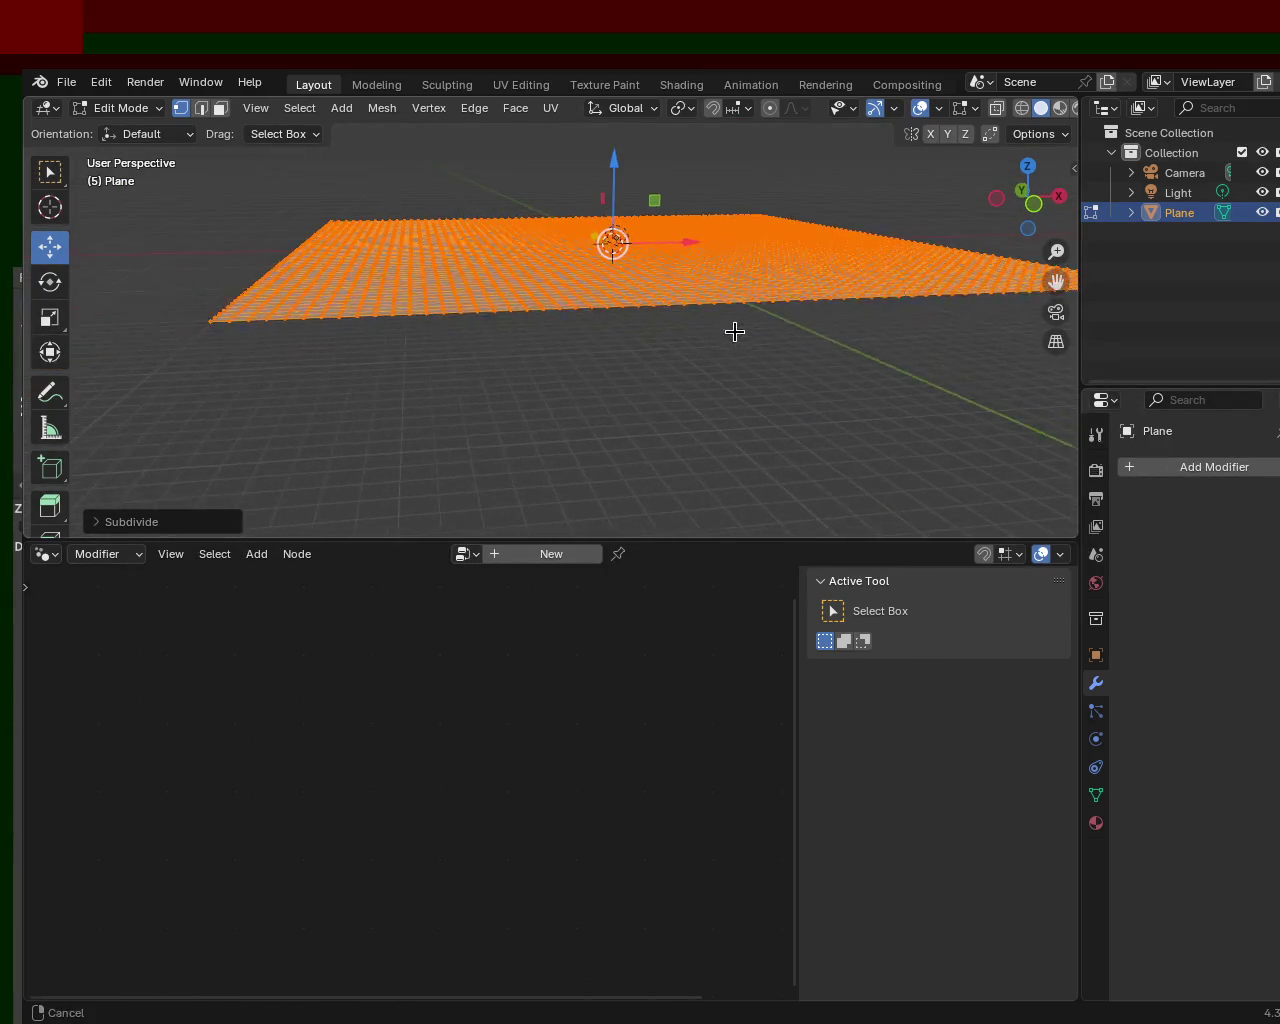
key("g")
left_click(605, 332)
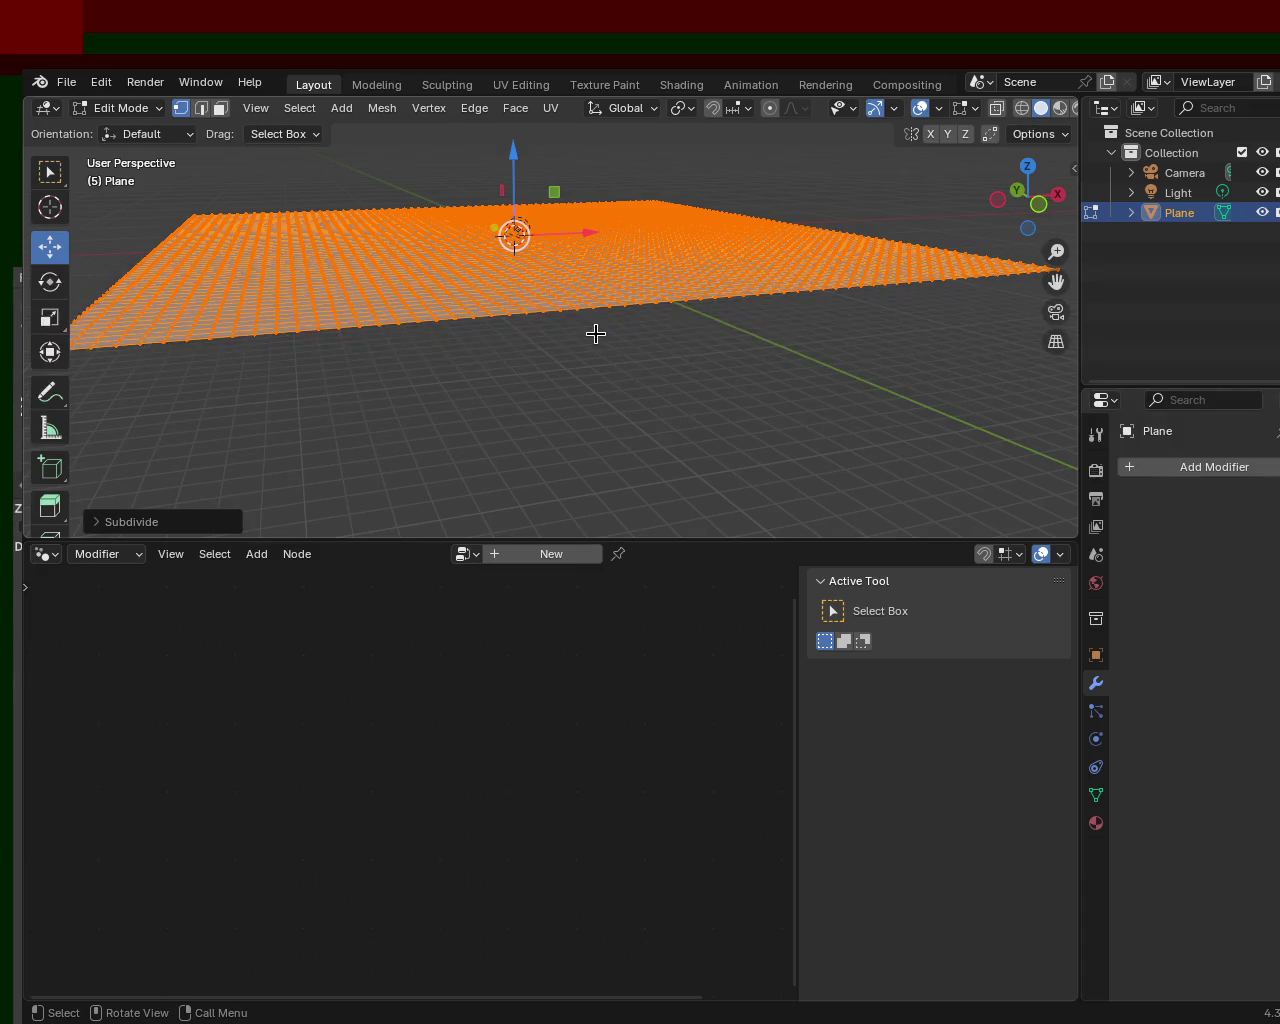
middle_click_drag(595, 334, 683, 330)
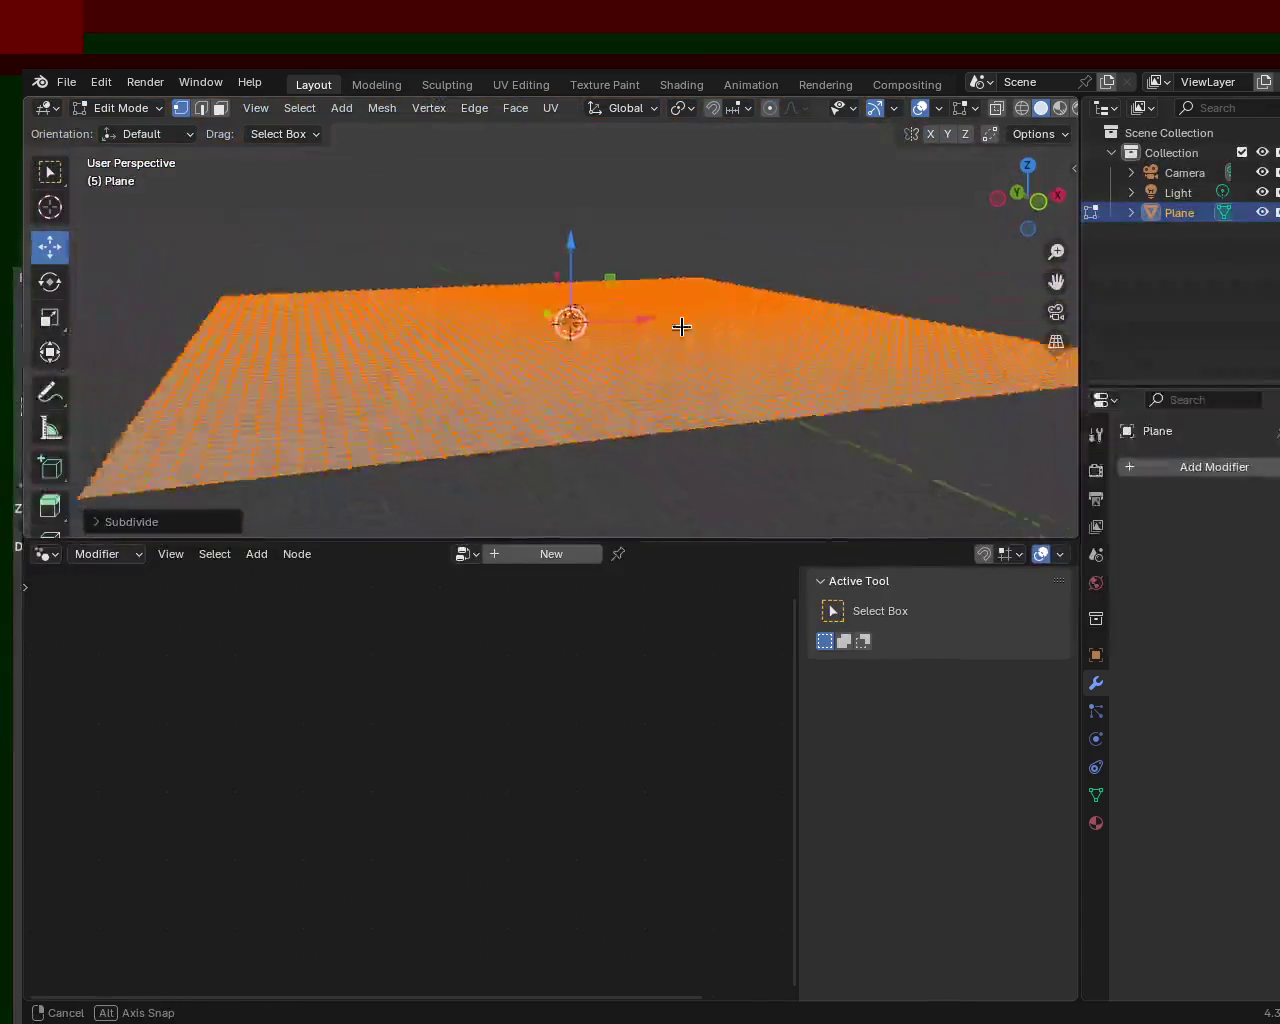
middle_click_drag(683, 330, 683, 370)
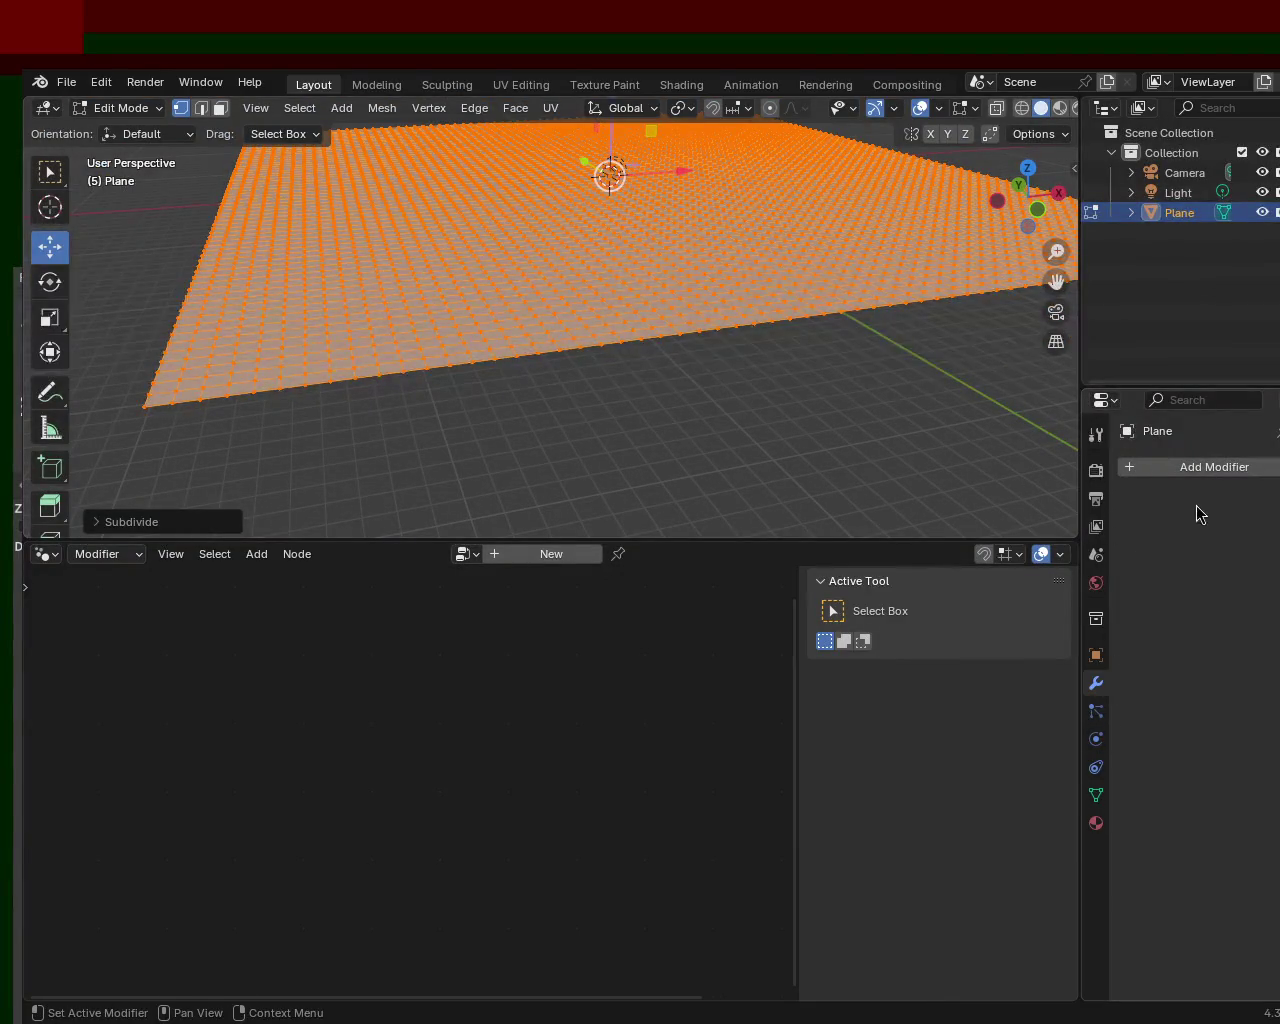
left_click(44, 560)
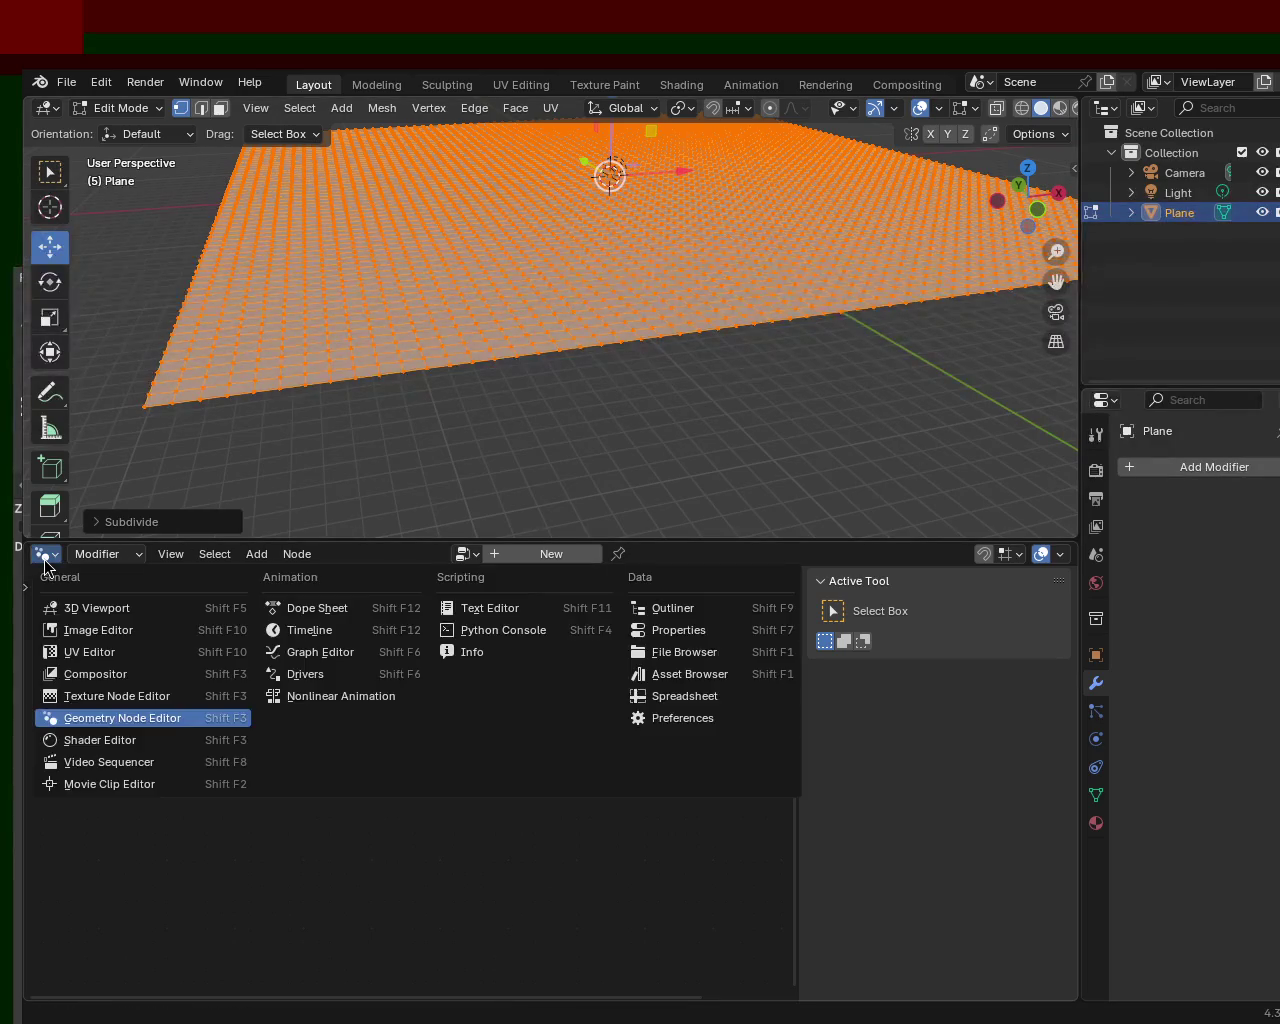
- Assign the existing Geometry Nodes group to the plane and scale the displaced mesh about 2.97 times
left_click(44, 562)
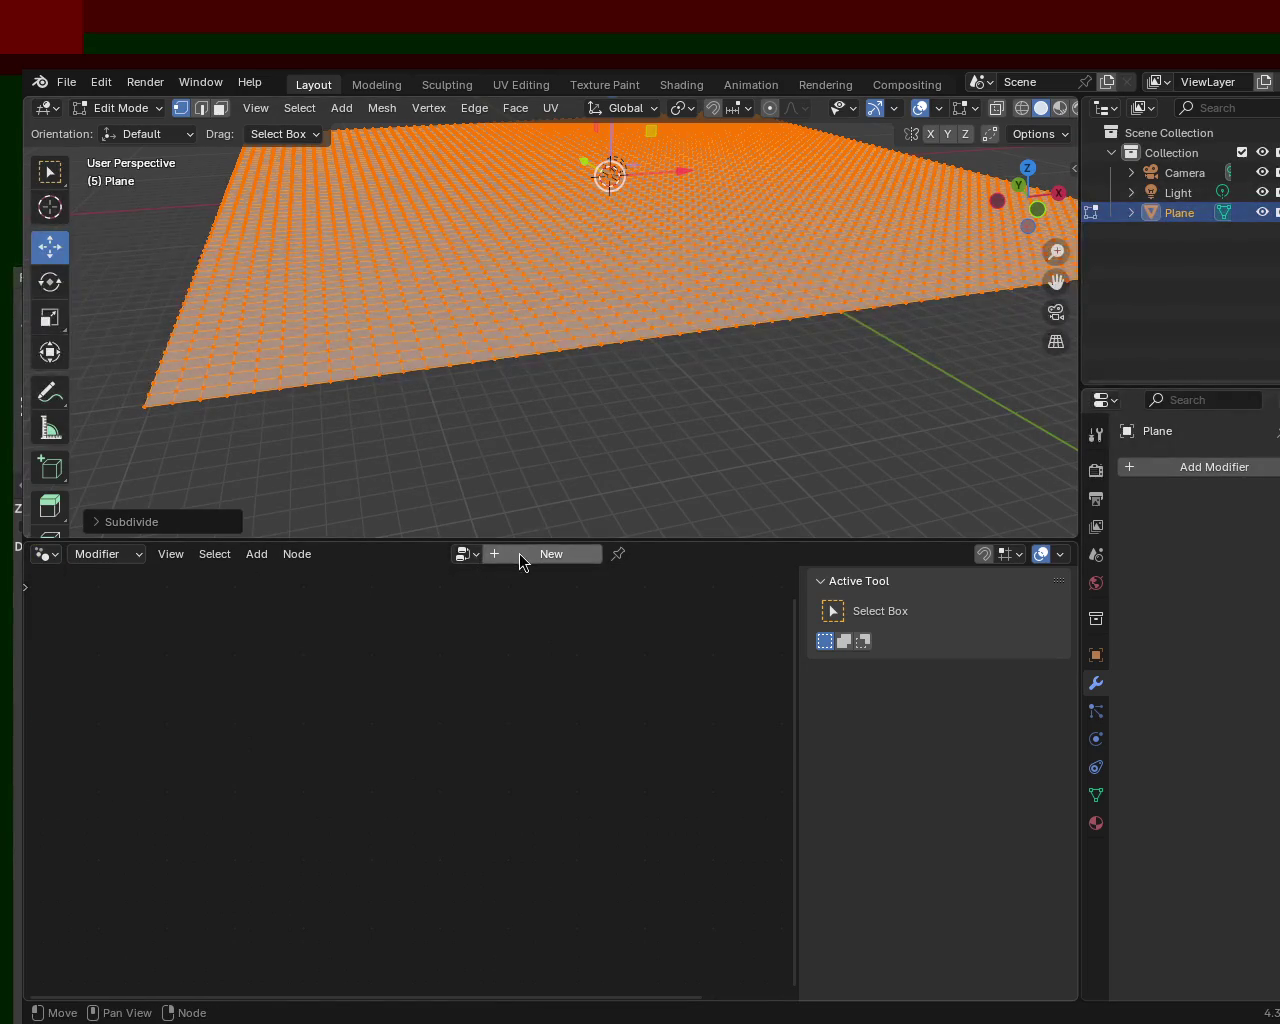
left_click(1194, 470)
left_click(1163, 504)
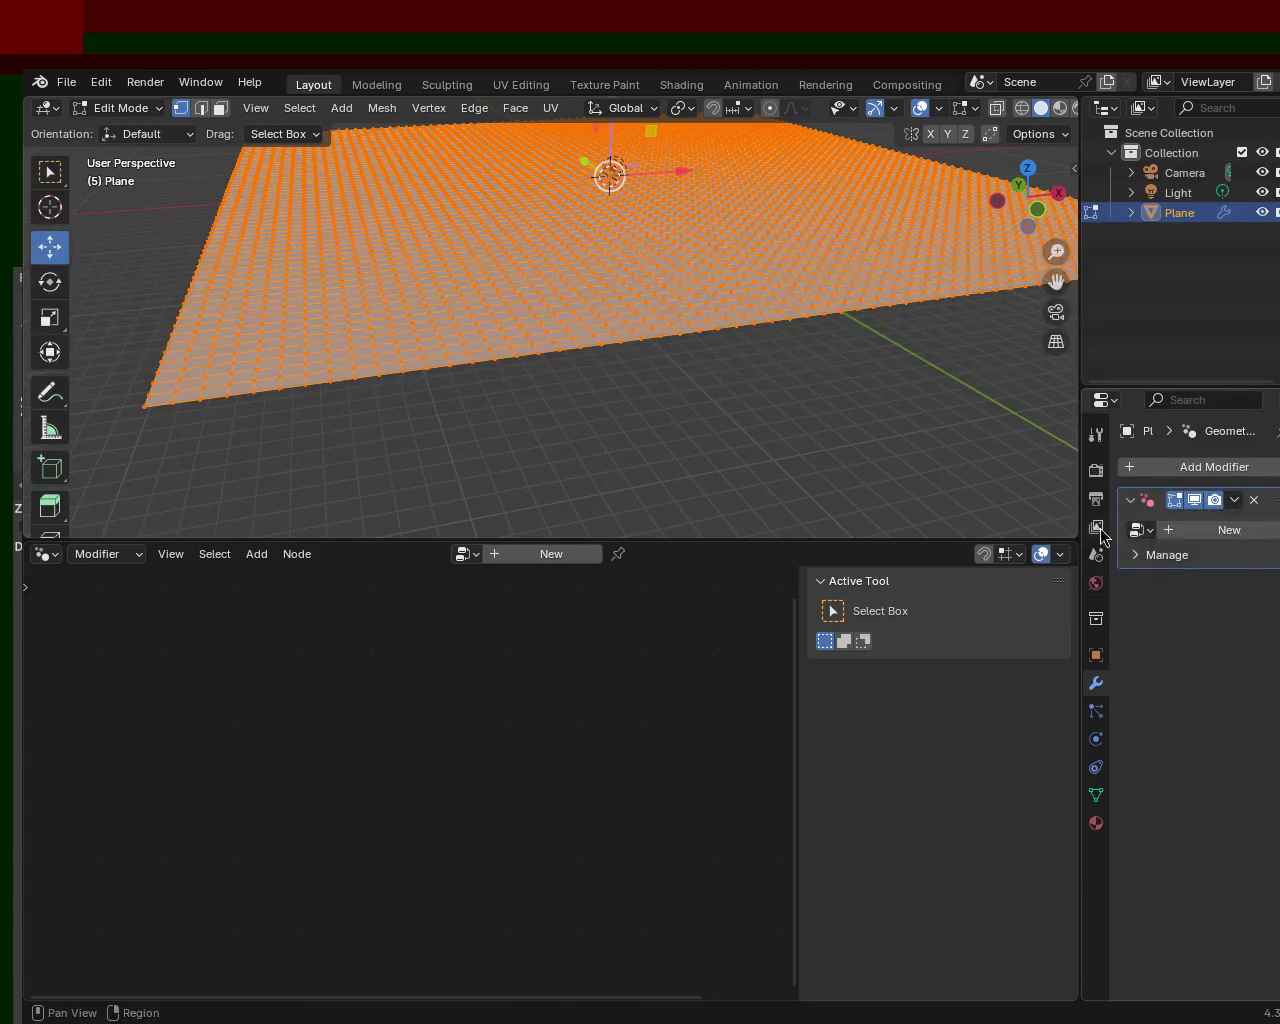
left_click(1142, 530)
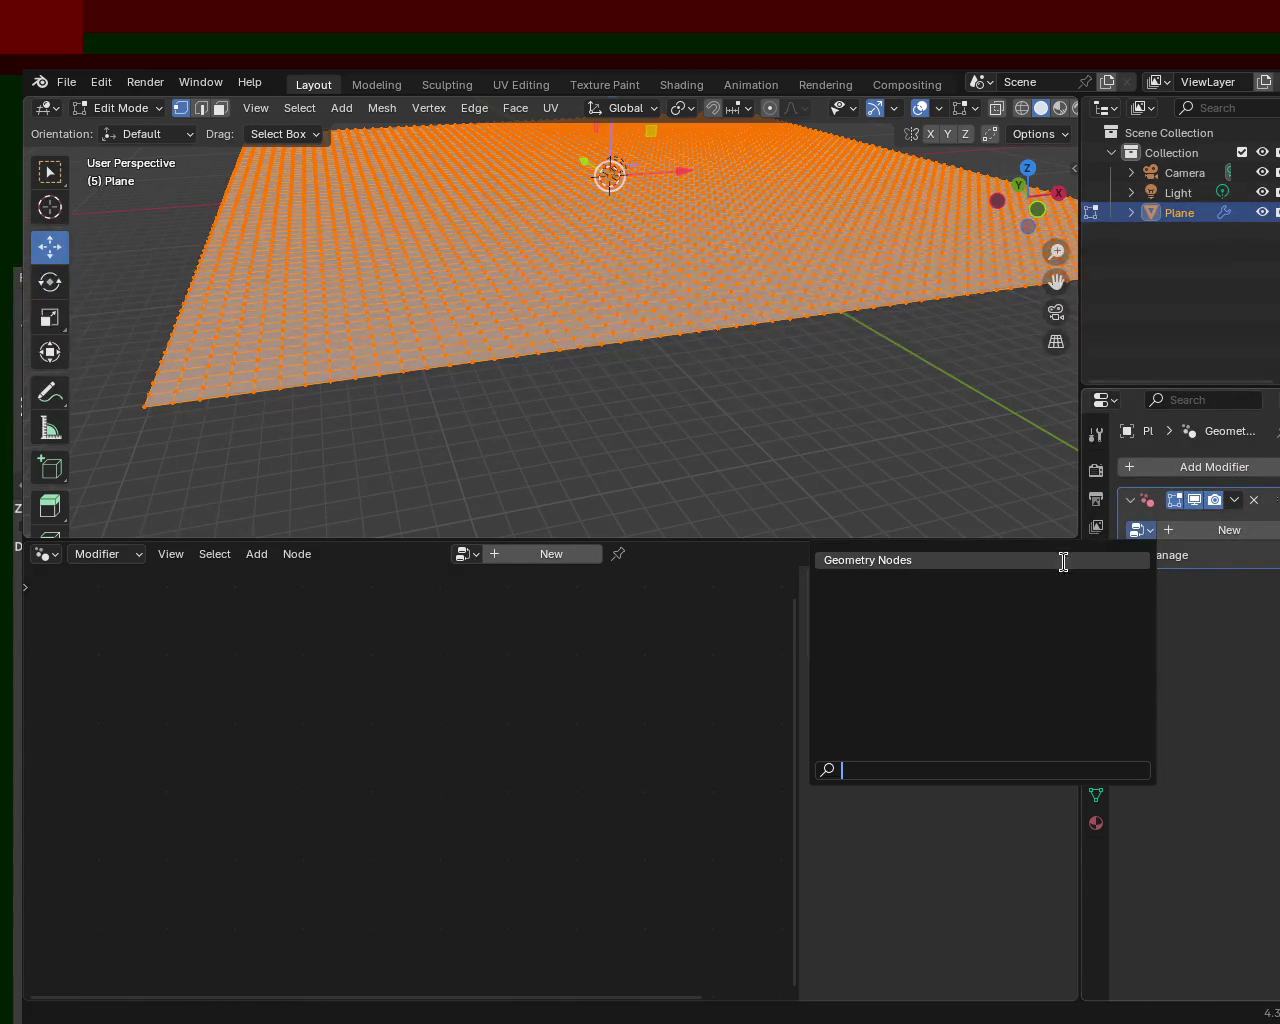
left_click(1063, 561)
mouse_move(703, 404)
middle_mouse_down()
mouse_move(677, 331)
mouse_move(749, 466)
mouse_move(686, 386)
mouse_move(595, 324)
mouse_move(606, 403)
mouse_move(651, 391)
mouse_move(633, 376)
middle_mouse_up()
key("s")
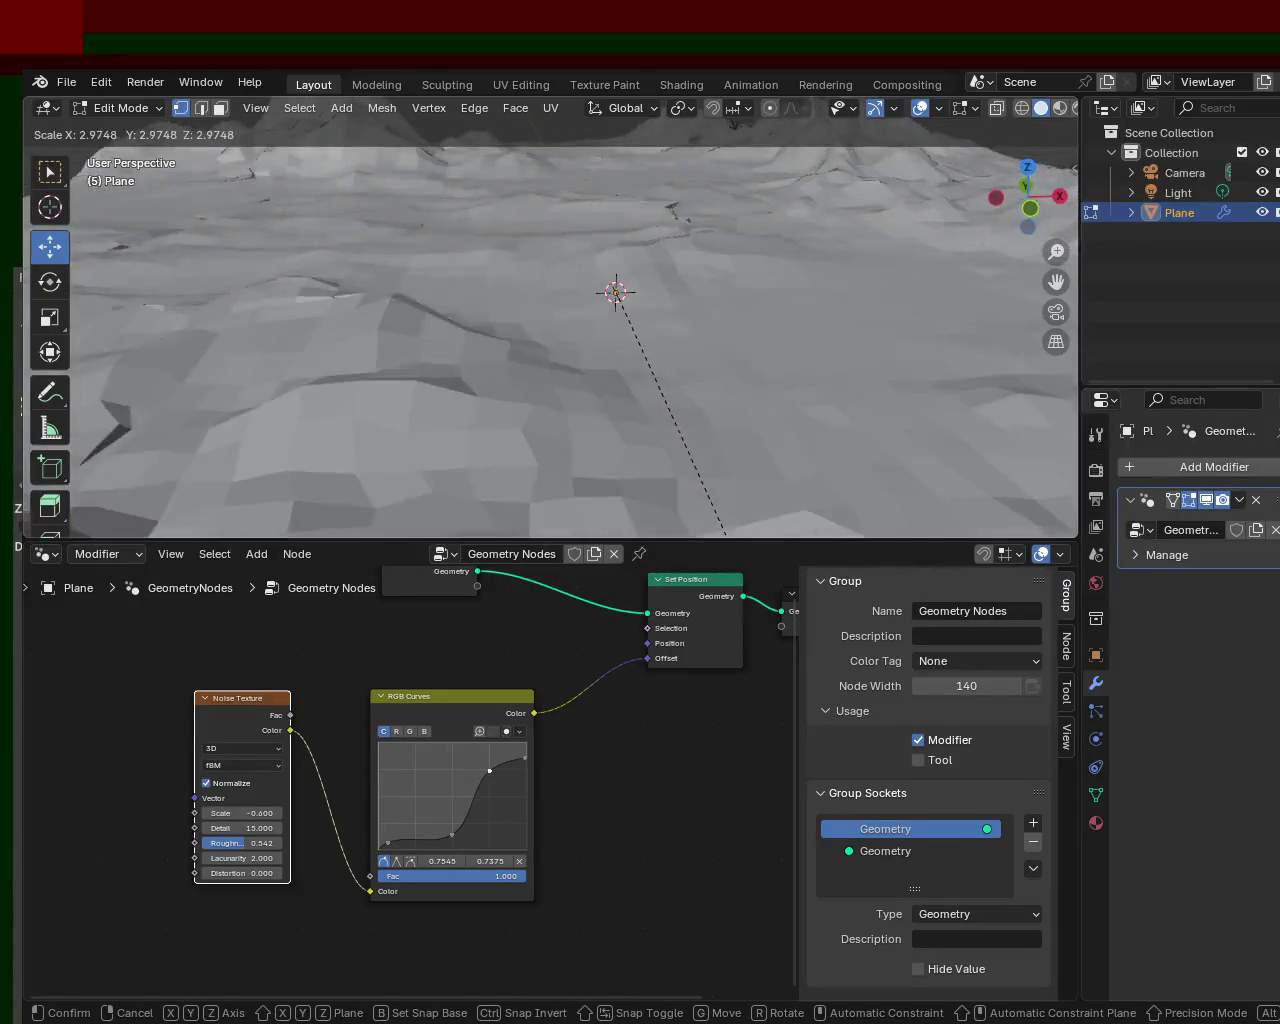
left_click(794, 190)
- Orbit down over the terrain plane and bring up the Ctrl+E edge operations menu
mouse_move(794, 186)
middle_mouse_down()
mouse_move(732, 336)
mouse_move(751, 362)
mouse_move(561, 329)
mouse_move(585, 322)
middle_mouse_up()
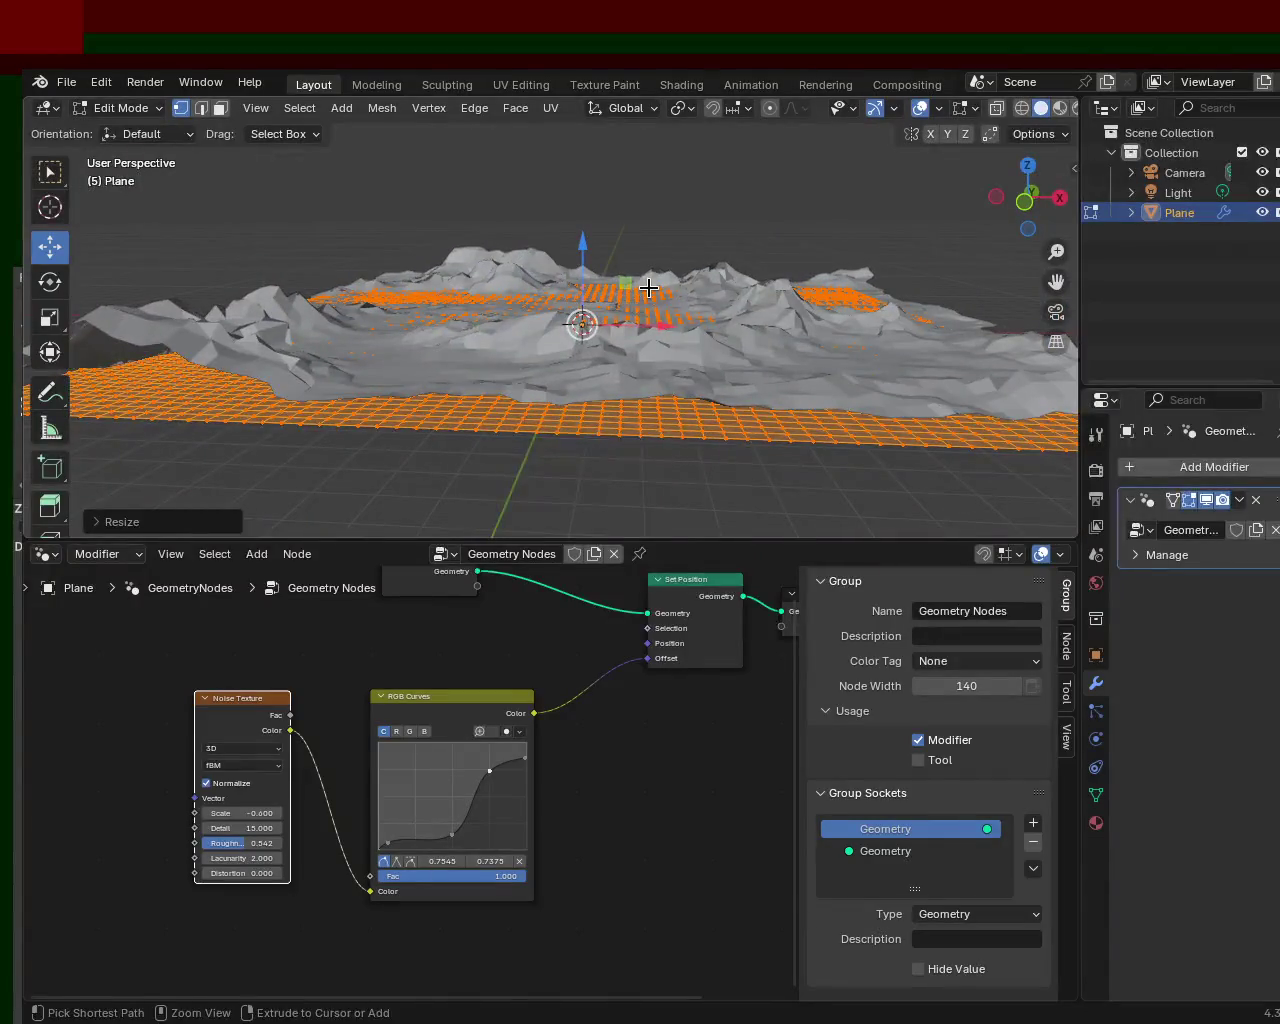
key("ctrl+e")
key("Escape")
mouse_move(586, 323)
middle_mouse_down()
mouse_move(737, 309)
mouse_move(619, 300)
mouse_move(544, 275)
middle_mouse_up()
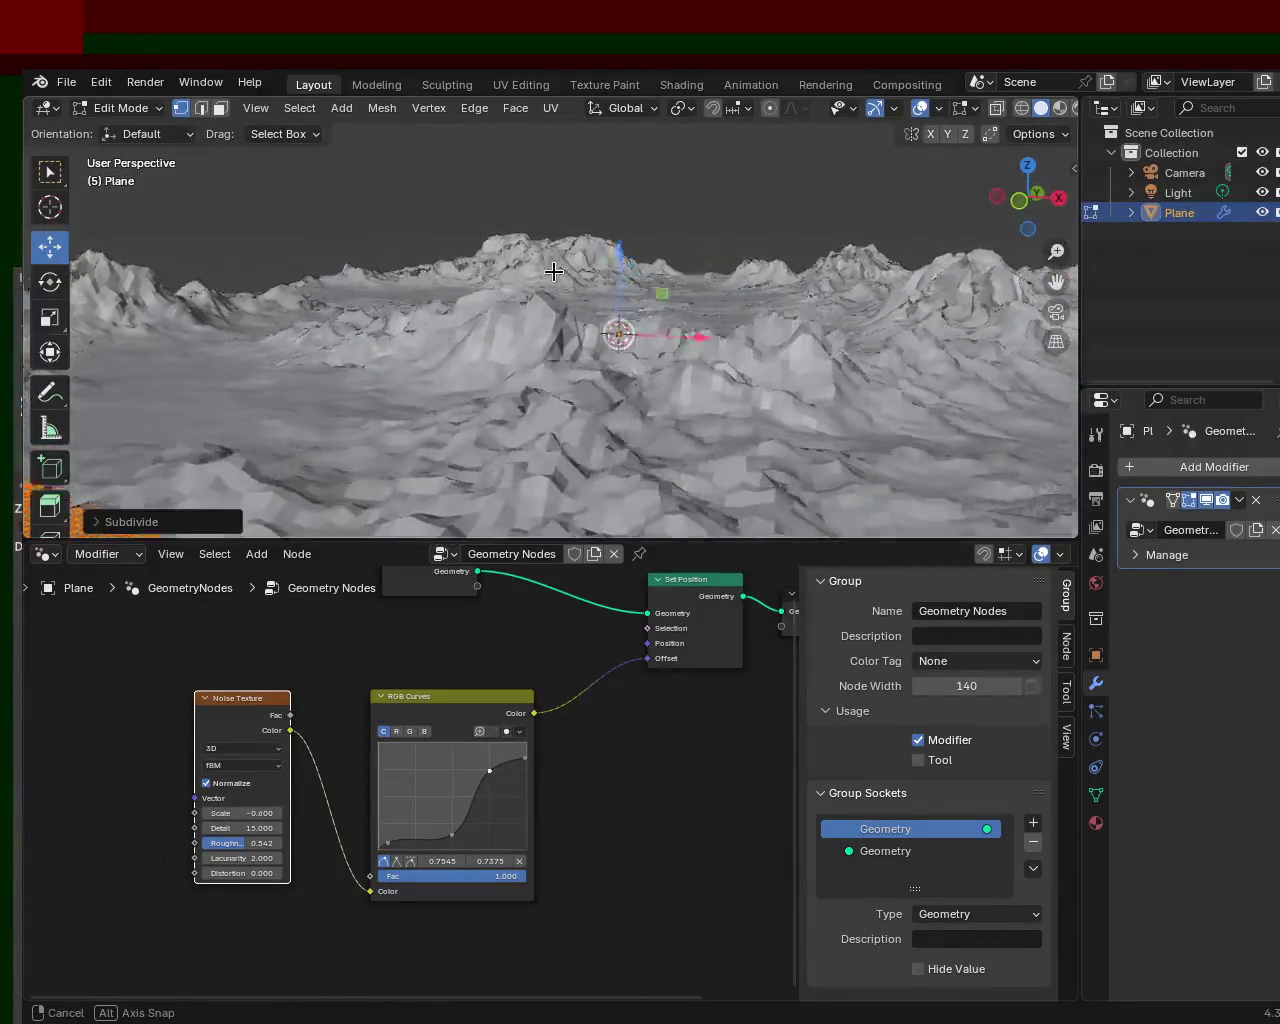
key("ctrl+e")
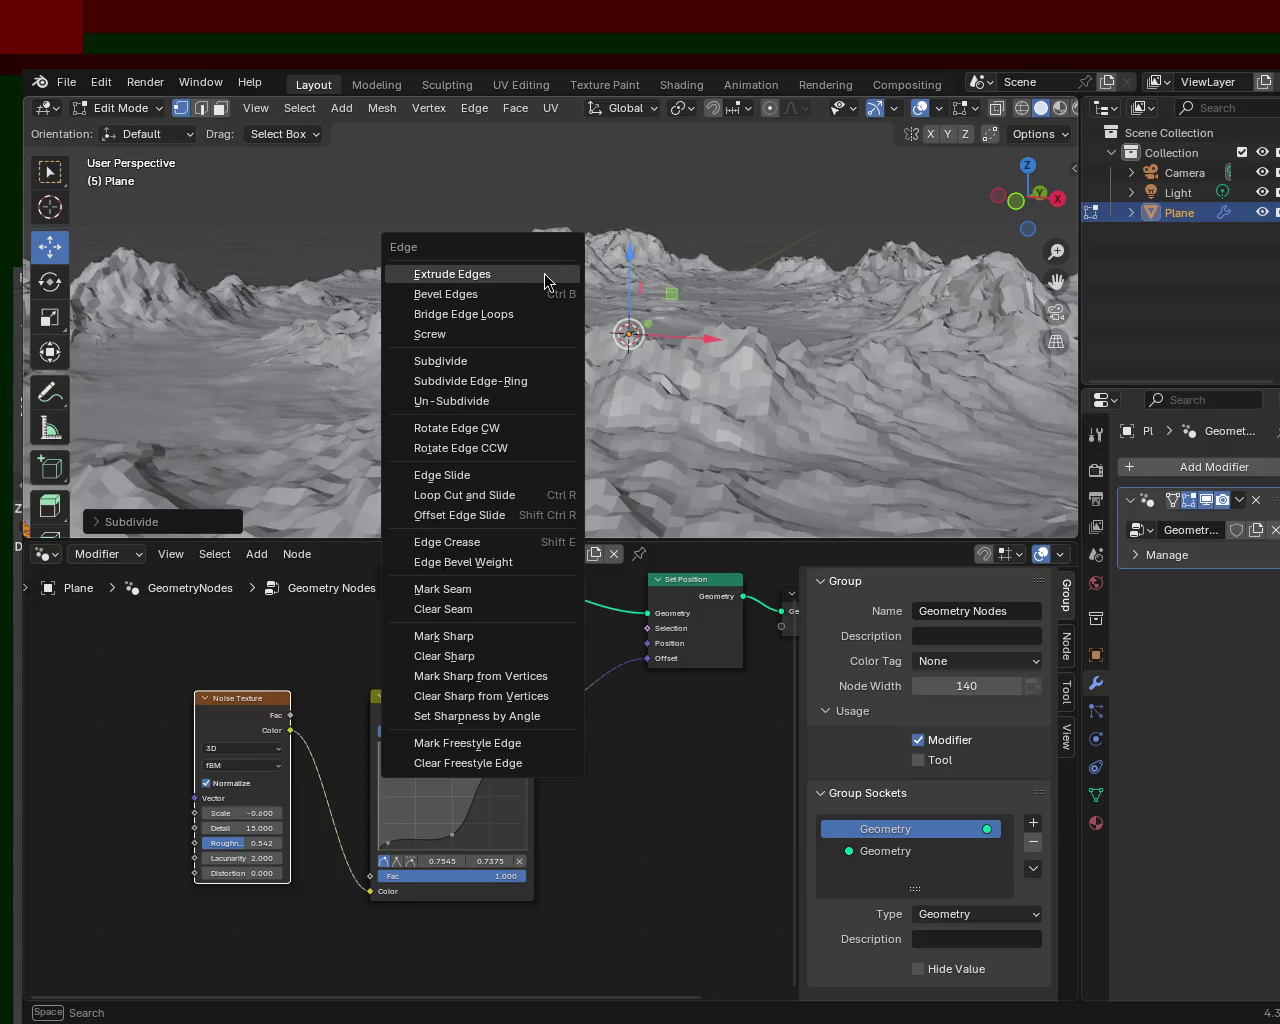
- Apply Extrude Edges, reopen and dismiss the edge menu, then orbit low toward the peaks
left_click(544, 274)
mouse_move(461, 261)
middle_mouse_down()
mouse_move(301, 260)
mouse_move(514, 306)
mouse_move(420, 286)
mouse_move(351, 303)
mouse_move(346, 266)
mouse_move(423, 254)
mouse_move(457, 277)
mouse_move(498, 271)
middle_mouse_up()
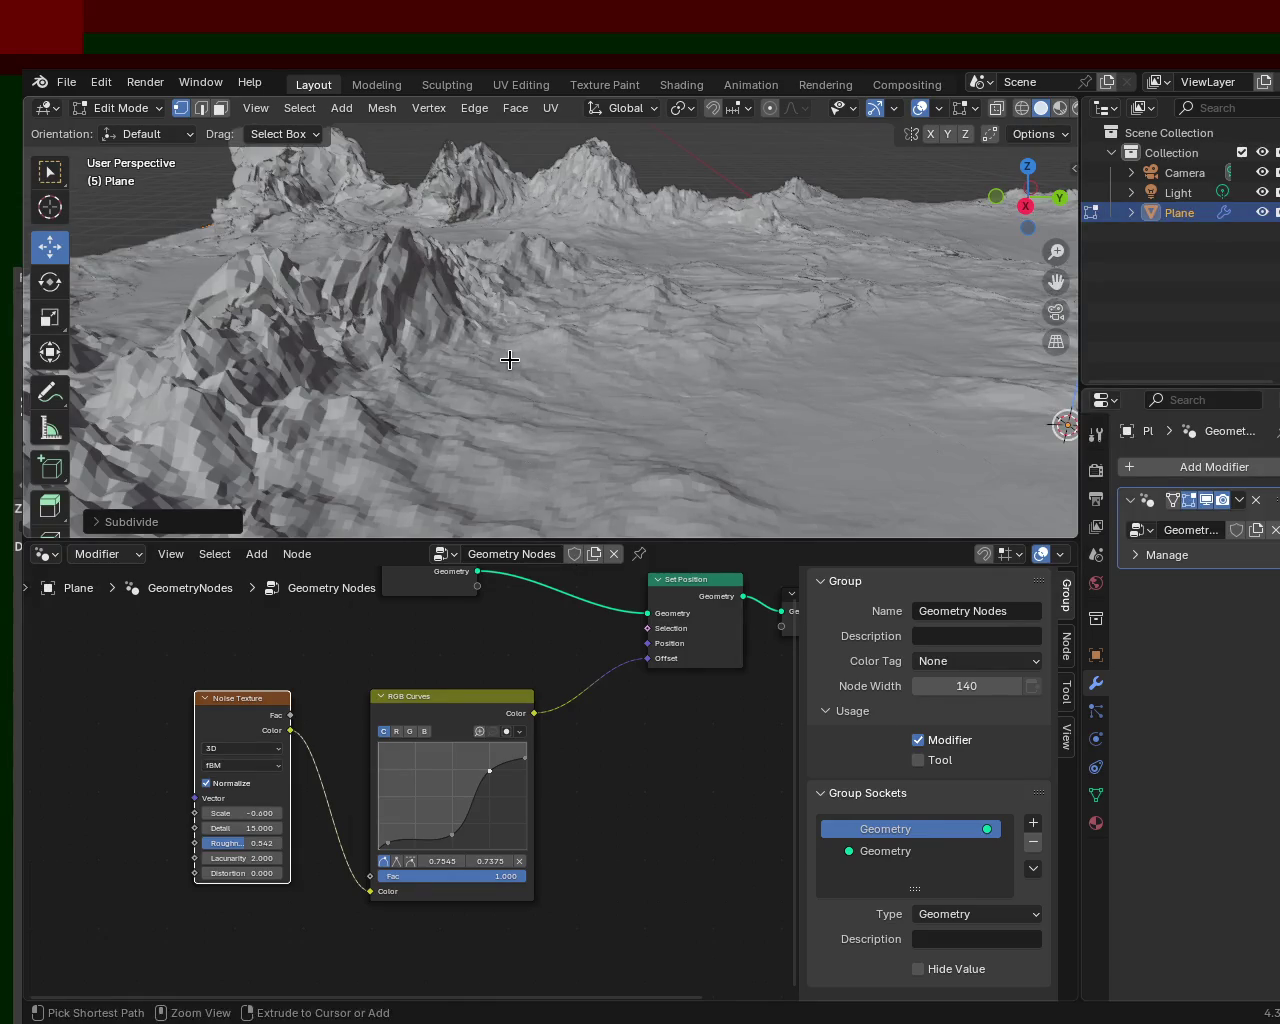
key("ctrl+e")
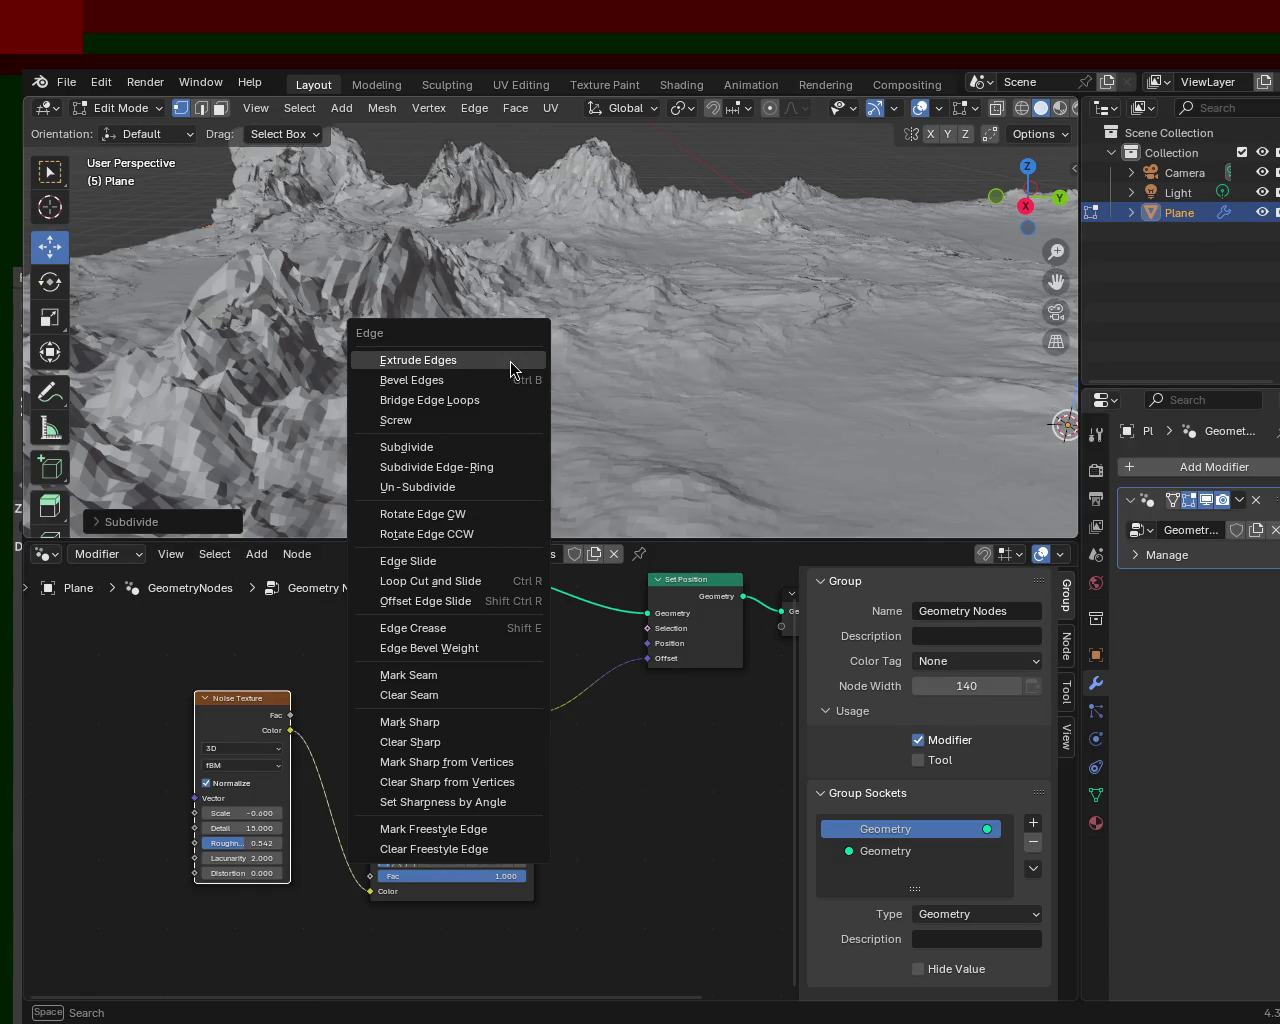
left_click(332, 394)
mouse_move(332, 394)
middle_mouse_down()
mouse_move(444, 312)
mouse_move(794, 317)
mouse_move(922, 350)
mouse_move(546, 269)
mouse_move(436, 322)
mouse_move(420, 351)
mouse_move(651, 294)
mouse_move(782, 360)
mouse_move(1017, 316)
middle_mouse_up()
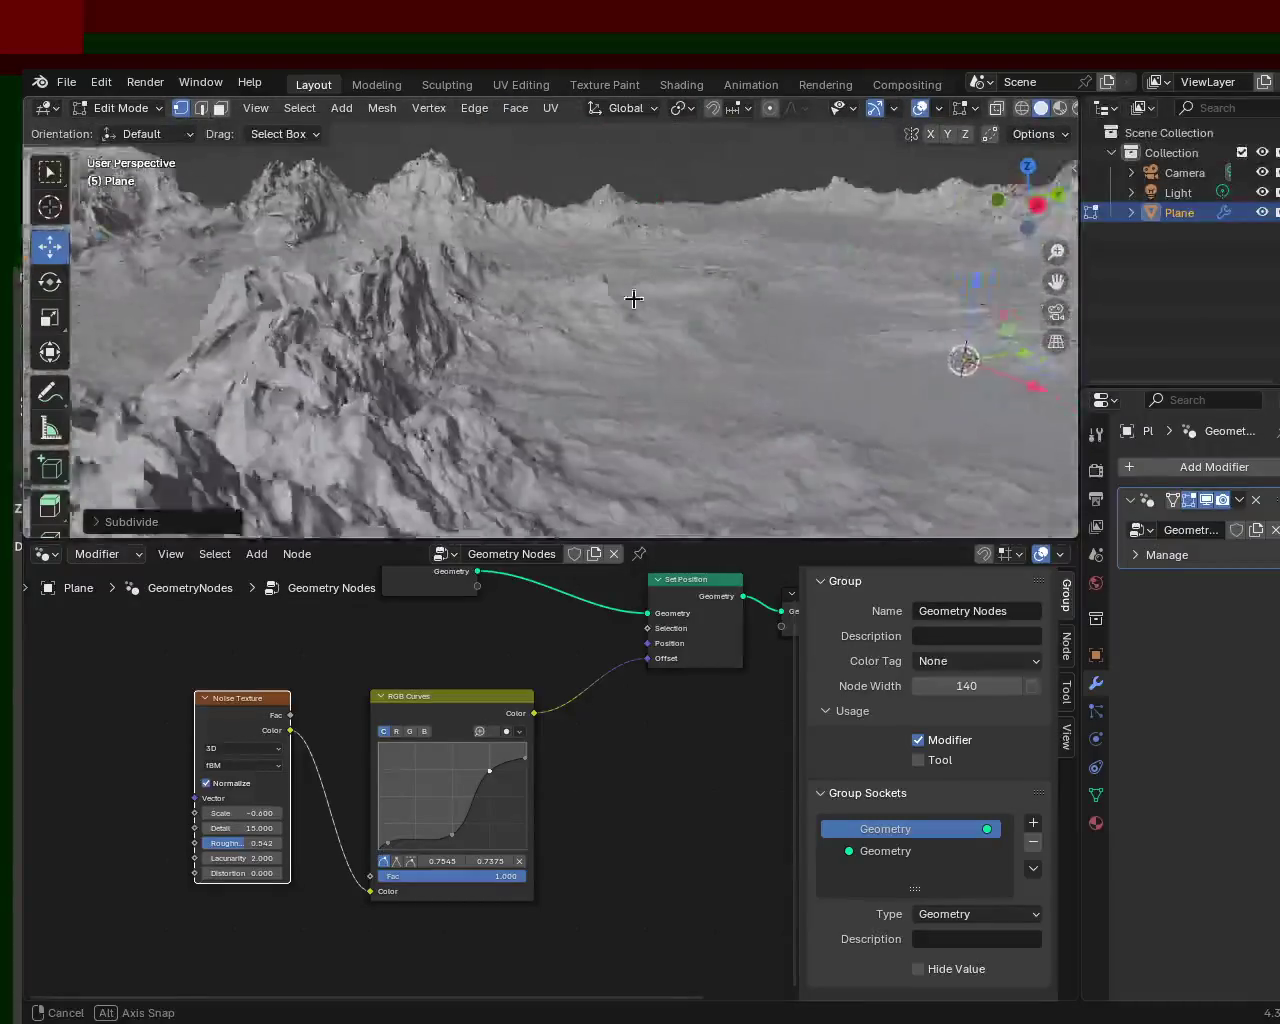
- Orbit to see the whole terrain from above and start scaling the mesh up, reaching about 5.27 times
mouse_move(997, 270)
middle_mouse_down()
mouse_move(699, 329)
mouse_move(572, 247)
mouse_move(510, 297)
middle_mouse_up()
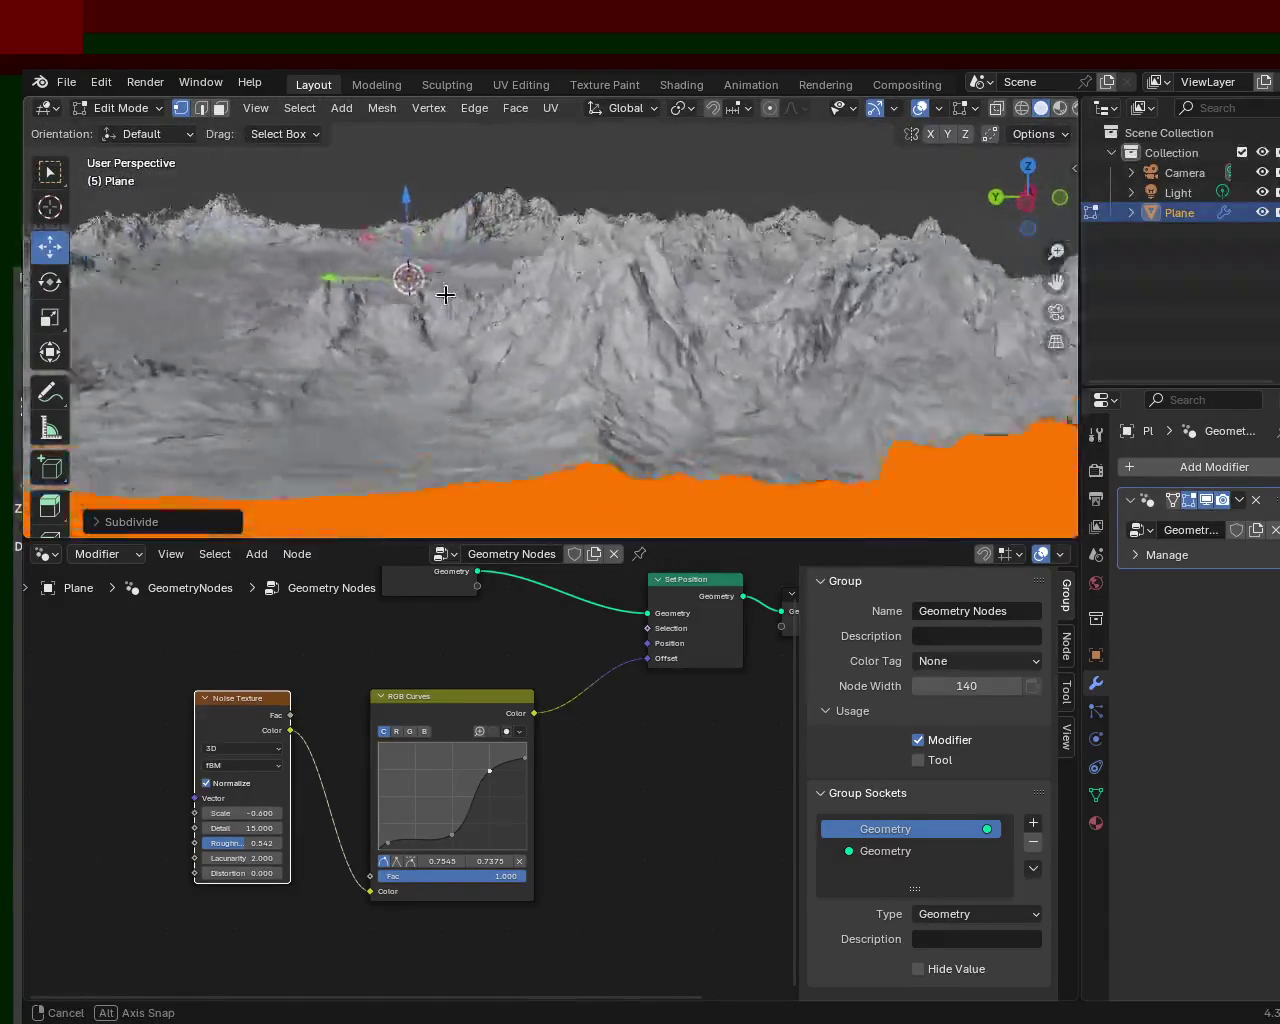
mouse_move(510, 297)
middle_mouse_down()
mouse_move(504, 306)
mouse_move(829, 297)
middle_mouse_up()
mouse_move(560, 436)
middle_mouse_down()
mouse_move(608, 322)
mouse_move(609, 362)
mouse_move(616, 331)
middle_mouse_up()
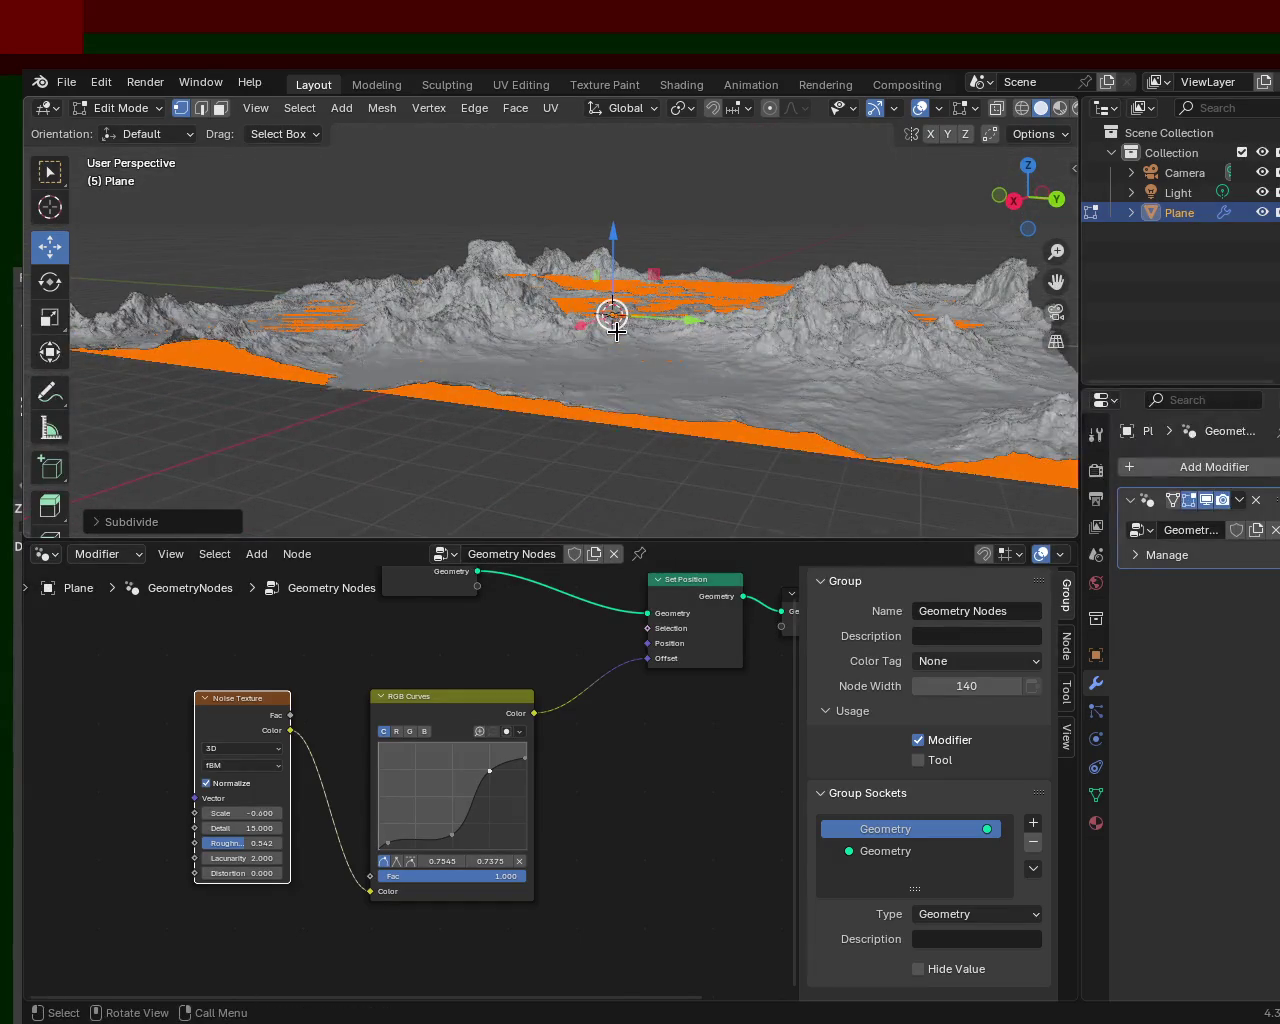
key("g")
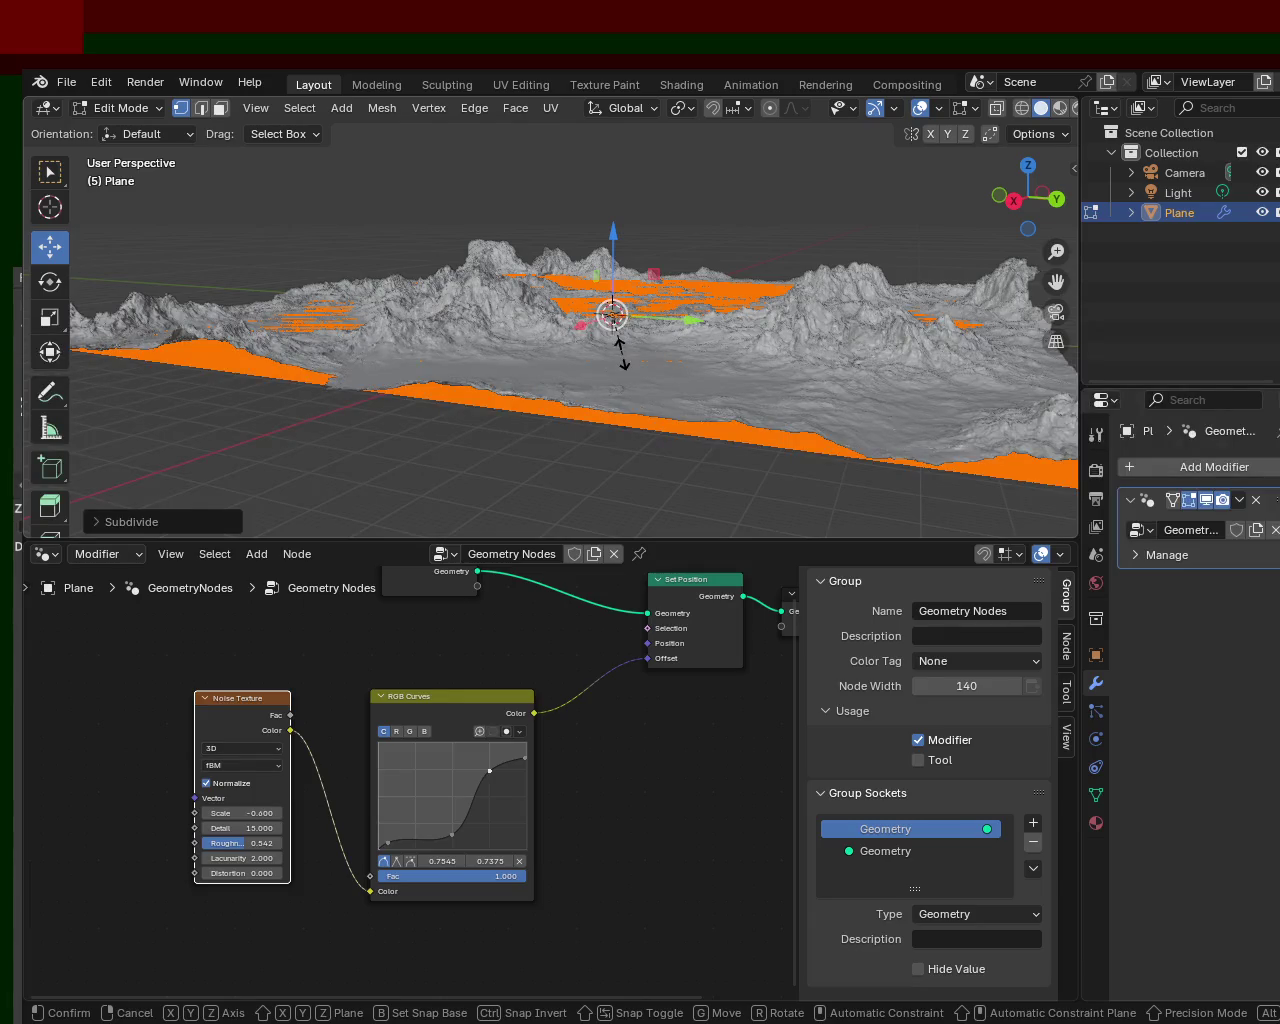
key("s")
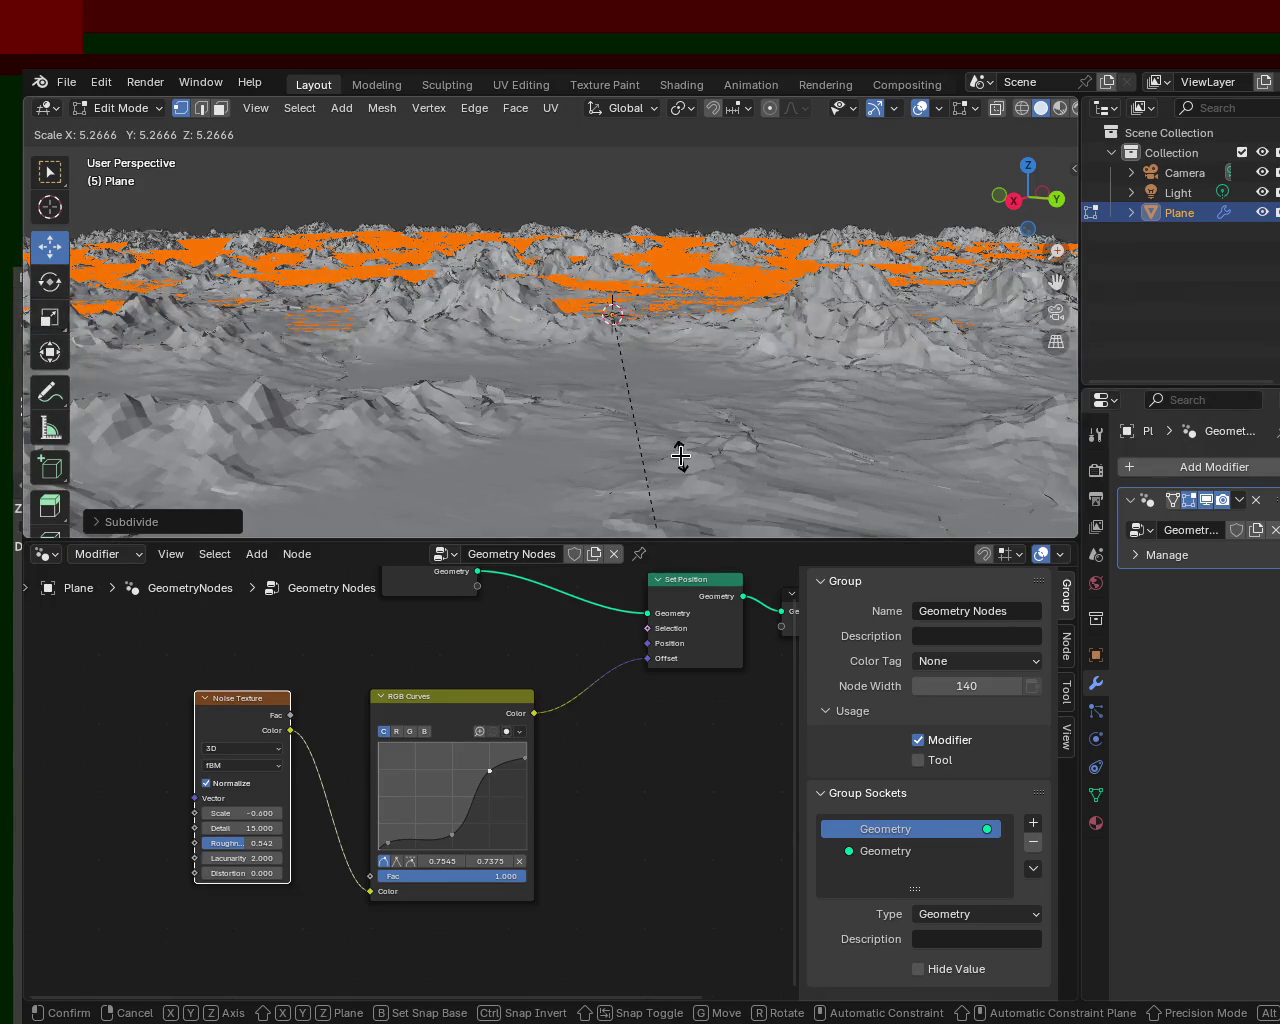
- Confirm the enlarged terrain mesh, undo the enlargement, and orbit to a low side view
left_click(681, 456)
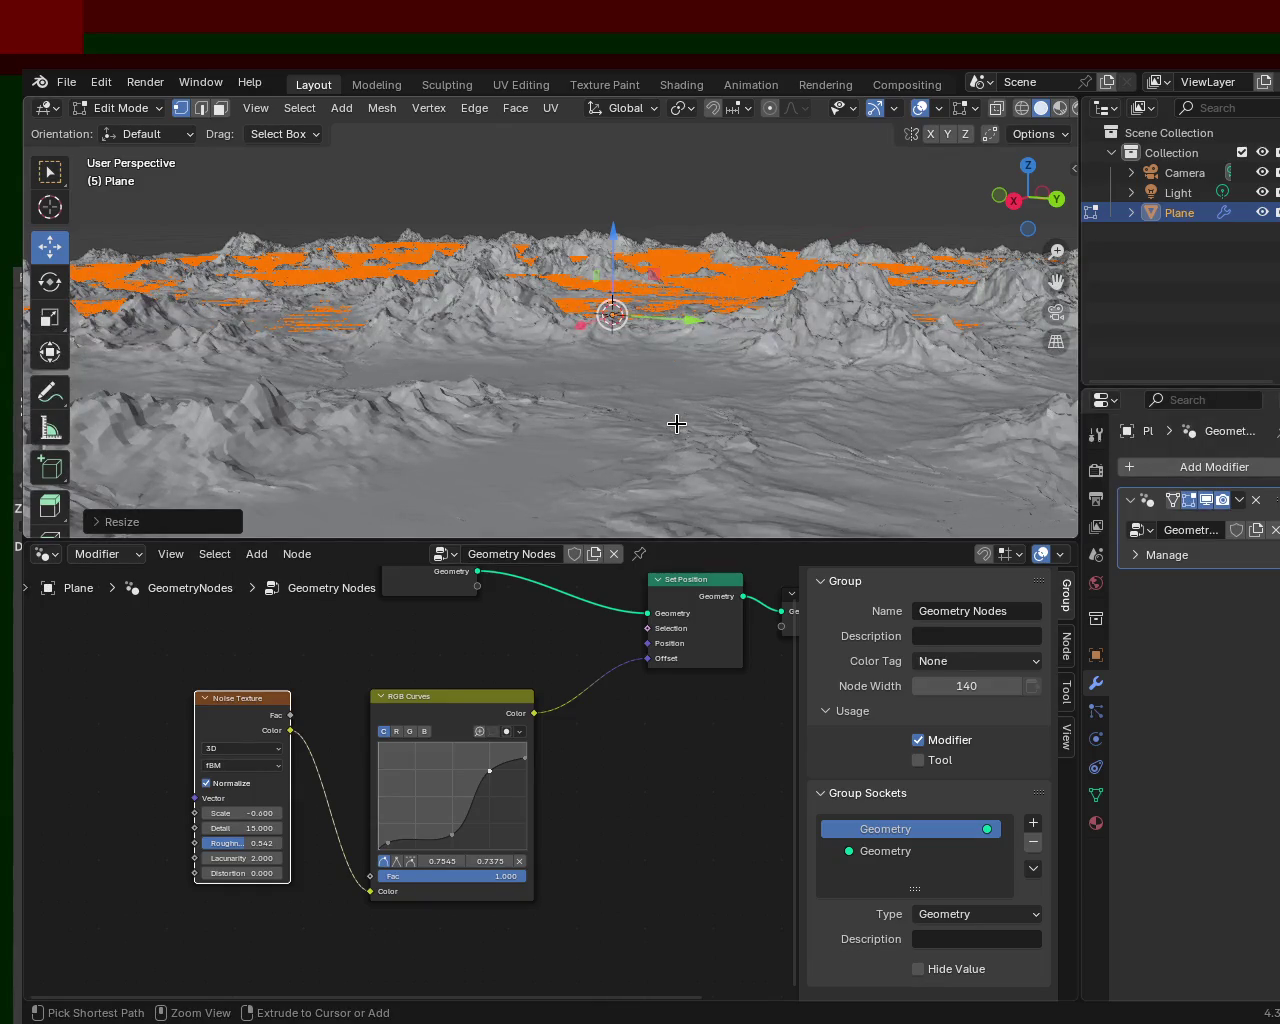
key("ctrl+z")
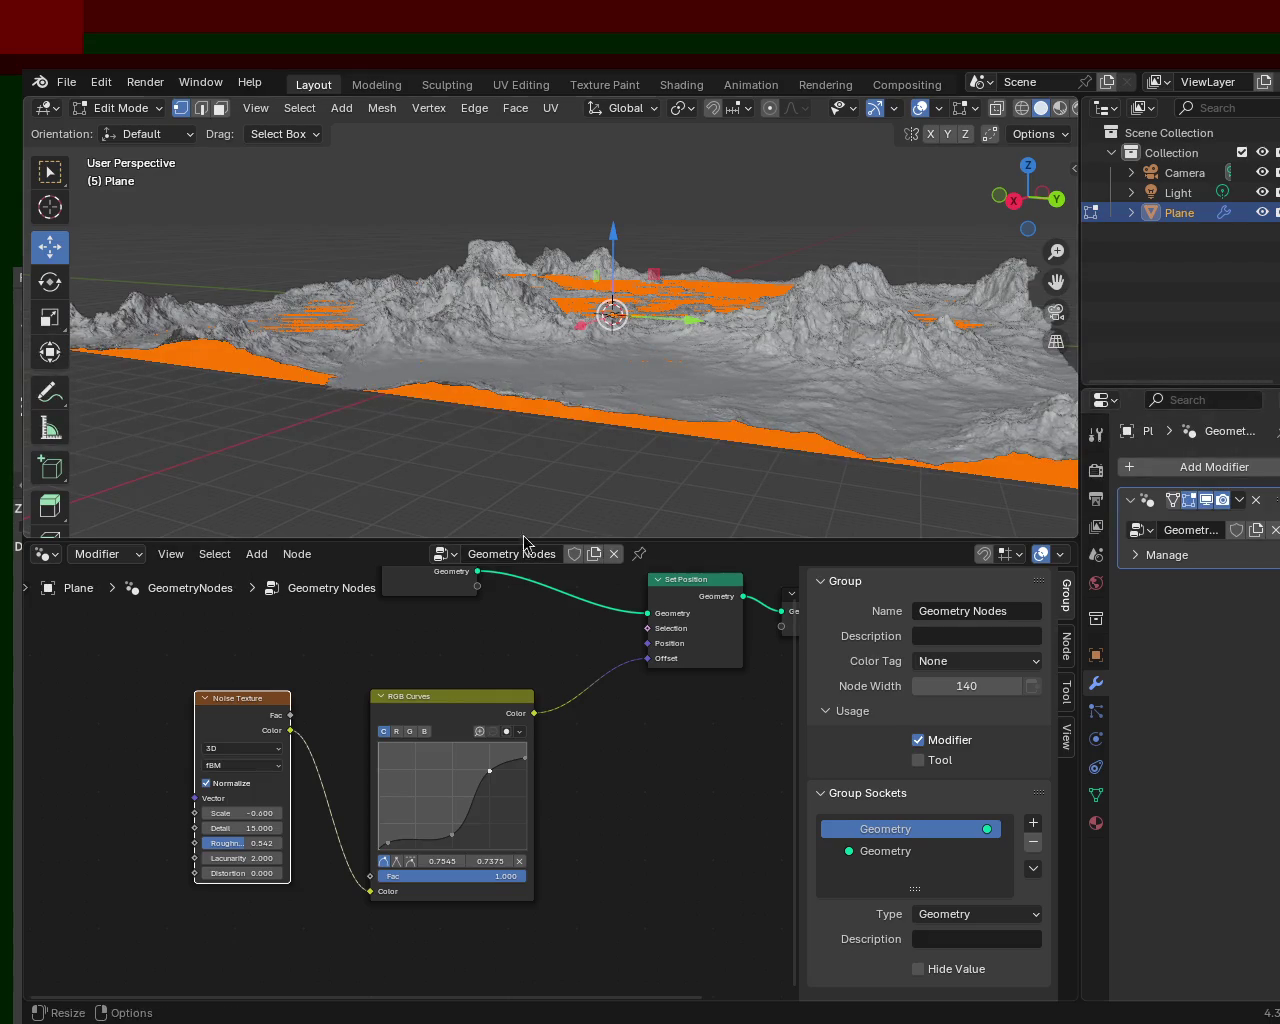
mouse_move(429, 255)
middle_mouse_down()
mouse_move(371, 268)
mouse_move(425, 286)
mouse_move(675, 282)
mouse_move(646, 257)
mouse_move(651, 286)
mouse_move(709, 343)
mouse_move(786, 316)
mouse_move(866, 320)
mouse_move(857, 283)
mouse_move(813, 320)
mouse_move(780, 303)
middle_mouse_up()
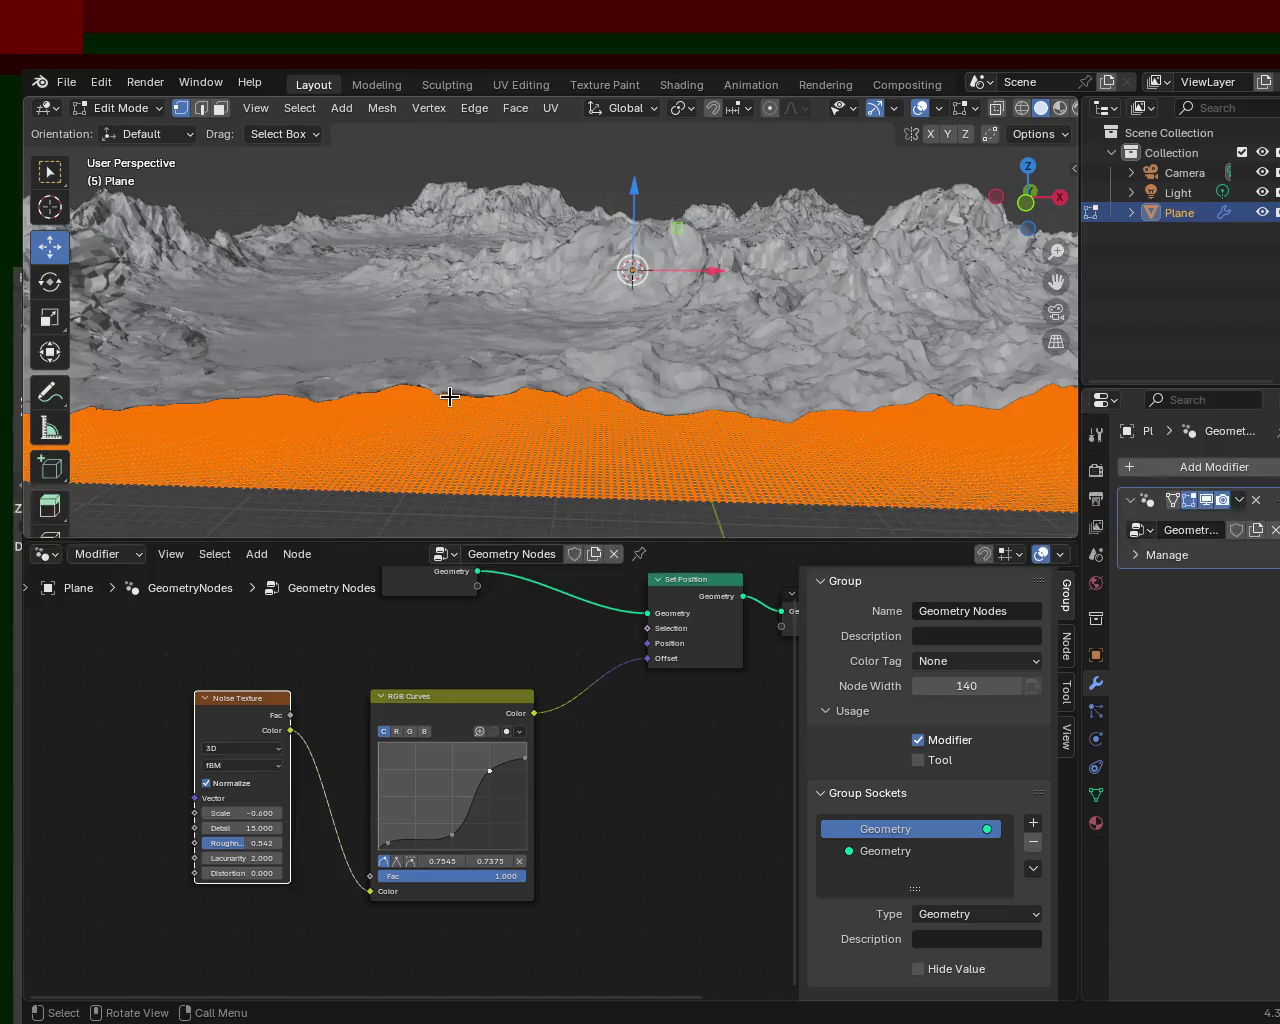
- Enlarge the terrain mesh again from an elevated view
mouse_move(753, 283)
middle_mouse_down()
mouse_move(571, 320)
mouse_move(623, 274)
mouse_move(640, 362)
mouse_move(786, 443)
mouse_move(766, 334)
mouse_move(650, 228)
middle_mouse_up()
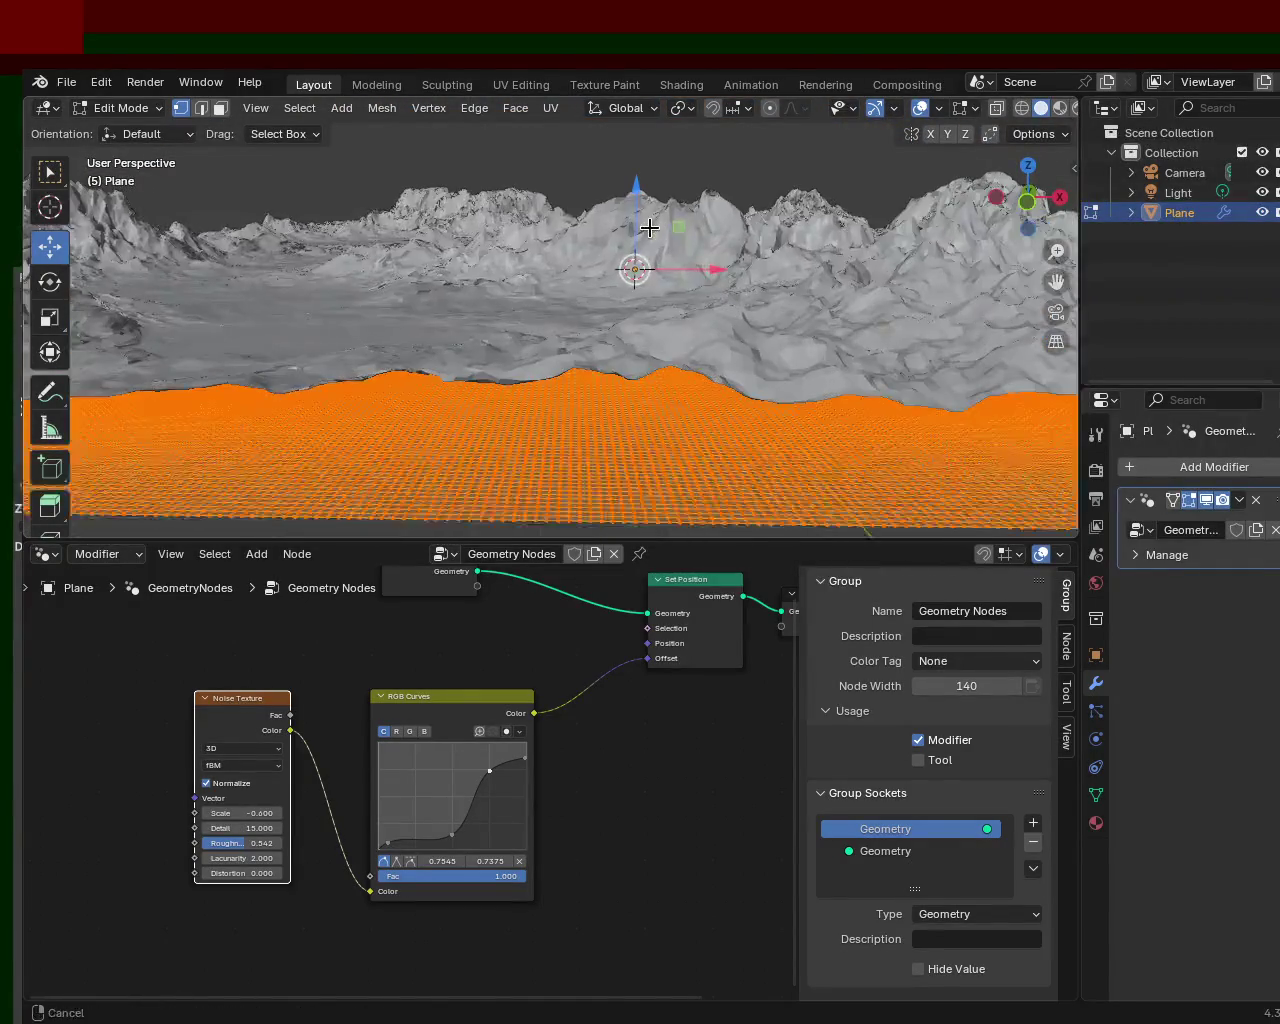
left_click_drag(650, 228, 642, 256)
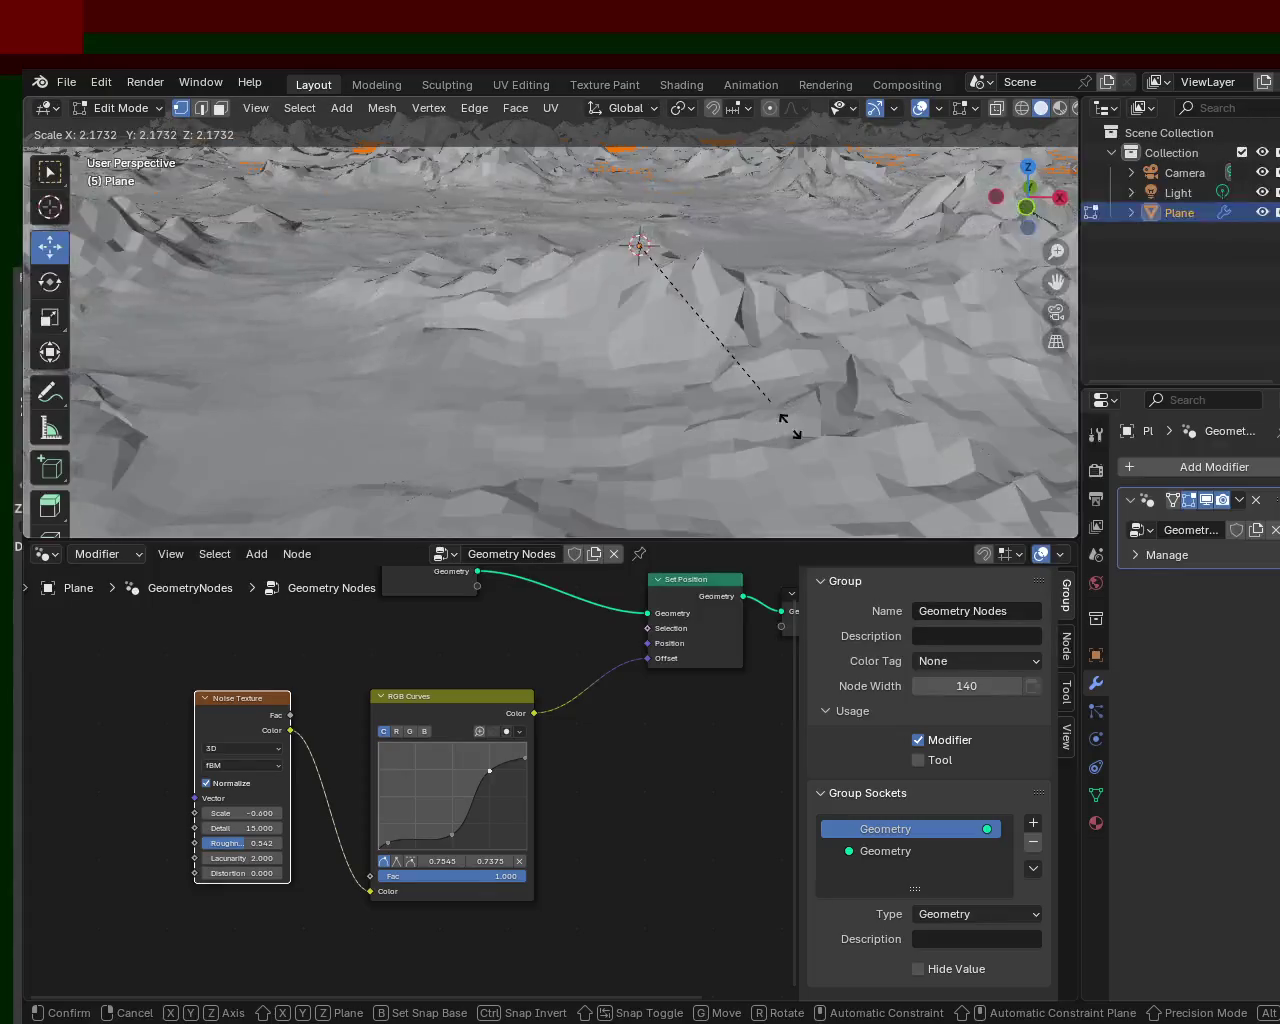
left_click(800, 435)
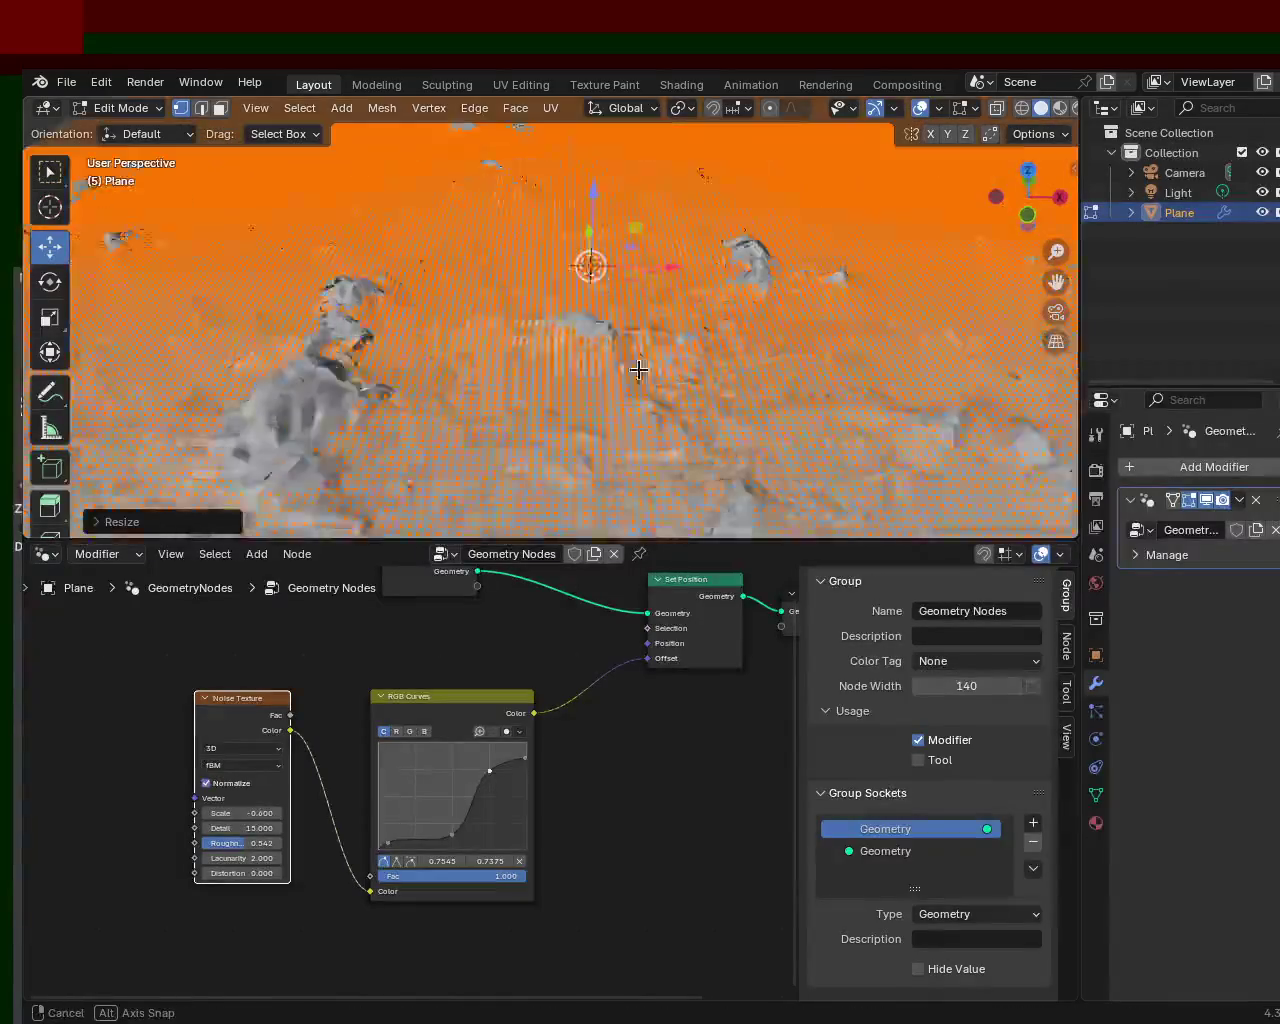
- Set the Noise Texture Scale to -0.700 and check the reshaped terrain
mouse_move(670, 301)
middle_mouse_down()
mouse_move(854, 303)
mouse_move(903, 337)
mouse_move(923, 400)
mouse_move(846, 300)
mouse_move(886, 286)
mouse_move(943, 323)
mouse_move(970, 305)
mouse_move(975, 315)
middle_mouse_up()
mouse_move(266, 823)
left_mouse_down()
mouse_move(330, 823)
mouse_move(253, 823)
mouse_move(265, 823)
left_mouse_up()
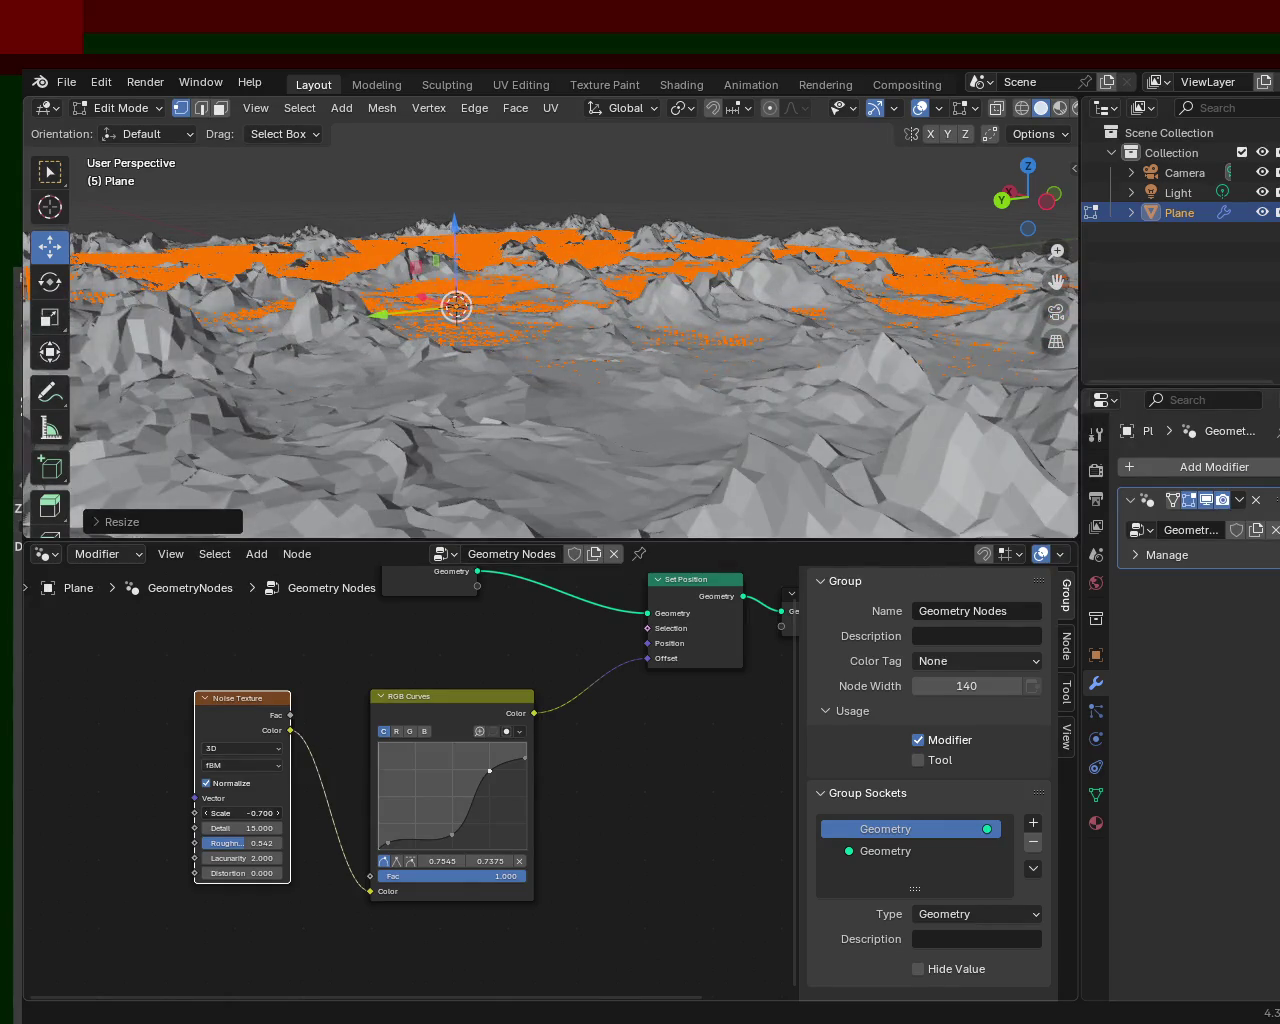
mouse_move(470, 330)
middle_mouse_down()
mouse_move(528, 309)
mouse_move(490, 330)
middle_mouse_up()
- Lower the Noise Texture Detail to 5.600 and view the plane from close above
left_click_drag(228, 822, 228, 822)
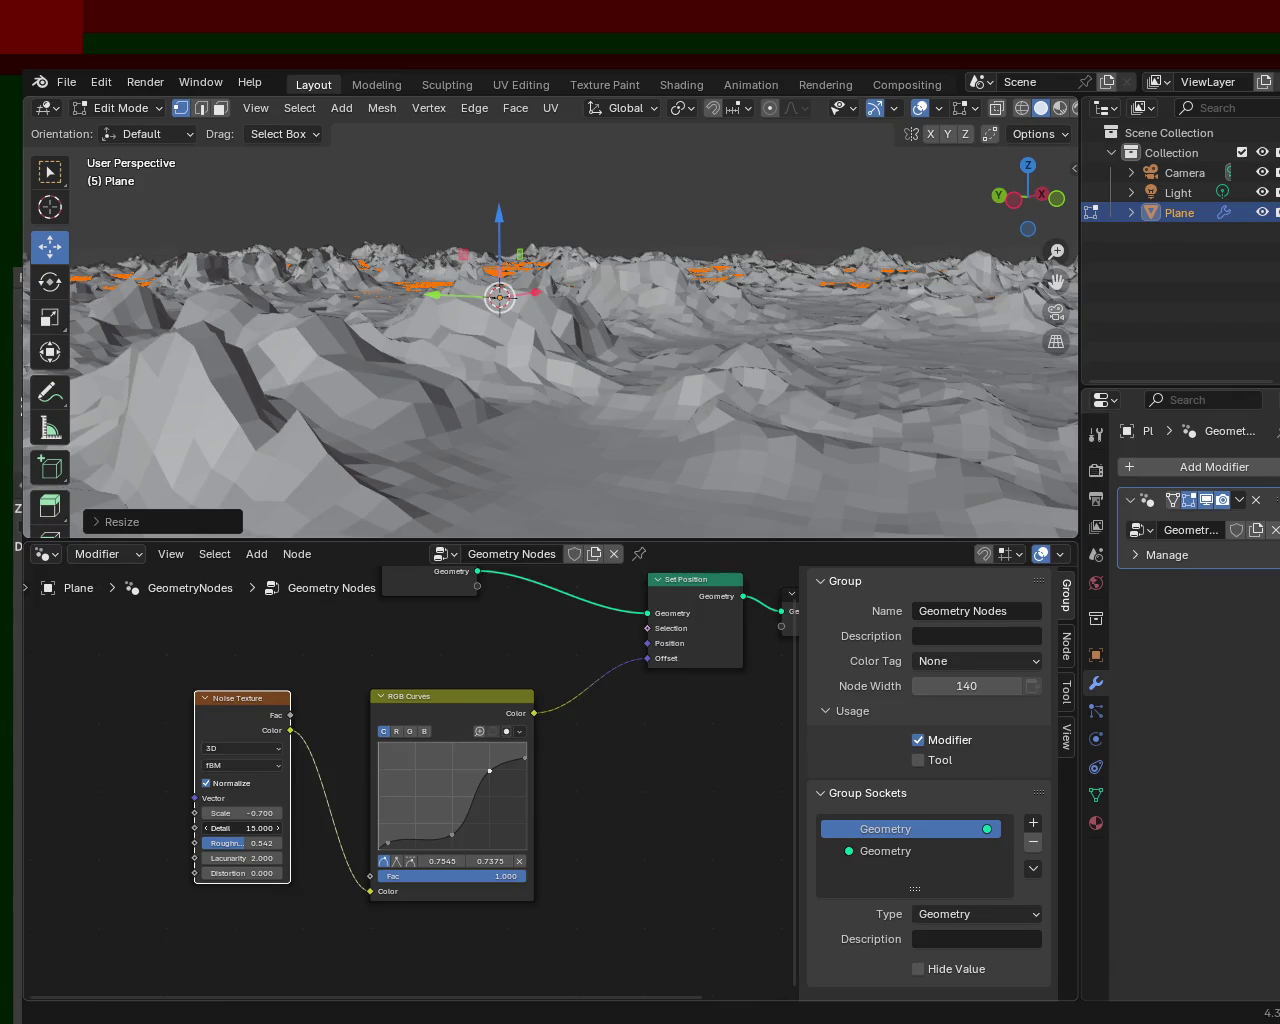
left_click_drag(240, 828, 200, 828)
mouse_move(657, 343)
middle_mouse_down("ctrl")
mouse_move(690, 350)
mouse_move(437, 361)
mouse_move(566, 346)
mouse_move(572, 308)
mouse_move(586, 314)
mouse_move(633, 274)
middle_mouse_up("ctrl")
scroll(586, 314, "up", 5)
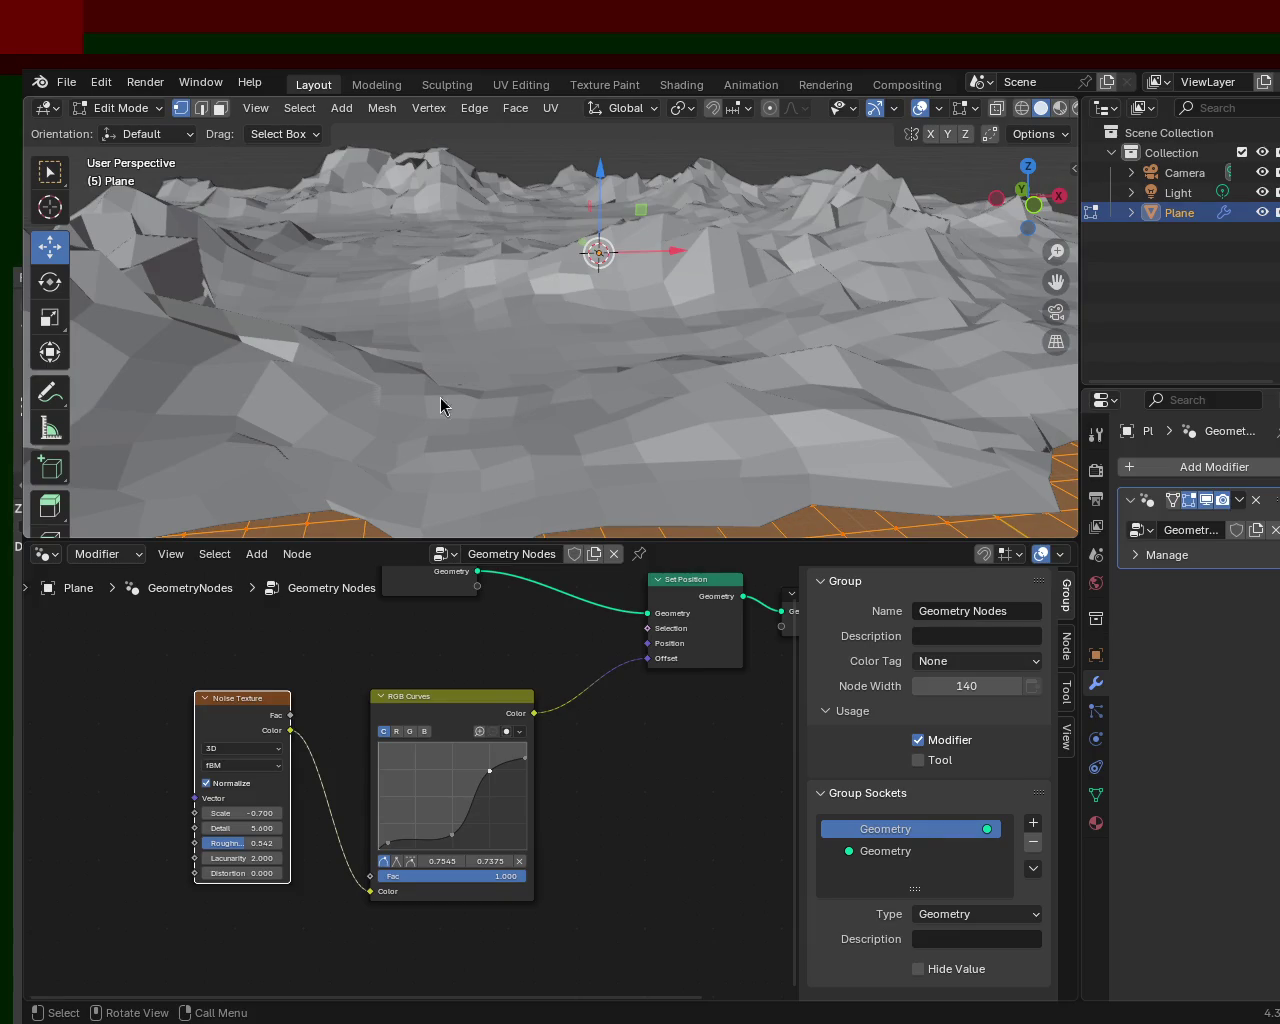
mouse_move(537, 378)
middle_mouse_down()
mouse_move(617, 306)
mouse_move(554, 349)
middle_mouse_up()
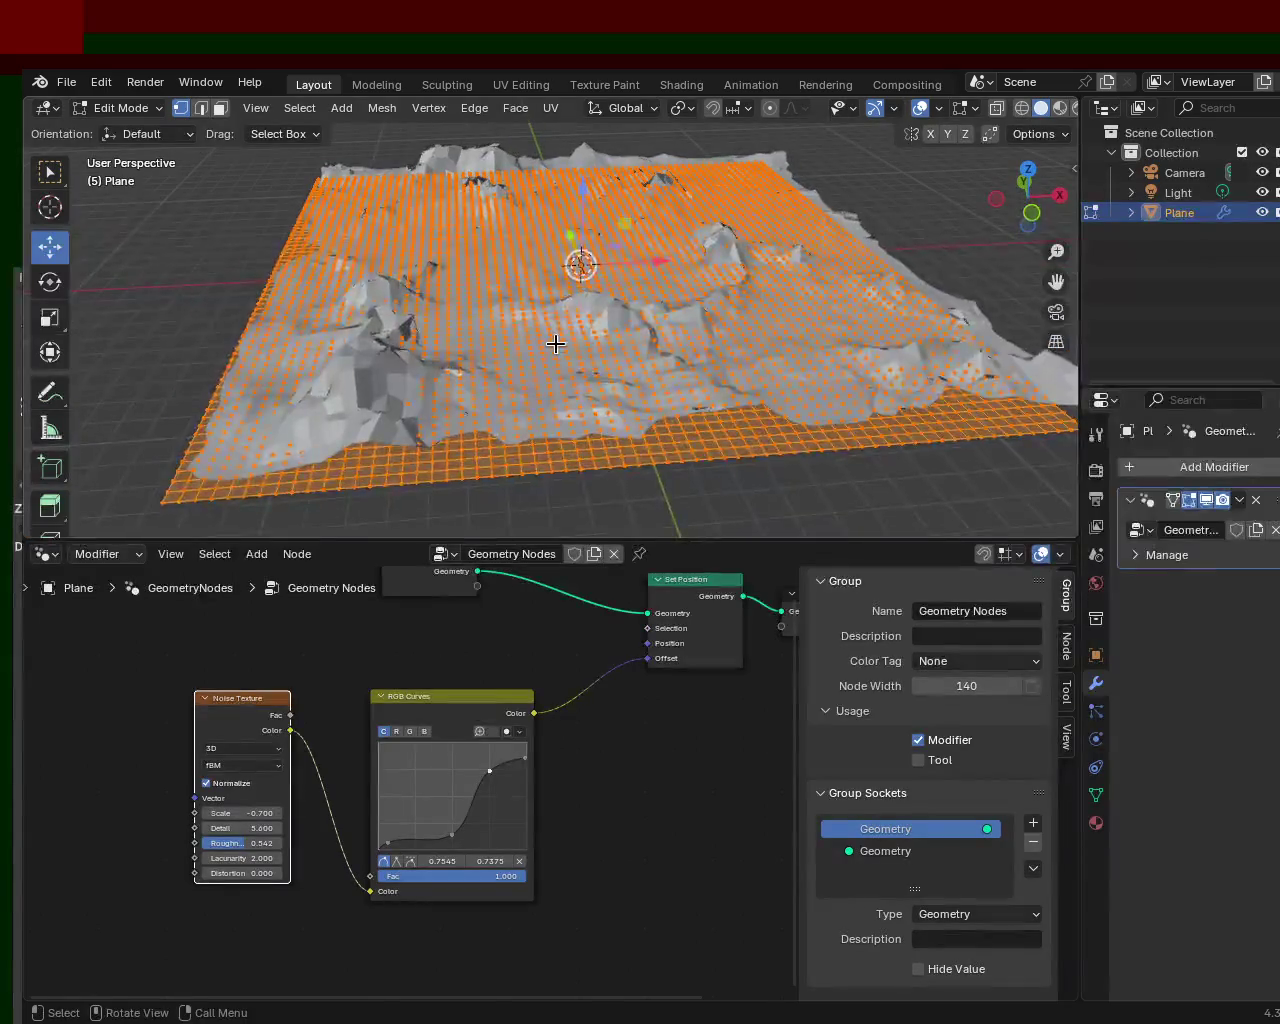
- Enlarge the terrain mesh about 2.67 times and set the noise Scale to -2.200
key("s")
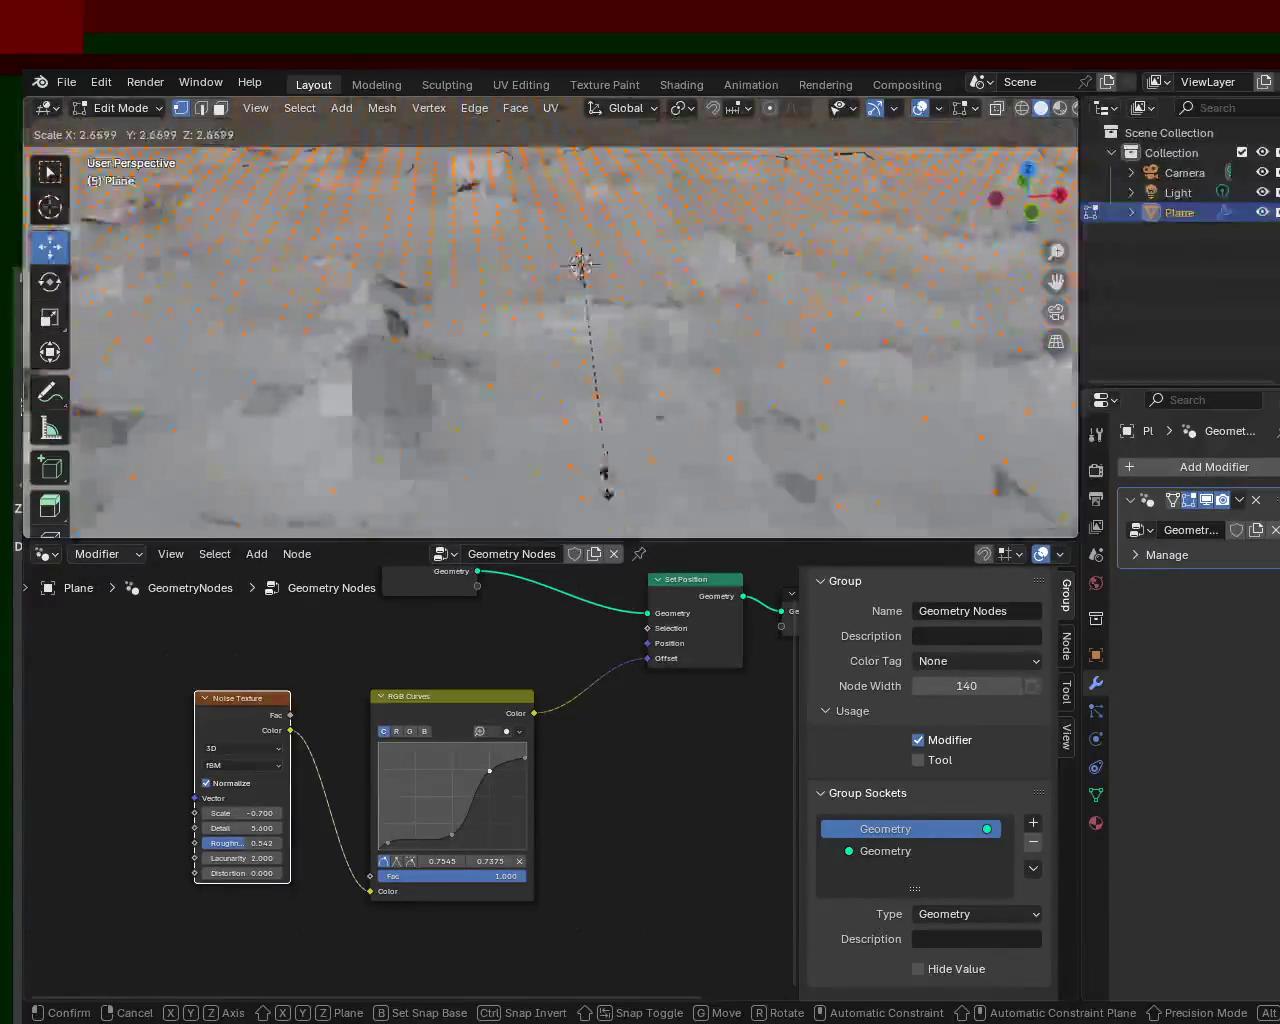
left_click(625, 460)
mouse_move(631, 383)
middle_mouse_down()
mouse_move(623, 477)
mouse_move(622, 321)
mouse_move(657, 380)
mouse_move(622, 333)
mouse_move(591, 397)
mouse_move(600, 323)
mouse_move(585, 305)
middle_mouse_up()
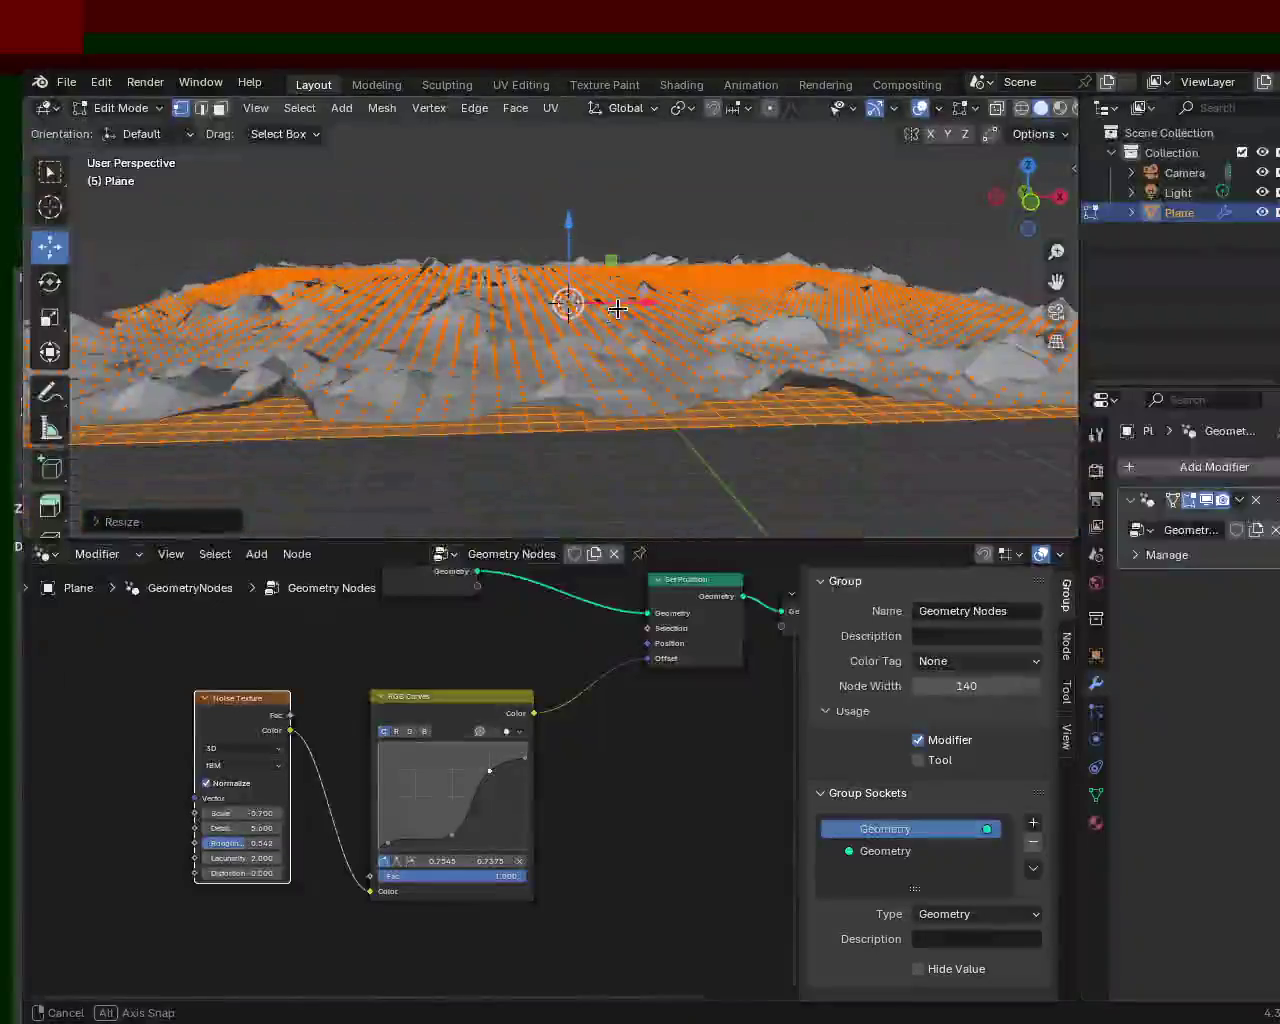
mouse_move(240, 813)
left_mouse_down()
mouse_move(200, 813)
mouse_move(260, 813)
mouse_move(215, 813)
left_mouse_up()
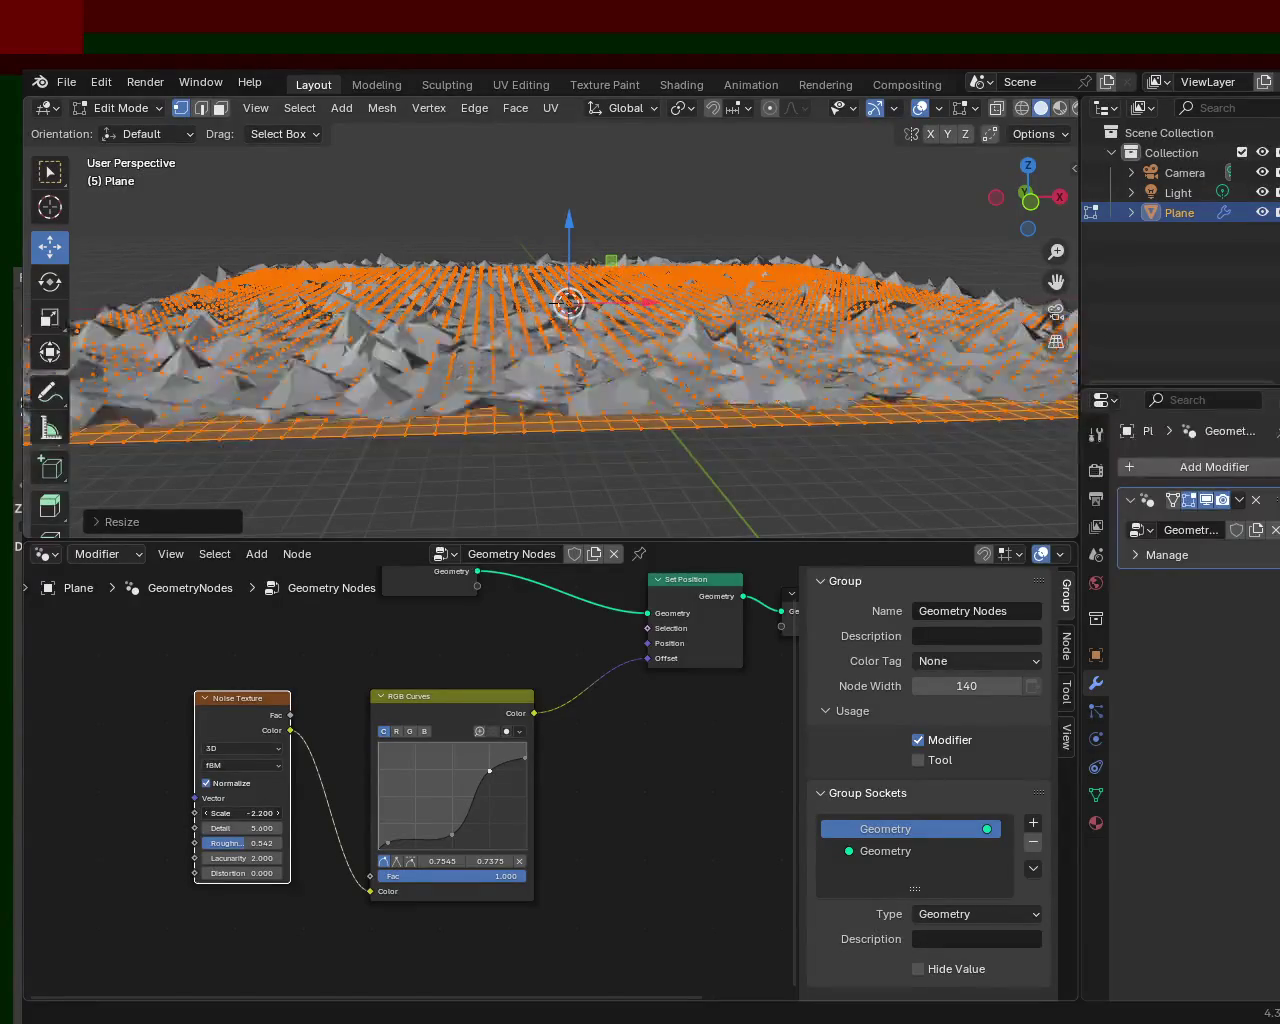
- Set noise Scale to -1.600 and reshape the RGB Curves, adding a new point
left_click_drag(215, 813, 240, 813)
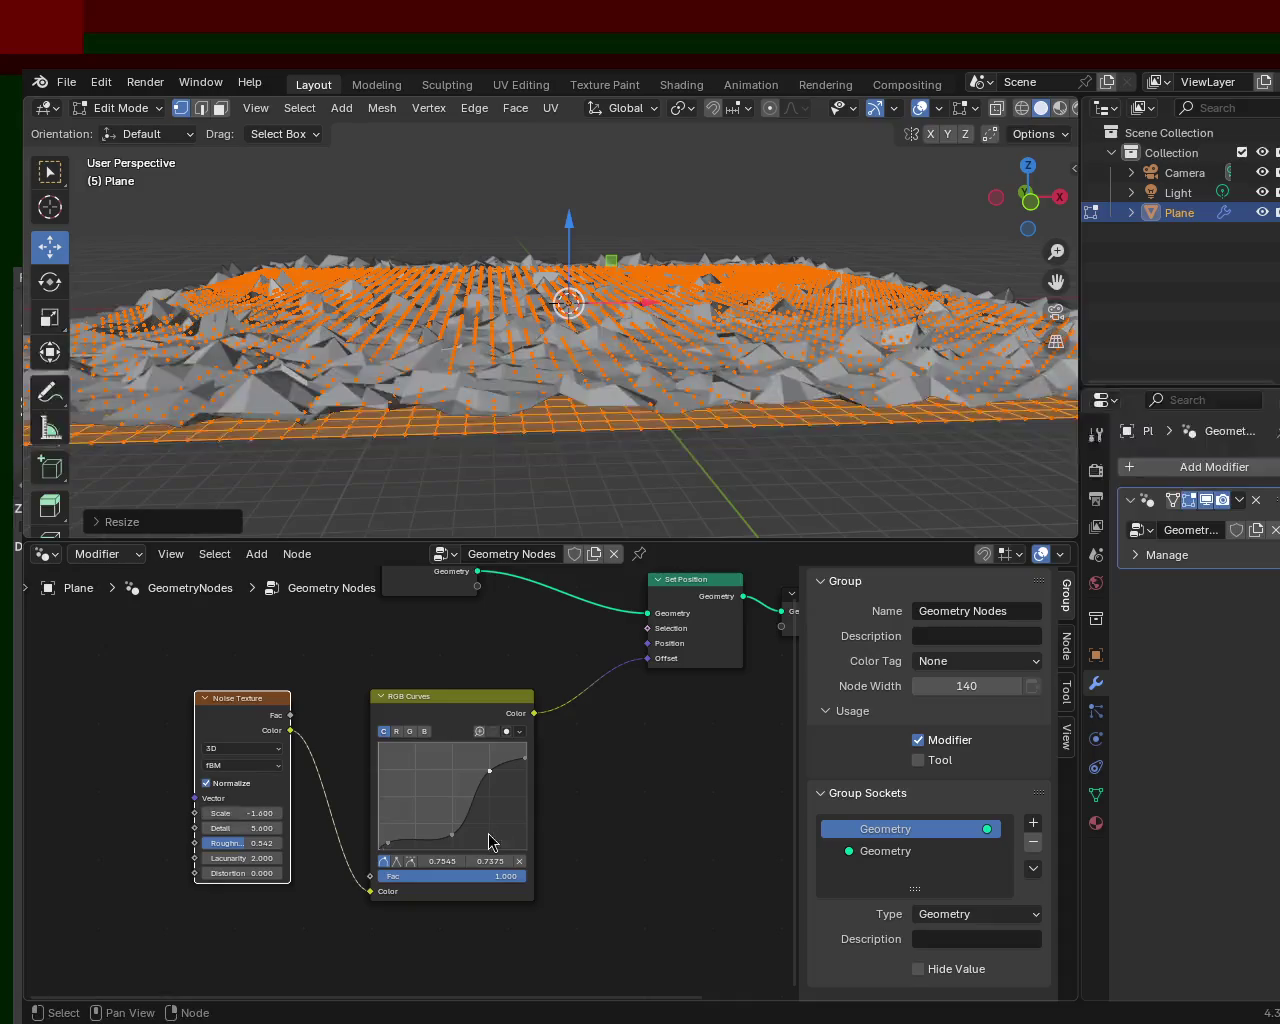
mouse_move(484, 783)
left_mouse_down()
mouse_move(489, 752)
mouse_move(527, 752)
left_mouse_up()
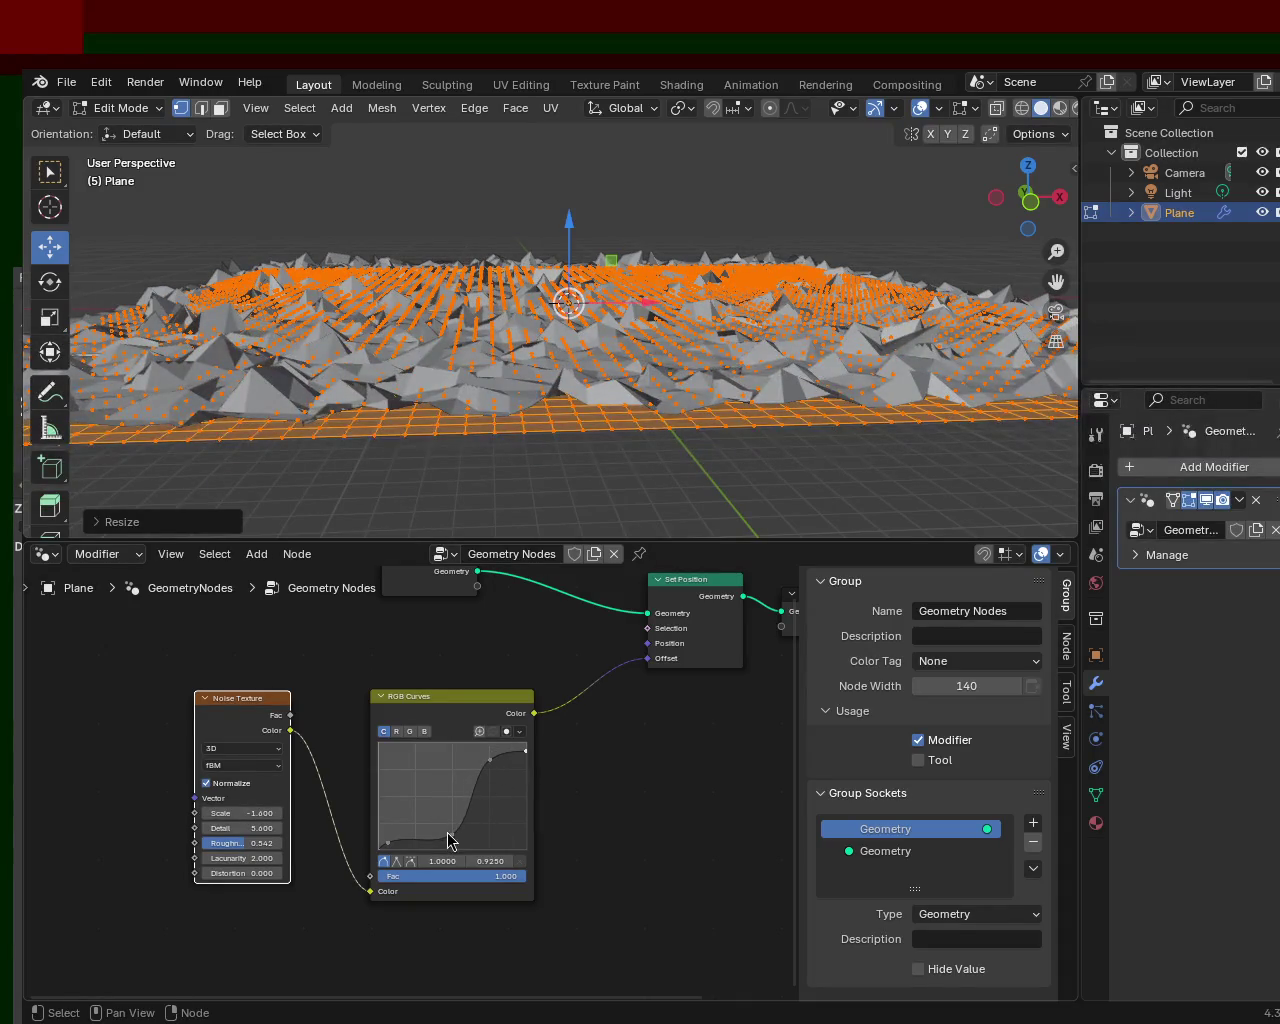
left_click_drag(449, 840, 452, 844)
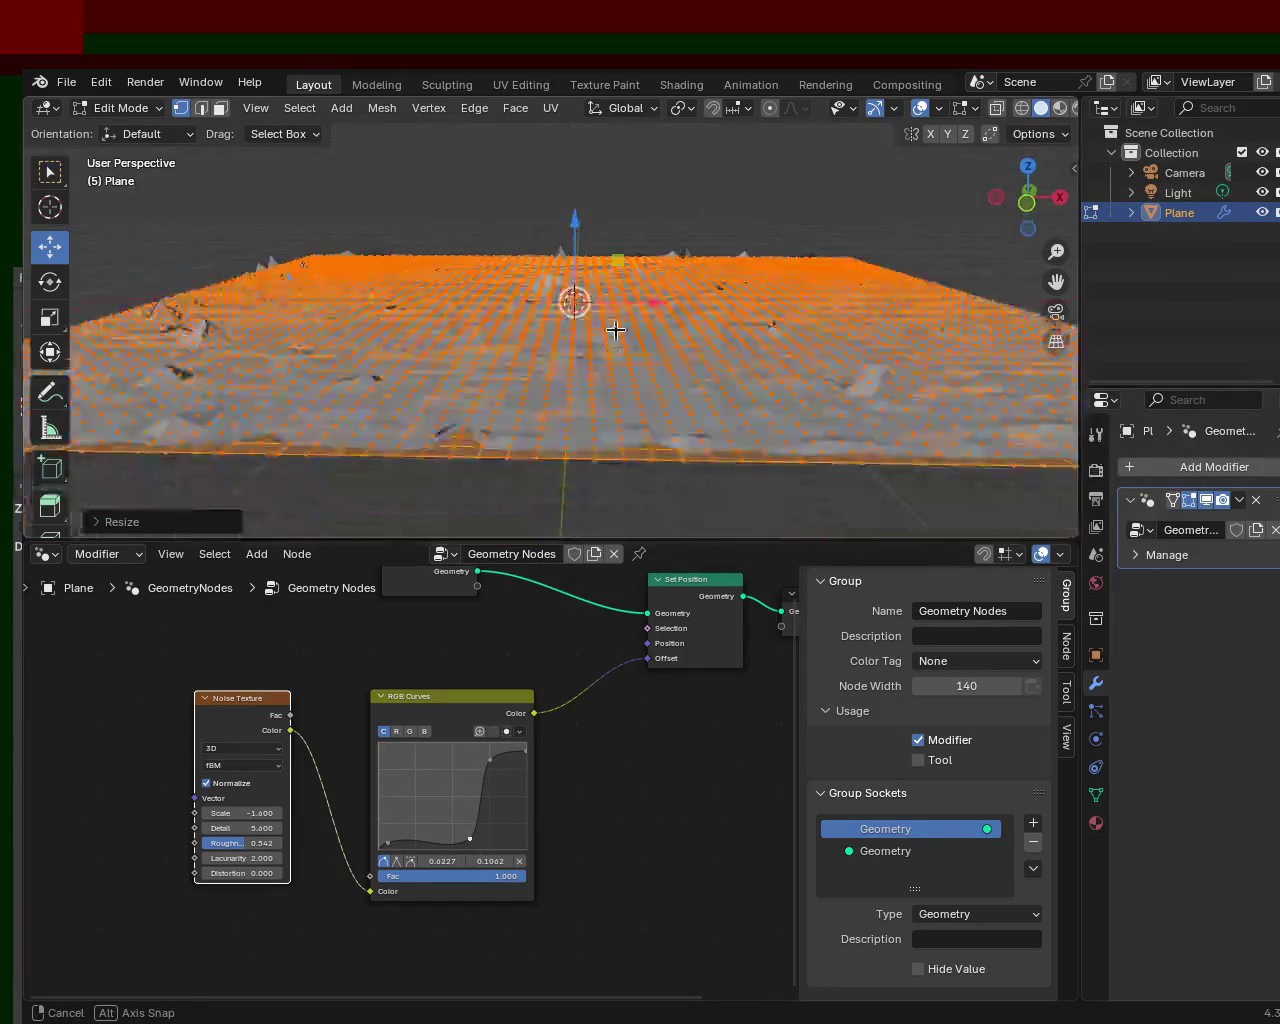
scroll(614, 329, "up", 2)
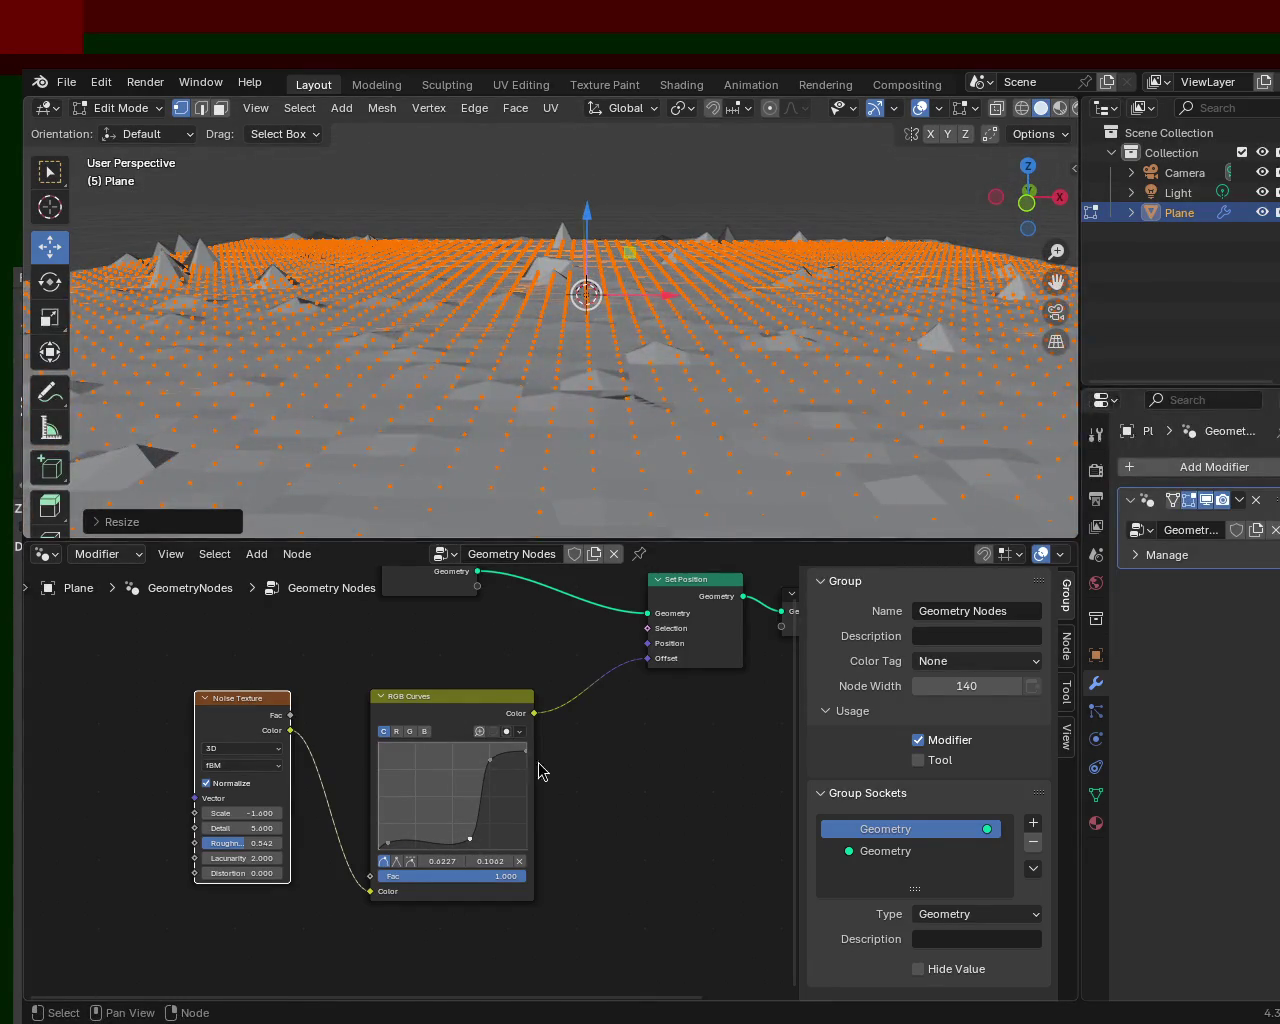
left_click_drag(490, 775, 492, 773)
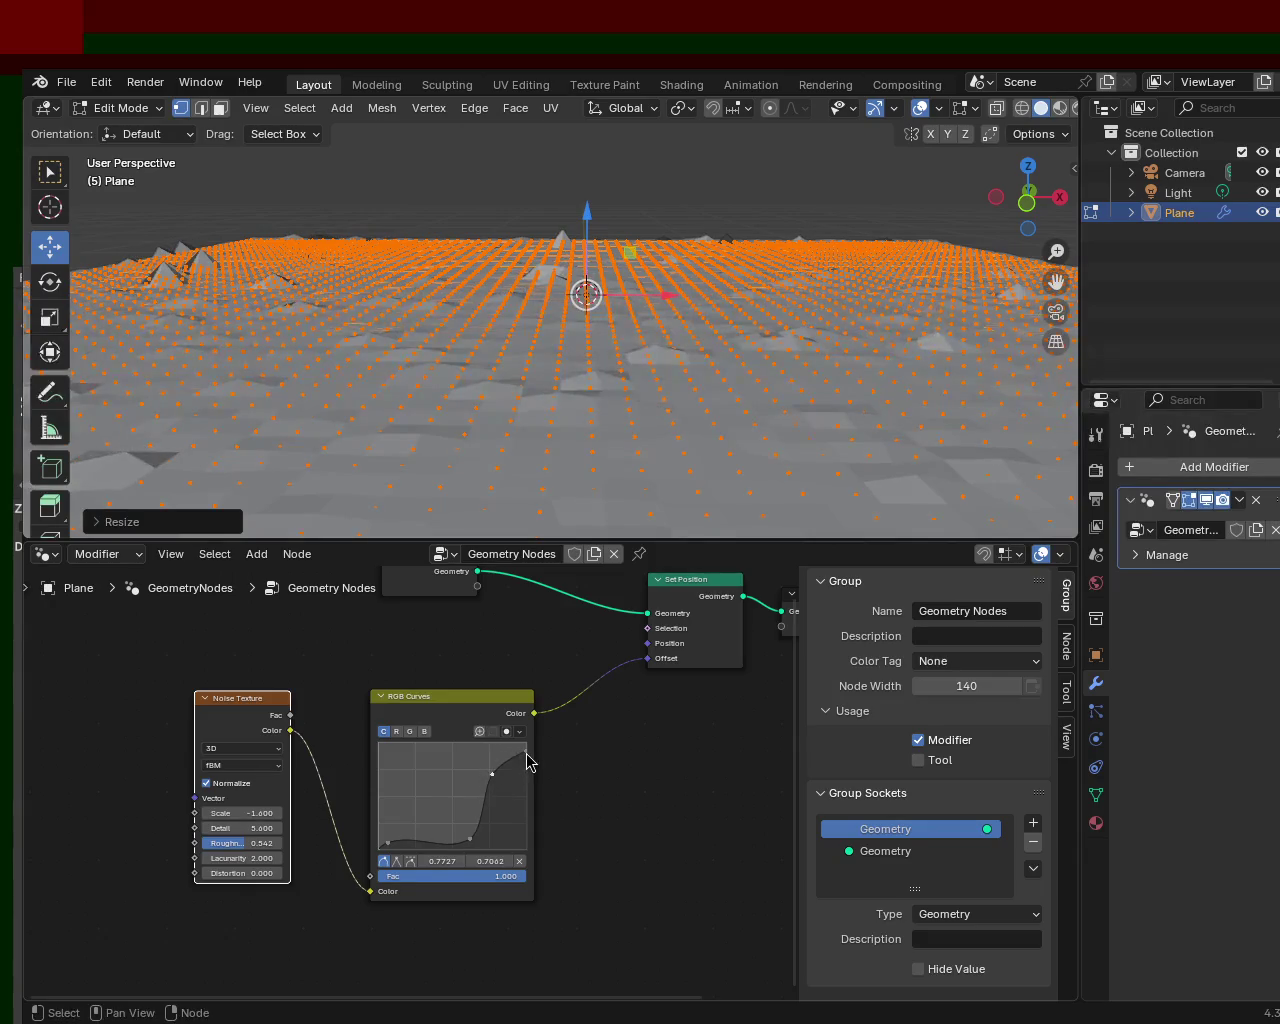
- Set noise Scale to 4.200 and move a curve point to raise taller peaks
mouse_move(257, 815)
left_mouse_down()
mouse_move(300, 815)
mouse_move(262, 815)
left_mouse_up()
left_click_drag(490, 775, 489, 750)
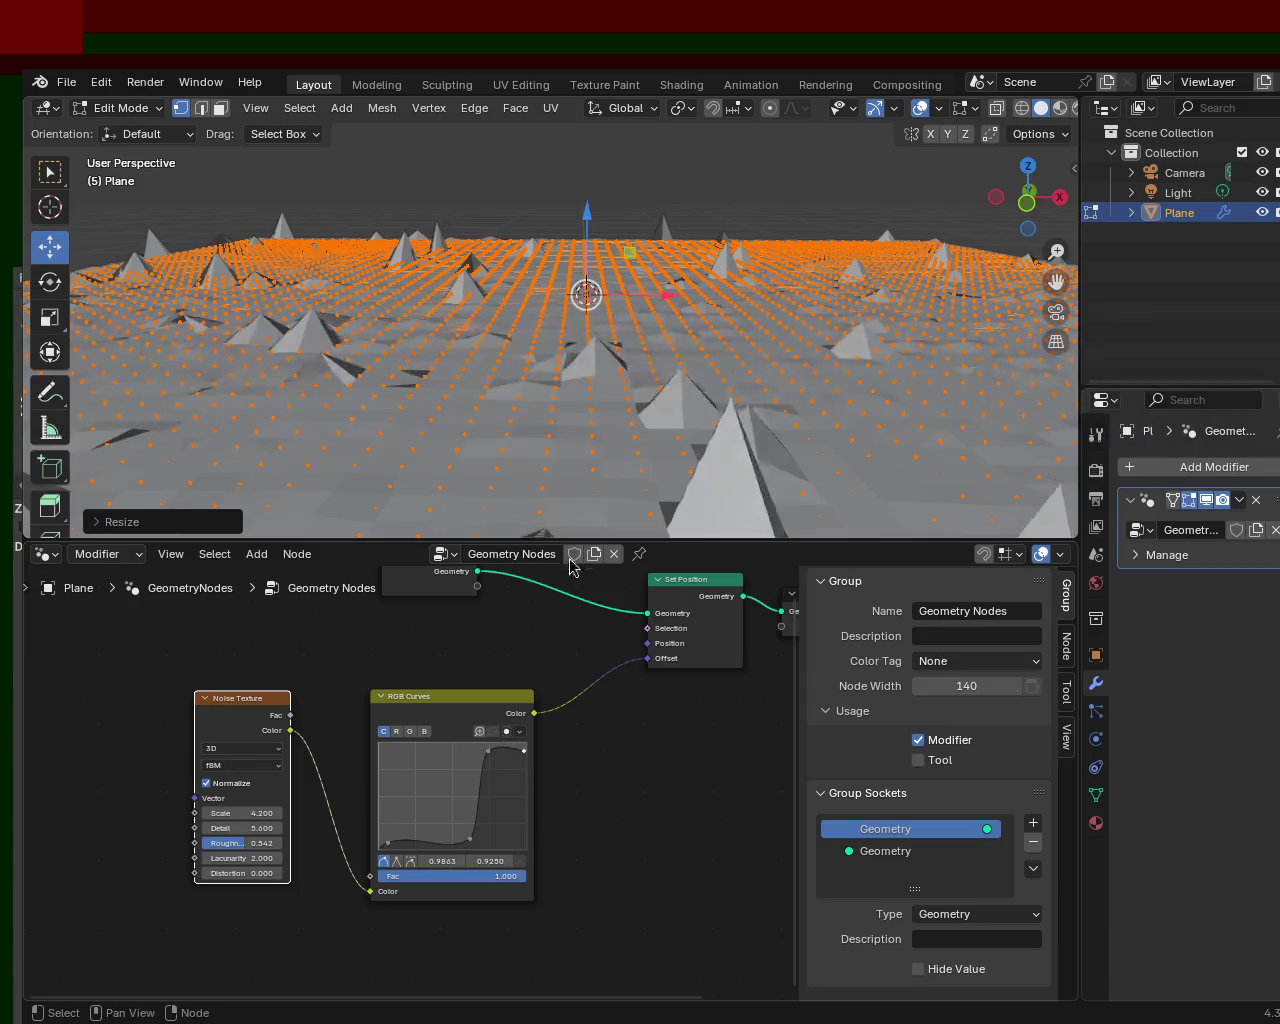
left_click(445, 835)
left_click_drag(443, 835, 459, 834)
middle_click_drag(657, 414, 620, 365)
scroll(640, 360, "down", 3)
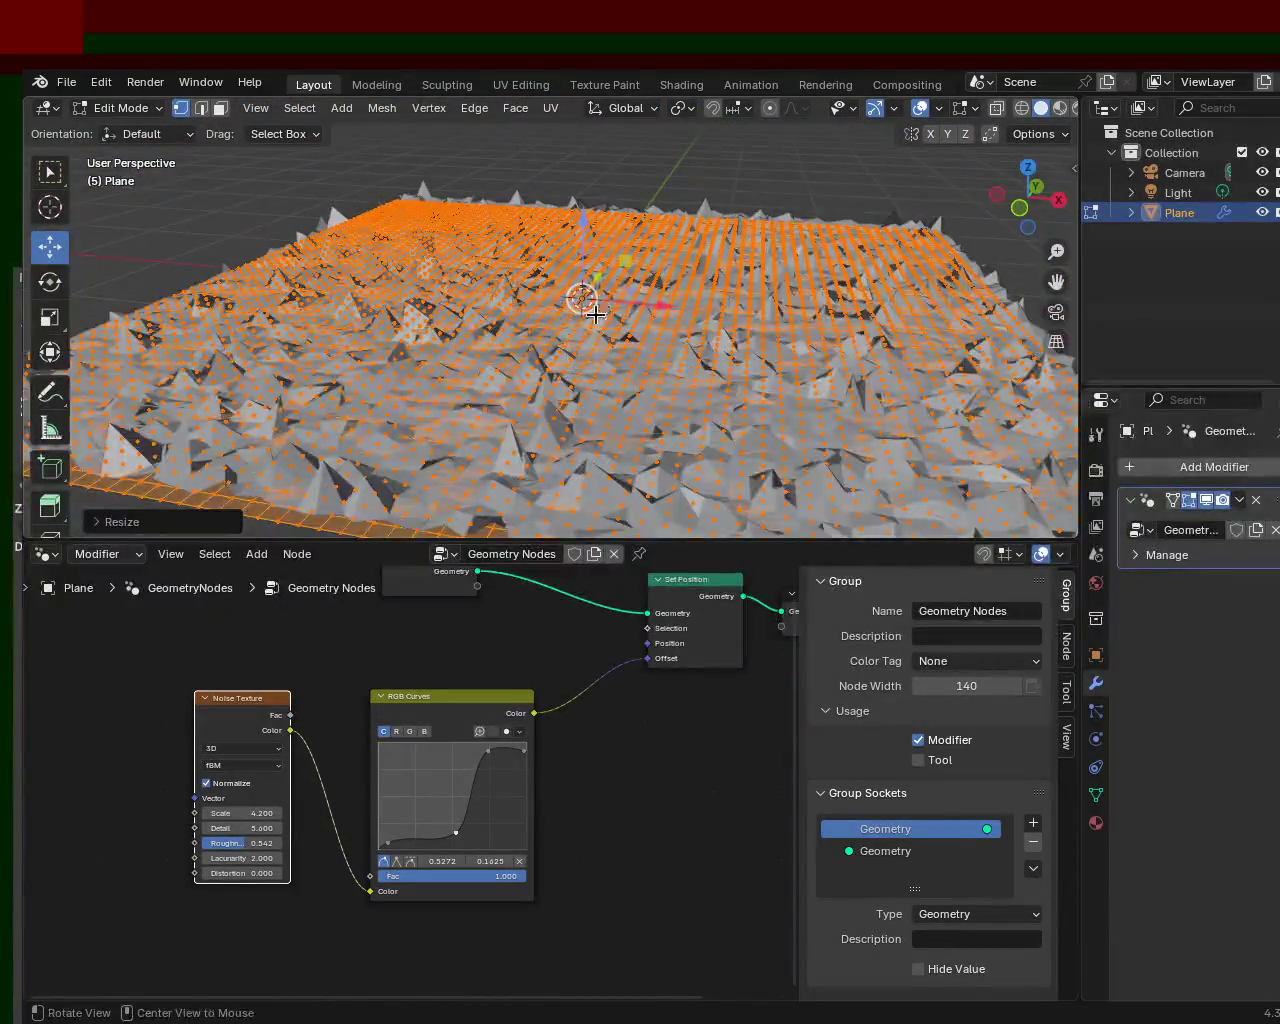
scroll(653, 357, "down", 3)
- Shrink the plane, lower the RGB Curves points to 0.4318/0.05, and set noise Scale to 0.500
key("s")
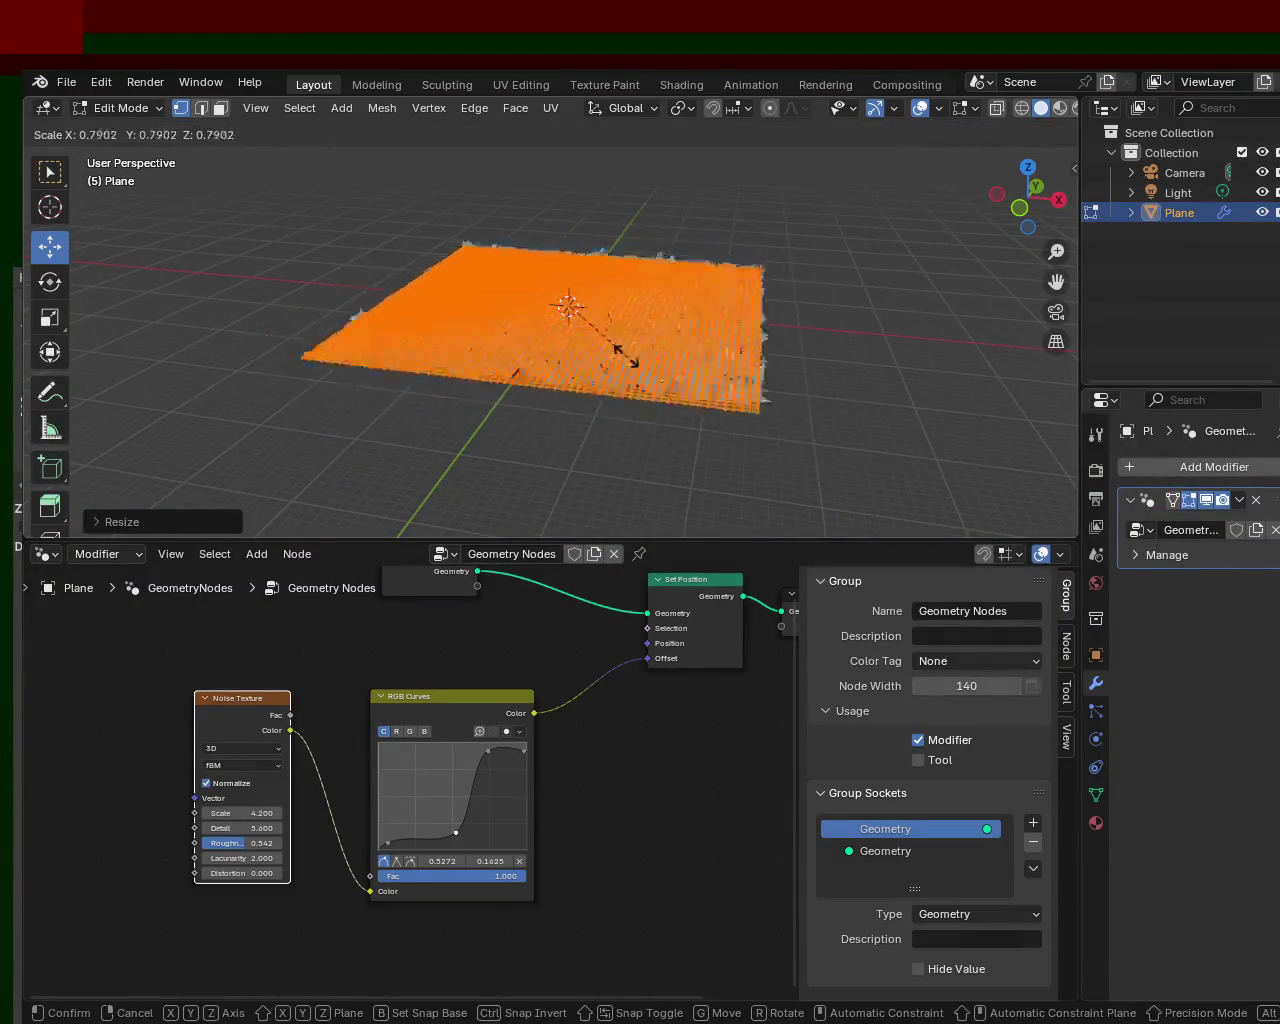
left_click(615, 350)
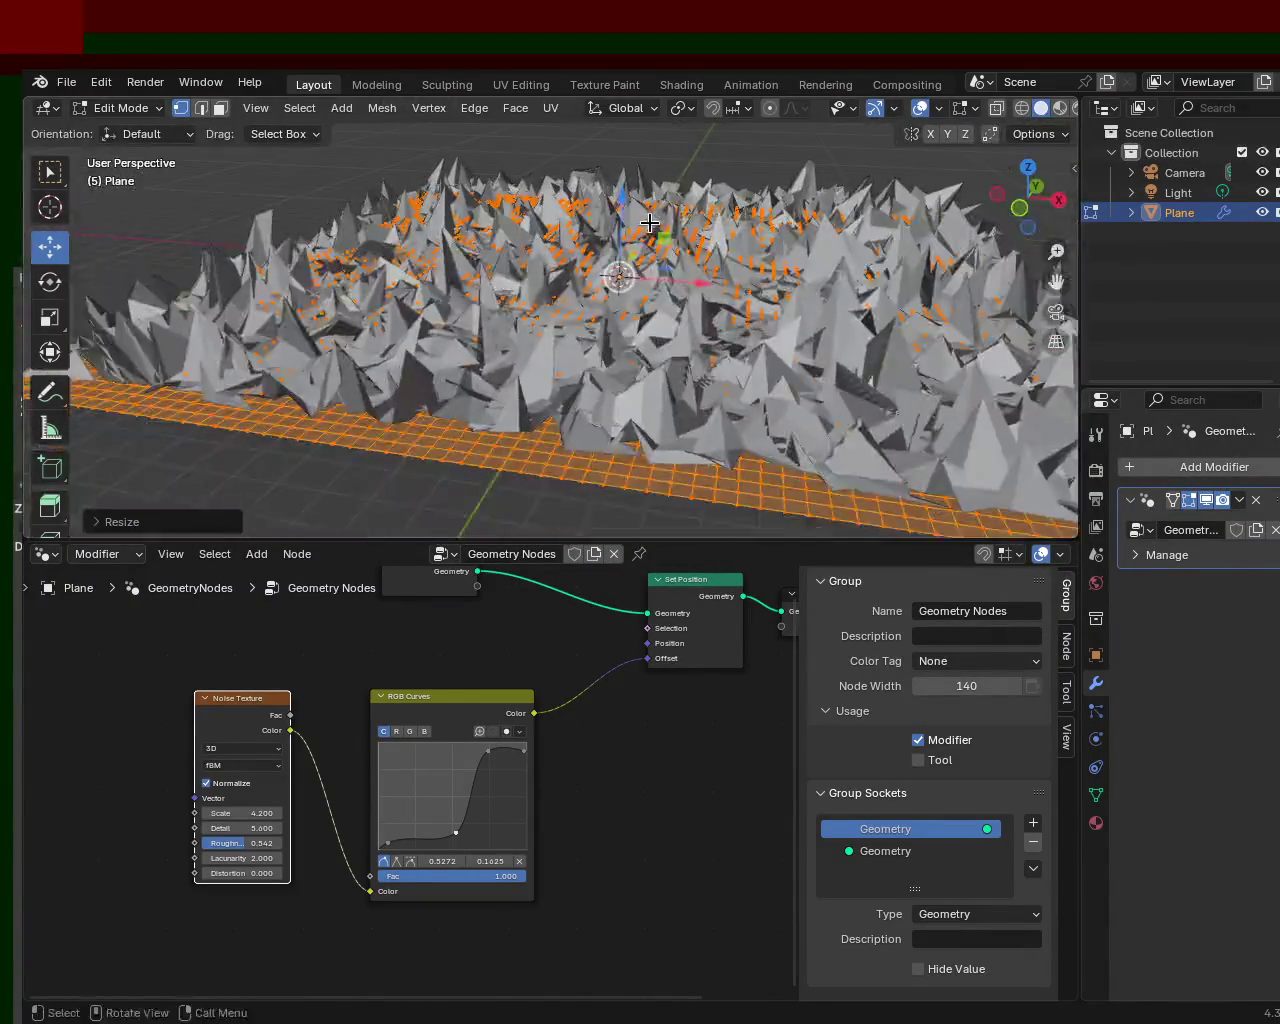
middle_click_drag(632, 186, 586, 277)
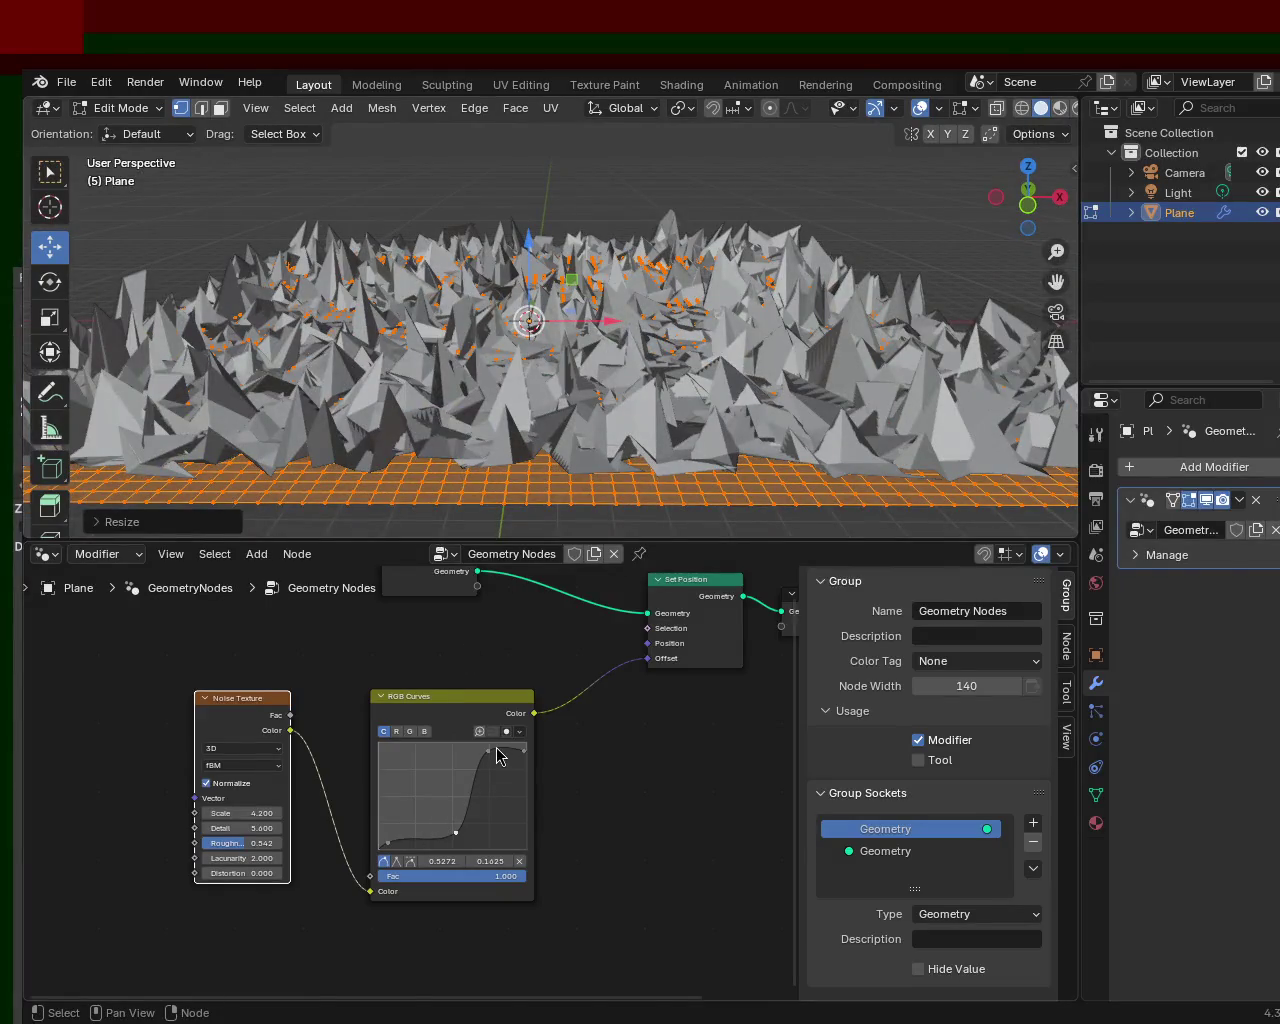
left_click_drag(490, 758, 494, 758)
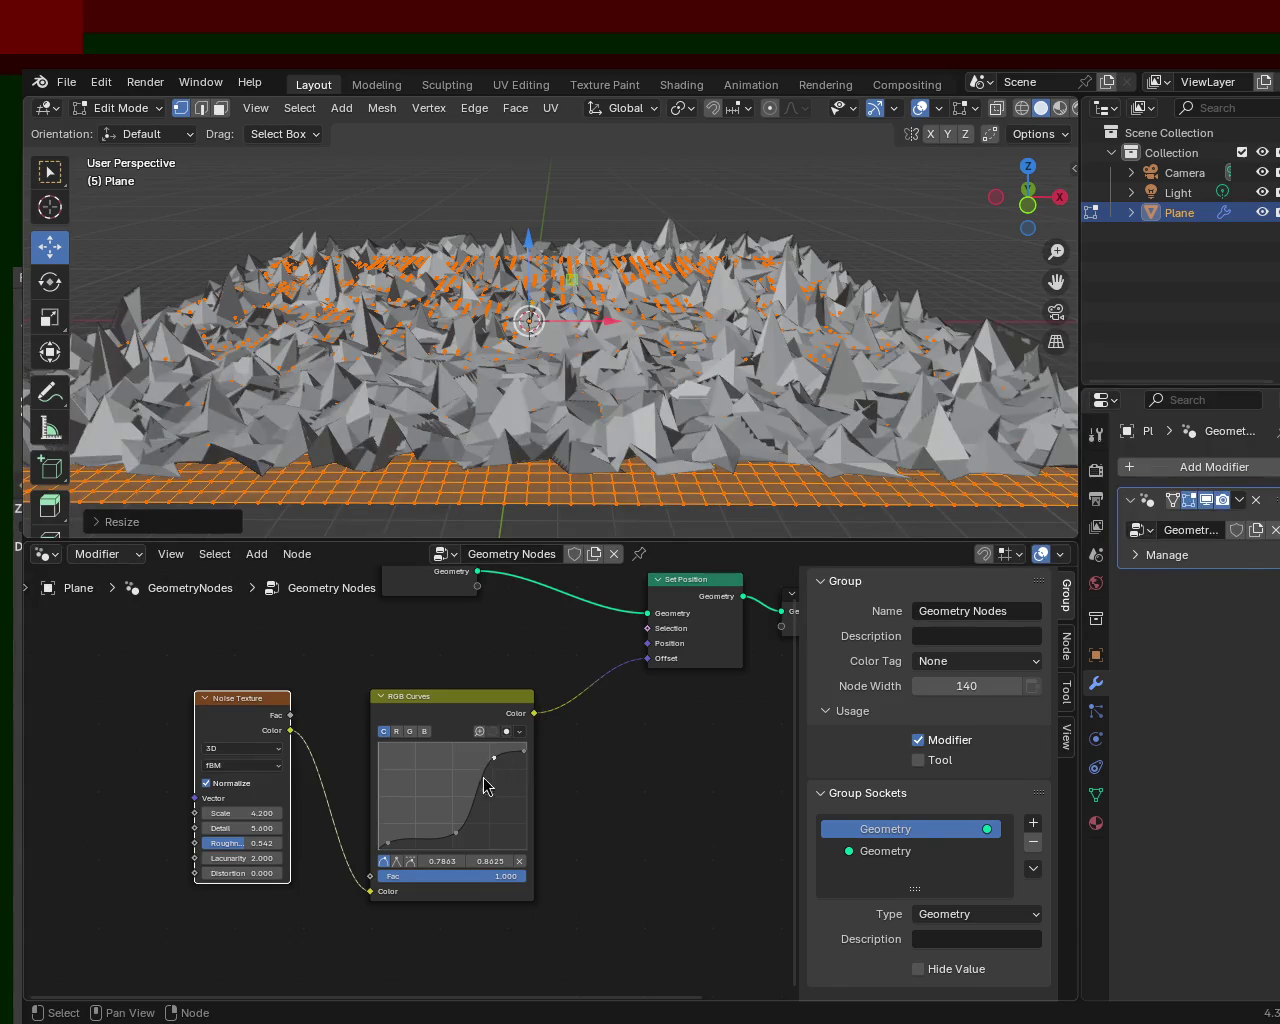
left_click_drag(455, 835, 442, 844)
left_click_drag(240, 813, 180, 813)
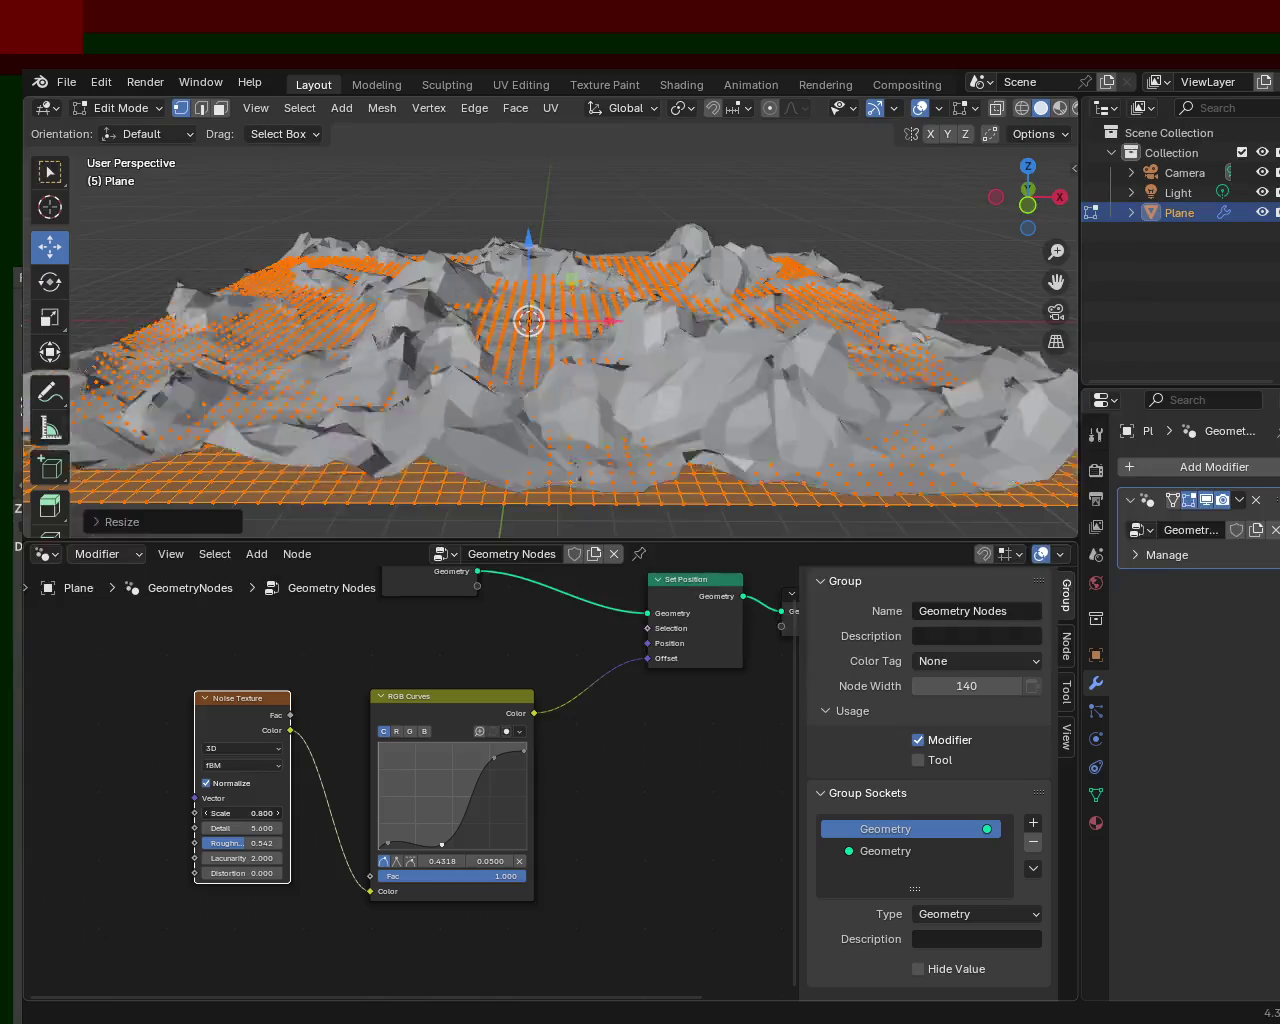
- Inspect the mountains from several angles and tune the noise Detail to 14.700
mouse_move(606, 420)
middle_mouse_down()
mouse_move(392, 303)
mouse_move(457, 286)
mouse_move(466, 251)
mouse_move(631, 264)
mouse_move(726, 317)
mouse_move(640, 420)
middle_mouse_up()
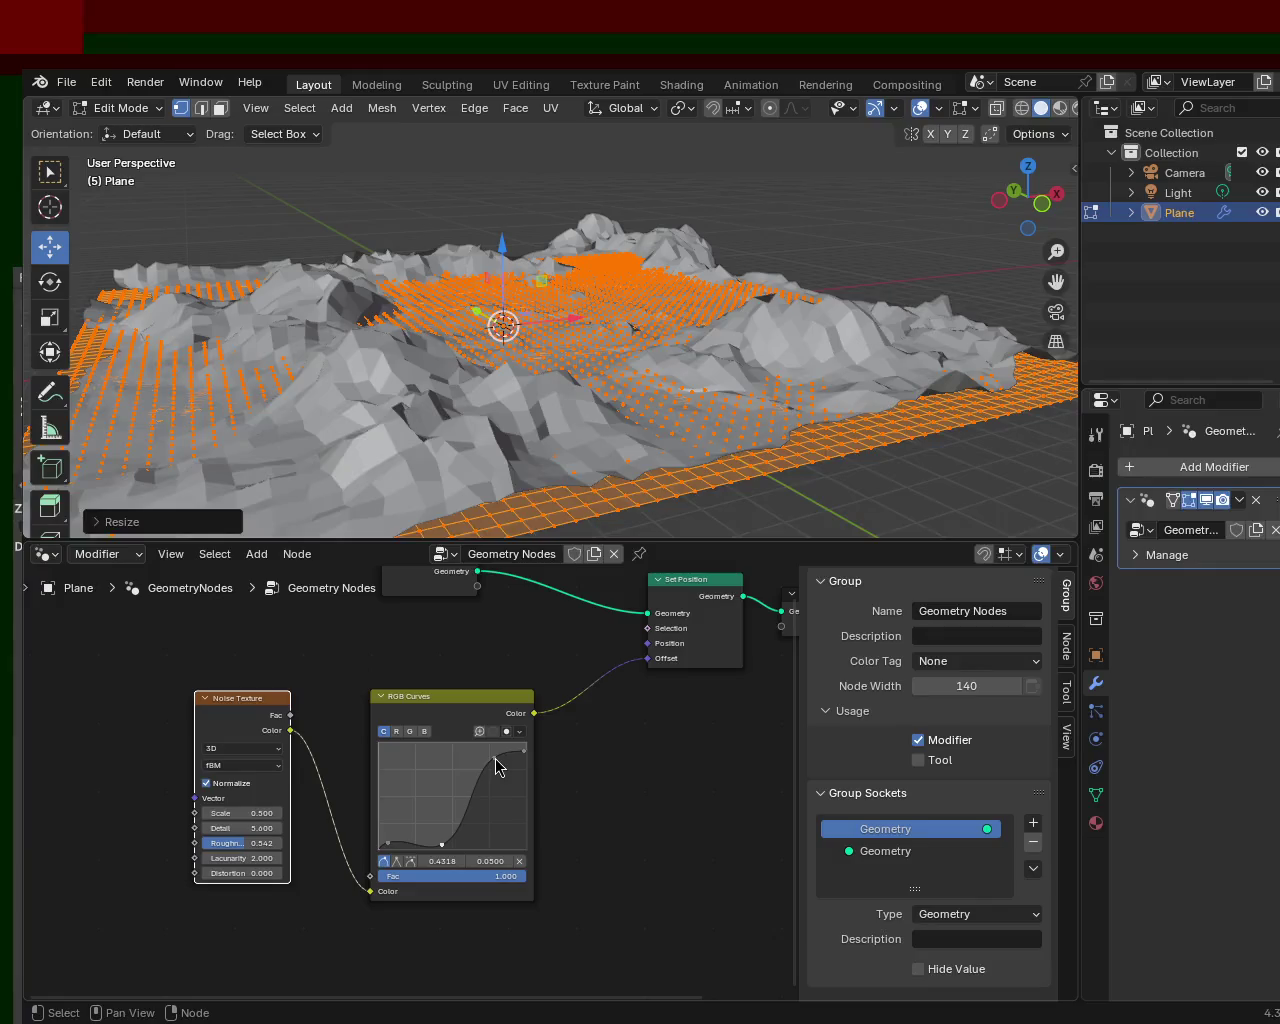
mouse_move(600, 420)
middle_mouse_down()
mouse_move(631, 363)
mouse_move(549, 451)
mouse_move(332, 378)
mouse_move(566, 329)
mouse_move(660, 357)
mouse_move(803, 302)
mouse_move(825, 278)
middle_mouse_up()
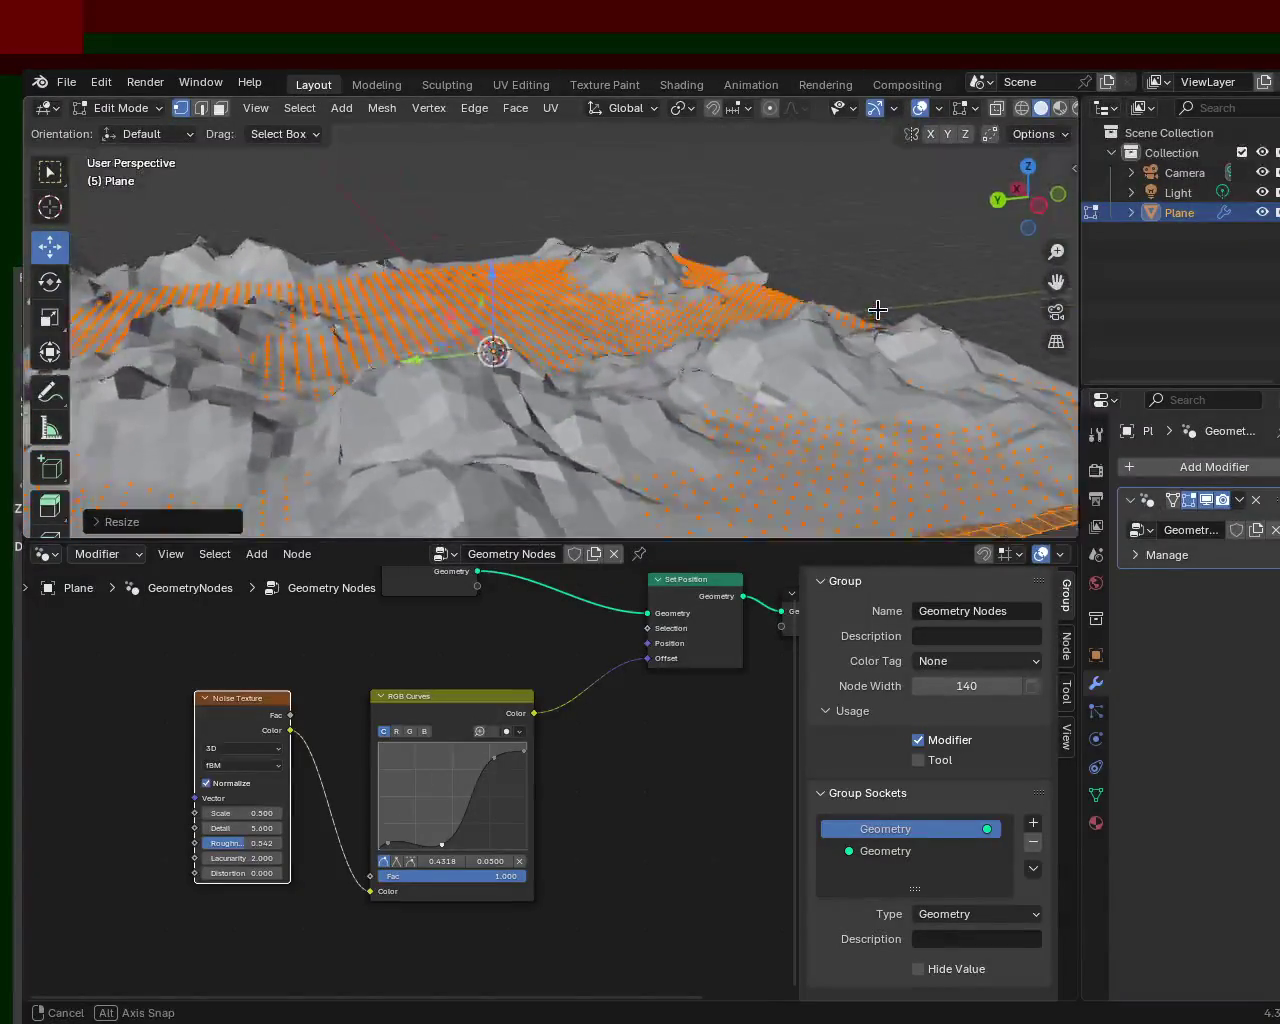
middle_click_drag(616, 302, 571, 294)
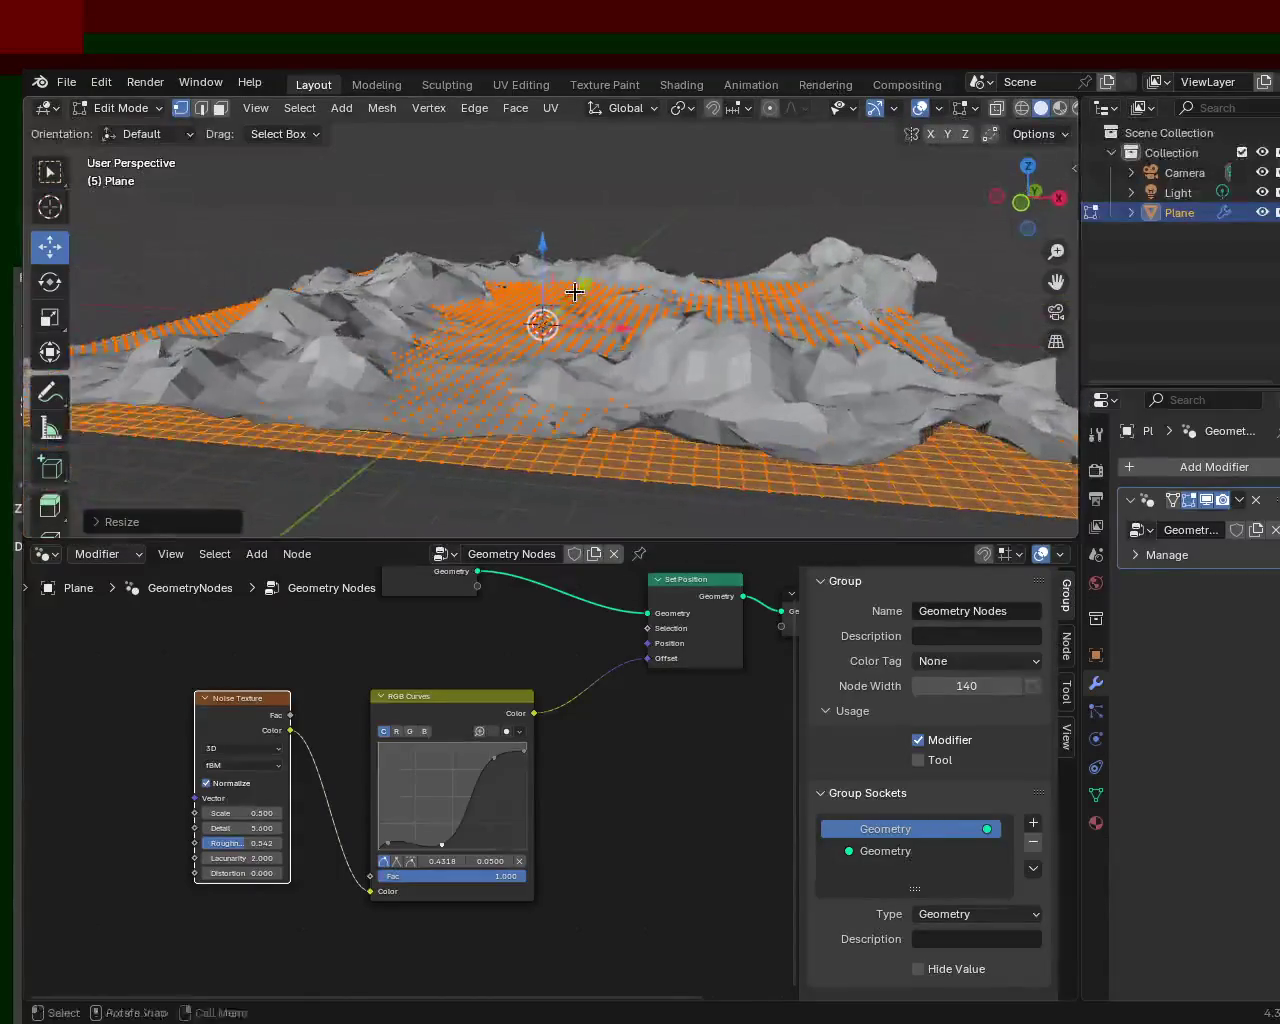
mouse_move(707, 299)
middle_mouse_down()
mouse_move(458, 297)
mouse_move(340, 316)
mouse_move(491, 306)
mouse_move(763, 380)
mouse_move(817, 306)
mouse_move(896, 324)
mouse_move(328, 318)
mouse_move(434, 317)
mouse_move(417, 300)
middle_mouse_up()
middle_click_drag(551, 294, 410, 374, "ctrl")
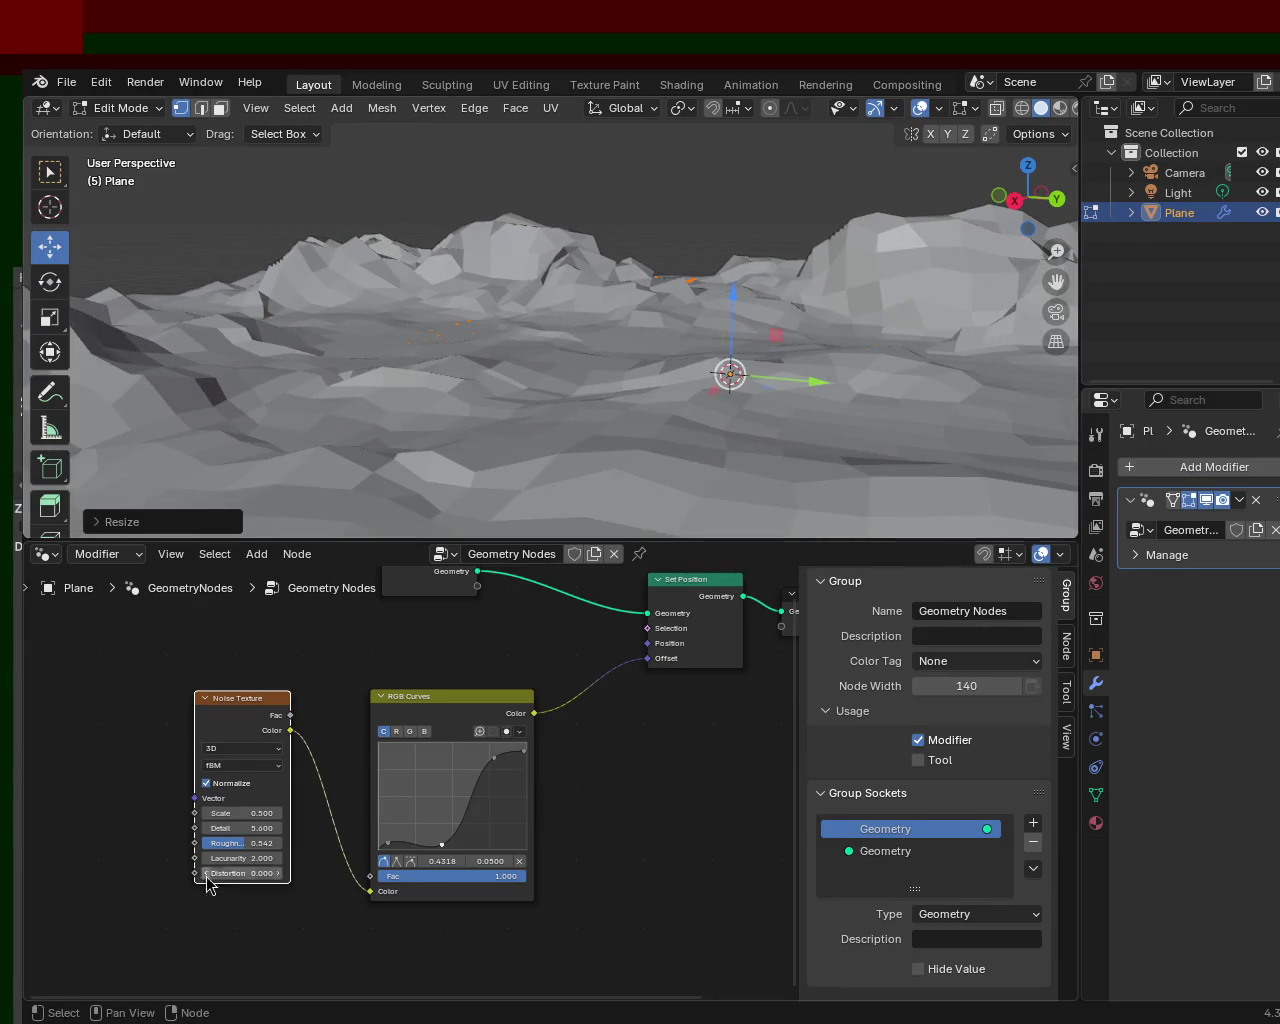
mouse_move(560, 420)
middle_mouse_down("ctrl")
mouse_move(654, 369)
mouse_move(554, 371)
mouse_move(646, 371)
mouse_move(620, 289)
mouse_move(631, 274)
mouse_move(597, 363)
mouse_move(546, 440)
mouse_move(590, 345)
mouse_move(580, 349)
mouse_move(728, 353)
mouse_move(766, 377)
mouse_move(730, 362)
middle_mouse_up("ctrl")
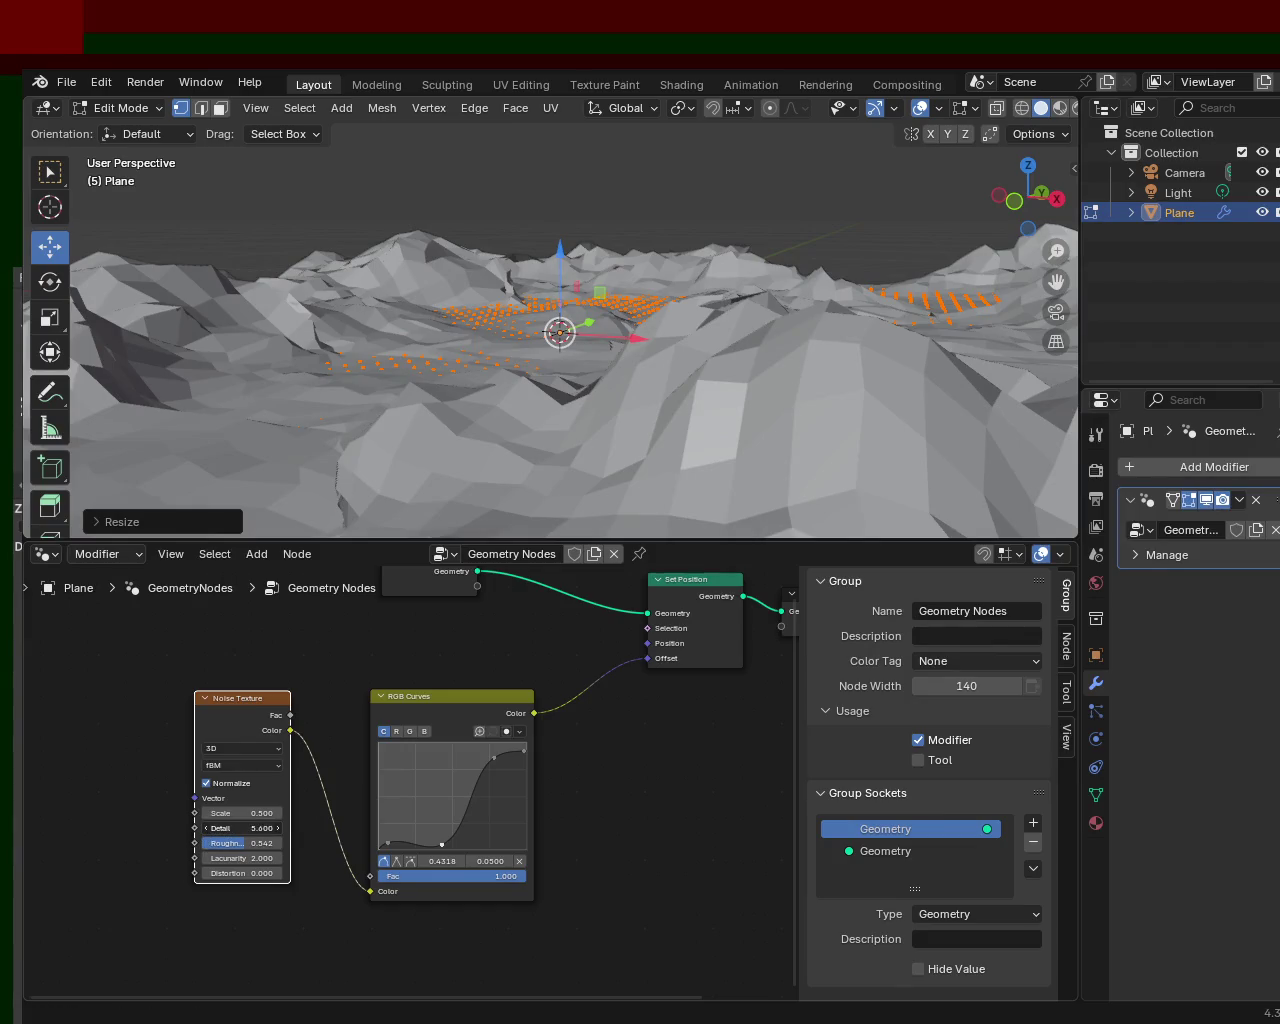
mouse_move(240, 828)
left_mouse_down()
mouse_move(205, 828)
mouse_move(265, 828)
mouse_move(205, 828)
left_mouse_up()
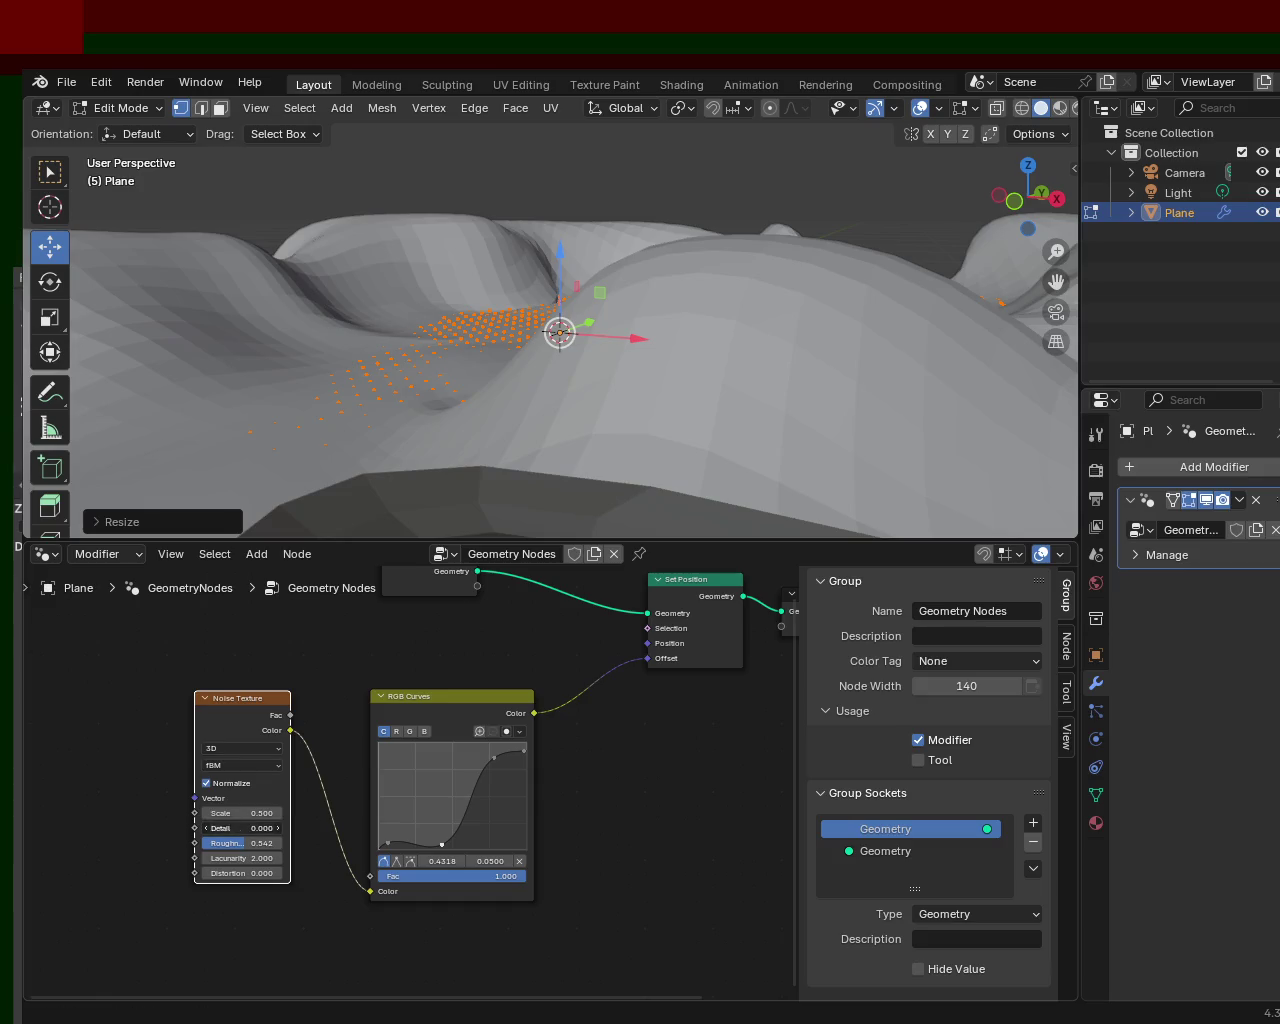
mouse_move(209, 832)
left_mouse_down()
mouse_move(252, 828)
mouse_move(256, 843)
mouse_move(224, 843)
mouse_move(262, 843)
mouse_move(246, 843)
left_mouse_up()
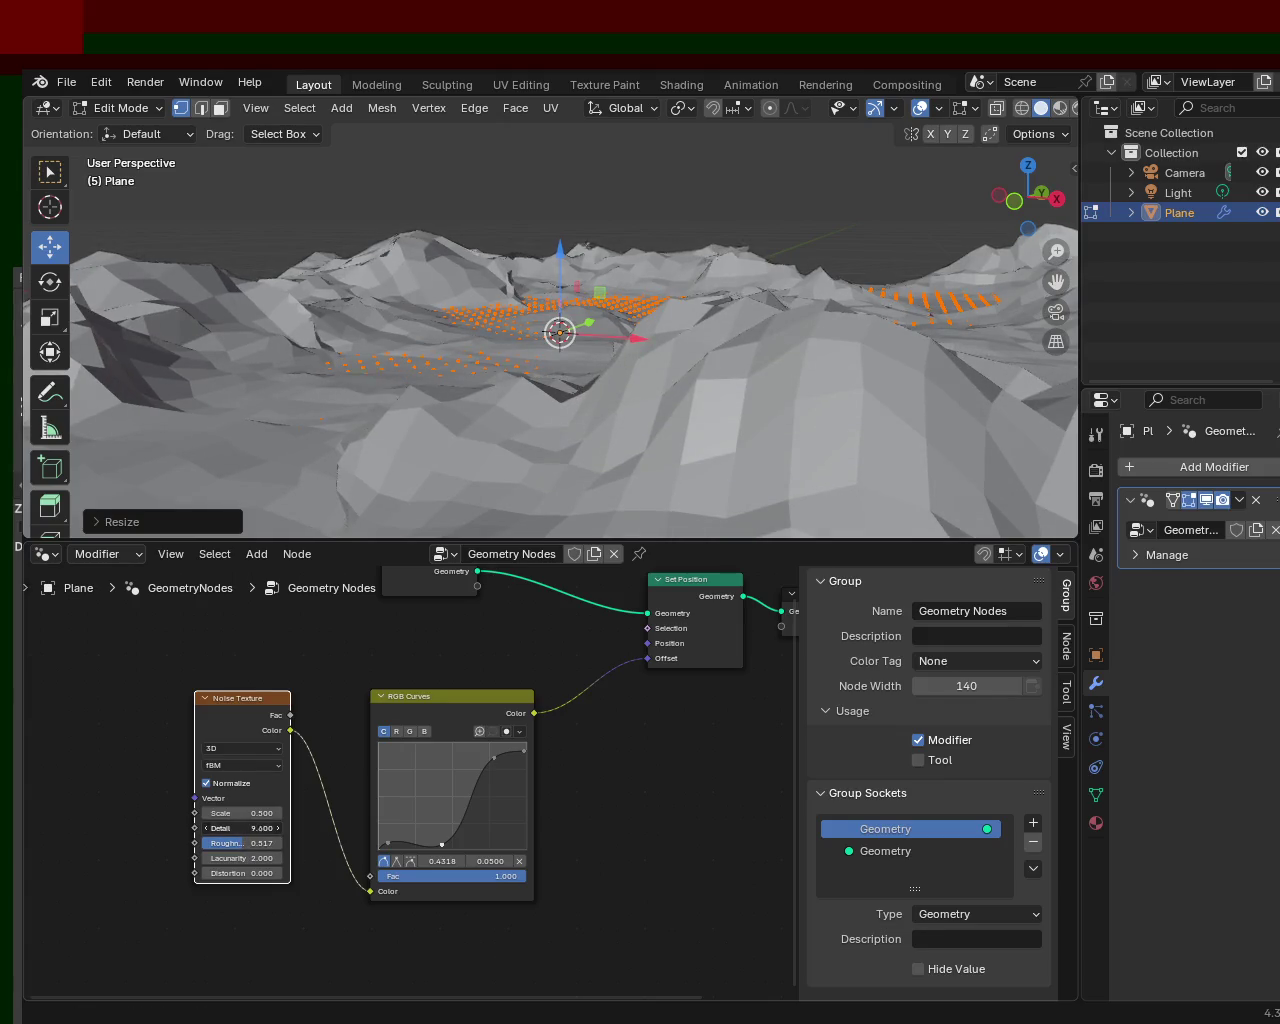
mouse_move(240, 828)
left_mouse_down()
mouse_move(215, 828)
mouse_move(264, 845)
mouse_move(245, 843)
mouse_move(256, 828)
mouse_move(210, 845)
mouse_move(245, 843)
left_mouse_up()
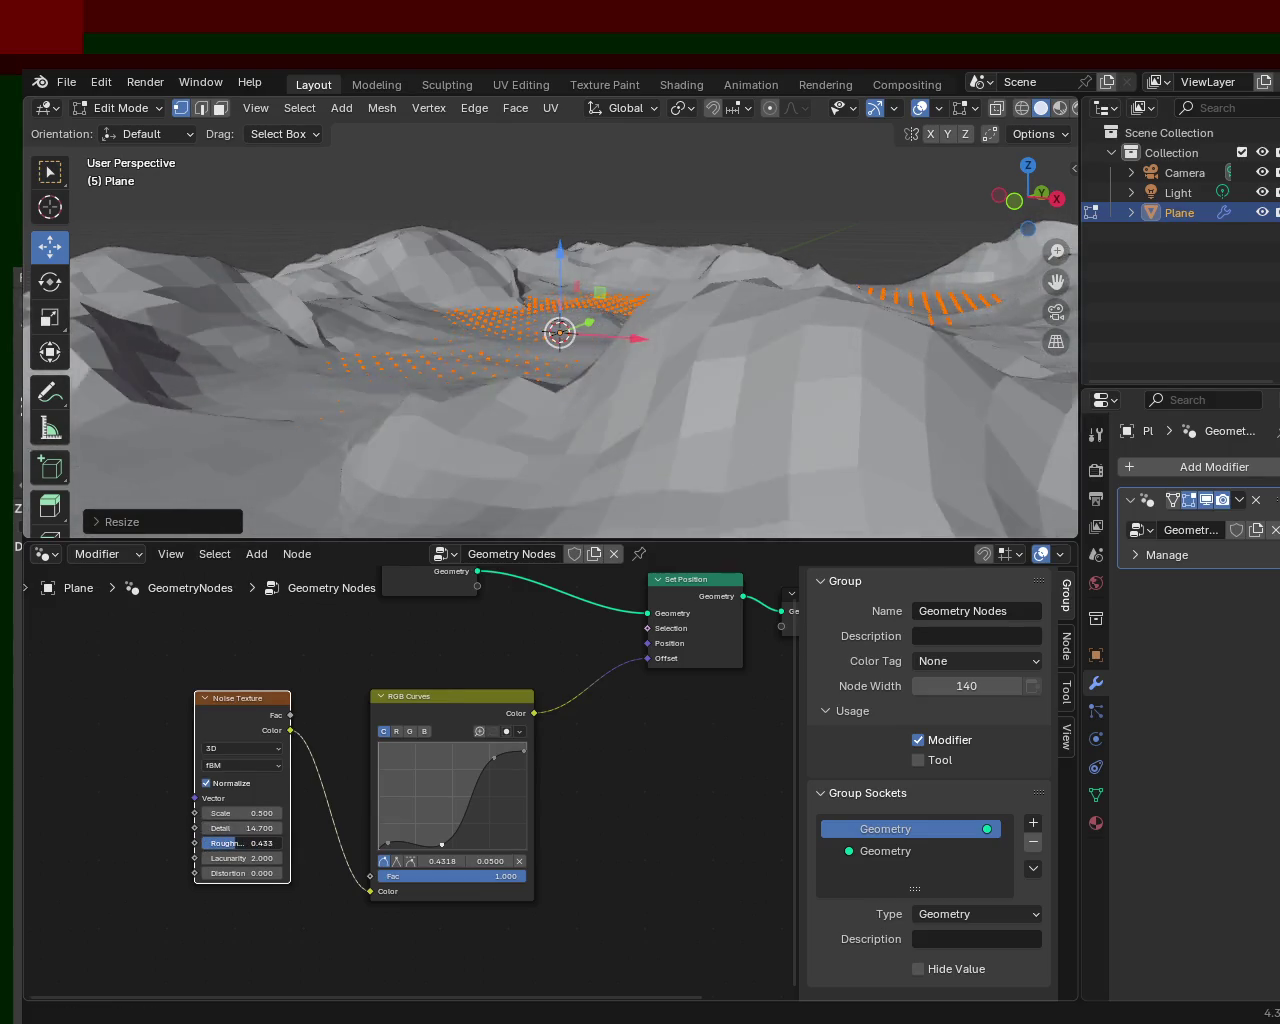
mouse_move(443, 403)
middle_mouse_down()
mouse_move(365, 342)
mouse_move(417, 362)
middle_mouse_up()
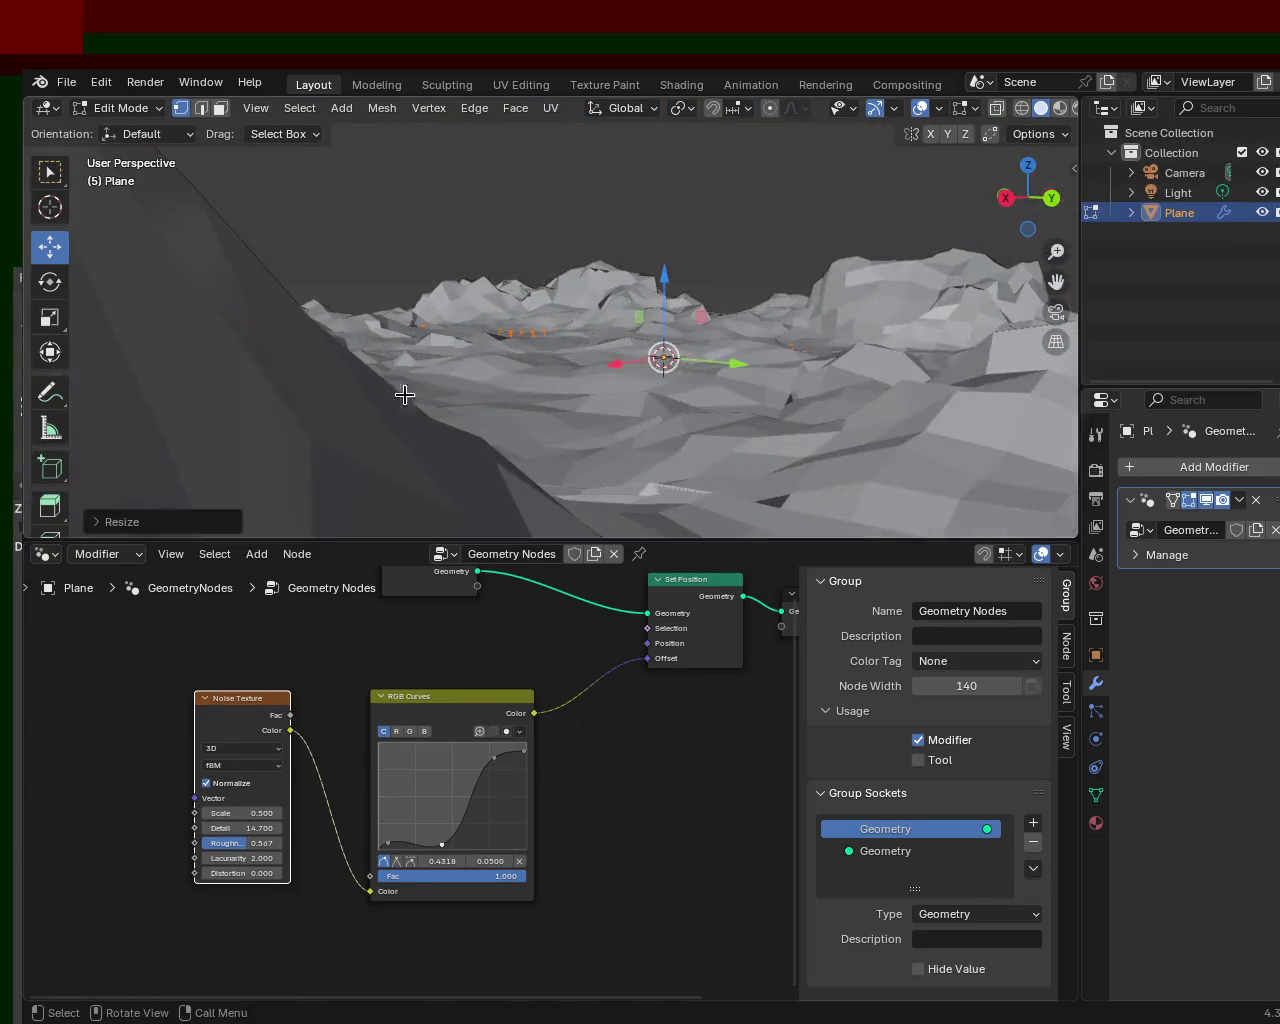
- Try noise Lacunarity at 2.600 and 2.700, then lower it for smoother hills
mouse_move(240, 860)
left_mouse_down()
mouse_move(270, 860)
mouse_move(220, 860)
mouse_move(255, 860)
mouse_move(235, 860)
left_mouse_up()
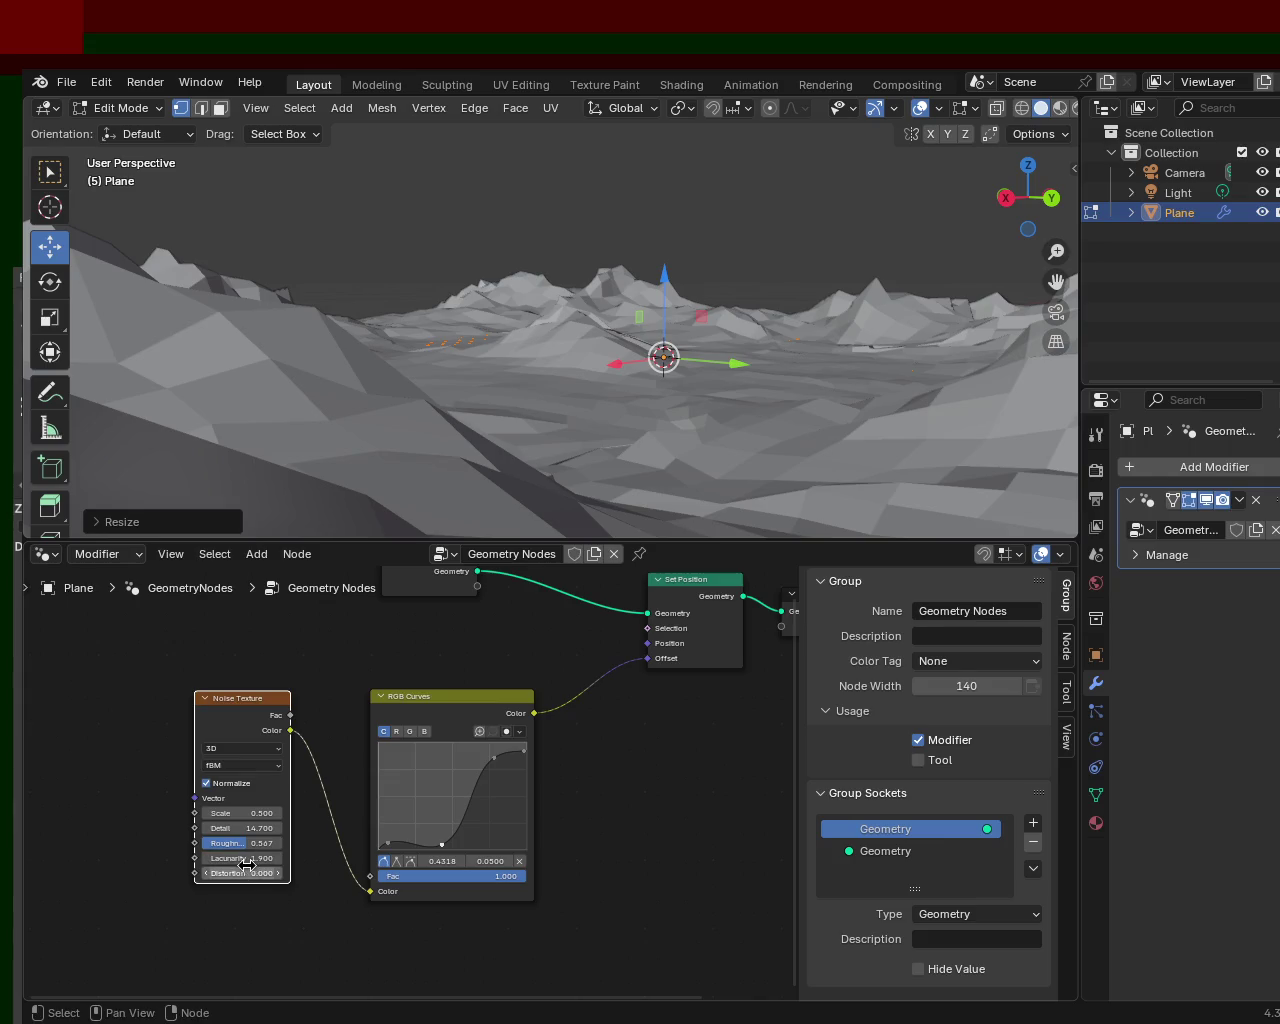
mouse_move(235, 860)
left_mouse_down()
mouse_move(275, 860)
mouse_move(235, 860)
left_mouse_up()
mouse_move(467, 530)
middle_mouse_down()
mouse_move(203, 318)
mouse_move(66, 316)
middle_mouse_up()
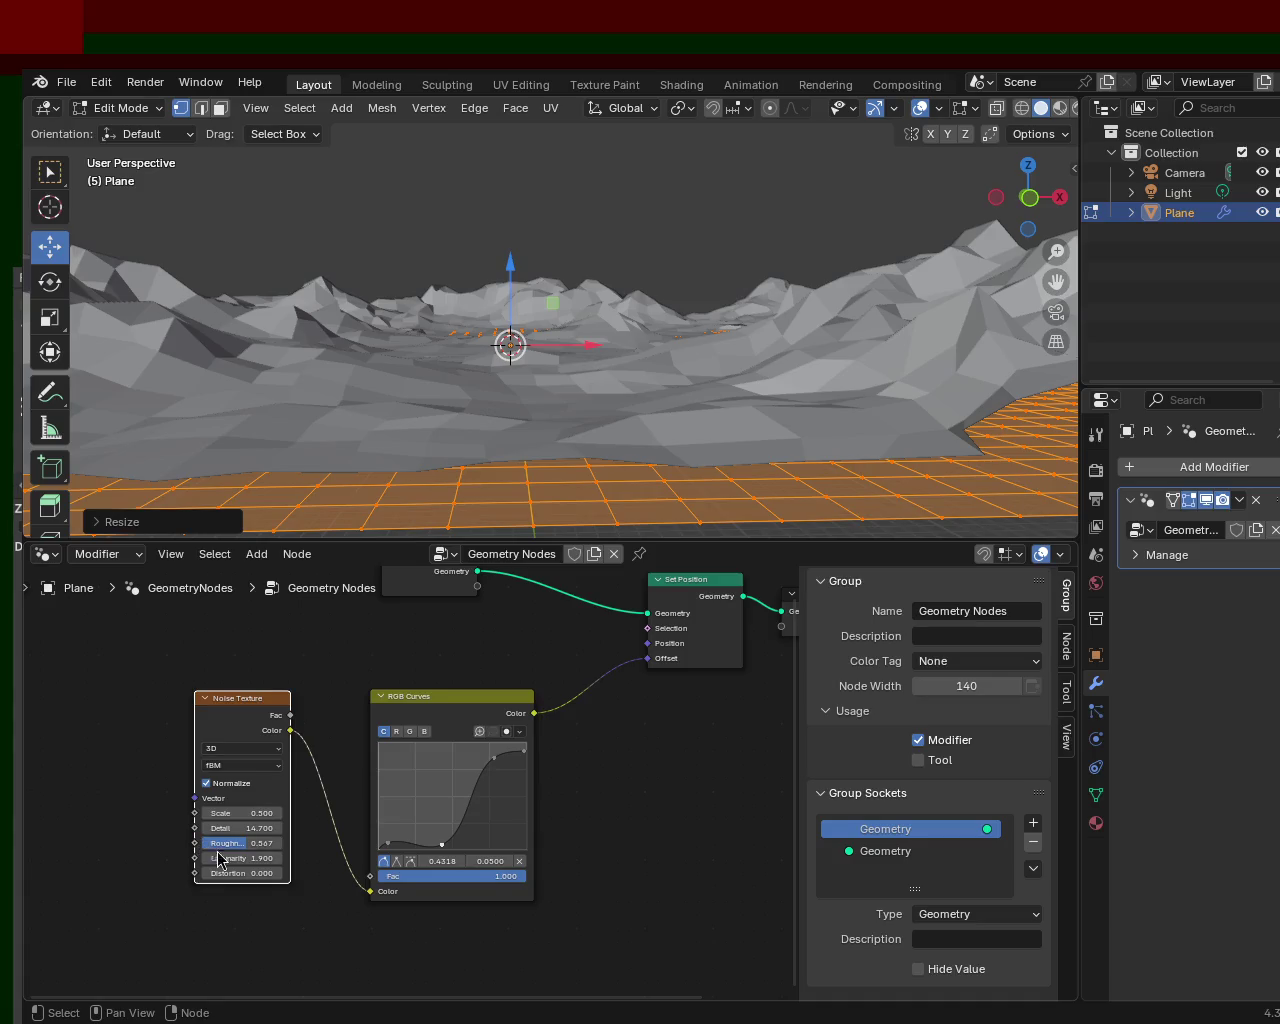
mouse_move(240, 858)
left_mouse_down()
mouse_move(222, 858)
mouse_move(262, 858)
mouse_move(222, 858)
left_mouse_up()
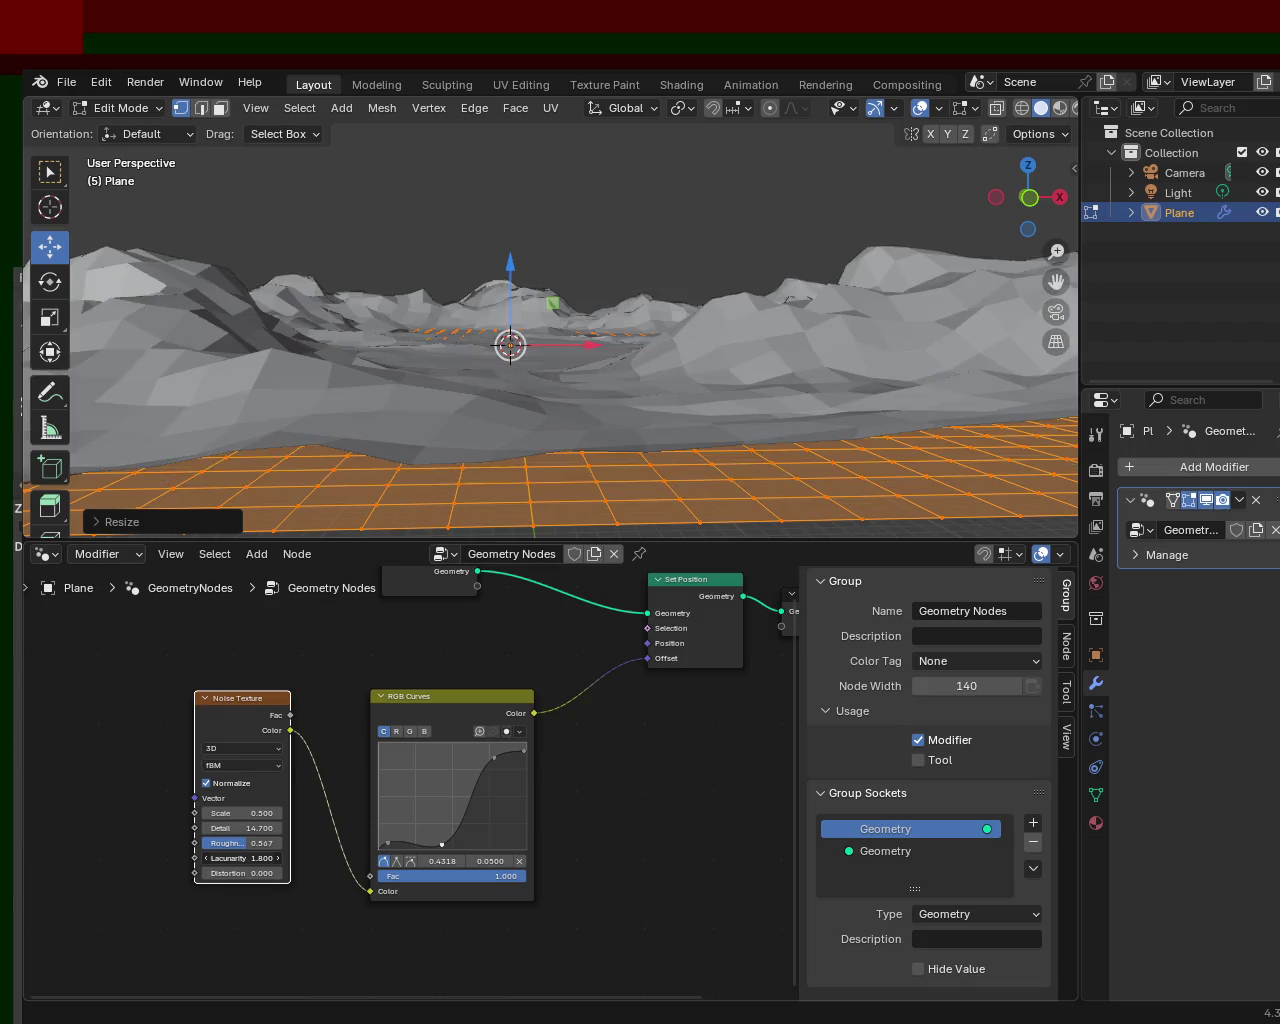
- Orbit around the terrain and save the file as terrain_1.blend
middle_click_drag(650, 290, 777, 282)
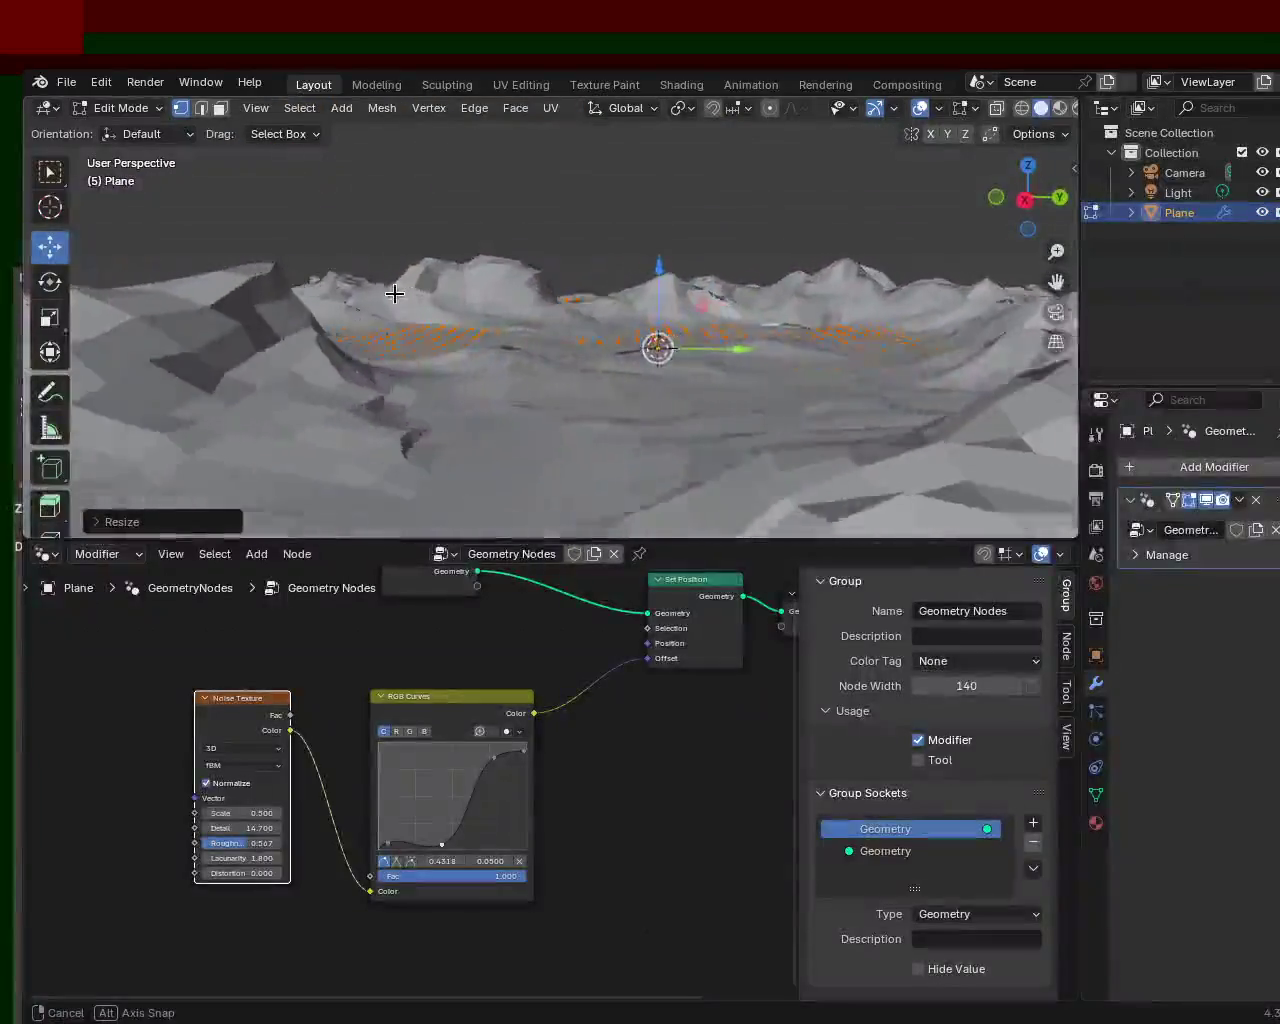
middle_click_drag(902, 304, 687, 315)
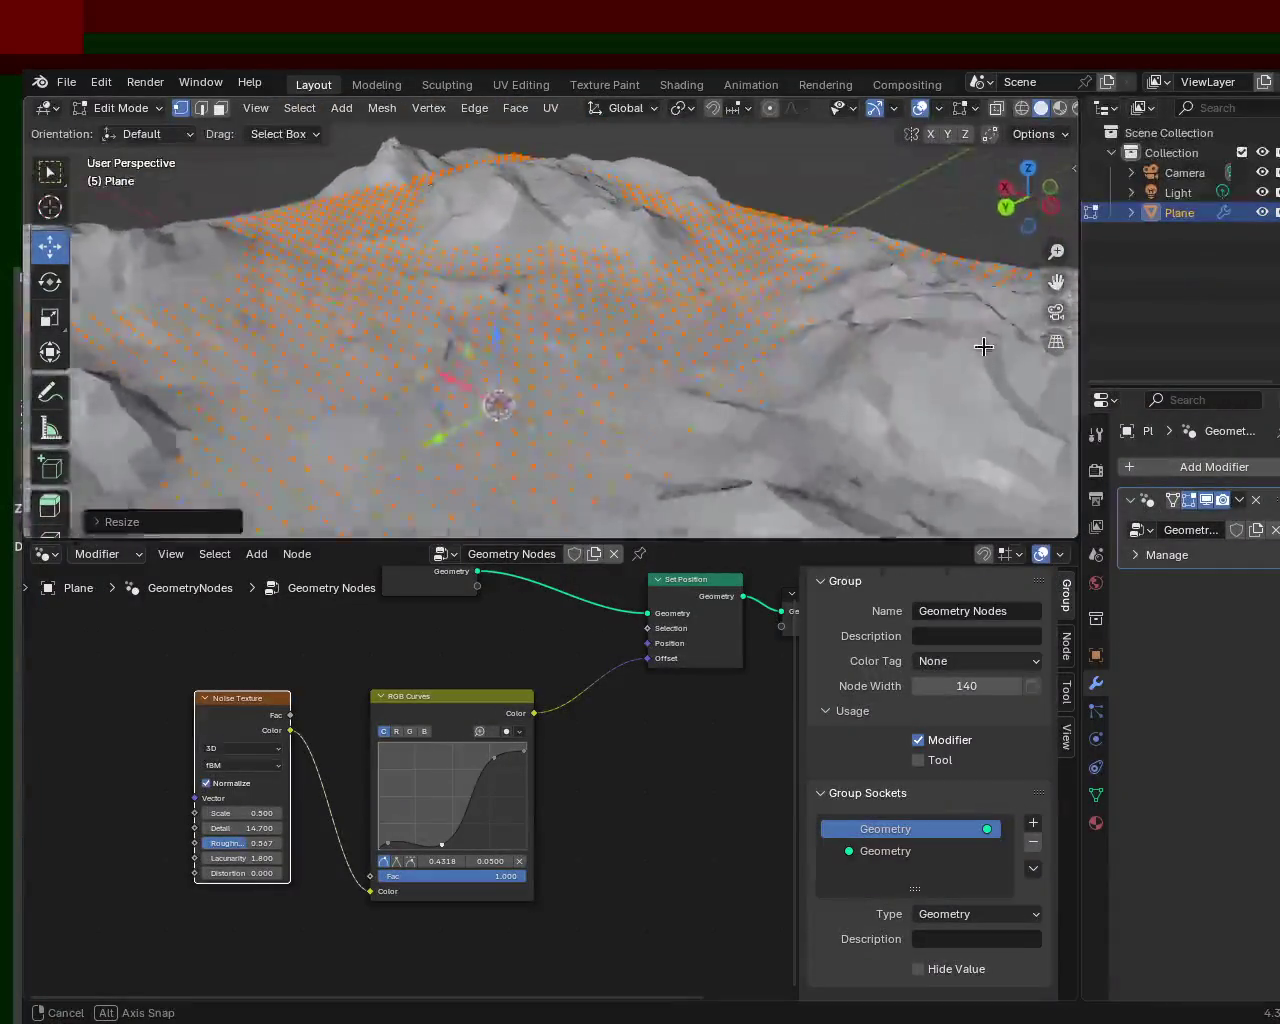
middle_click_drag(535, 318, 786, 252)
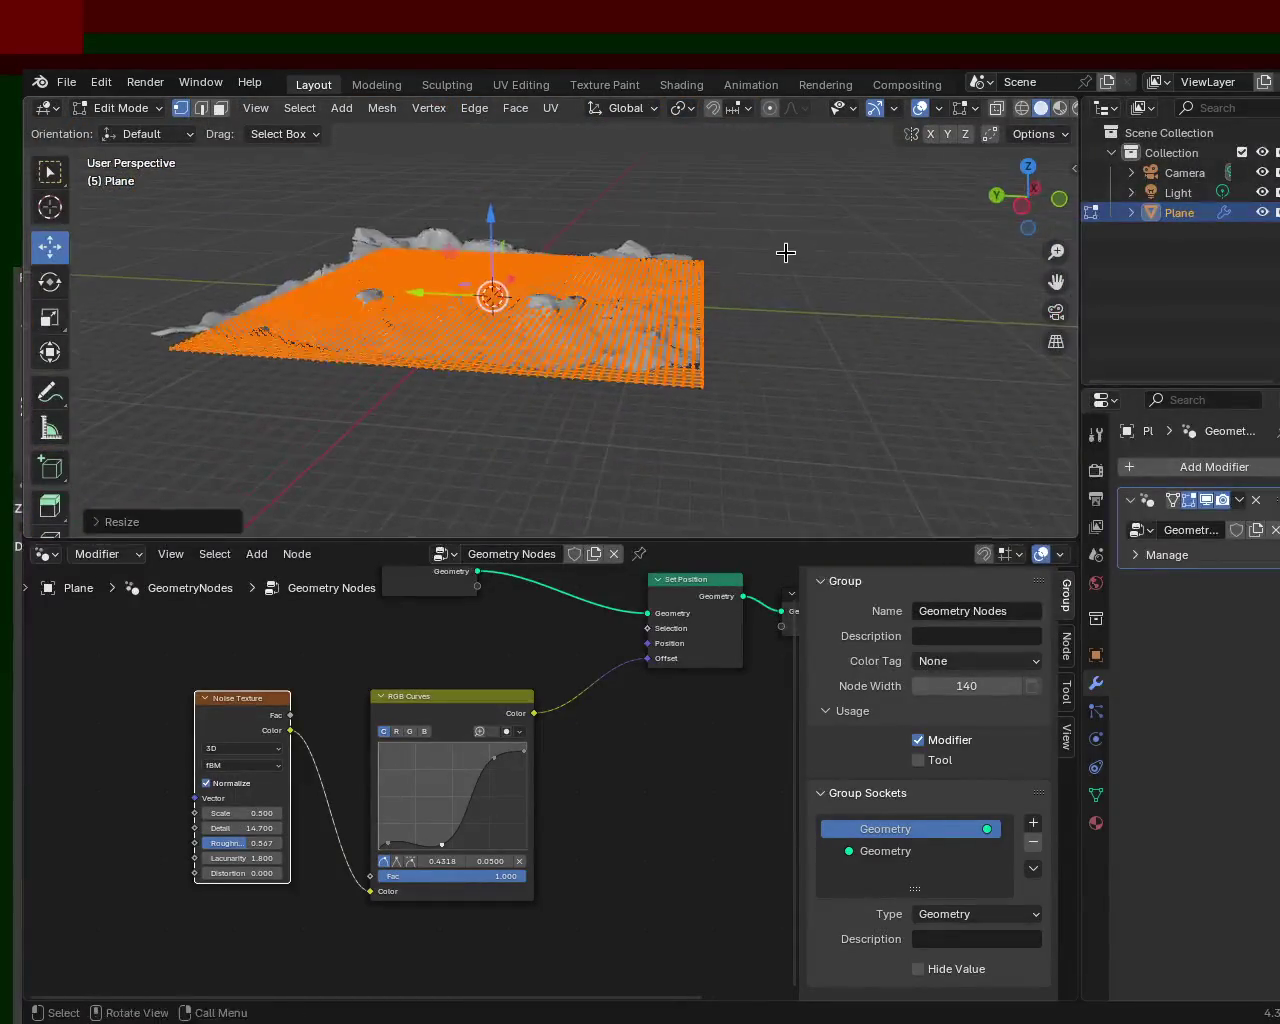
mouse_move(595, 265)
middle_mouse_down()
mouse_move(749, 257)
mouse_move(674, 226)
mouse_move(775, 245)
mouse_move(451, 257)
mouse_move(530, 290)
mouse_move(709, 269)
mouse_move(794, 309)
mouse_move(537, 289)
mouse_move(634, 245)
mouse_move(558, 240)
middle_mouse_up()
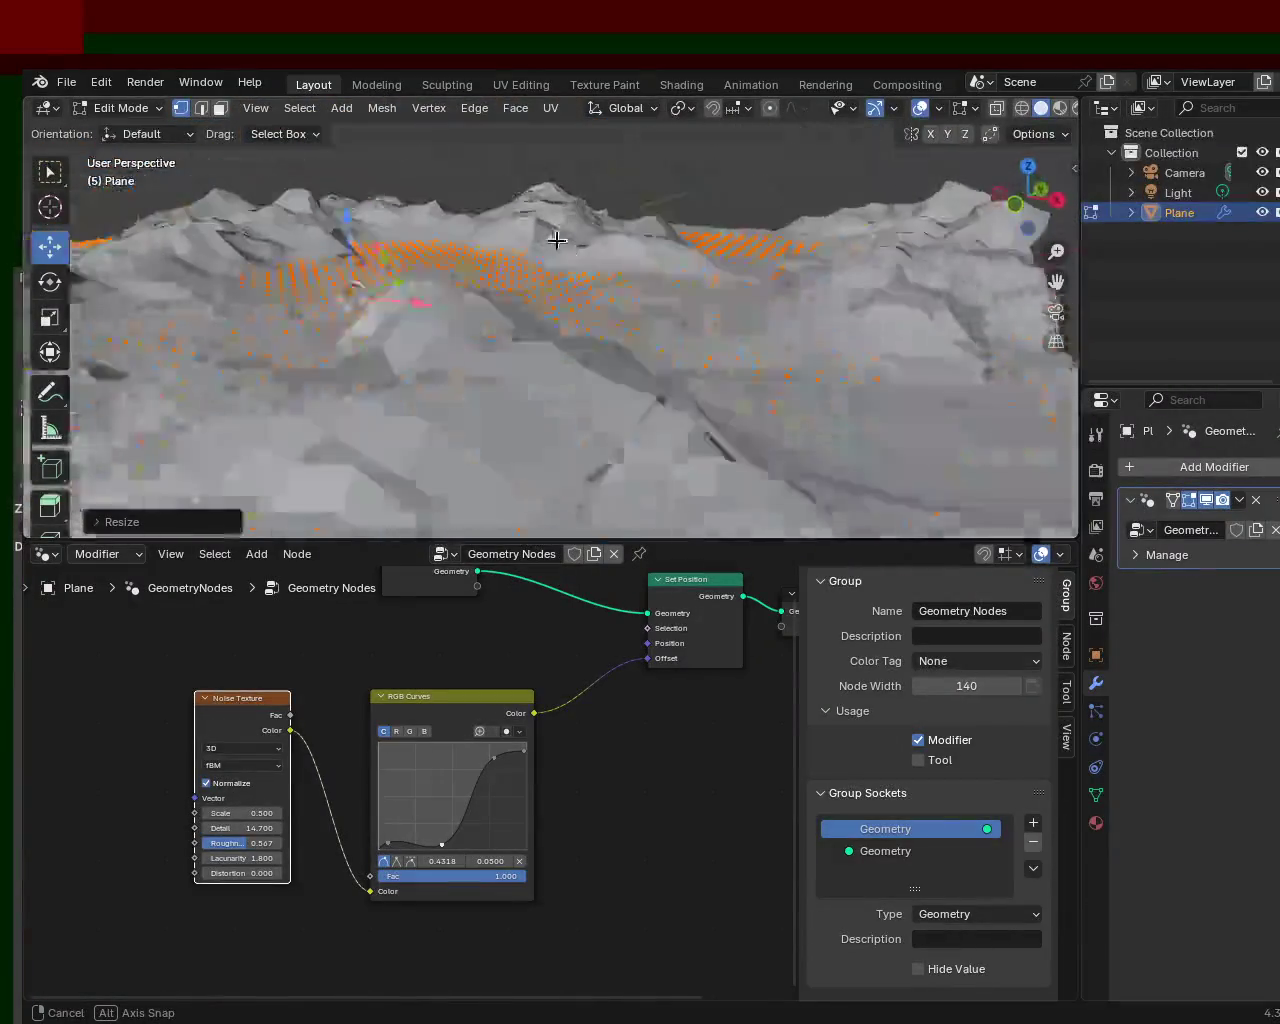
mouse_move(797, 242)
middle_mouse_down()
mouse_move(897, 260)
mouse_move(74, 272)
mouse_move(140, 210)
middle_mouse_up()
key("ctrl+s")
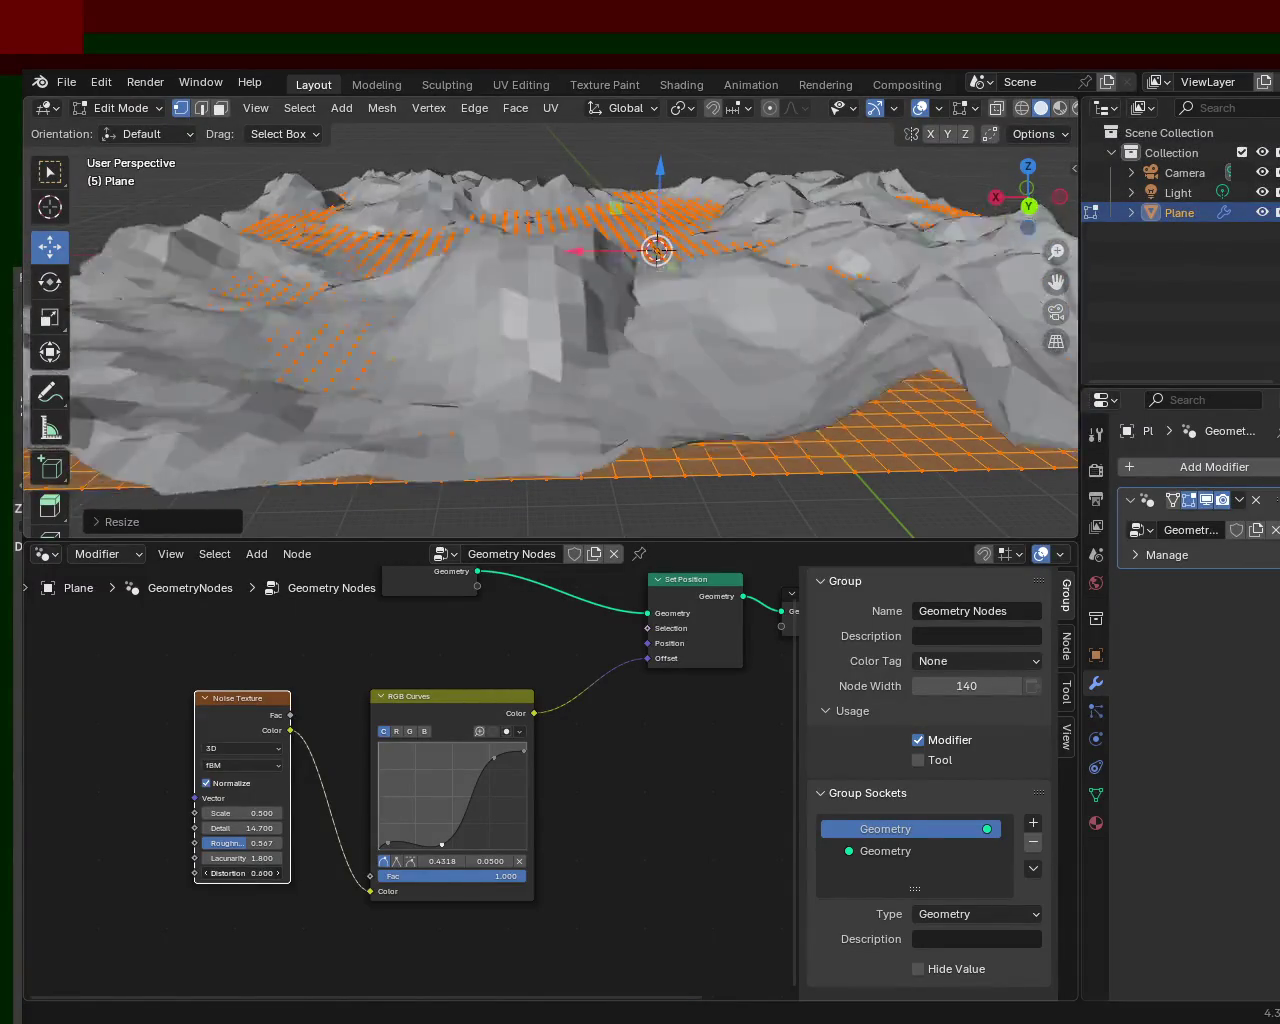
- Set the noise Distortion back to 0.000
left_click_drag(240, 873, 262, 873)
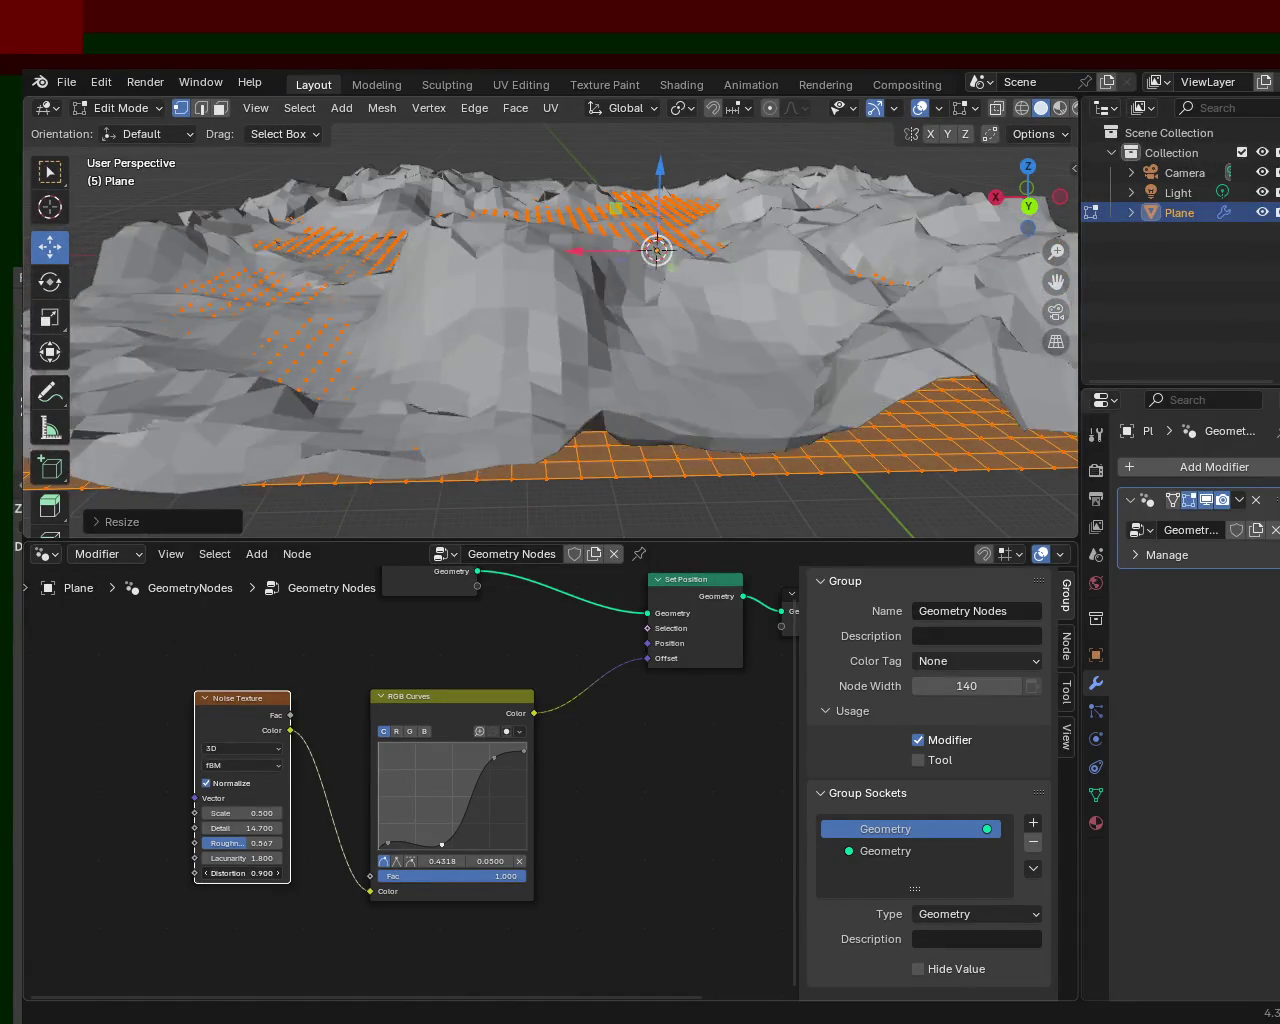
left_click_drag(240, 873, 228, 873)
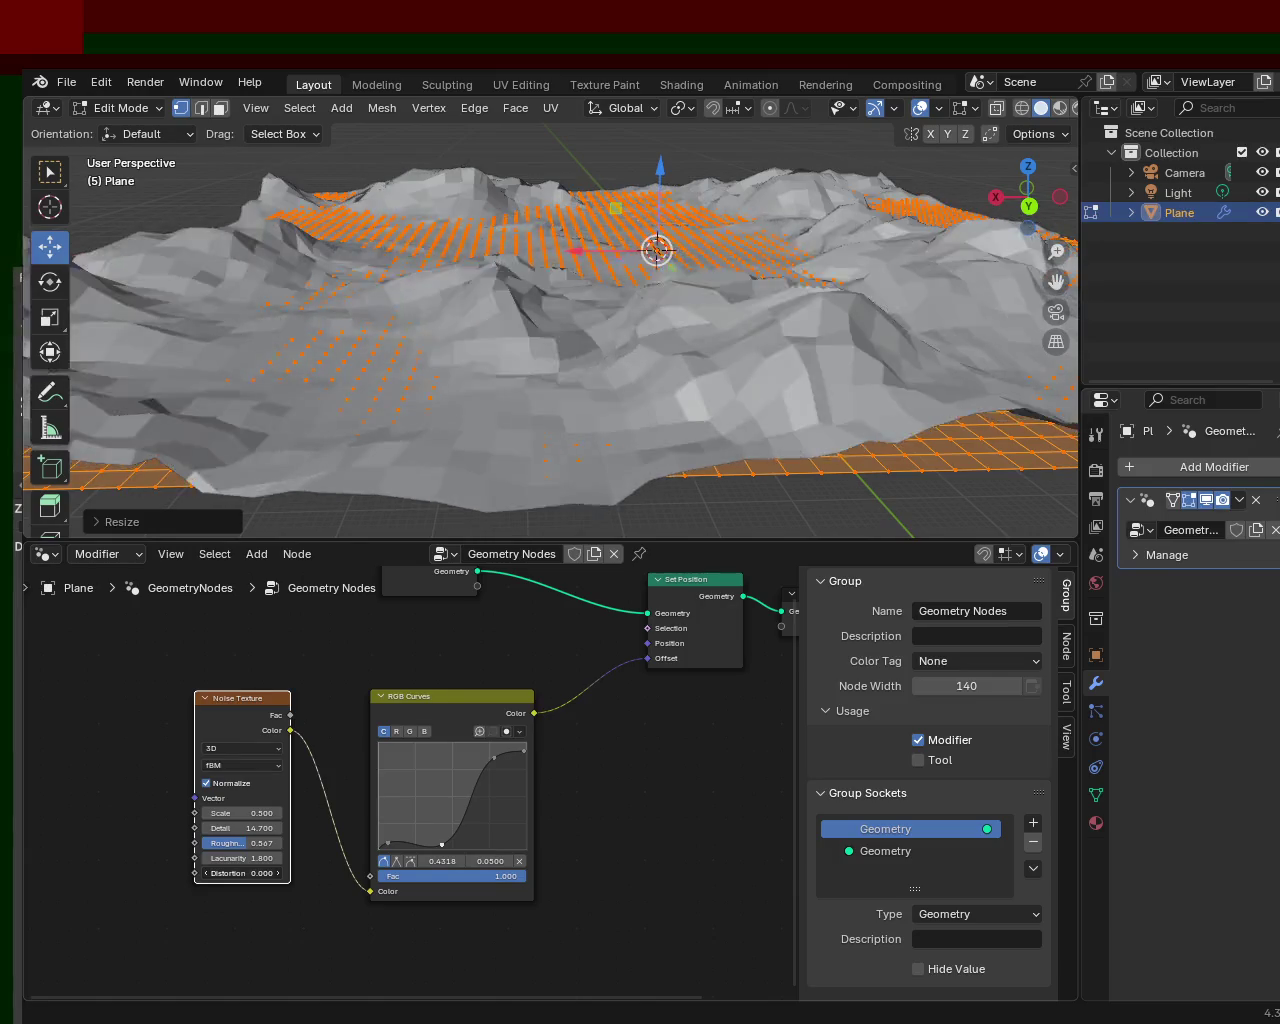
mouse_move(506, 263)
middle_mouse_down()
mouse_move(208, 261)
mouse_move(314, 280)
mouse_move(449, 280)
mouse_move(294, 266)
mouse_move(237, 277)
mouse_move(351, 217)
middle_mouse_up()
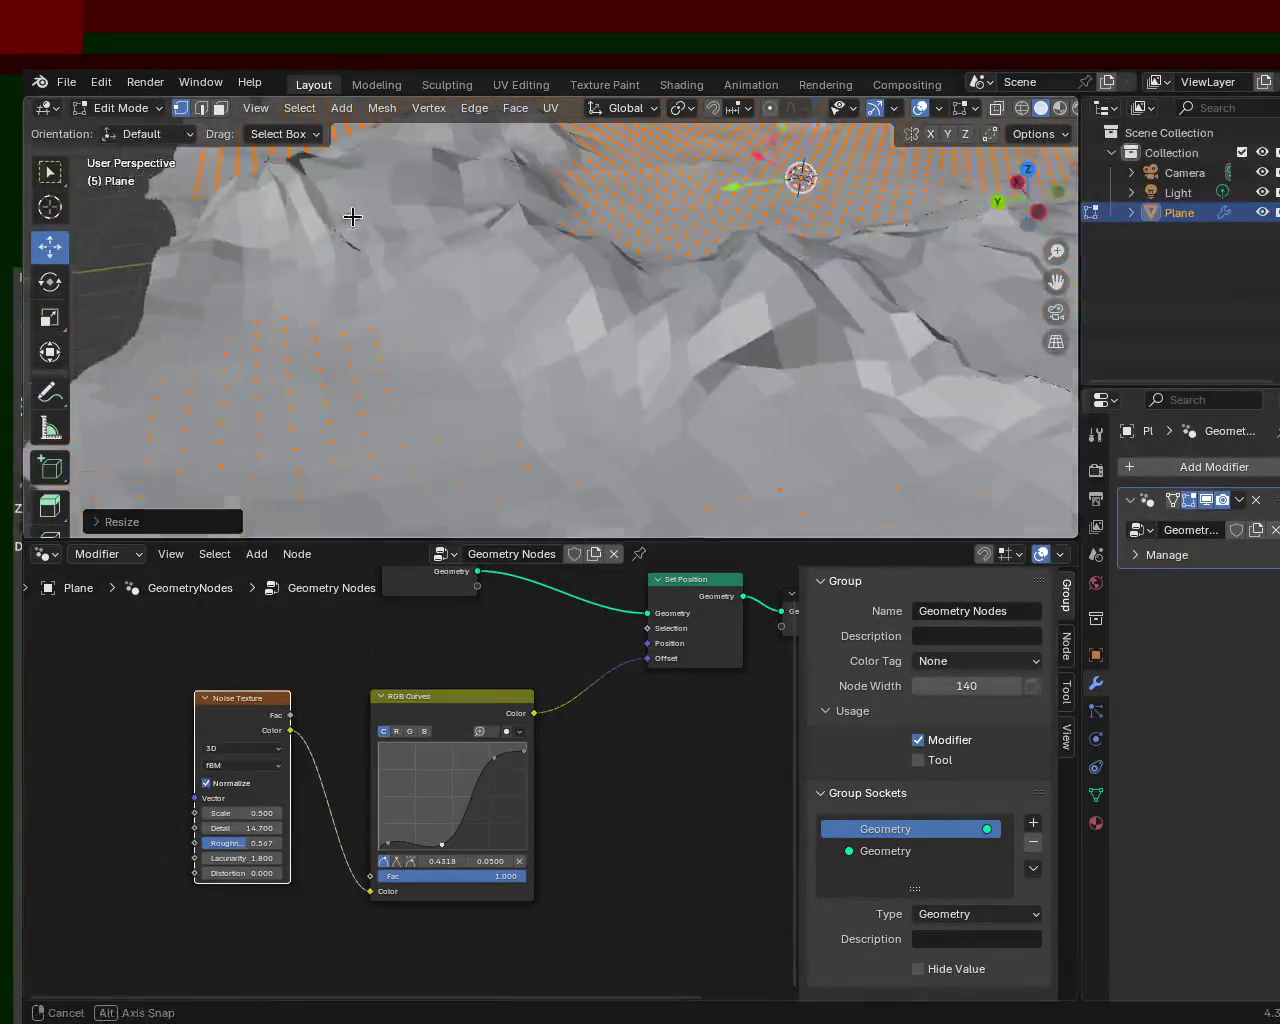
right_click(253, 858)
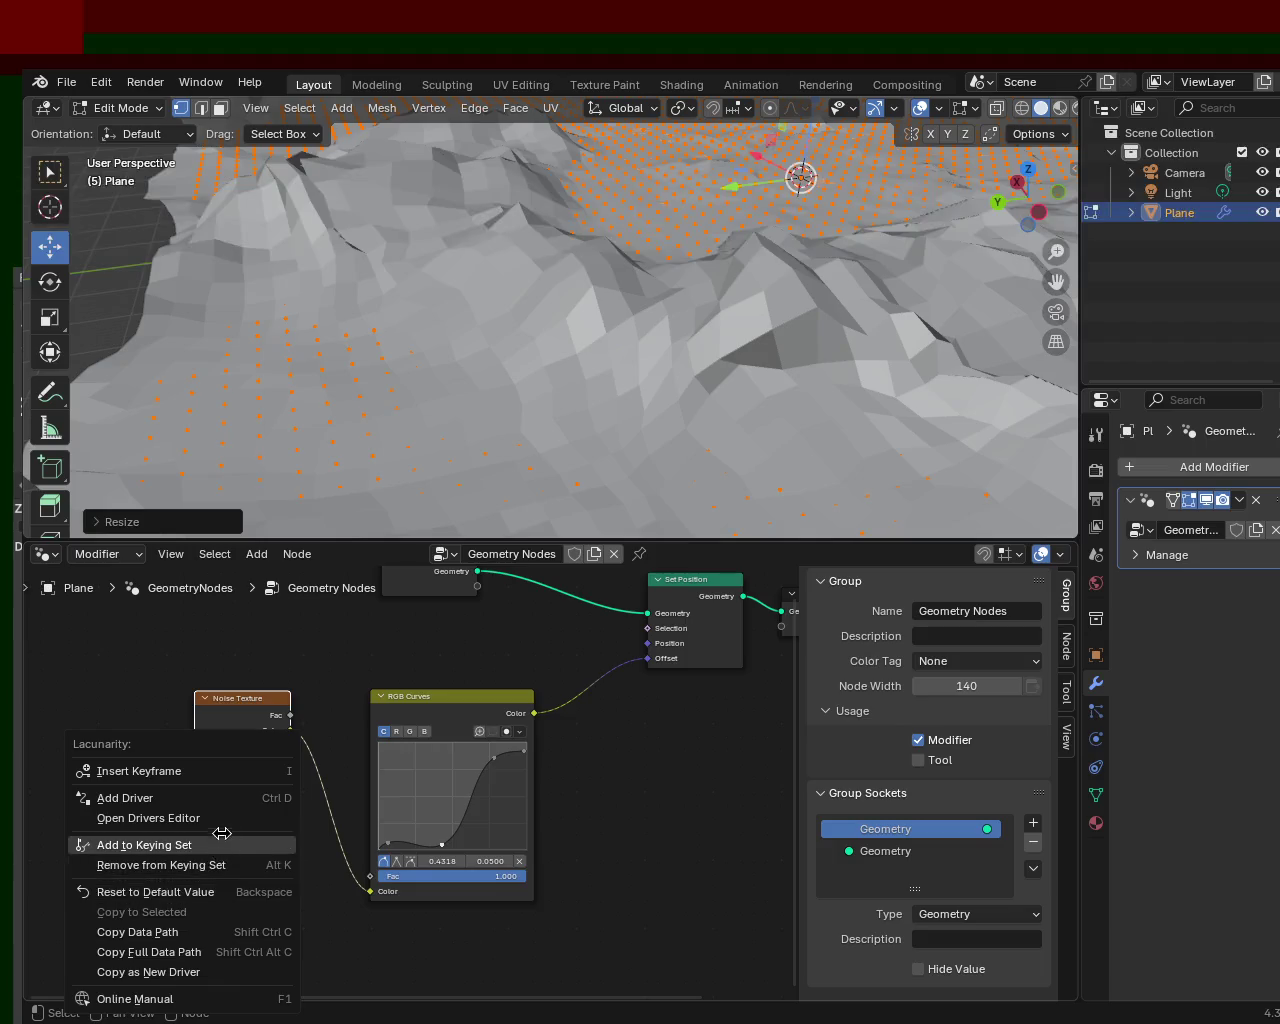
- Reset Lacunarity to its 2.000 default, then set Roughness to 0.442 and Detail to 15.000
left_click(224, 891)
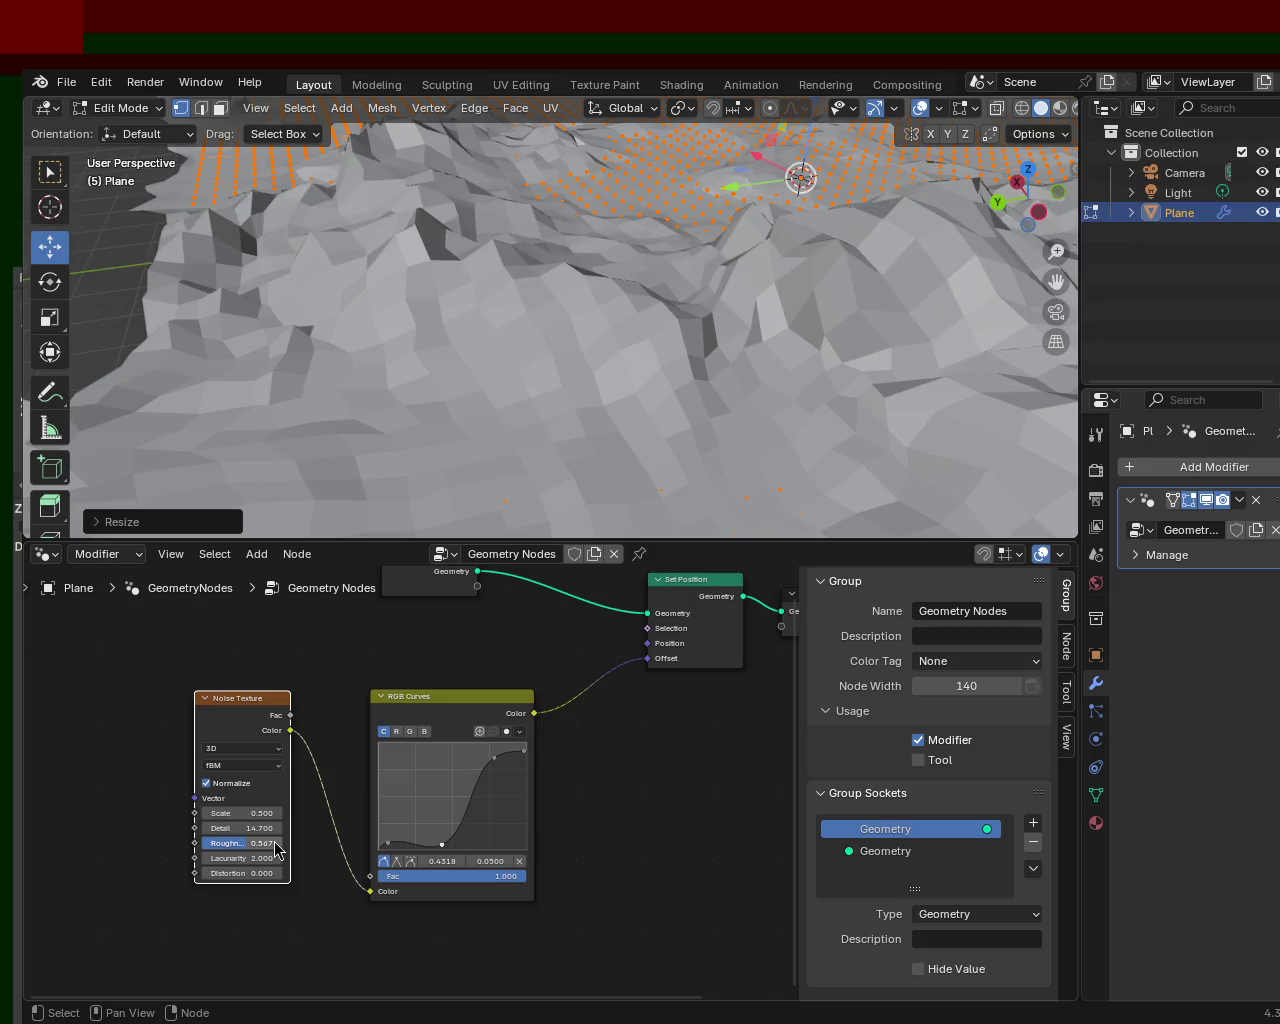
mouse_move(250, 851)
left_mouse_down()
mouse_move(300, 851)
mouse_move(213, 843)
left_mouse_up()
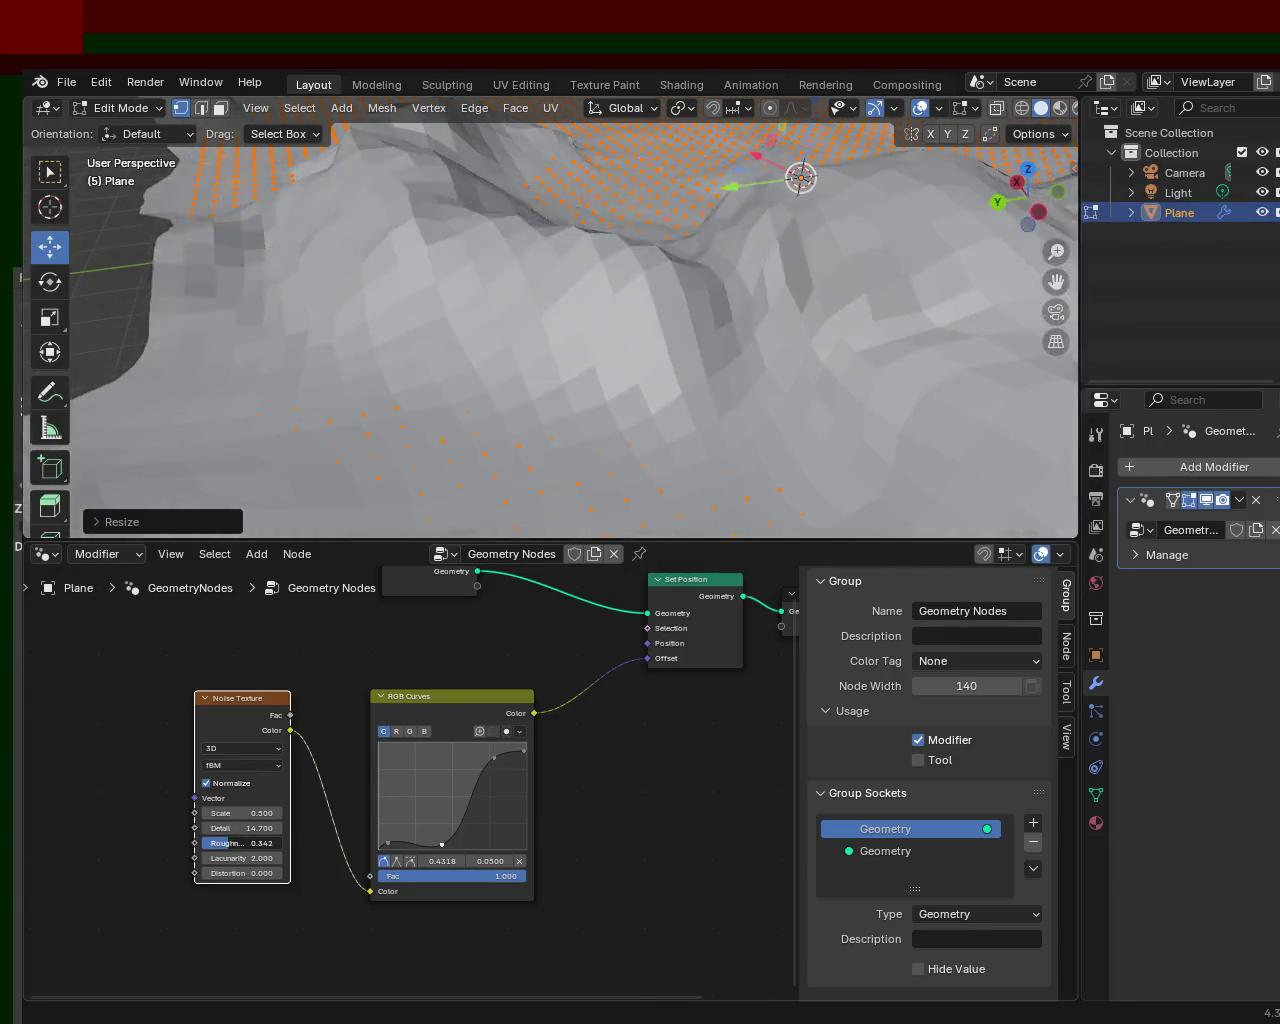
mouse_move(240, 828)
left_mouse_down()
mouse_move(190, 828)
mouse_move(195, 850)
mouse_move(237, 843)
left_mouse_up()
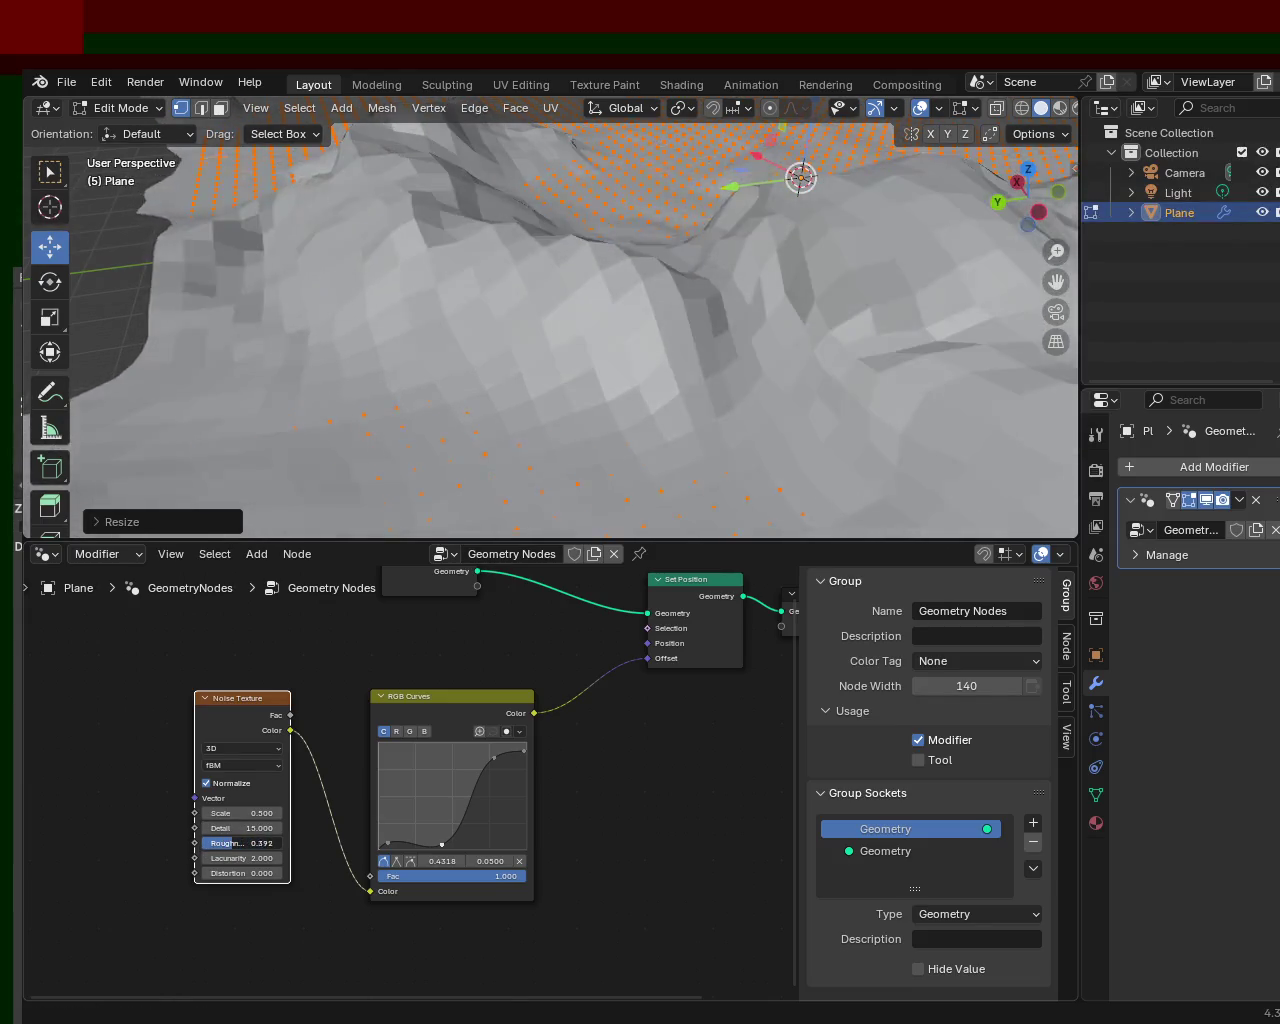
mouse_move(474, 357)
middle_mouse_down()
mouse_move(605, 448)
mouse_move(777, 400)
mouse_move(486, 323)
mouse_move(734, 401)
mouse_move(663, 309)
mouse_move(706, 263)
mouse_move(837, 257)
mouse_move(589, 343)
mouse_move(603, 320)
mouse_move(642, 363)
mouse_move(743, 297)
mouse_move(651, 334)
mouse_move(451, 360)
mouse_move(195, 358)
mouse_move(346, 357)
mouse_move(379, 332)
middle_mouse_up()
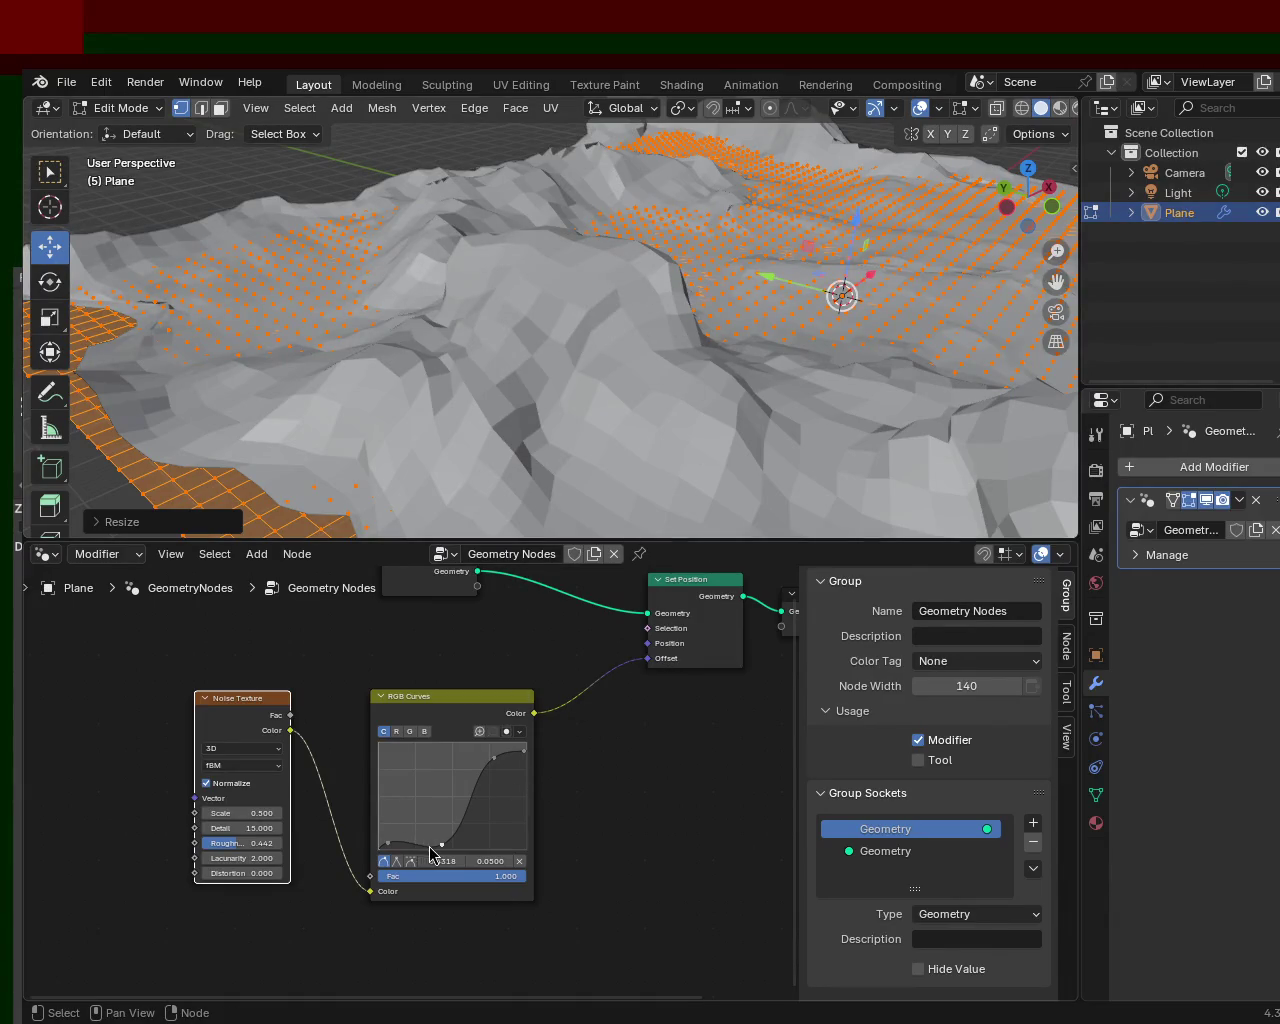
- Raise the upper RGB Curves point and shift it left, checking the terrain from low angles
mouse_move(706, 360)
middle_mouse_down()
mouse_move(651, 280)
mouse_move(743, 290)
mouse_move(791, 340)
mouse_move(634, 297)
mouse_move(600, 320)
mouse_move(487, 342)
middle_mouse_up()
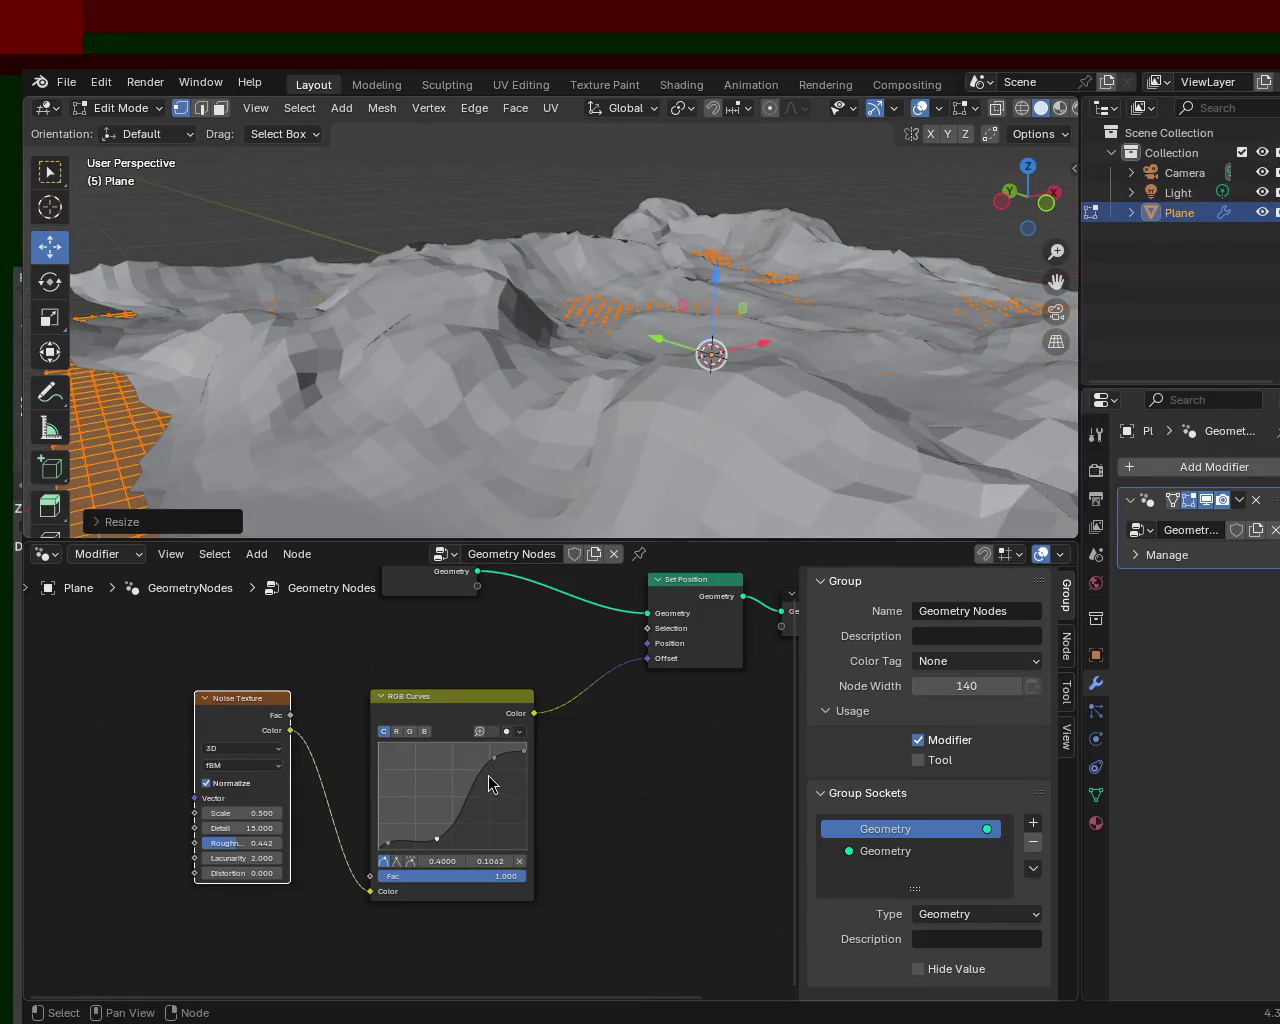
mouse_move(494, 757)
left_mouse_down()
mouse_move(480, 760)
mouse_move(491, 751)
left_mouse_up()
mouse_move(720, 530)
middle_mouse_down()
mouse_move(771, 374)
mouse_move(608, 276)
mouse_move(851, 334)
mouse_move(569, 306)
mouse_move(654, 306)
mouse_move(585, 316)
mouse_move(634, 400)
mouse_move(766, 309)
mouse_move(571, 280)
mouse_move(538, 346)
mouse_move(503, 349)
mouse_move(434, 277)
mouse_move(571, 397)
mouse_move(520, 470)
middle_mouse_up()
left_click_drag(498, 762, 479, 766)
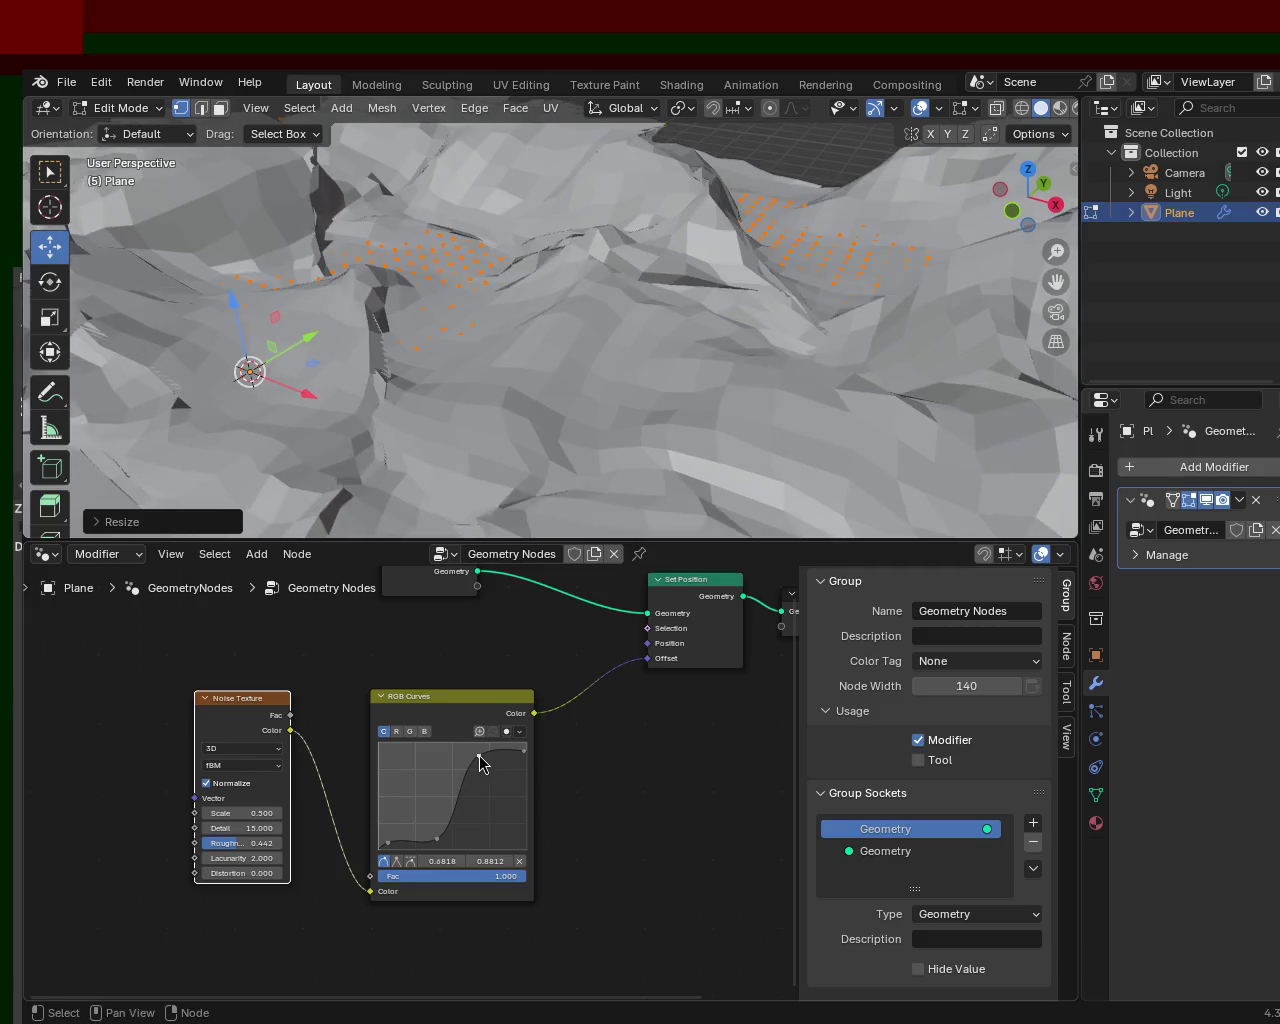
middle_click_drag(578, 530, 524, 374)
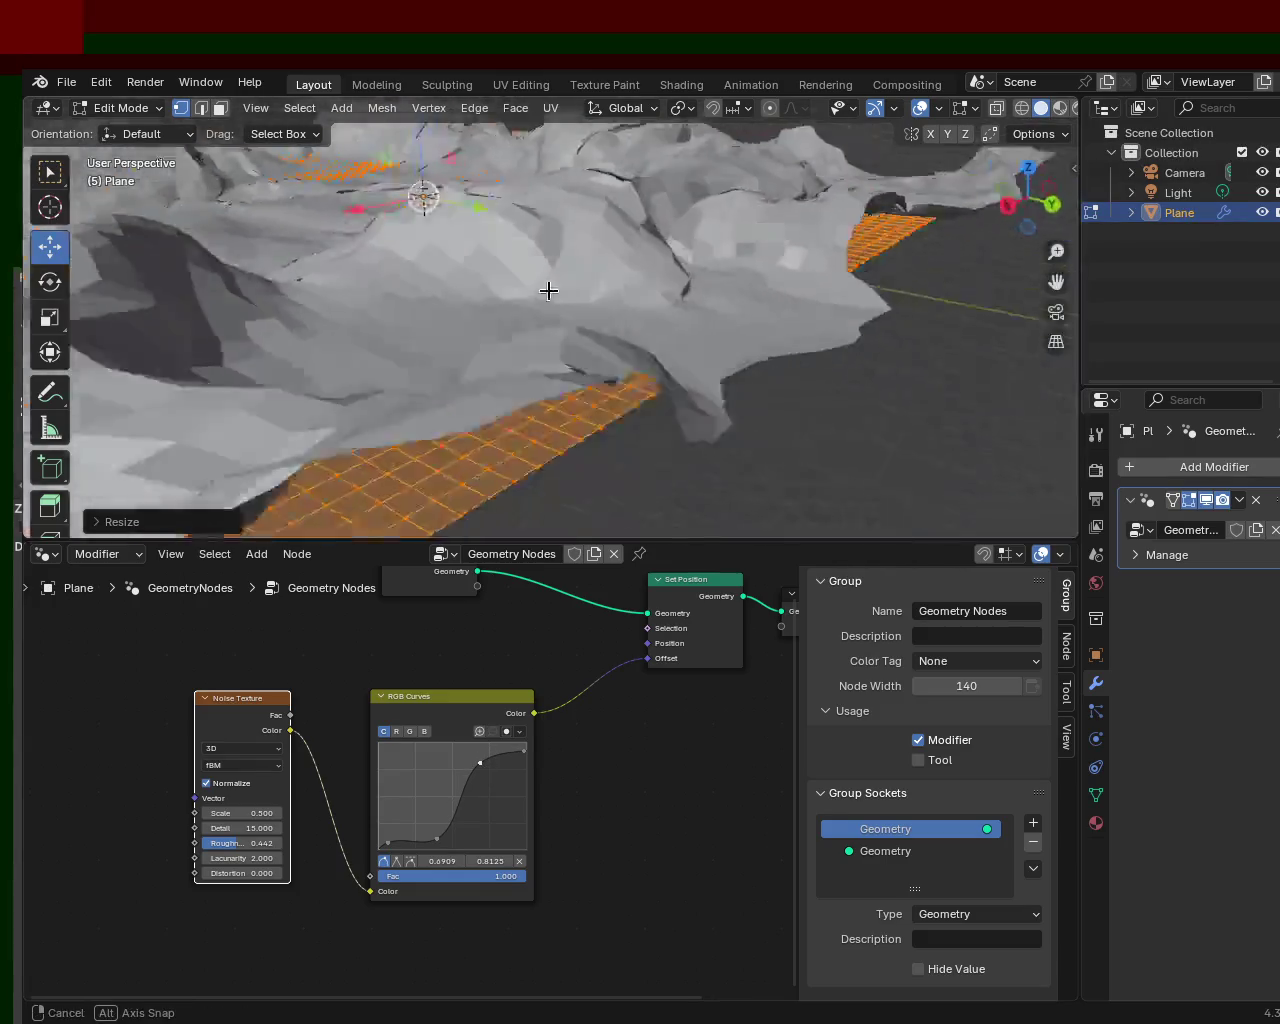
middle_click_drag(333, 401, 450, 497)
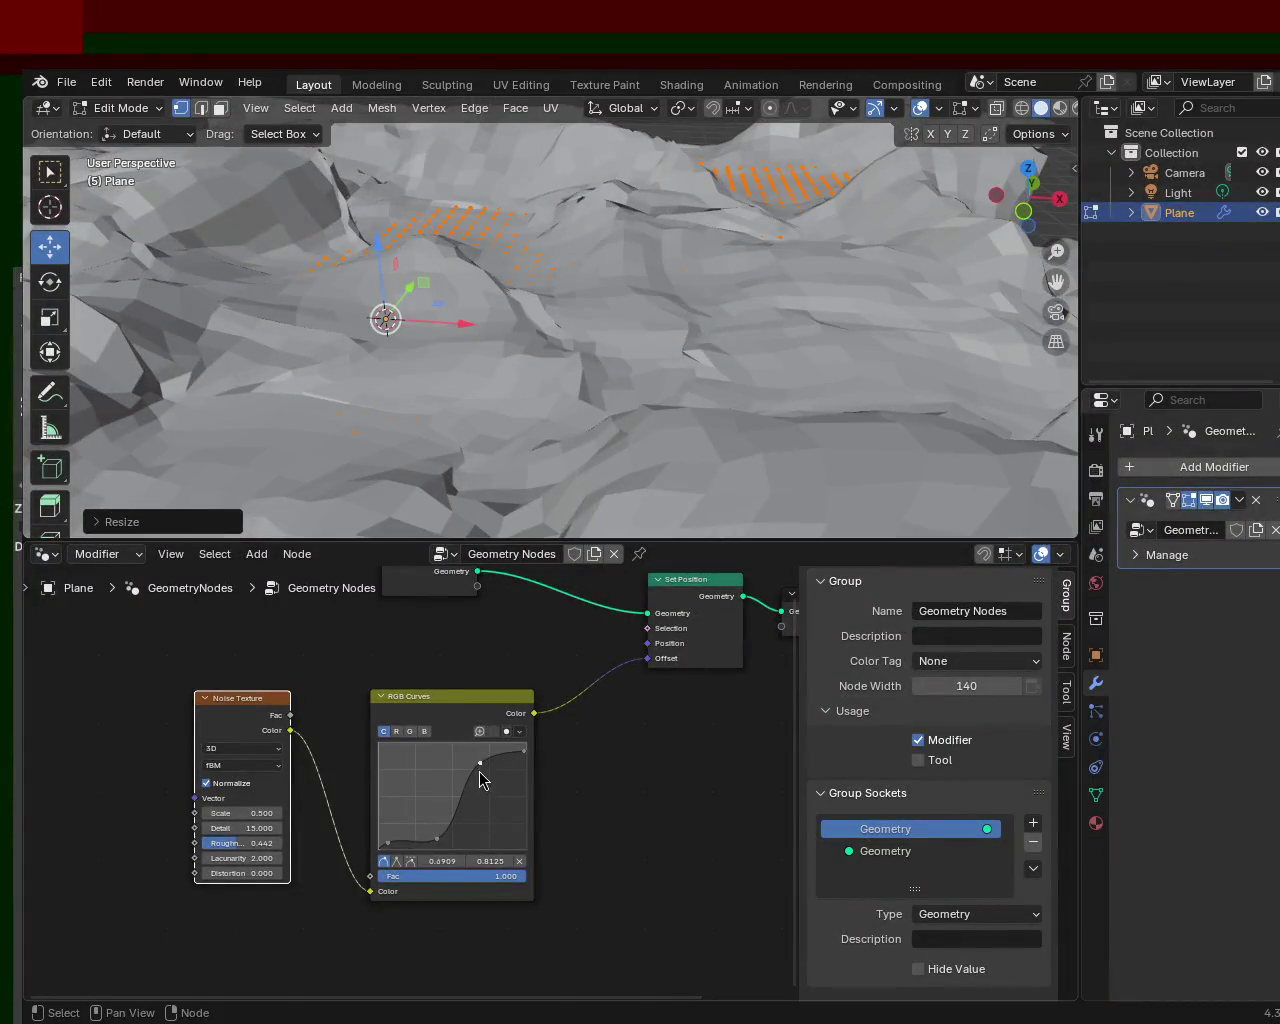
- Lower the upper curve point slightly and move the bottom-left point to 0.0590, 0.0312
left_click_drag(482, 772, 483, 777)
mouse_move(788, 308)
middle_mouse_down()
mouse_move(674, 320)
mouse_move(736, 257)
mouse_move(583, 340)
mouse_move(414, 355)
middle_mouse_up()
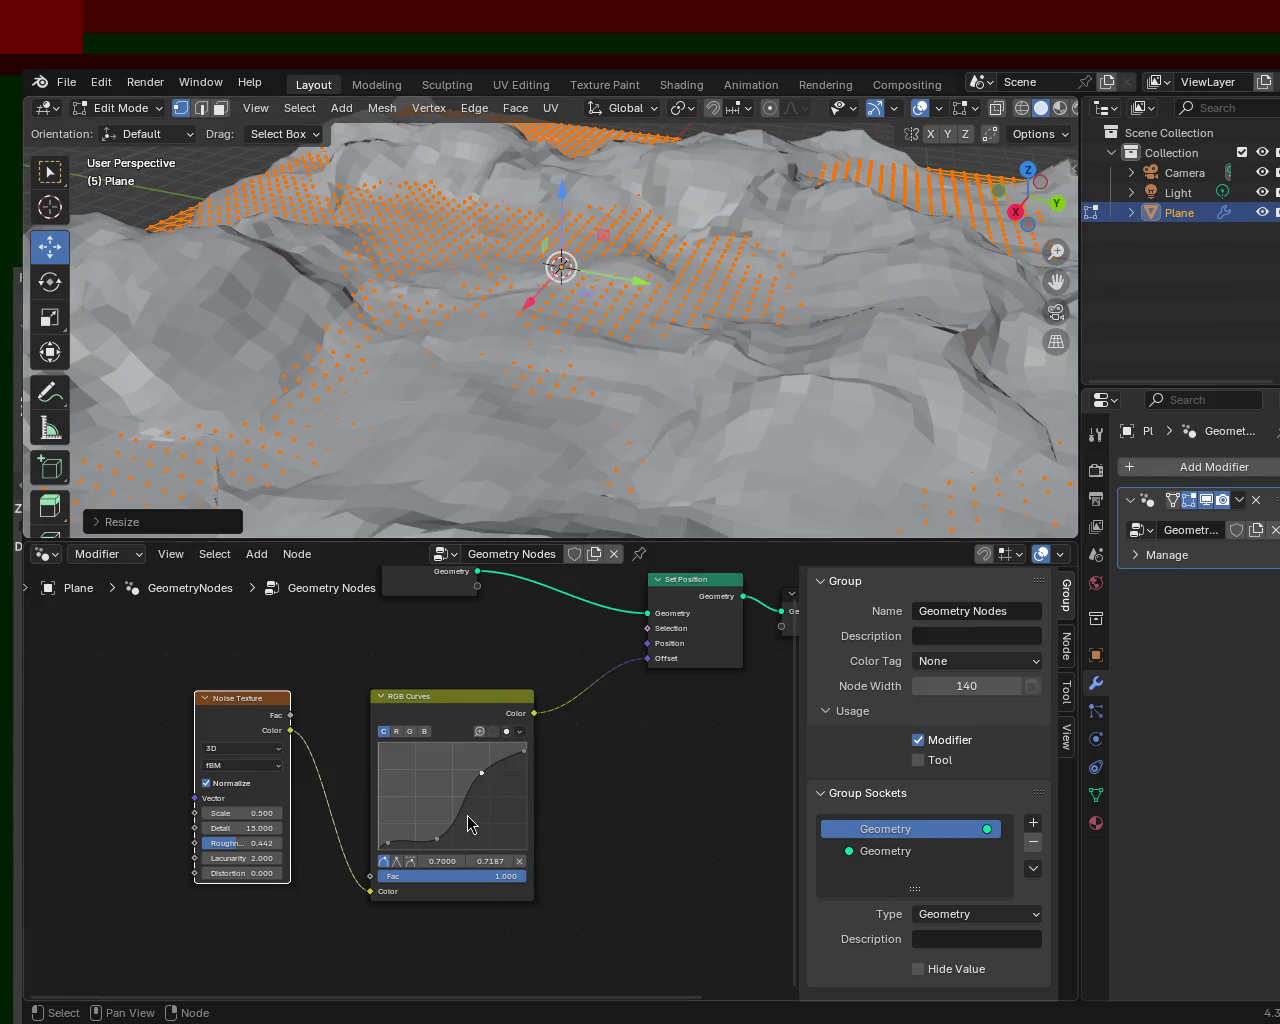
left_click_drag(387, 852, 407, 835)
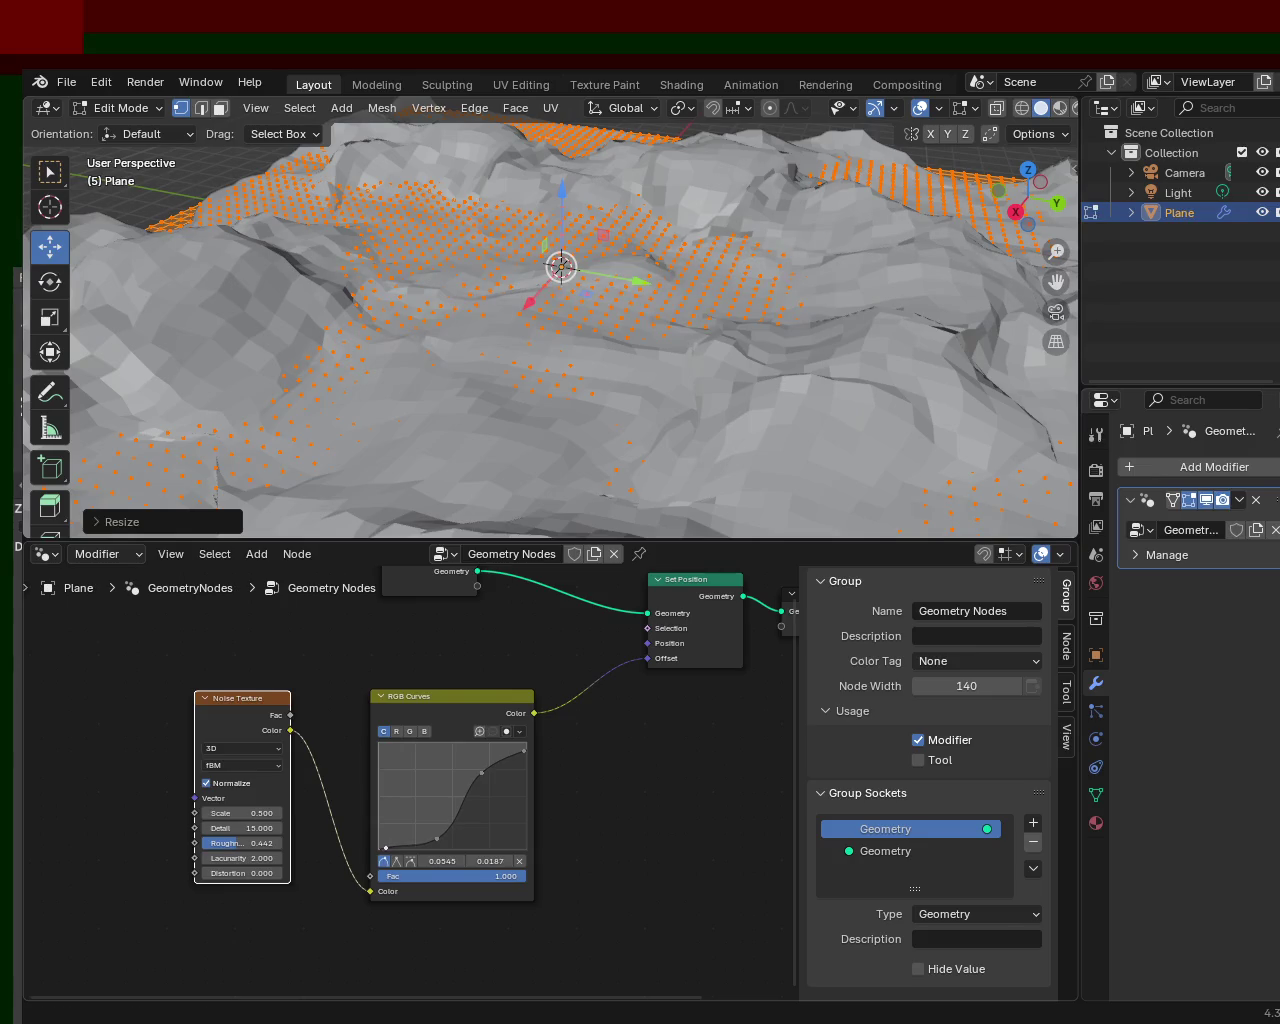
mouse_move(600, 420)
middle_mouse_down()
mouse_move(705, 314)
mouse_move(758, 352)
middle_mouse_up()
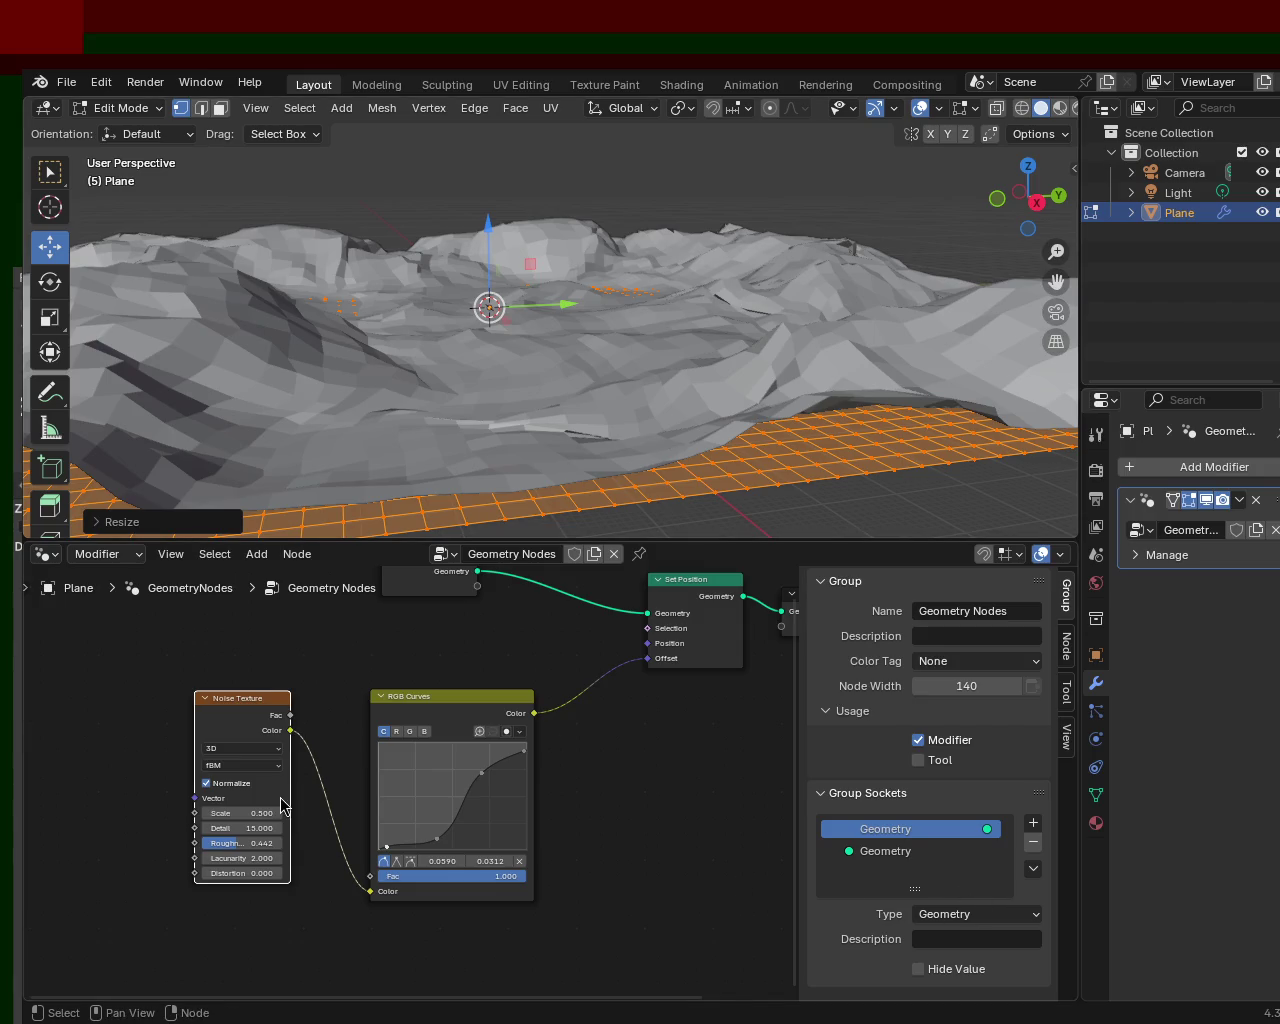
- Widen the Noise Texture node and drag its Lacunarity up to 3.200
left_click_drag(290, 808, 341, 797)
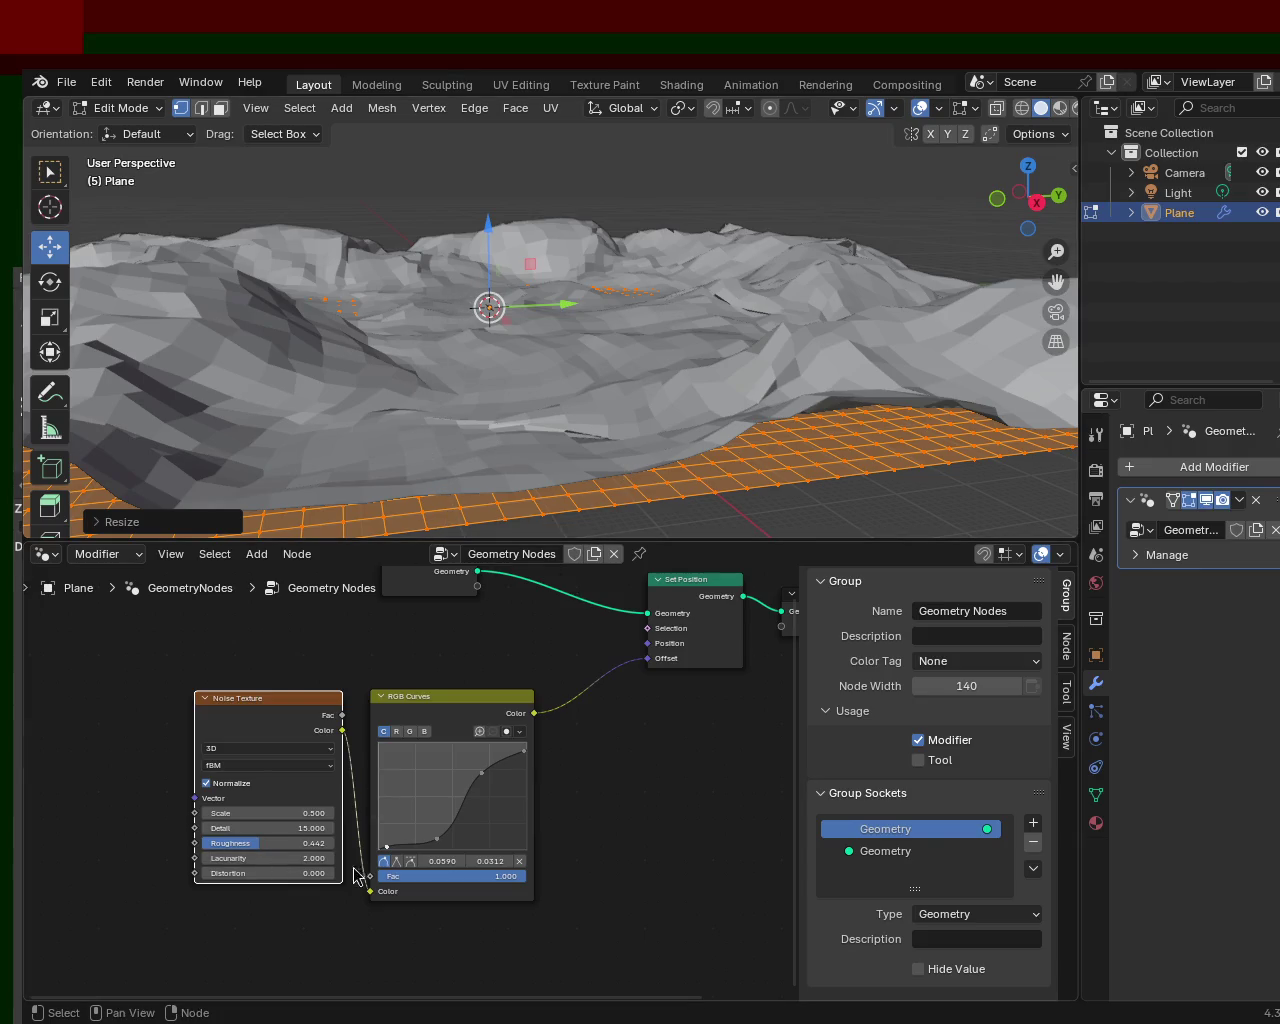
mouse_move(225, 858)
left_mouse_down()
mouse_move(170, 858)
mouse_move(250, 859)
left_mouse_up()
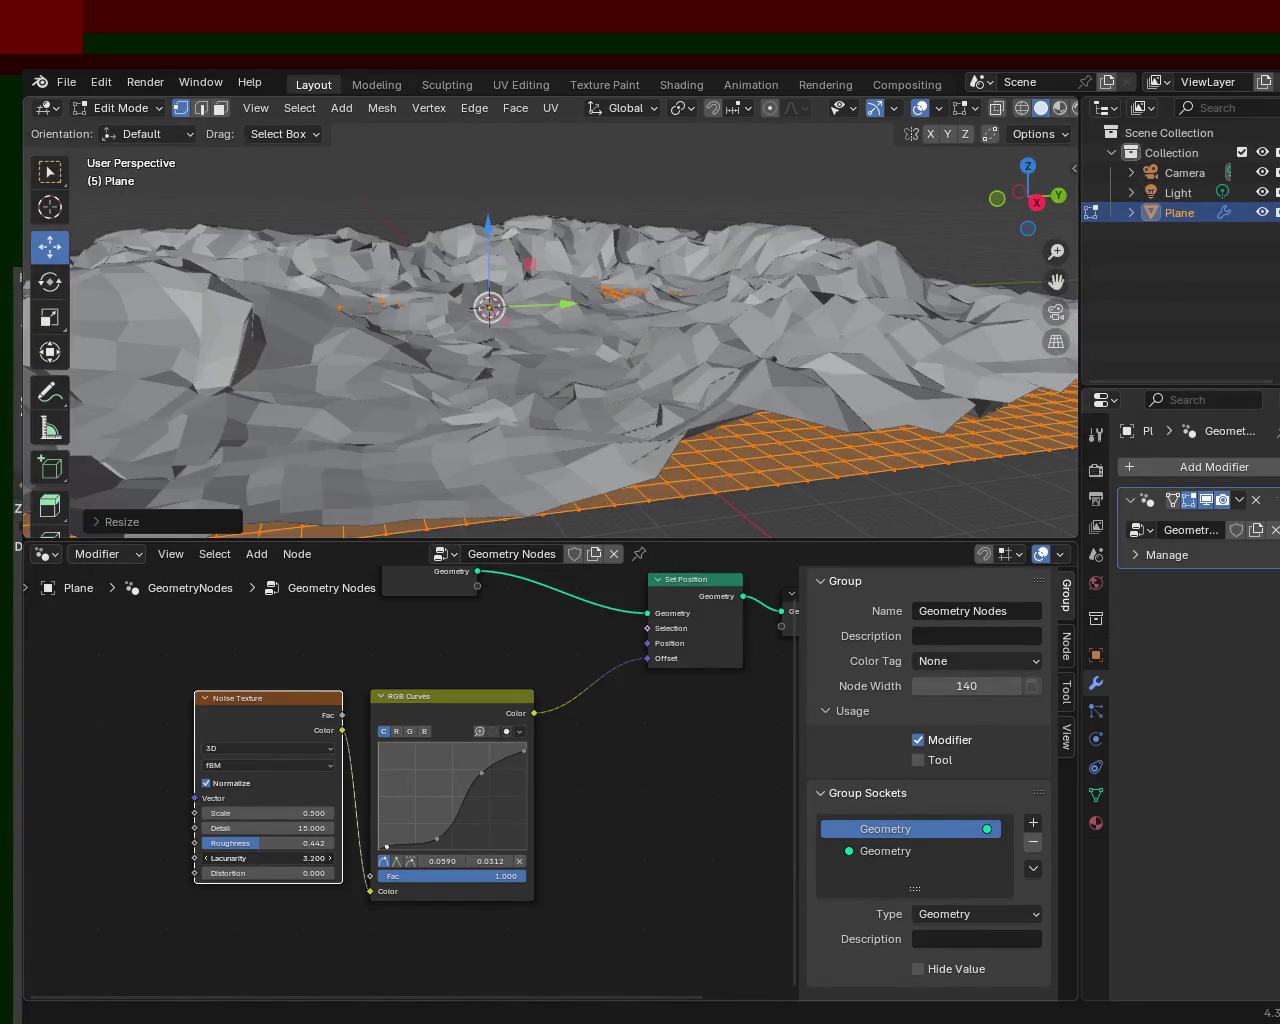
right_click(250, 859)
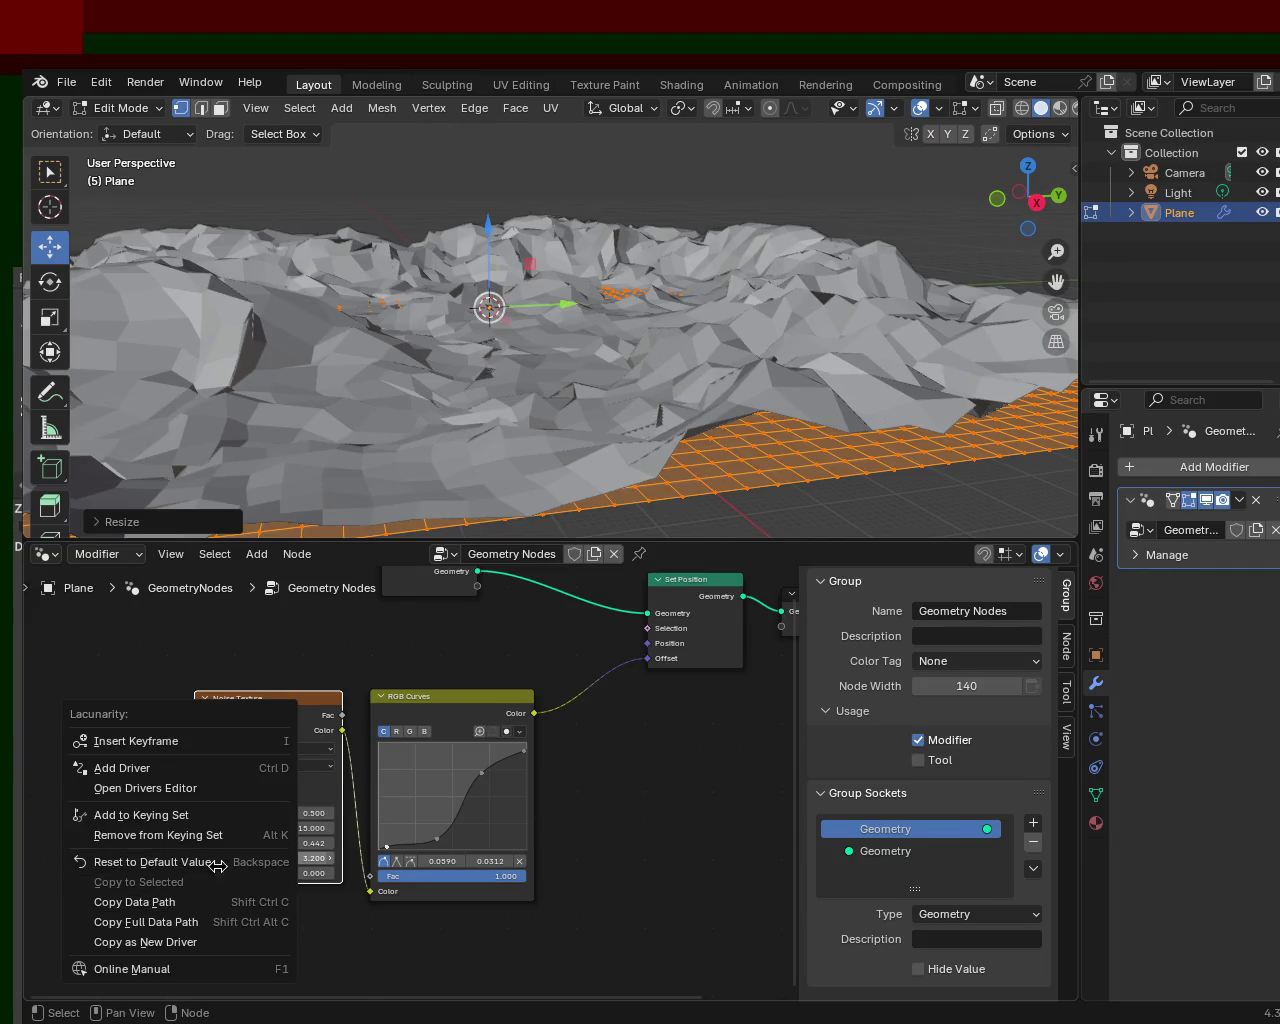
- Reset Noise Texture Lacunarity to its default 2.000 and Distortion to its default value
left_click(290, 857)
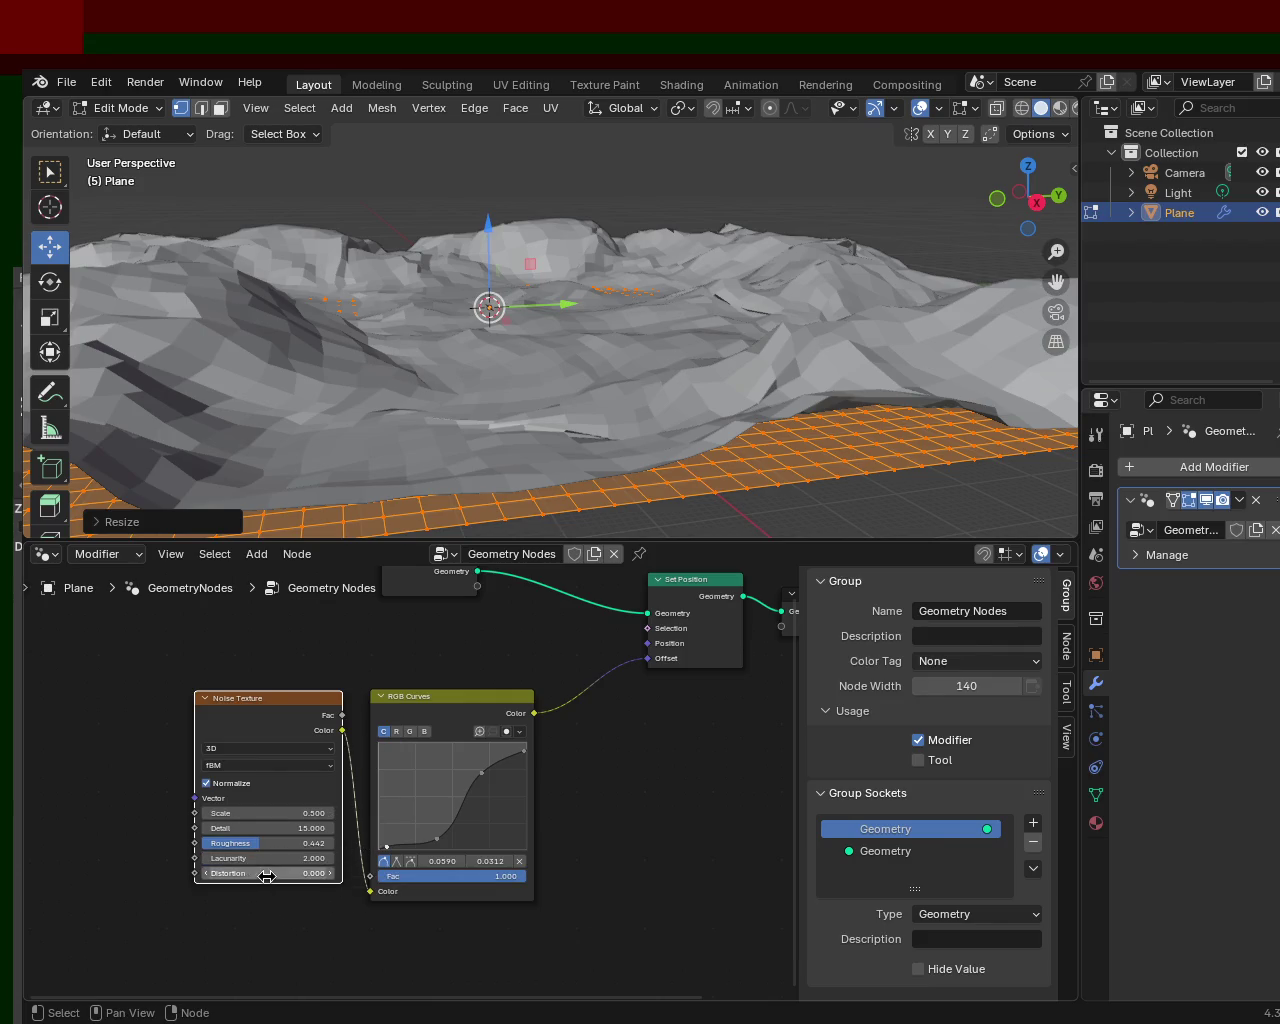
right_click(265, 874)
left_click(254, 887)
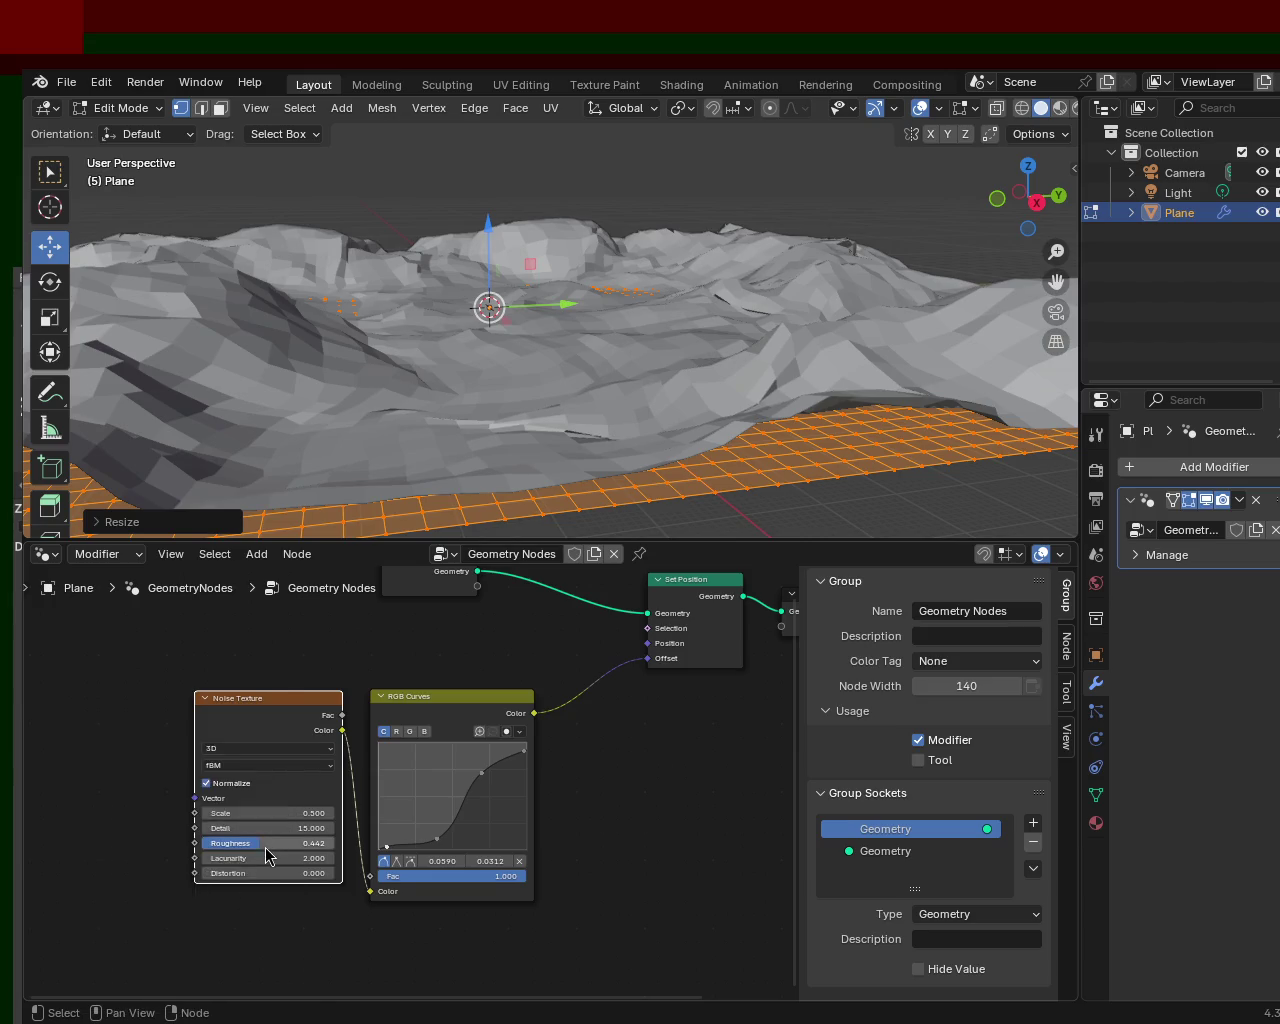
mouse_move(471, 423)
middle_mouse_down()
mouse_move(837, 320)
mouse_move(534, 266)
mouse_move(434, 291)
mouse_move(563, 306)
mouse_move(754, 286)
mouse_move(851, 249)
mouse_move(640, 289)
mouse_move(380, 303)
mouse_move(529, 294)
mouse_move(545, 276)
middle_mouse_up()
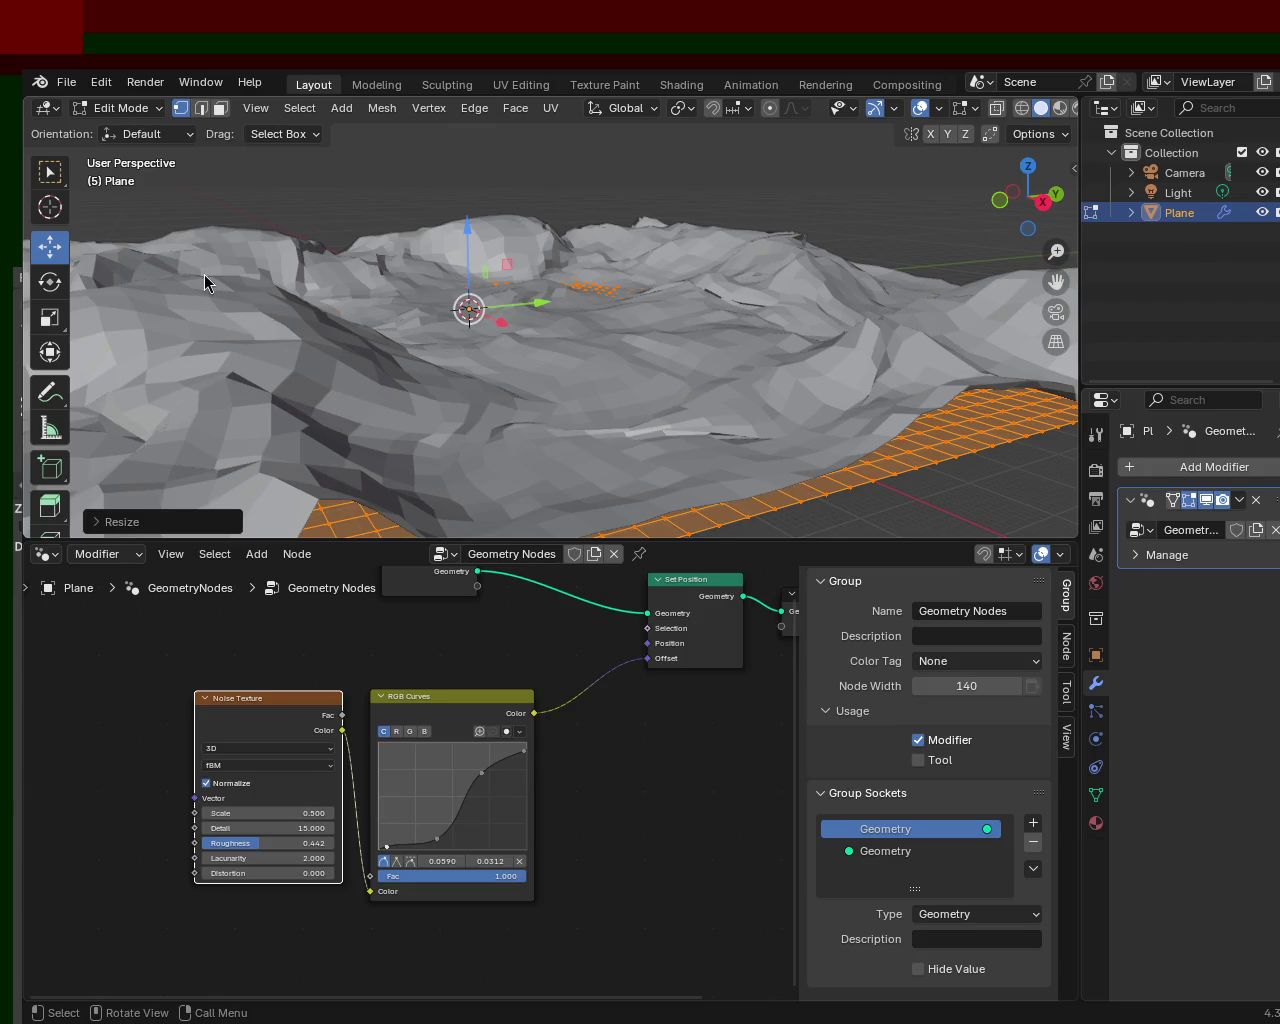
mouse_move(608, 325)
middle_mouse_down()
mouse_move(712, 351)
mouse_move(467, 341)
middle_mouse_up()
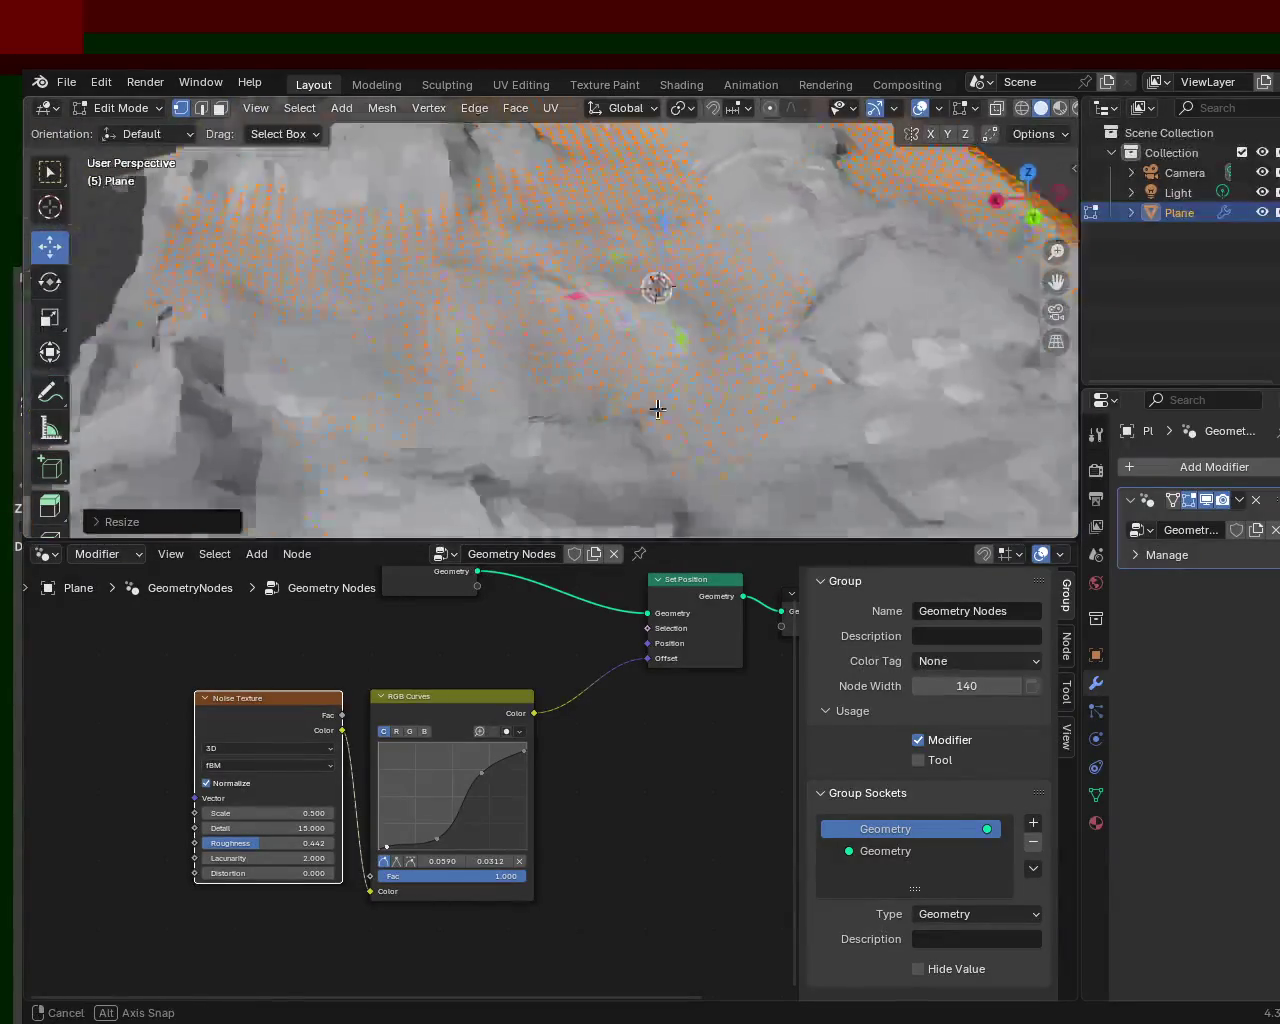
mouse_move(467, 341)
middle_mouse_down()
mouse_move(640, 354)
mouse_move(461, 372)
mouse_move(668, 381)
middle_mouse_up()
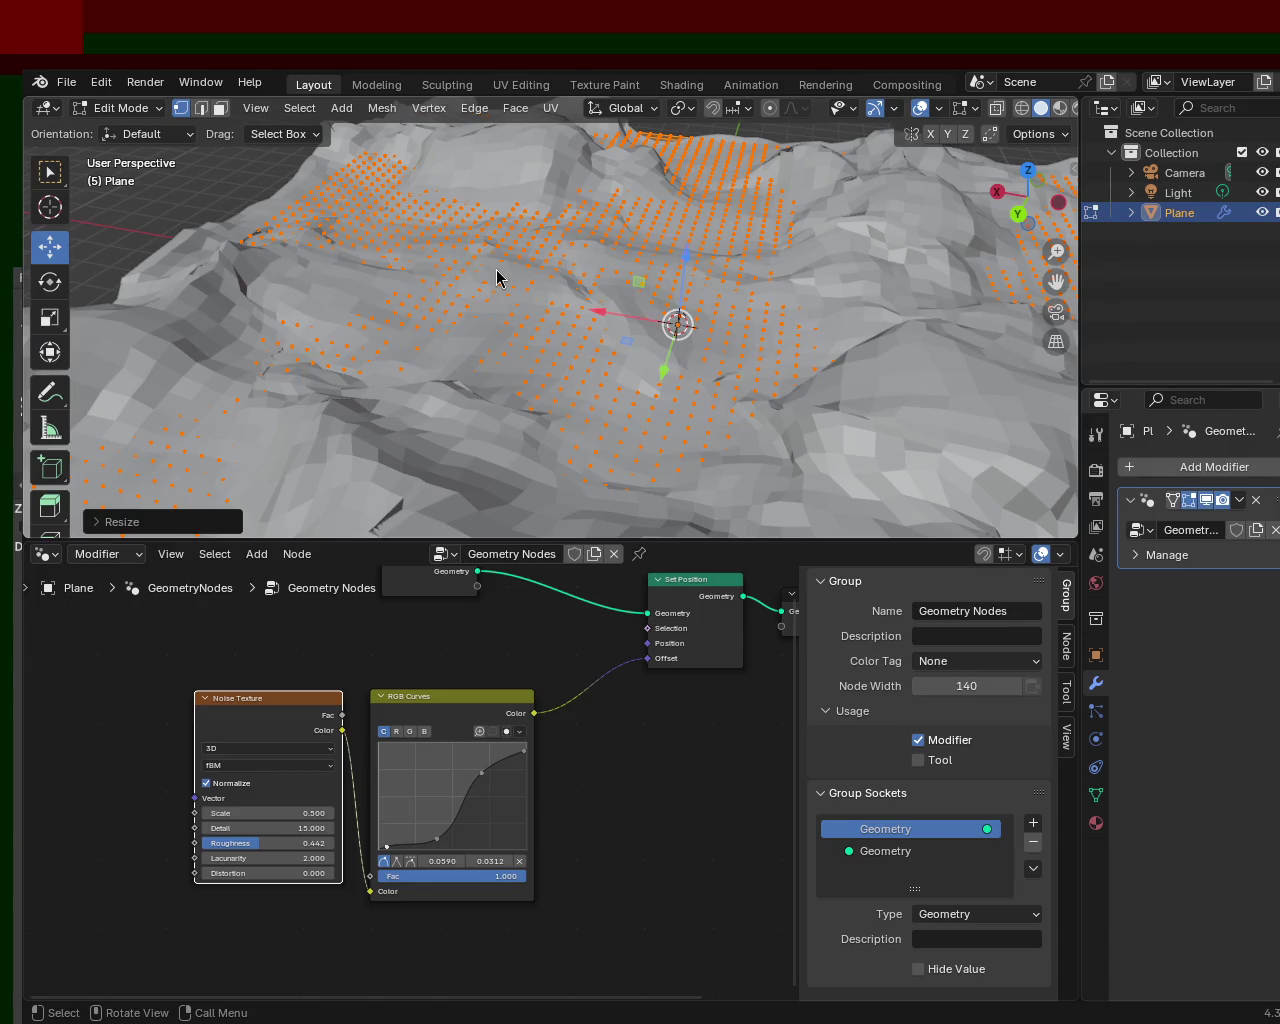
mouse_move(613, 313)
middle_mouse_down()
mouse_move(958, 378)
mouse_move(789, 331)
mouse_move(606, 337)
mouse_move(749, 409)
mouse_move(552, 361)
mouse_move(560, 350)
mouse_move(537, 466)
mouse_move(460, 366)
mouse_move(851, 357)
mouse_move(823, 392)
middle_mouse_up()
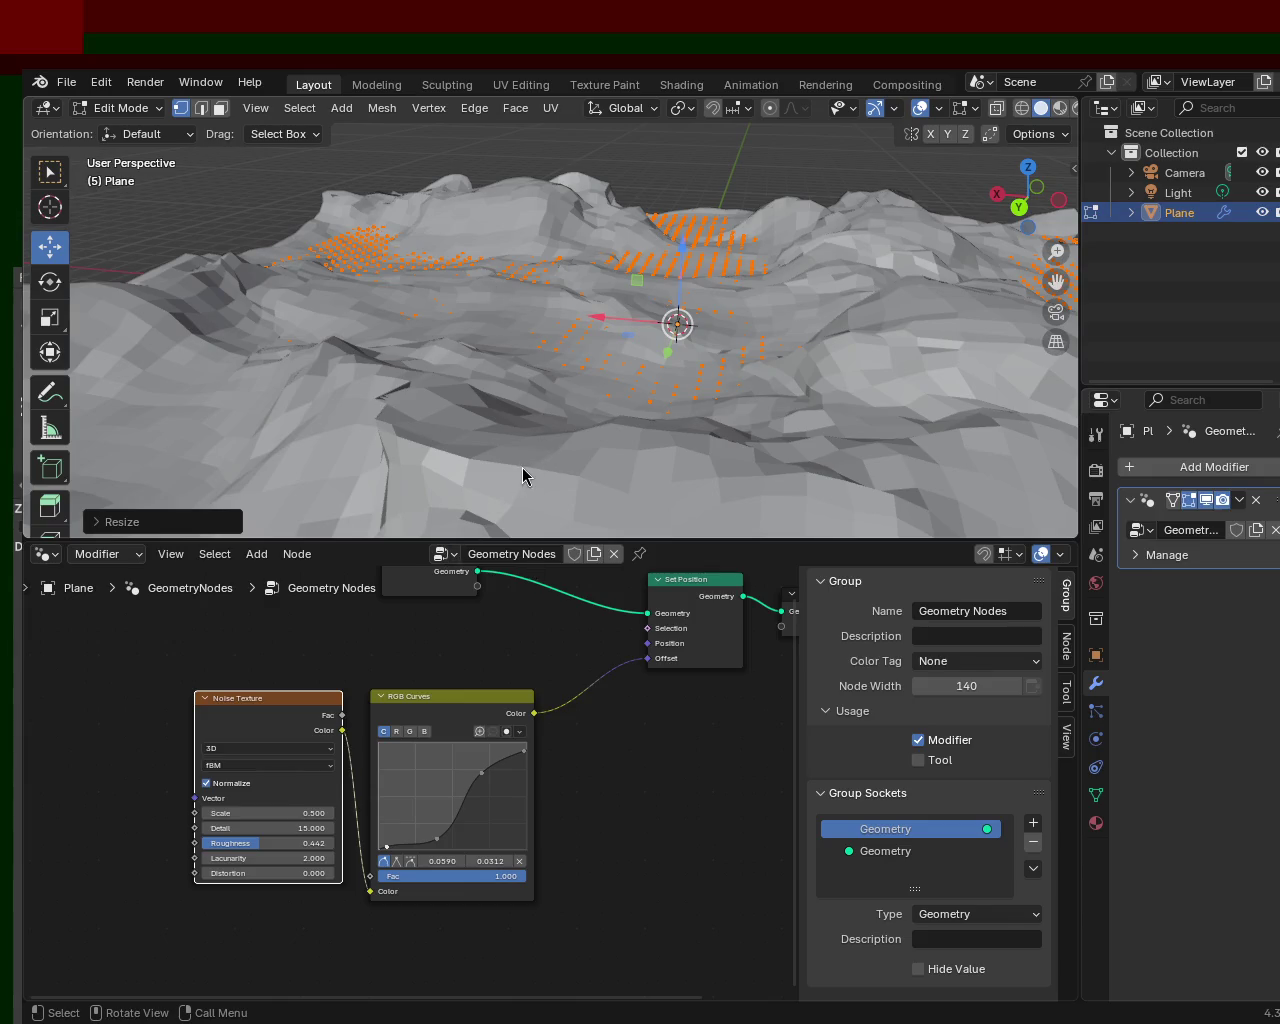
mouse_move(551, 363)
middle_mouse_down()
mouse_move(600, 374)
mouse_move(620, 347)
middle_mouse_up()
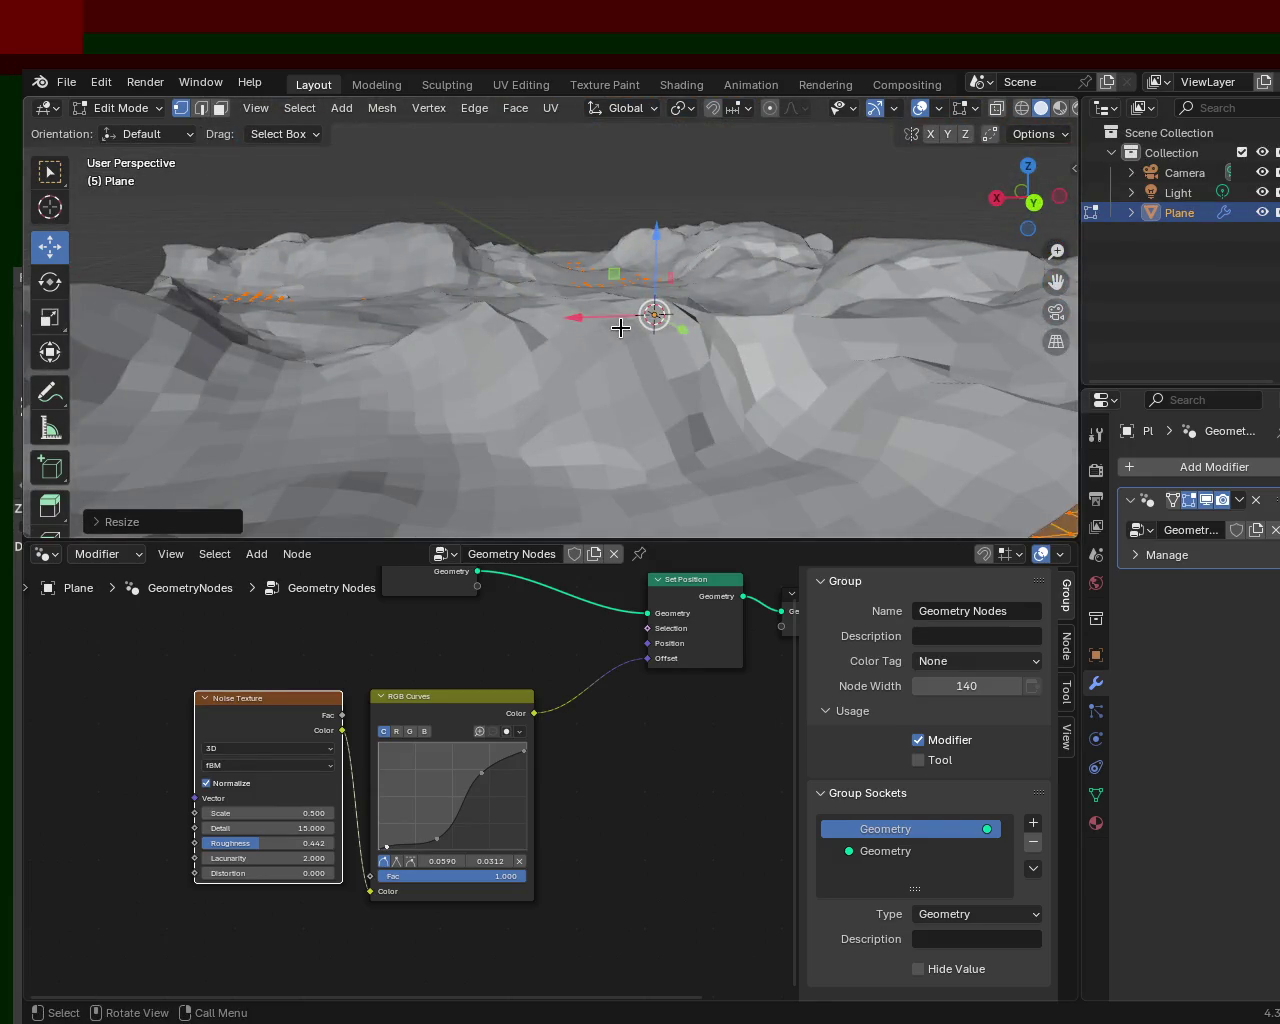
mouse_move(526, 326)
middle_mouse_down()
mouse_move(600, 400)
mouse_move(566, 300)
mouse_move(386, 343)
mouse_move(306, 340)
mouse_move(677, 363)
mouse_move(508, 294)
mouse_move(566, 354)
mouse_move(566, 251)
mouse_move(580, 266)
mouse_move(491, 277)
middle_mouse_up()
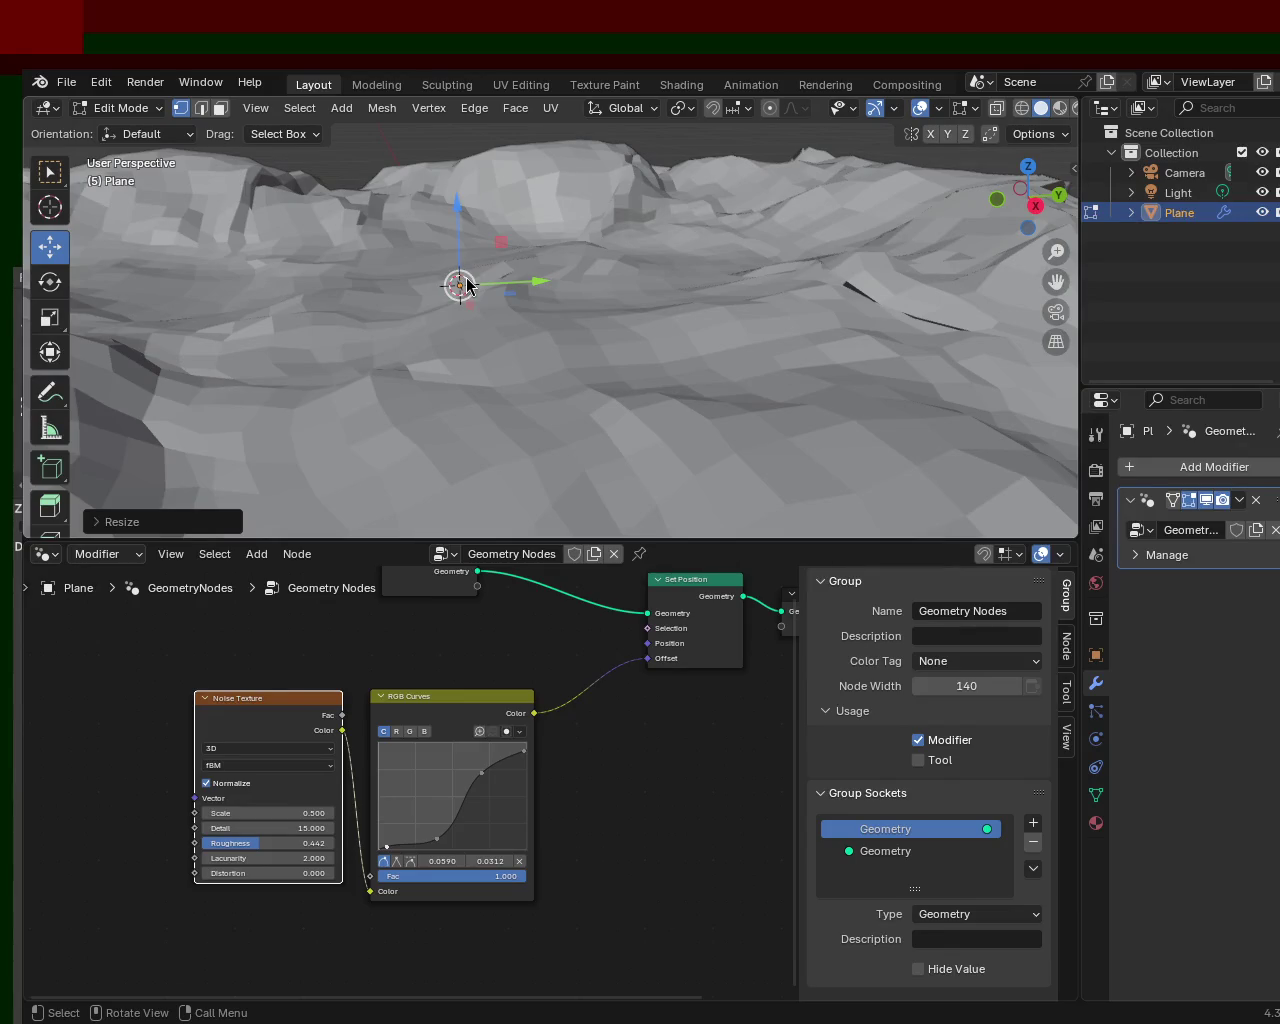
mouse_move(472, 476)
middle_mouse_down()
mouse_move(449, 371)
mouse_move(606, 529)
mouse_move(600, 337)
mouse_move(679, 343)
mouse_move(406, 303)
mouse_move(757, 403)
mouse_move(434, 357)
mouse_move(381, 334)
mouse_move(686, 435)
mouse_move(346, 357)
mouse_move(423, 395)
mouse_move(544, 266)
mouse_move(394, 289)
mouse_move(654, 260)
mouse_move(511, 306)
mouse_move(487, 290)
mouse_move(760, 283)
mouse_move(400, 300)
mouse_move(738, 305)
mouse_move(560, 320)
mouse_move(674, 329)
mouse_move(534, 340)
mouse_move(568, 349)
mouse_move(600, 334)
mouse_move(327, 346)
mouse_move(209, 309)
mouse_move(326, 329)
mouse_move(478, 324)
middle_mouse_up()
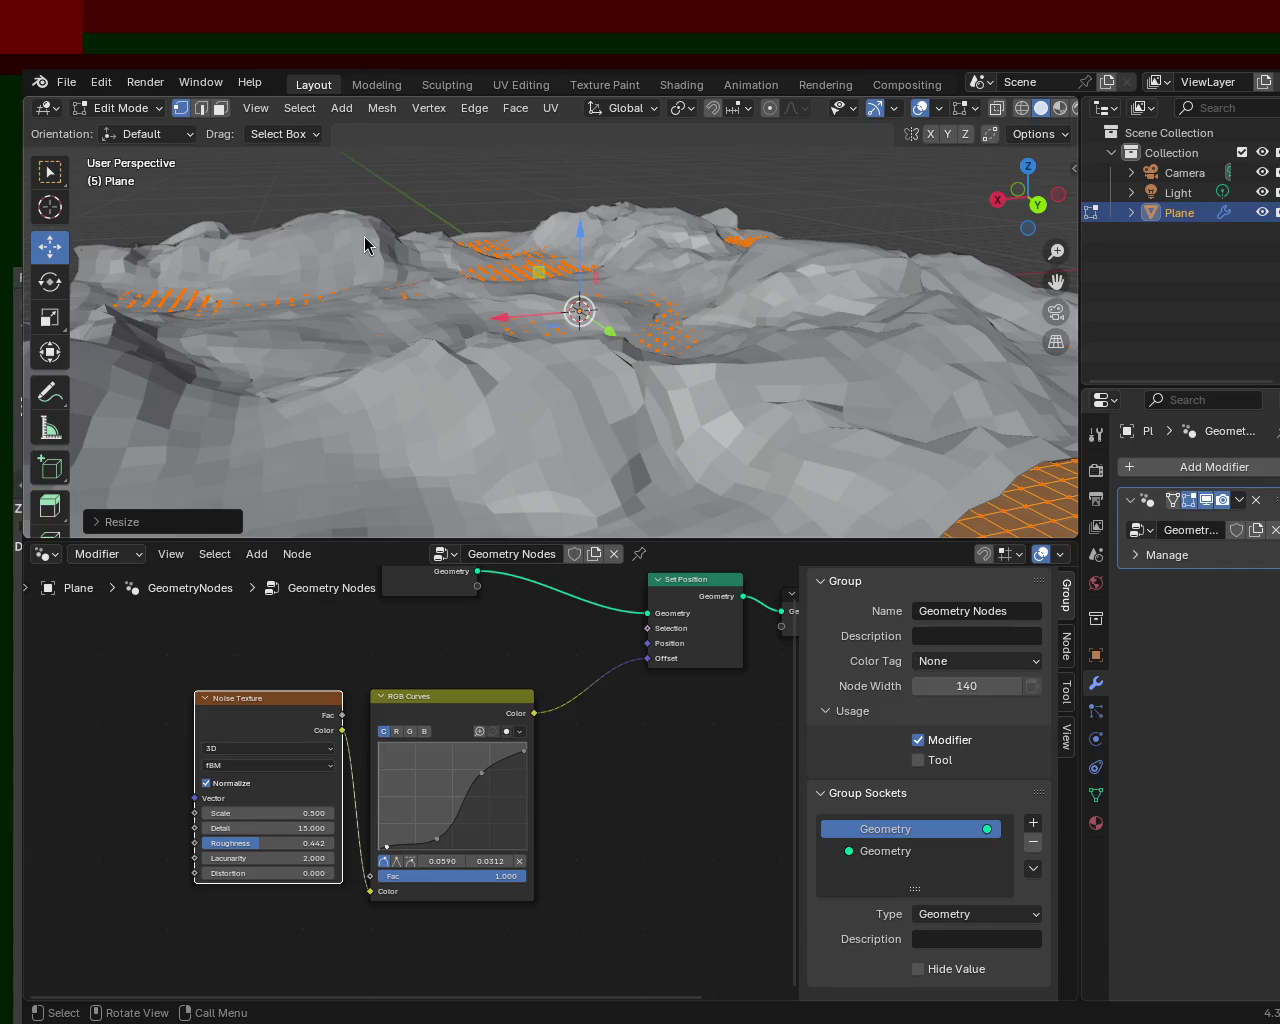
mouse_move(592, 302)
middle_mouse_down()
mouse_move(575, 320)
mouse_move(565, 300)
mouse_move(394, 320)
mouse_move(397, 383)
mouse_move(723, 289)
mouse_move(666, 306)
mouse_move(697, 329)
mouse_move(697, 315)
mouse_move(348, 331)
middle_mouse_up()
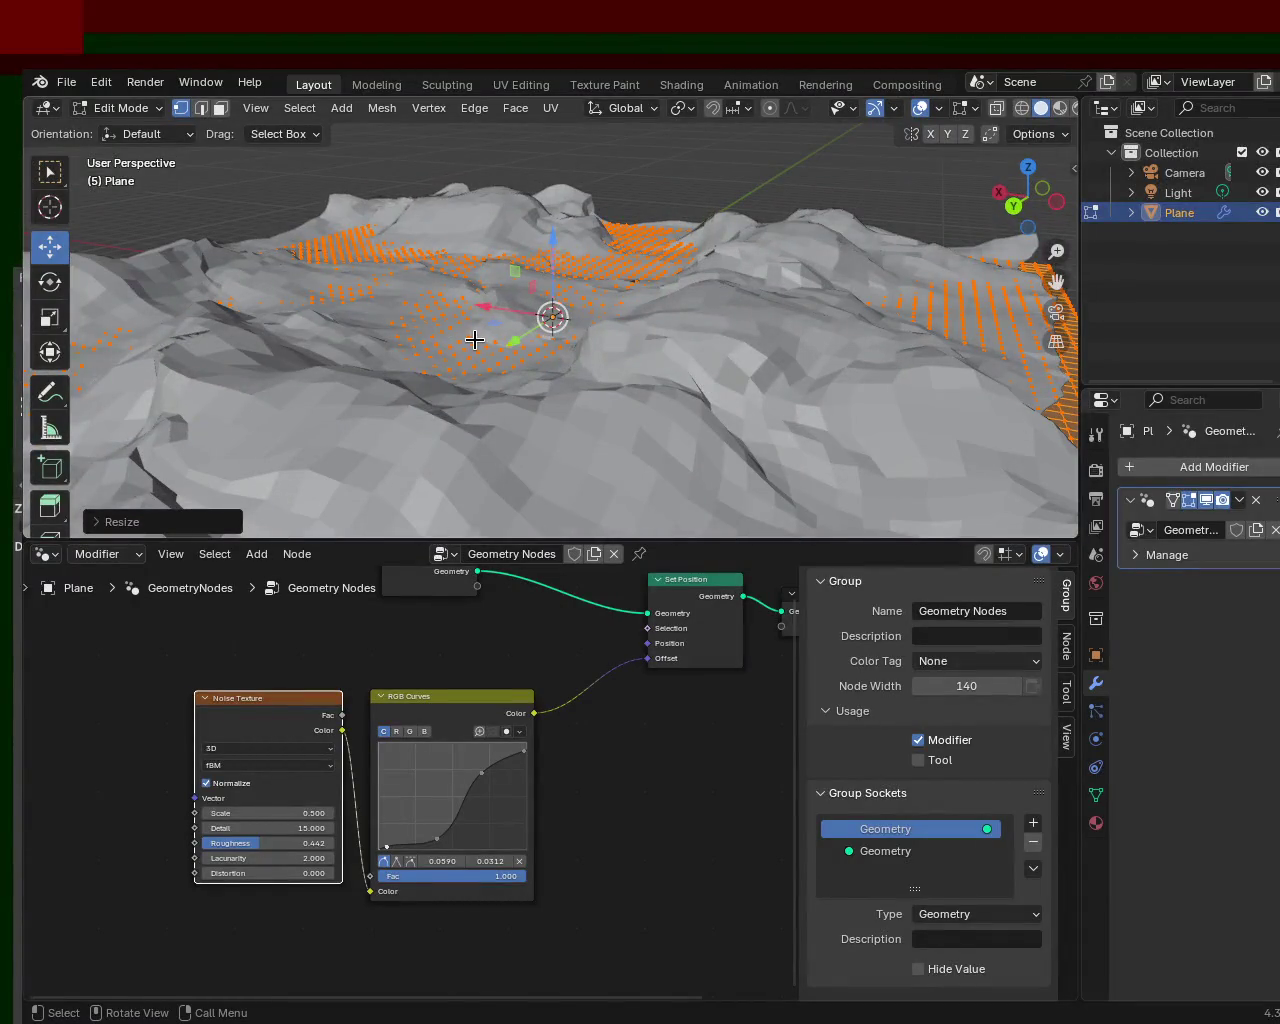
mouse_move(703, 337)
middle_mouse_down()
mouse_move(580, 349)
mouse_move(634, 317)
mouse_move(706, 341)
mouse_move(446, 331)
mouse_move(529, 309)
mouse_move(606, 374)
mouse_move(557, 357)
mouse_move(671, 374)
mouse_move(774, 423)
mouse_move(694, 360)
mouse_move(628, 342)
mouse_move(714, 340)
mouse_move(826, 446)
mouse_move(769, 331)
mouse_move(180, 371)
mouse_move(494, 480)
mouse_move(467, 344)
mouse_move(529, 343)
middle_mouse_up()
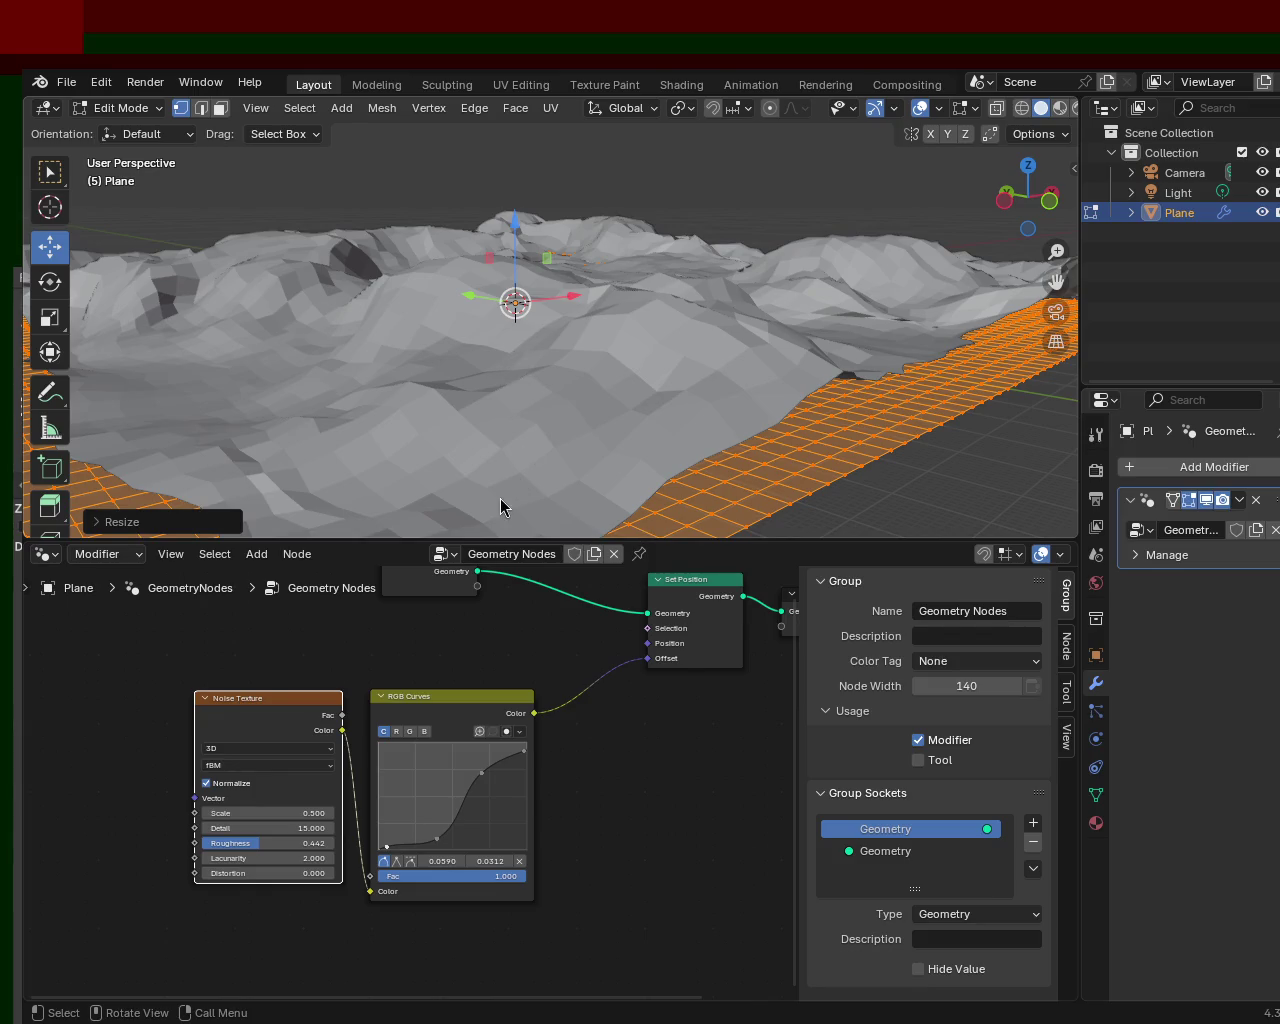
mouse_move(629, 286)
middle_mouse_down()
mouse_move(707, 301)
mouse_move(514, 294)
mouse_move(608, 335)
mouse_move(600, 320)
mouse_move(621, 305)
mouse_move(636, 316)
middle_mouse_up()
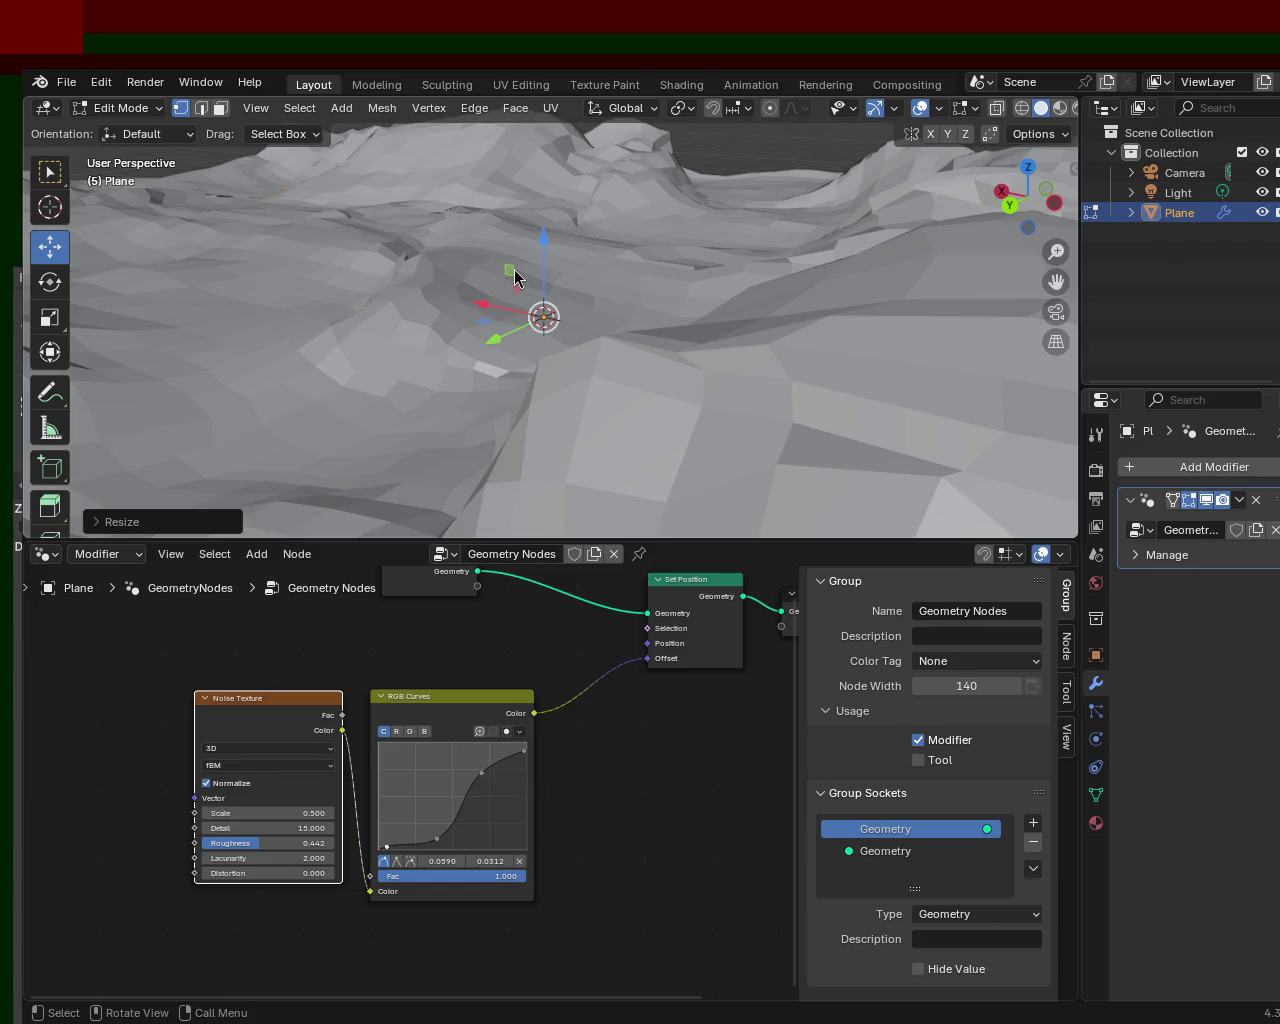
mouse_move(524, 326)
middle_mouse_down()
mouse_move(571, 436)
mouse_move(697, 346)
mouse_move(806, 351)
mouse_move(609, 337)
mouse_move(583, 366)
mouse_move(491, 357)
middle_mouse_up()
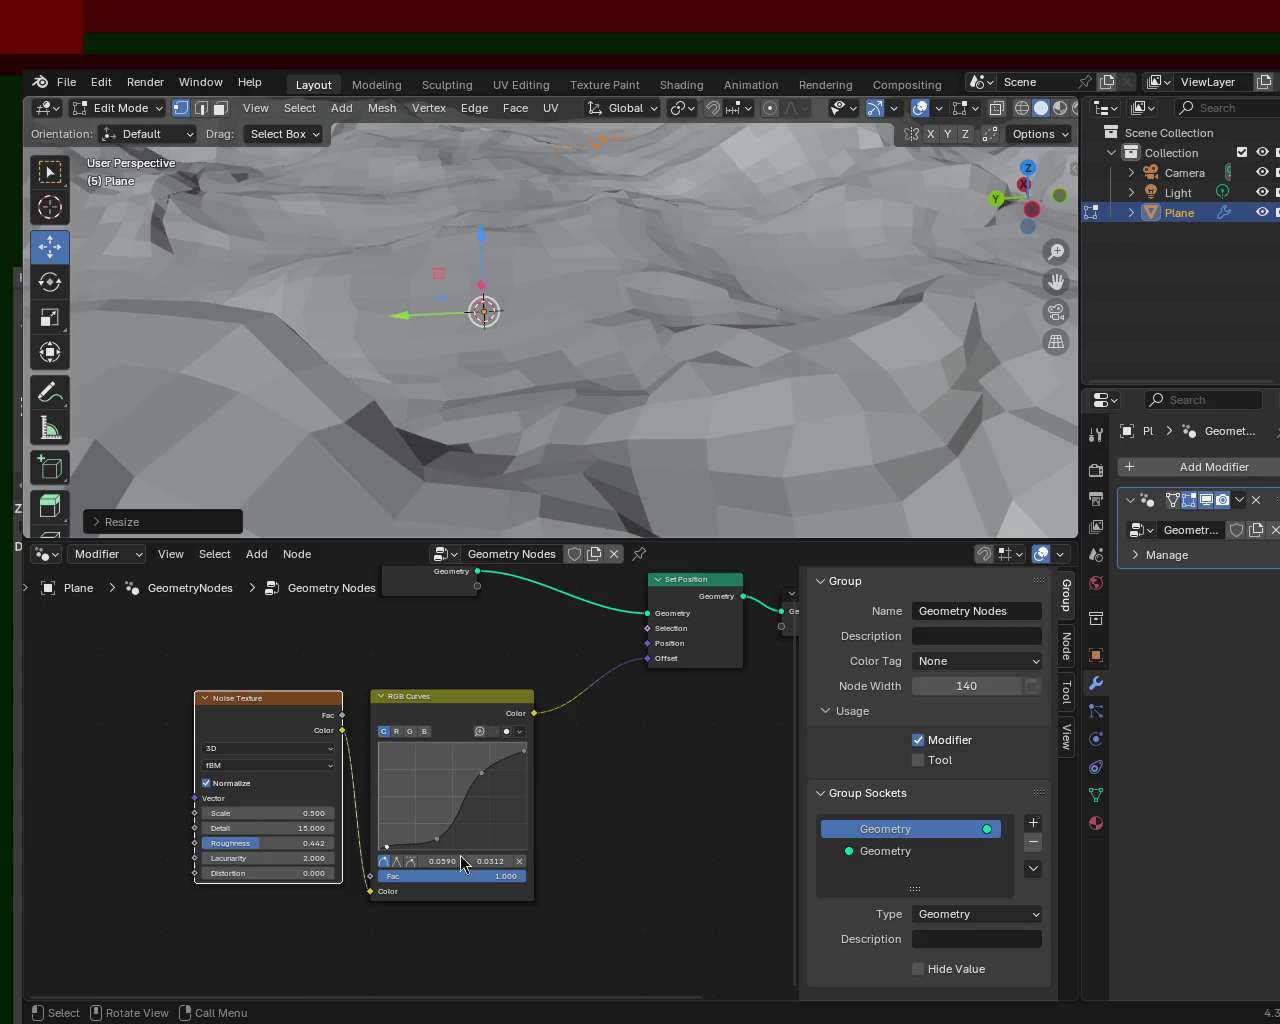
mouse_move(508, 482)
middle_mouse_down()
mouse_move(481, 380)
mouse_move(571, 409)
mouse_move(589, 449)
mouse_move(455, 412)
mouse_move(651, 429)
mouse_move(546, 486)
mouse_move(466, 371)
mouse_move(436, 406)
mouse_move(466, 409)
mouse_move(531, 371)
mouse_move(337, 380)
mouse_move(355, 346)
mouse_move(623, 357)
middle_mouse_up()
- Save the terrain with the S-shaped curve profile as terrain_1.blend with Ctrl+S
key("ctrl+s")
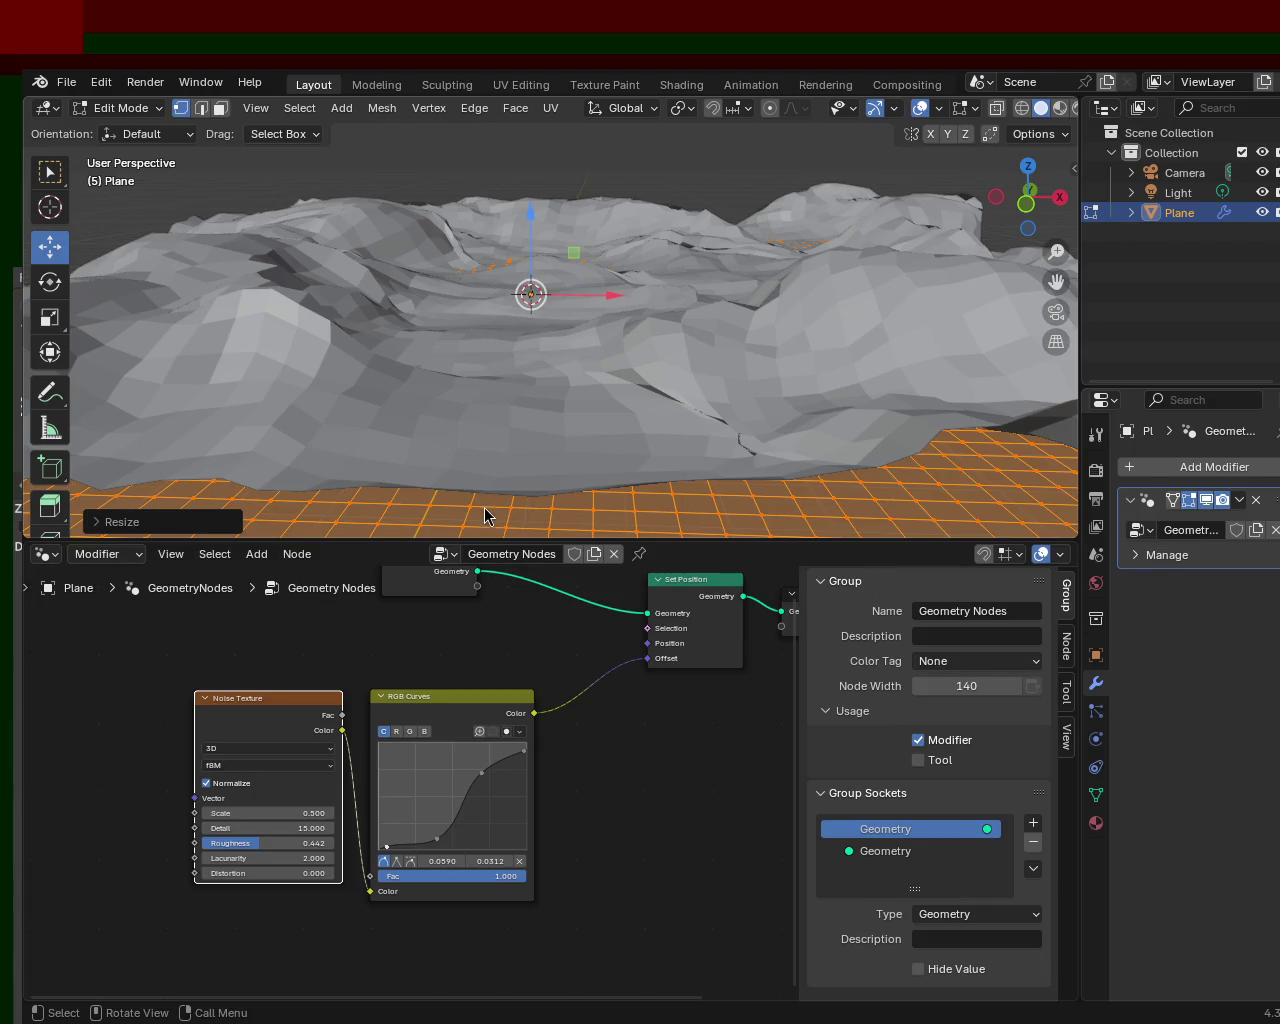
mouse_move(585, 371)
middle_mouse_down()
mouse_move(575, 496)
mouse_move(457, 383)
mouse_move(780, 435)
mouse_move(391, 423)
mouse_move(411, 517)
mouse_move(529, 423)
mouse_move(477, 431)
mouse_move(571, 540)
mouse_move(405, 405)
mouse_move(586, 438)
mouse_move(909, 449)
mouse_move(716, 408)
middle_mouse_up()
mouse_move(466, 414)
middle_mouse_down()
mouse_move(309, 443)
mouse_move(337, 423)
mouse_move(651, 486)
mouse_move(837, 429)
mouse_move(866, 394)
mouse_move(220, 460)
mouse_move(523, 340)
mouse_move(695, 442)
mouse_move(940, 415)
mouse_move(977, 457)
mouse_move(771, 412)
mouse_move(423, 443)
mouse_move(343, 443)
mouse_move(314, 423)
mouse_move(397, 420)
middle_mouse_up()
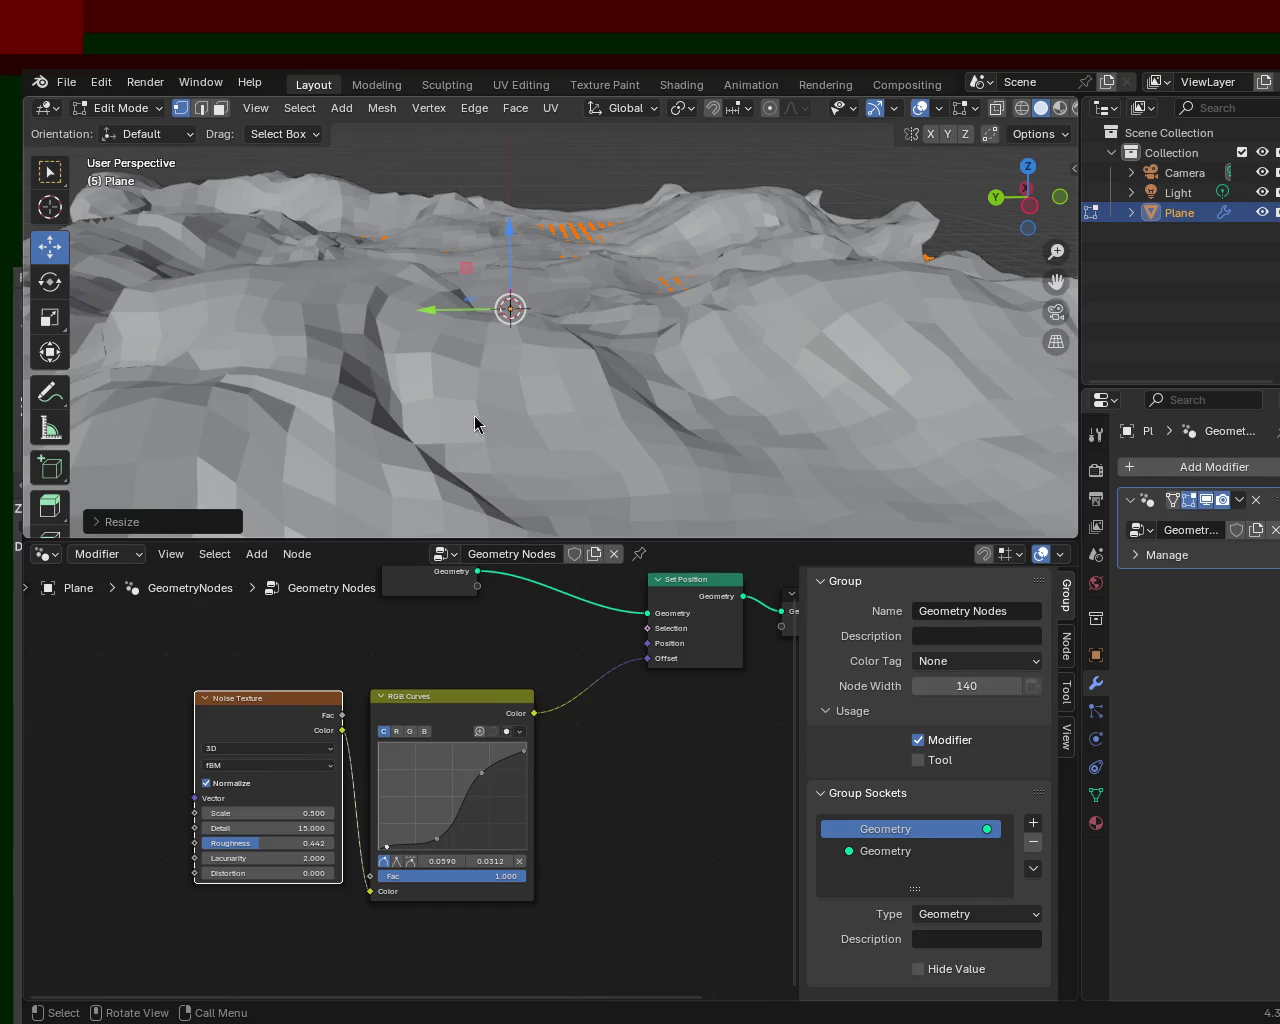
mouse_move(458, 477)
middle_mouse_down()
mouse_move(543, 394)
mouse_move(651, 397)
mouse_move(443, 371)
mouse_move(570, 315)
middle_mouse_up()
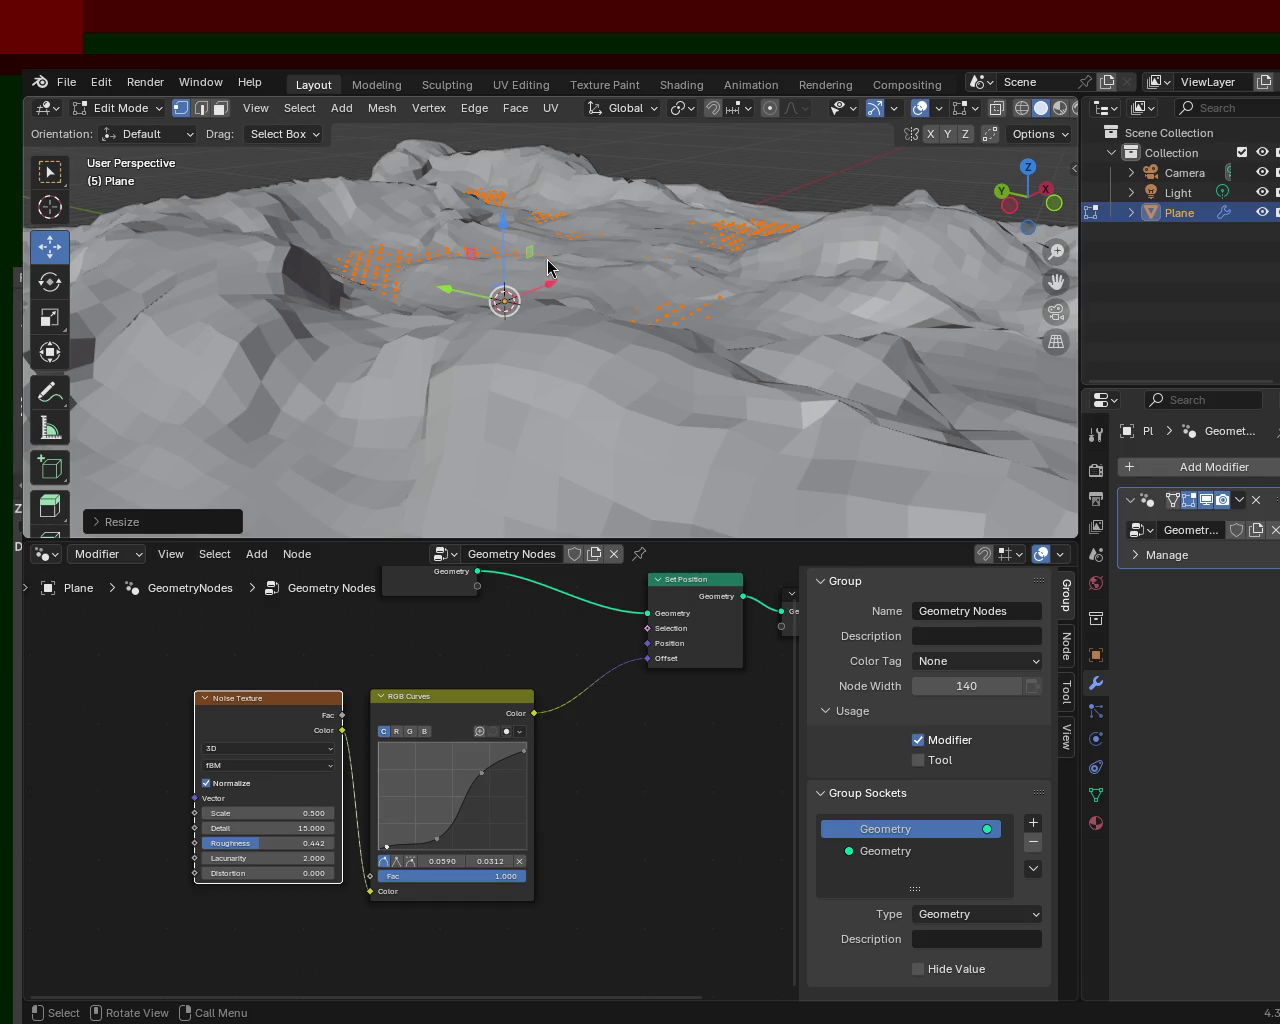
mouse_move(554, 409)
middle_mouse_down()
mouse_move(669, 503)
mouse_move(620, 391)
mouse_move(363, 337)
mouse_move(246, 363)
mouse_move(461, 384)
mouse_move(657, 363)
mouse_move(600, 337)
mouse_move(366, 337)
mouse_move(100, 360)
mouse_move(528, 420)
mouse_move(385, 320)
mouse_move(409, 277)
mouse_move(651, 217)
mouse_move(737, 217)
mouse_move(569, 240)
mouse_move(611, 300)
mouse_move(657, 298)
middle_mouse_up()
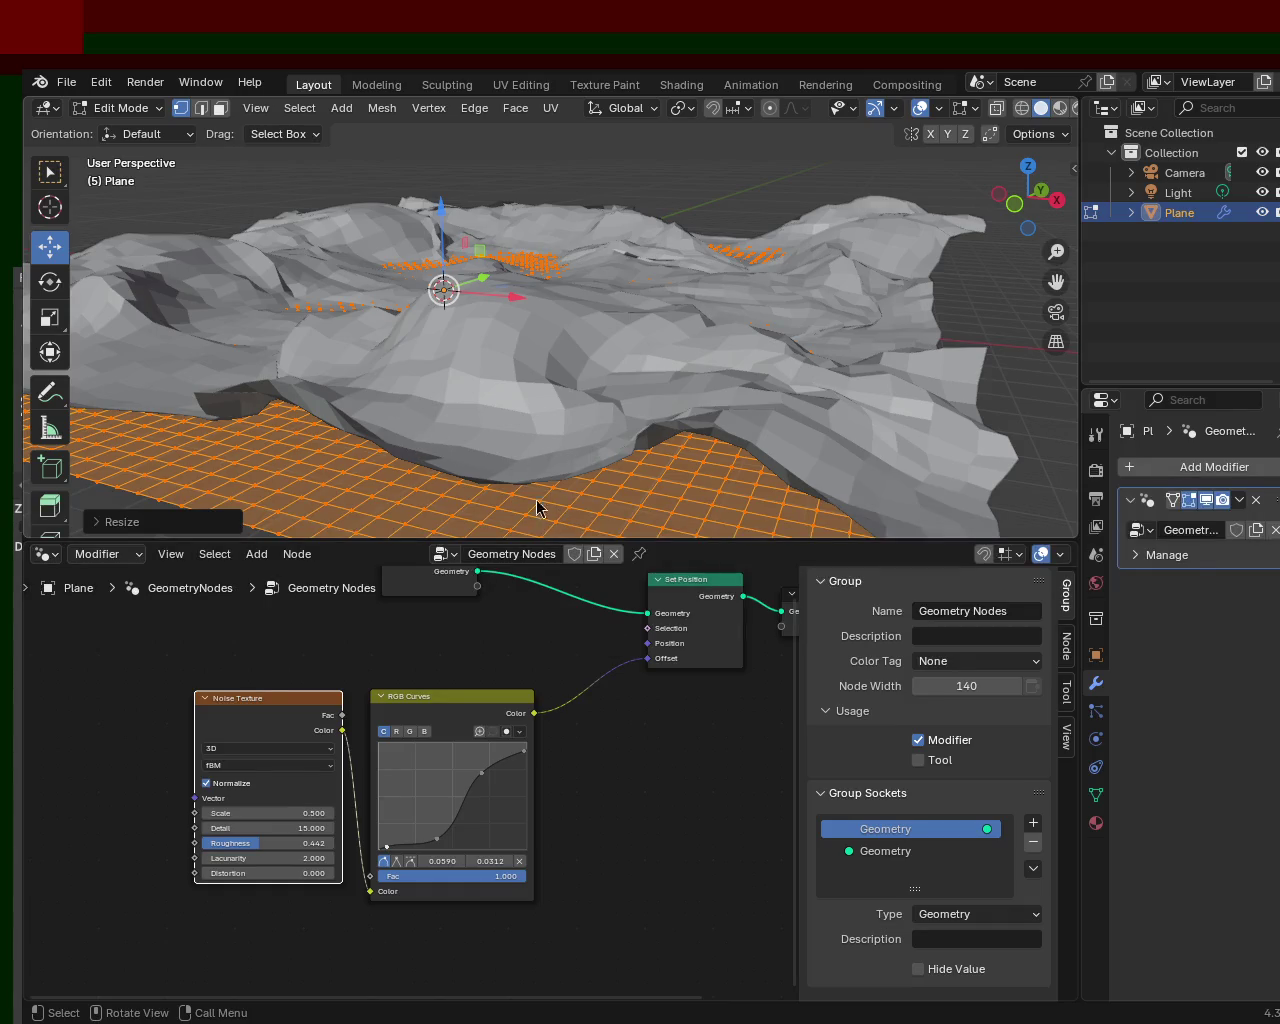
mouse_move(486, 472)
middle_mouse_down()
mouse_move(687, 320)
mouse_move(754, 323)
mouse_move(355, 402)
mouse_move(507, 359)
middle_mouse_up()
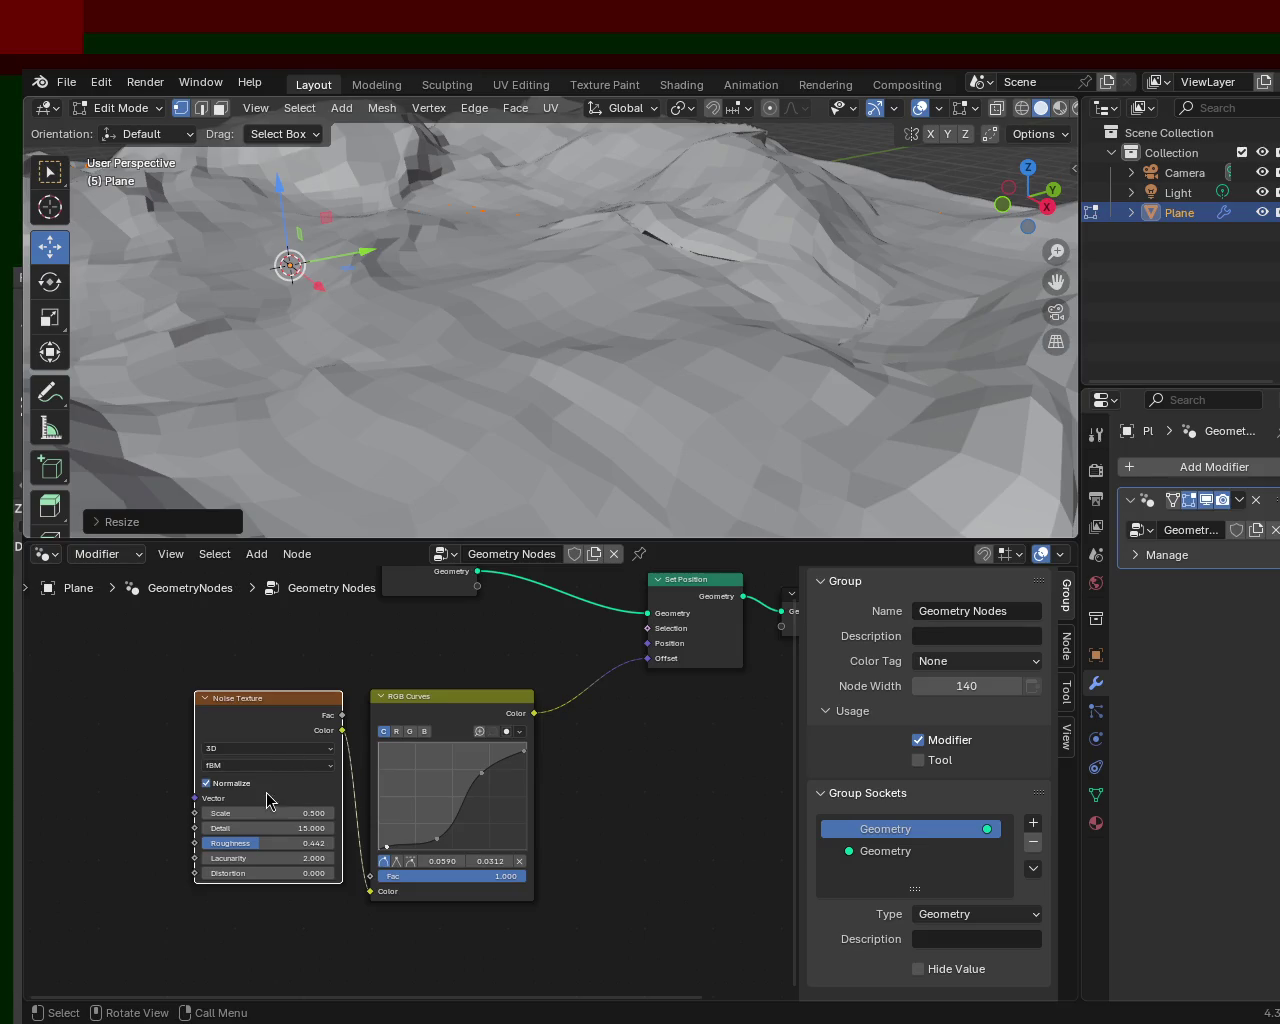
mouse_move(465, 407)
middle_mouse_down()
mouse_move(444, 441)
mouse_move(382, 373)
mouse_move(597, 397)
mouse_move(611, 354)
mouse_move(694, 383)
mouse_move(516, 400)
mouse_move(566, 383)
mouse_move(569, 289)
mouse_move(654, 297)
middle_mouse_up()
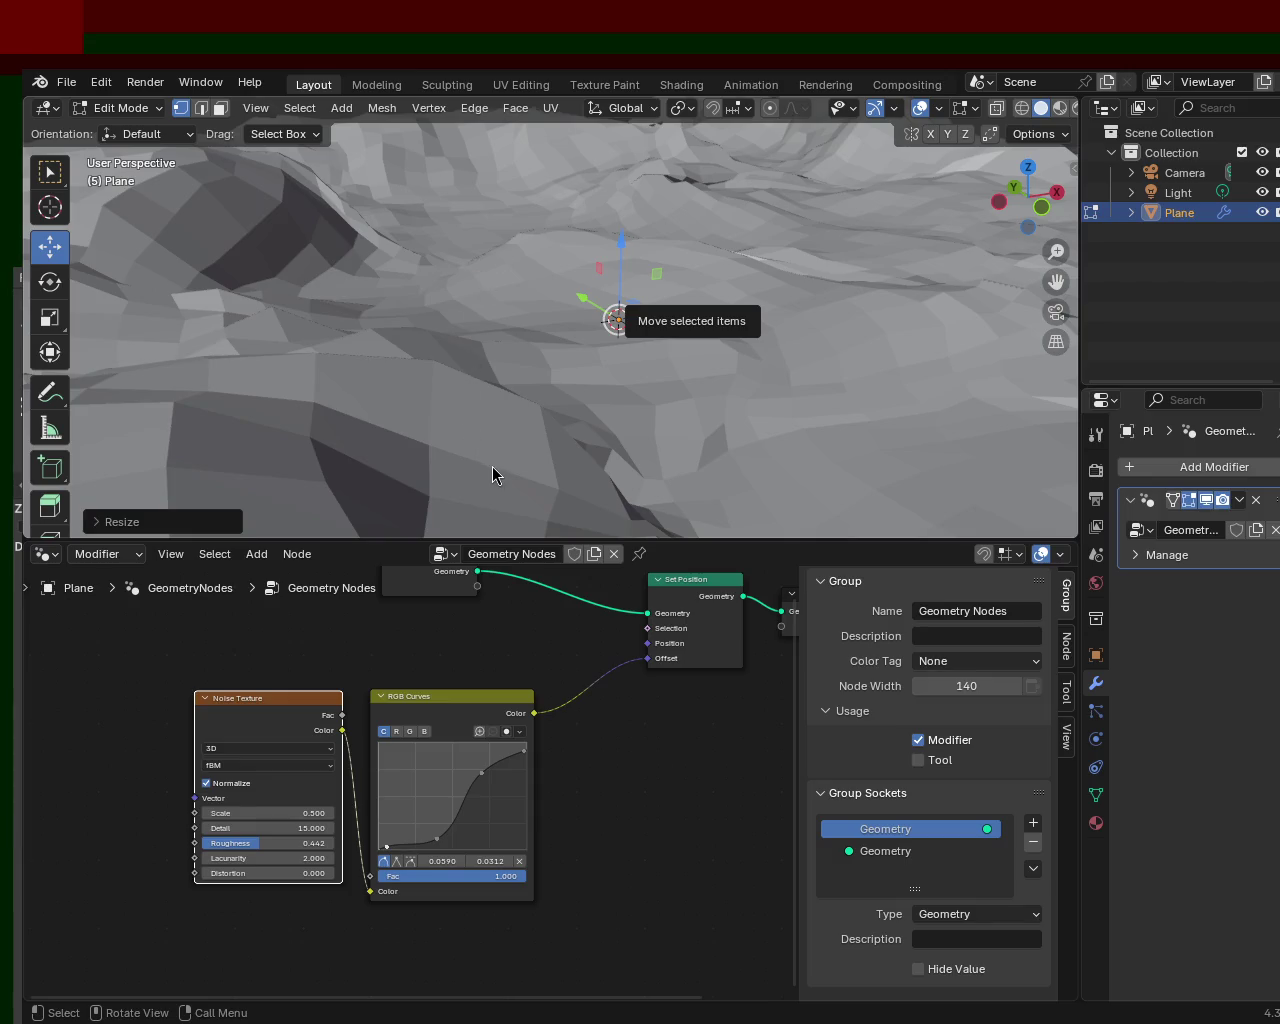
mouse_move(519, 355)
middle_mouse_down()
mouse_move(567, 343)
mouse_move(594, 260)
mouse_move(618, 342)
mouse_move(523, 334)
middle_mouse_up()
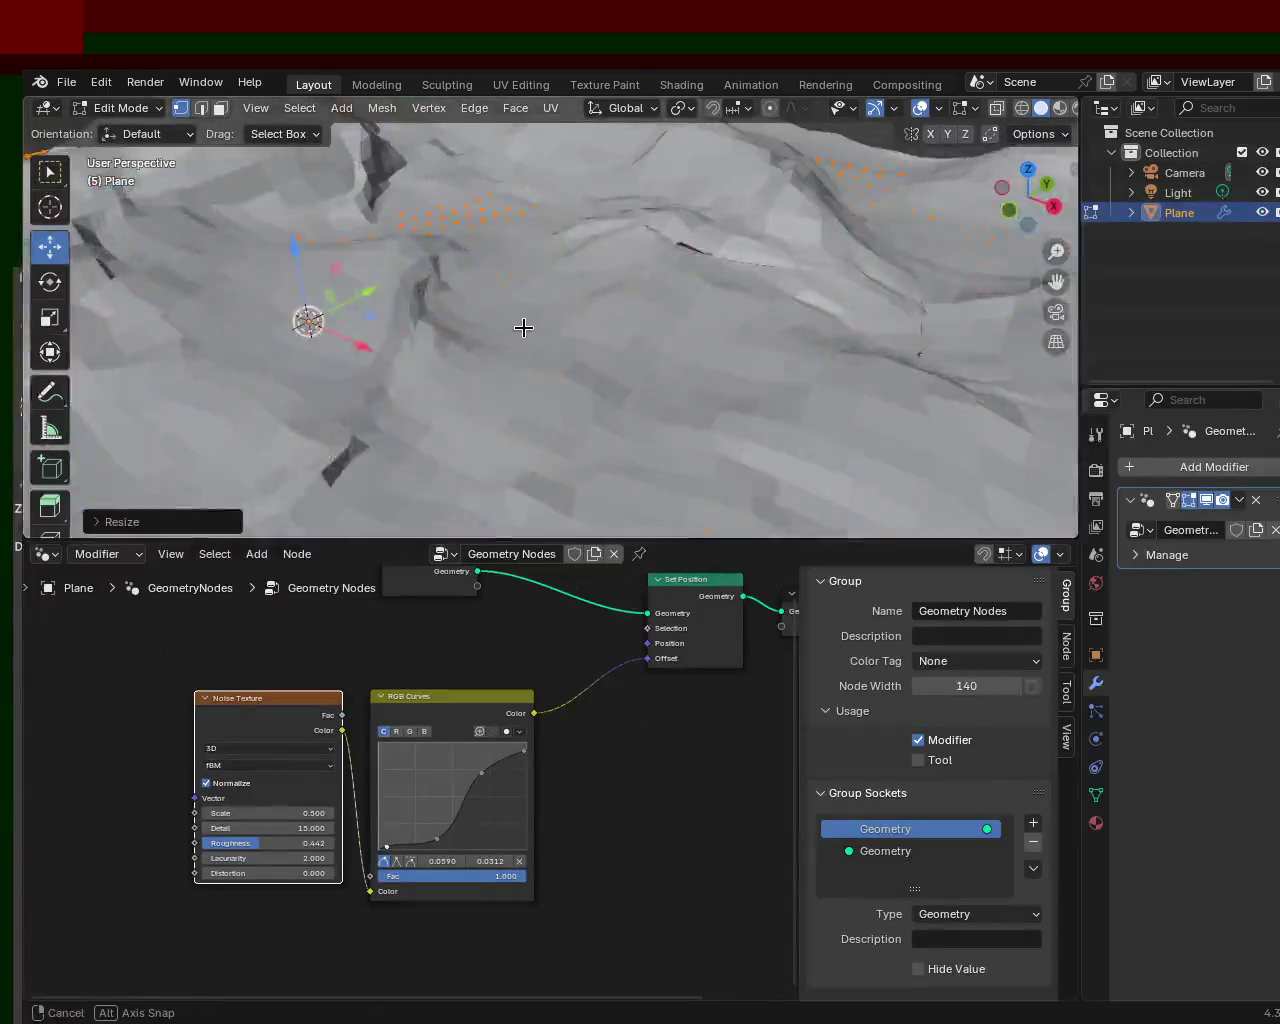
scroll(523, 329, "up", 3)
mouse_move(571, 271)
middle_mouse_down()
mouse_move(687, 270)
mouse_move(500, 286)
mouse_move(626, 309)
mouse_move(548, 291)
middle_mouse_up()
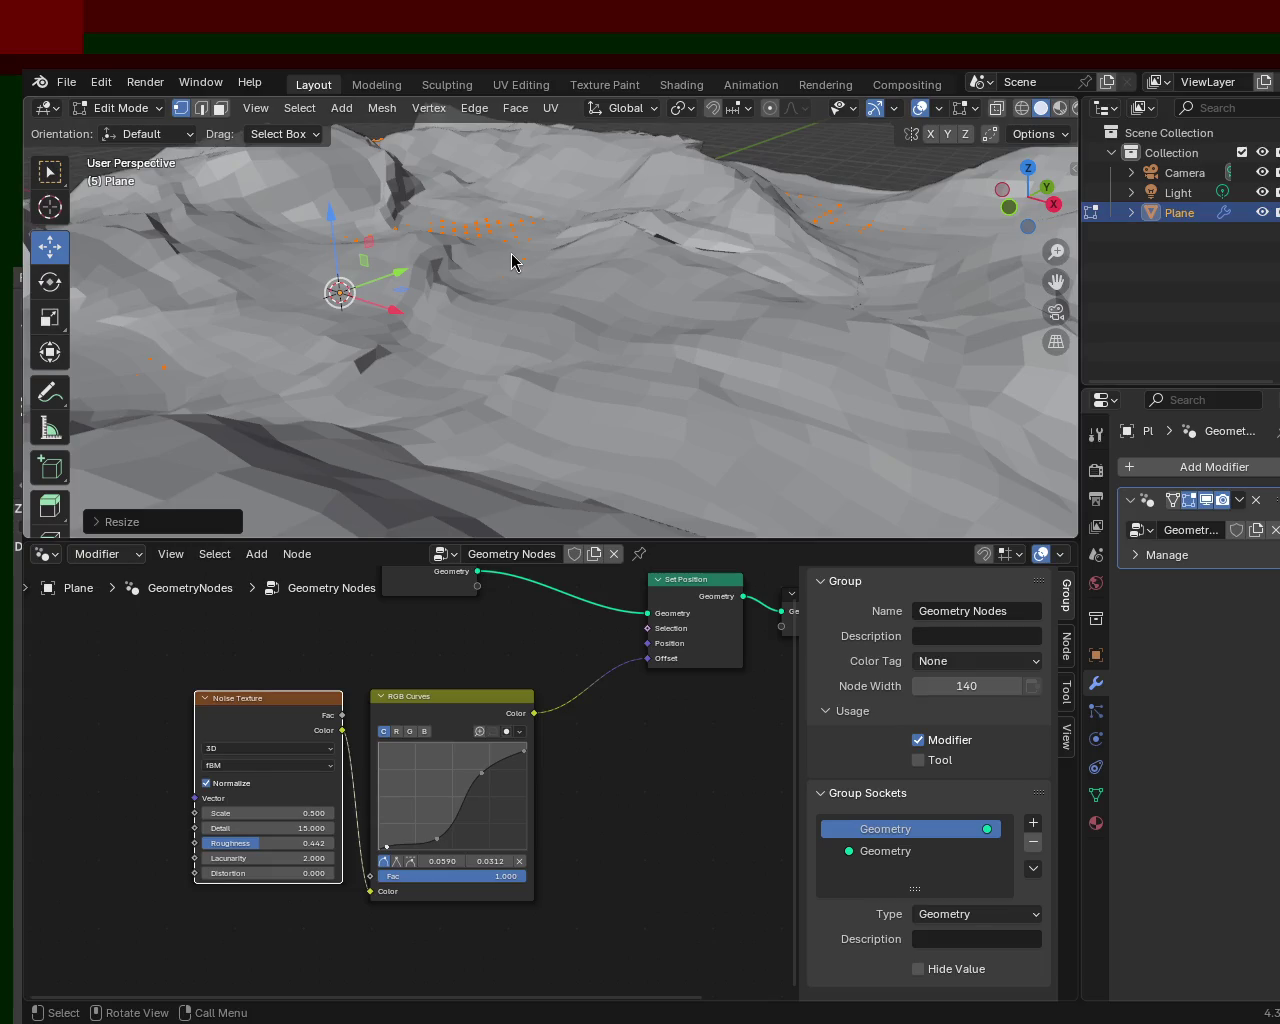
mouse_move(540, 458)
middle_mouse_down()
mouse_move(597, 465)
mouse_move(380, 349)
mouse_move(551, 374)
mouse_move(428, 343)
mouse_move(757, 480)
mouse_move(674, 403)
mouse_move(497, 303)
mouse_move(310, 307)
mouse_move(380, 331)
mouse_move(644, 337)
mouse_move(591, 272)
mouse_move(598, 346)
middle_mouse_up()
middle_click_drag(379, 363, 669, 351)
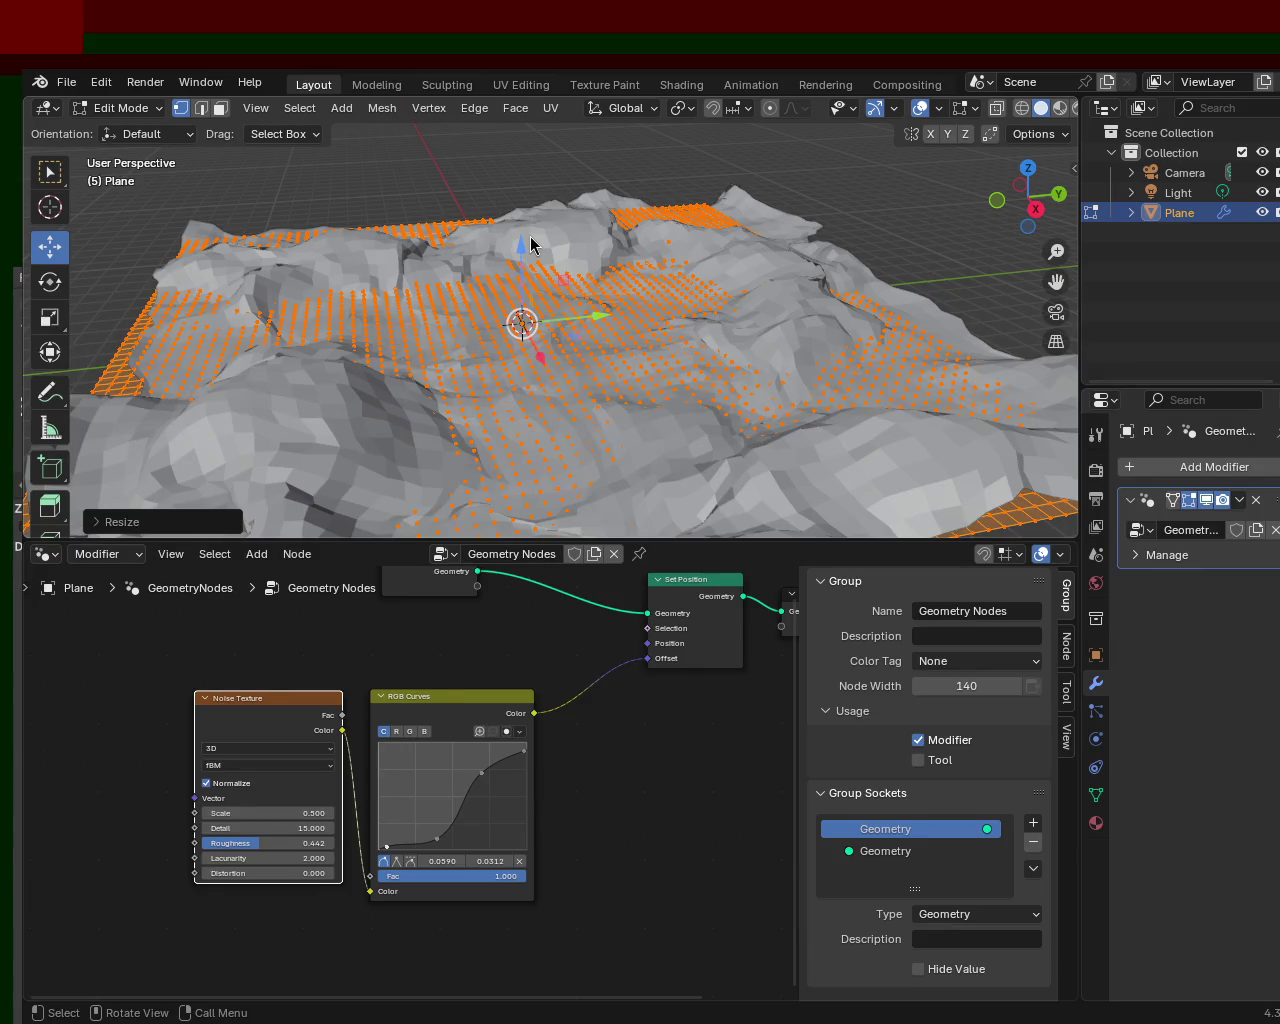
mouse_move(652, 404)
middle_mouse_down()
mouse_move(502, 319)
mouse_move(803, 266)
mouse_move(863, 383)
mouse_move(710, 347)
mouse_move(394, 326)
mouse_move(548, 343)
middle_mouse_up()
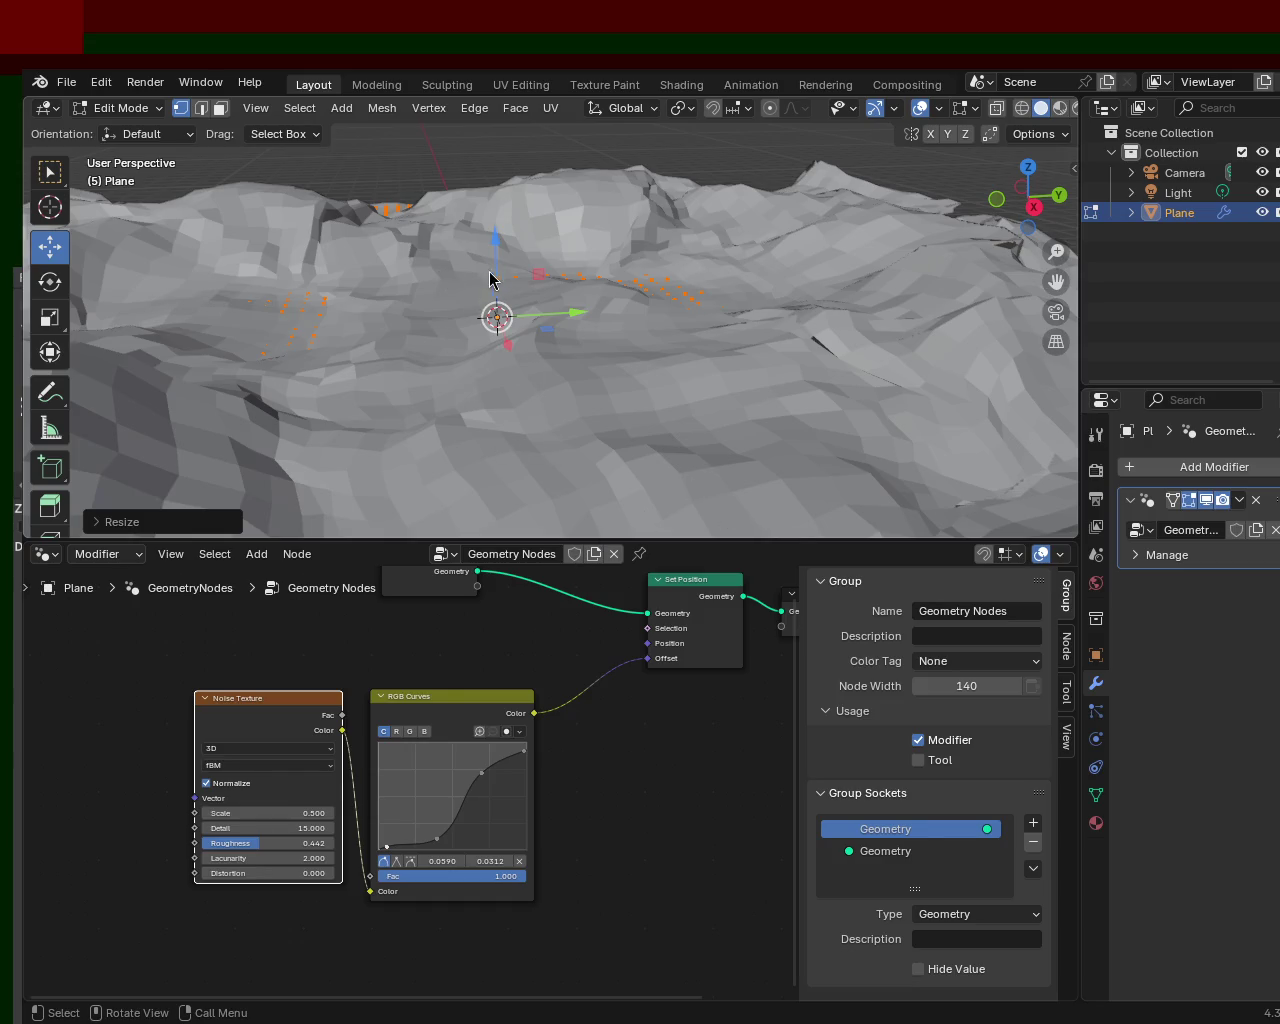
mouse_move(500, 318)
middle_mouse_down()
mouse_move(715, 357)
mouse_move(794, 309)
mouse_move(420, 357)
mouse_move(723, 294)
mouse_move(483, 266)
mouse_move(523, 309)
mouse_move(383, 309)
middle_mouse_up()
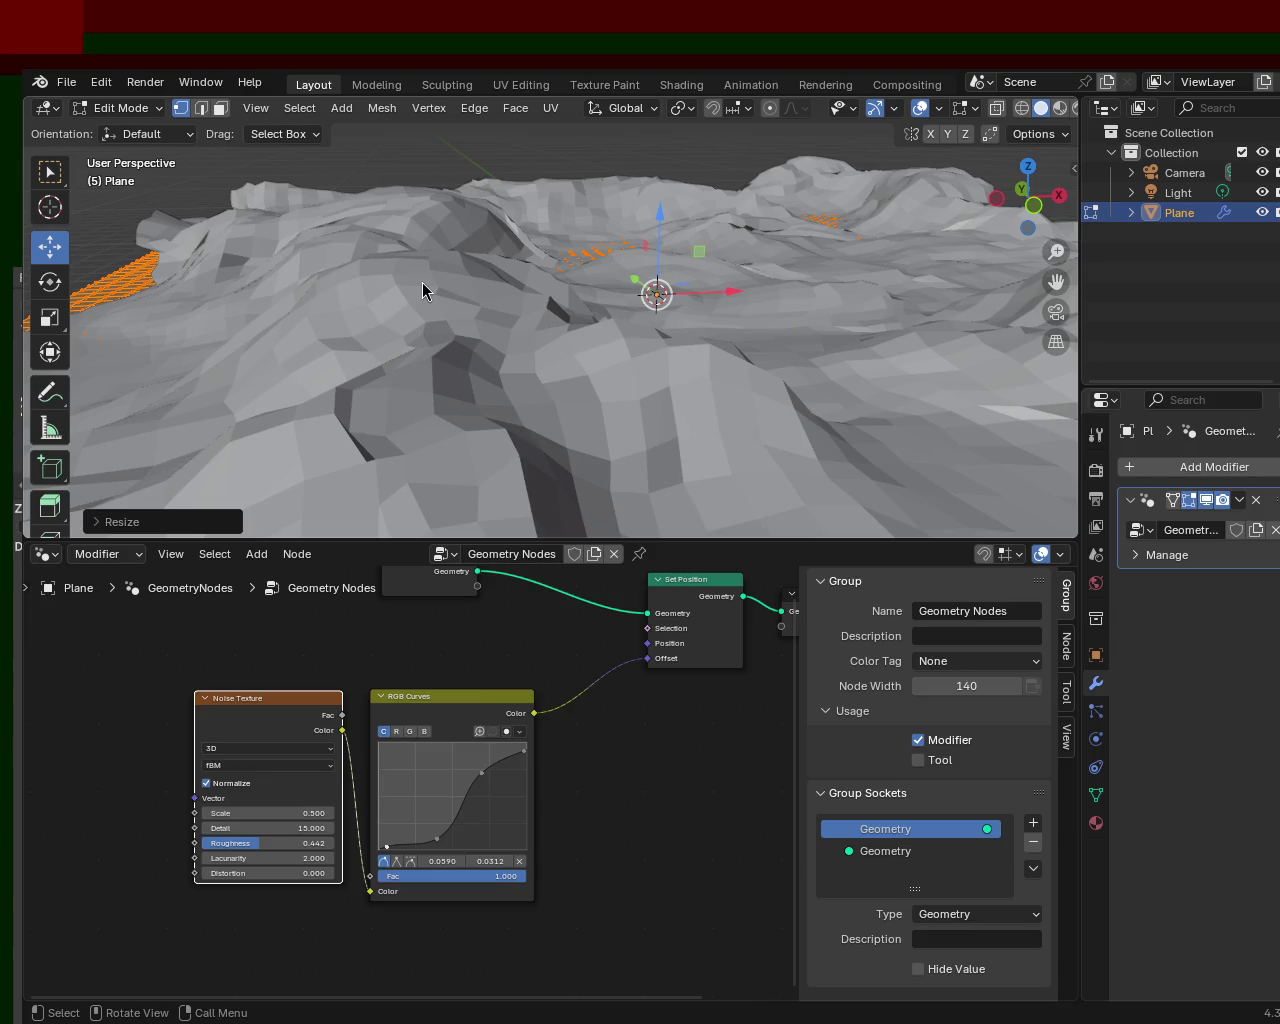
- Overwrite terrain_1.blend with the rugged mountain range using Ctrl+S
mouse_move(410, 464)
middle_mouse_down()
mouse_move(616, 340)
mouse_move(509, 297)
mouse_move(580, 343)
mouse_move(627, 323)
mouse_move(634, 254)
mouse_move(644, 321)
mouse_move(646, 291)
mouse_move(491, 274)
mouse_move(677, 266)
mouse_move(637, 259)
mouse_move(720, 317)
mouse_move(503, 294)
mouse_move(451, 249)
mouse_move(588, 272)
middle_mouse_up()
key("ctrl+s")
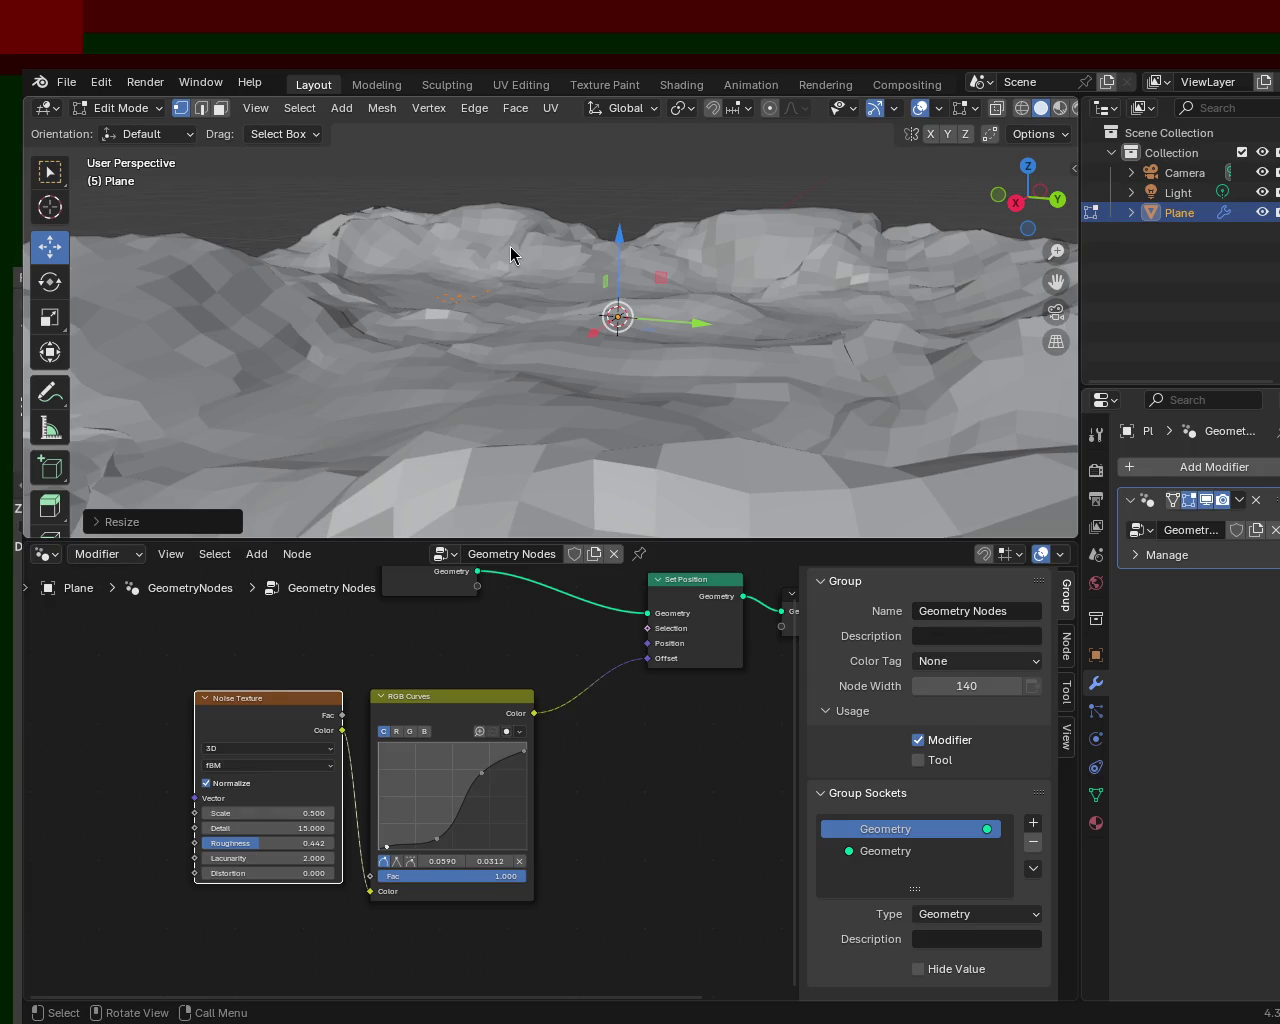
middle_click_drag(510, 245, 445, 209)
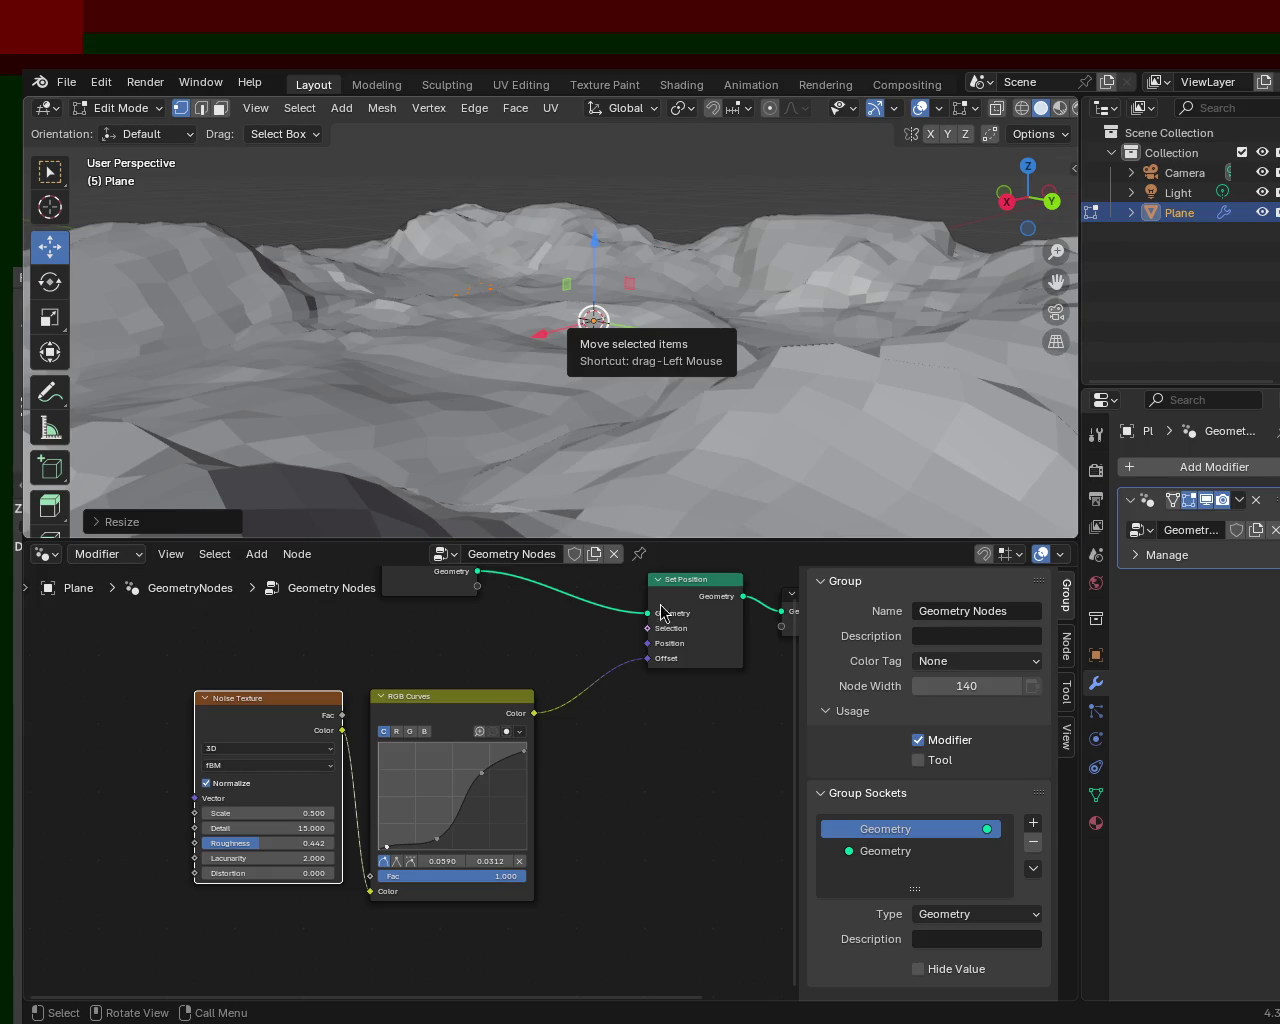
- Orbit and zoom around the noise-displaced rocky terrain to inspect it from several angles
mouse_move(586, 380)
middle_mouse_down("ctrl")
mouse_move(699, 457)
mouse_move(597, 300)
mouse_move(742, 402)
mouse_move(430, 360)
middle_mouse_up("ctrl")
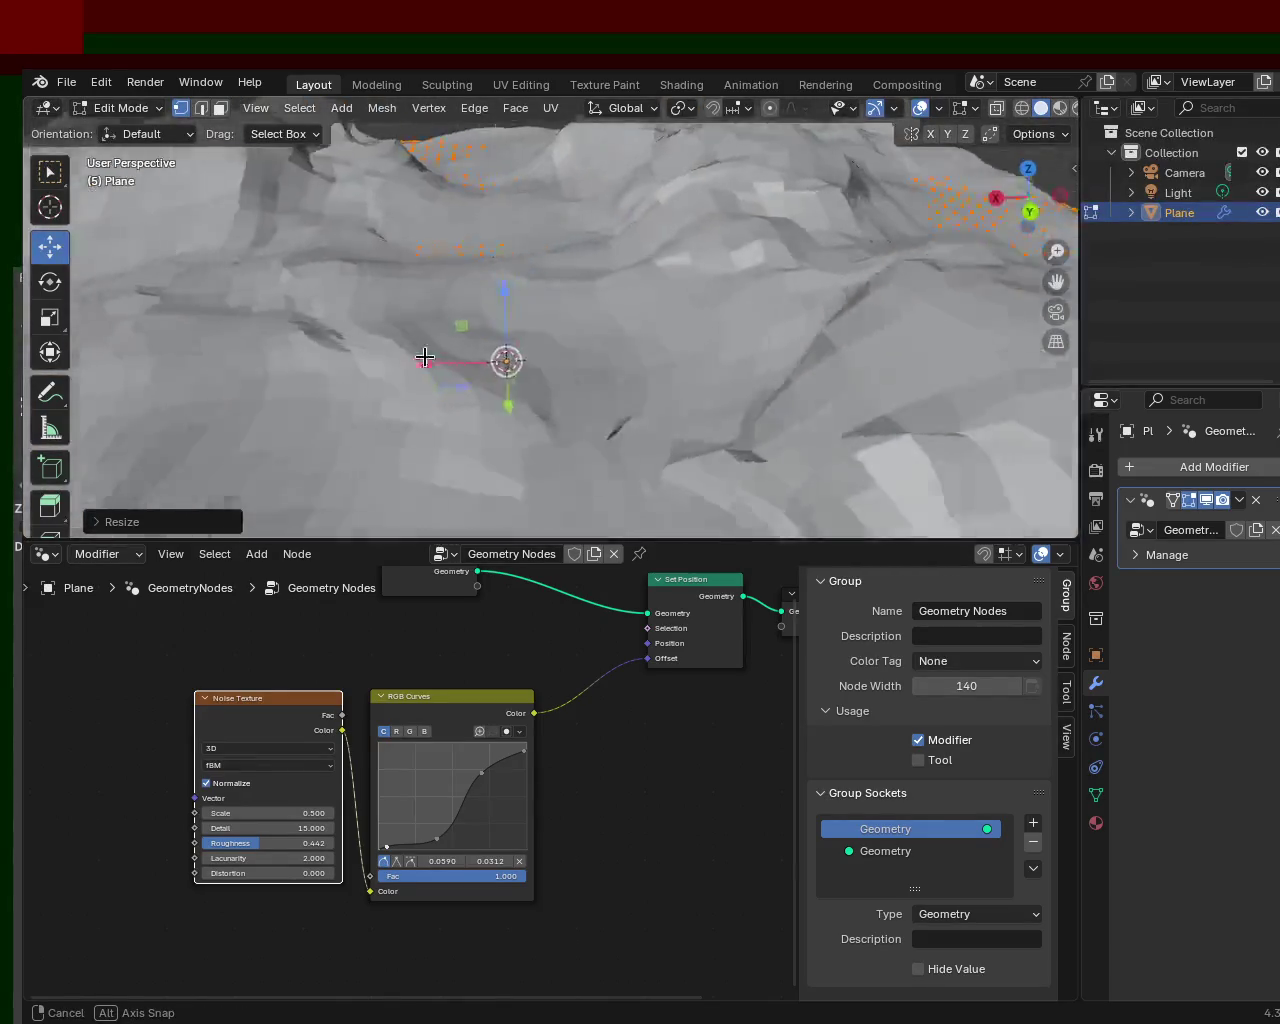
middle_click_drag(430, 360, 651, 328)
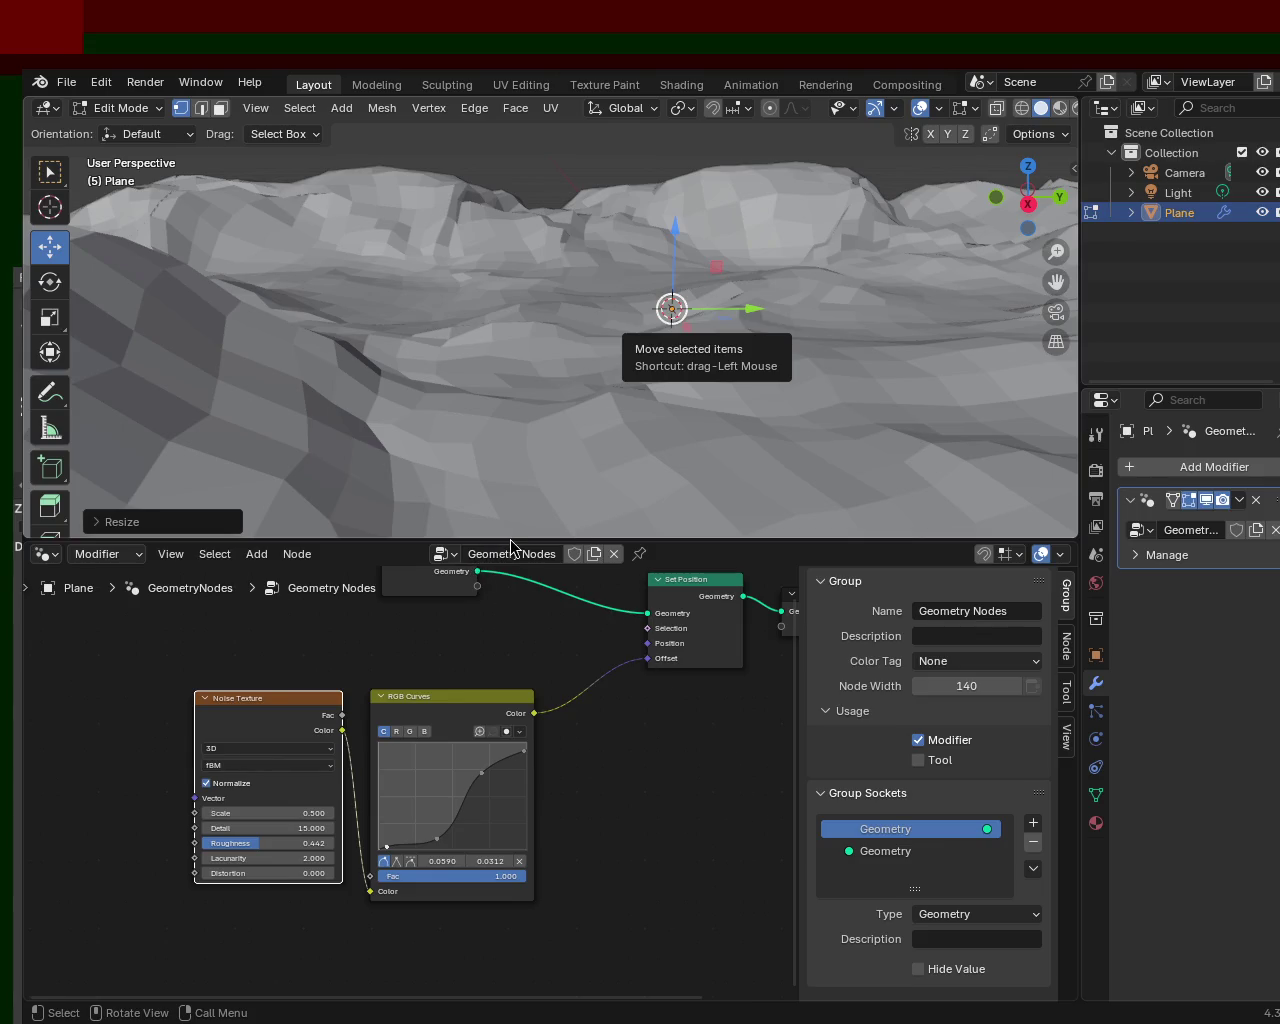
mouse_move(883, 283)
middle_mouse_down()
mouse_move(500, 301)
mouse_move(748, 378)
mouse_move(853, 285)
mouse_move(640, 296)
mouse_move(631, 277)
middle_mouse_up()
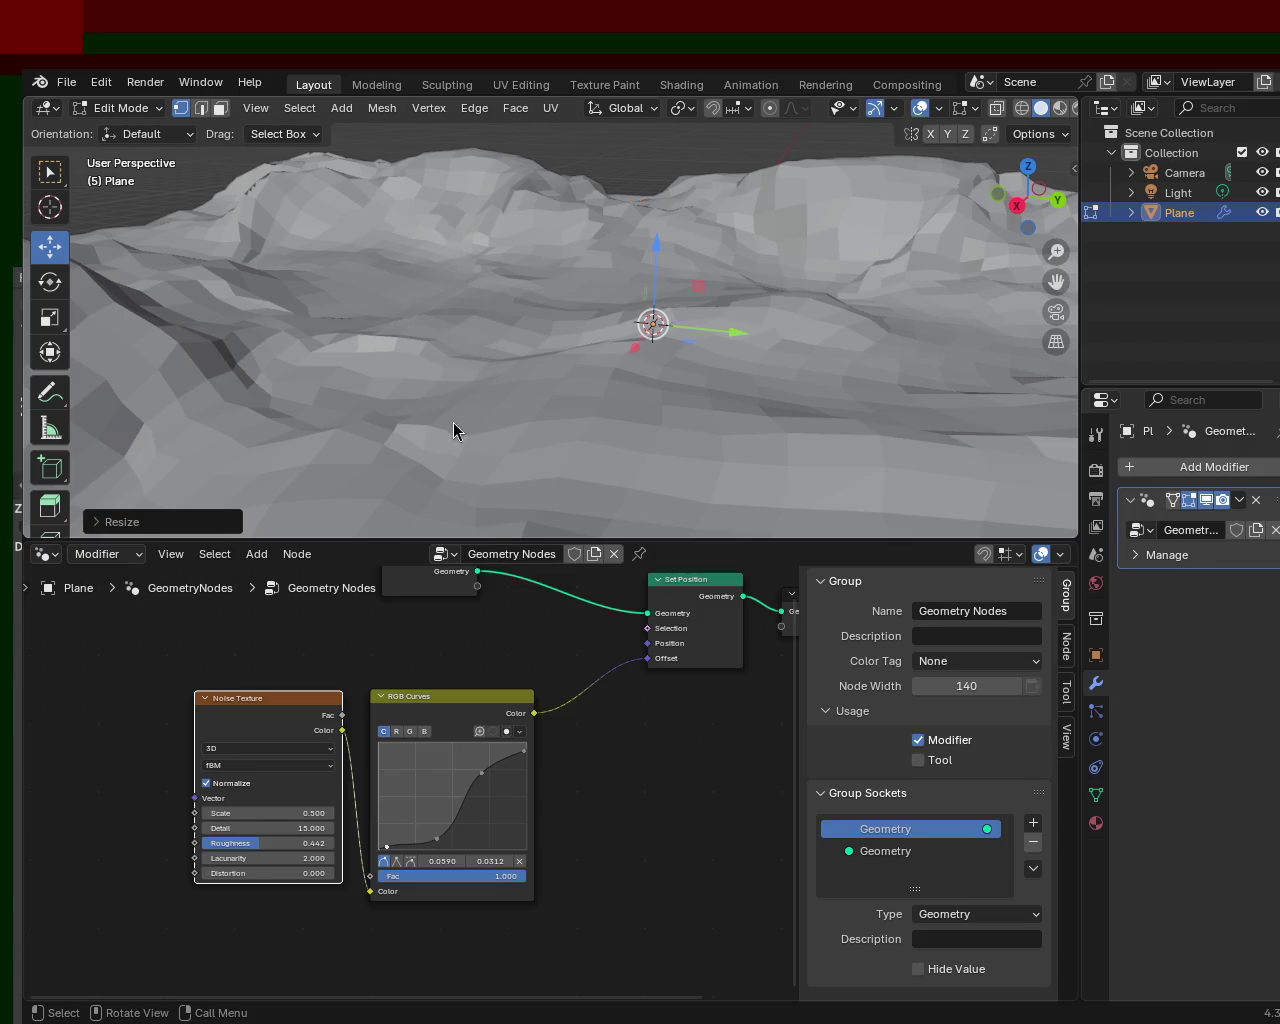
mouse_move(585, 367)
middle_mouse_down()
mouse_move(651, 390)
mouse_move(329, 398)
mouse_move(506, 434)
mouse_move(654, 400)
mouse_move(471, 369)
mouse_move(692, 374)
mouse_move(652, 320)
mouse_move(846, 354)
mouse_move(675, 380)
mouse_move(699, 373)
middle_mouse_up()
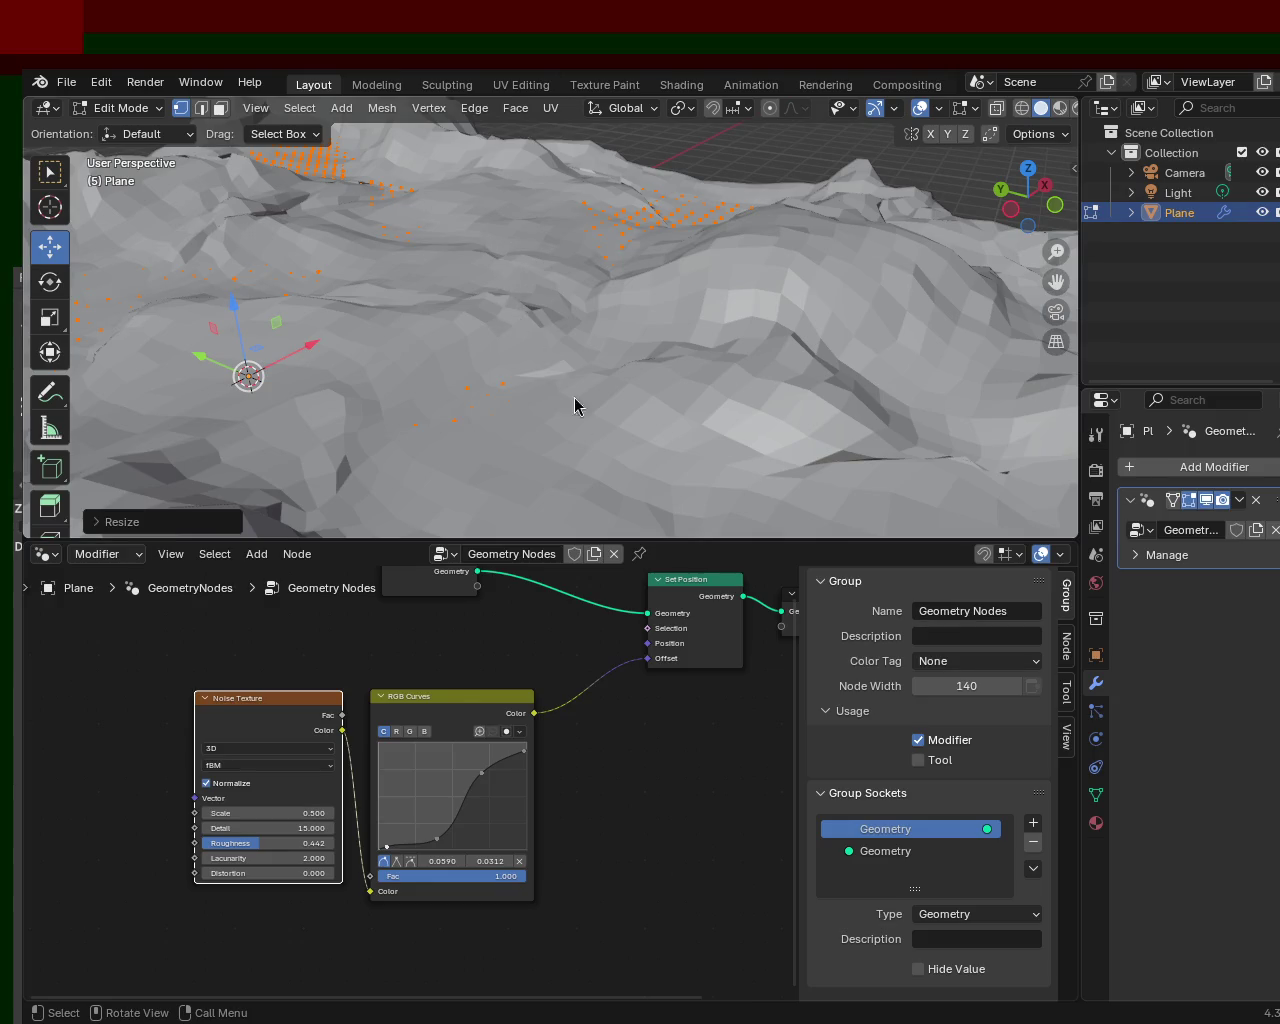
mouse_move(640, 266)
middle_mouse_down()
mouse_move(692, 329)
mouse_move(797, 317)
mouse_move(611, 287)
mouse_move(791, 389)
mouse_move(646, 331)
mouse_move(180, 303)
mouse_move(948, 310)
mouse_move(760, 266)
middle_mouse_up()
mouse_move(770, 267)
middle_mouse_down()
mouse_move(551, 277)
mouse_move(681, 319)
mouse_move(603, 300)
mouse_move(486, 329)
mouse_move(423, 363)
mouse_move(520, 327)
mouse_move(623, 320)
middle_mouse_up()
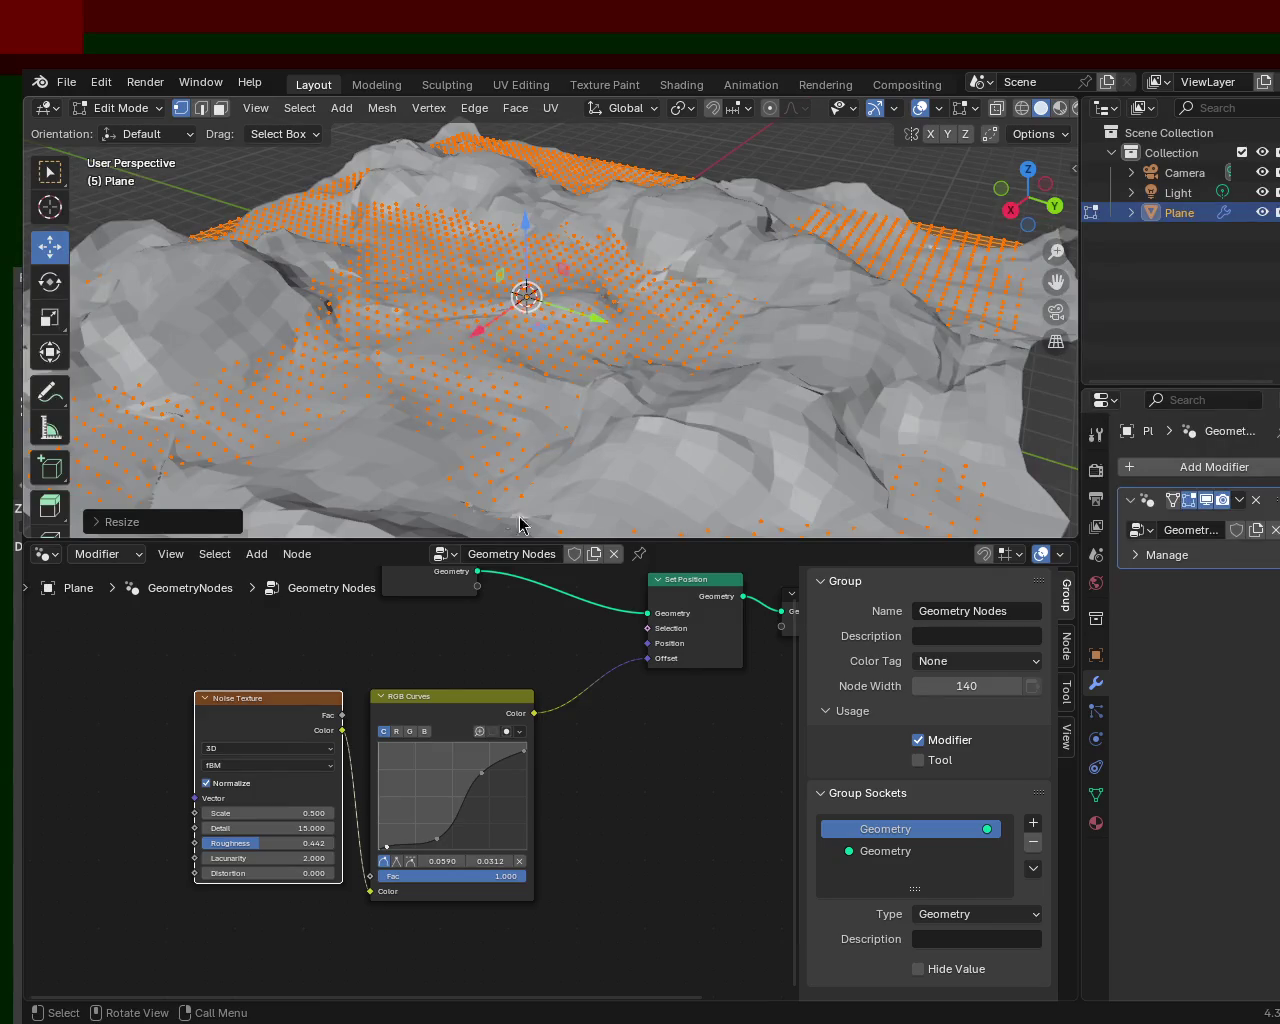
mouse_move(547, 330)
middle_mouse_down()
mouse_move(449, 357)
mouse_move(686, 340)
mouse_move(737, 243)
mouse_move(726, 357)
mouse_move(620, 357)
mouse_move(600, 300)
mouse_move(669, 315)
mouse_move(529, 280)
mouse_move(623, 283)
middle_mouse_up()
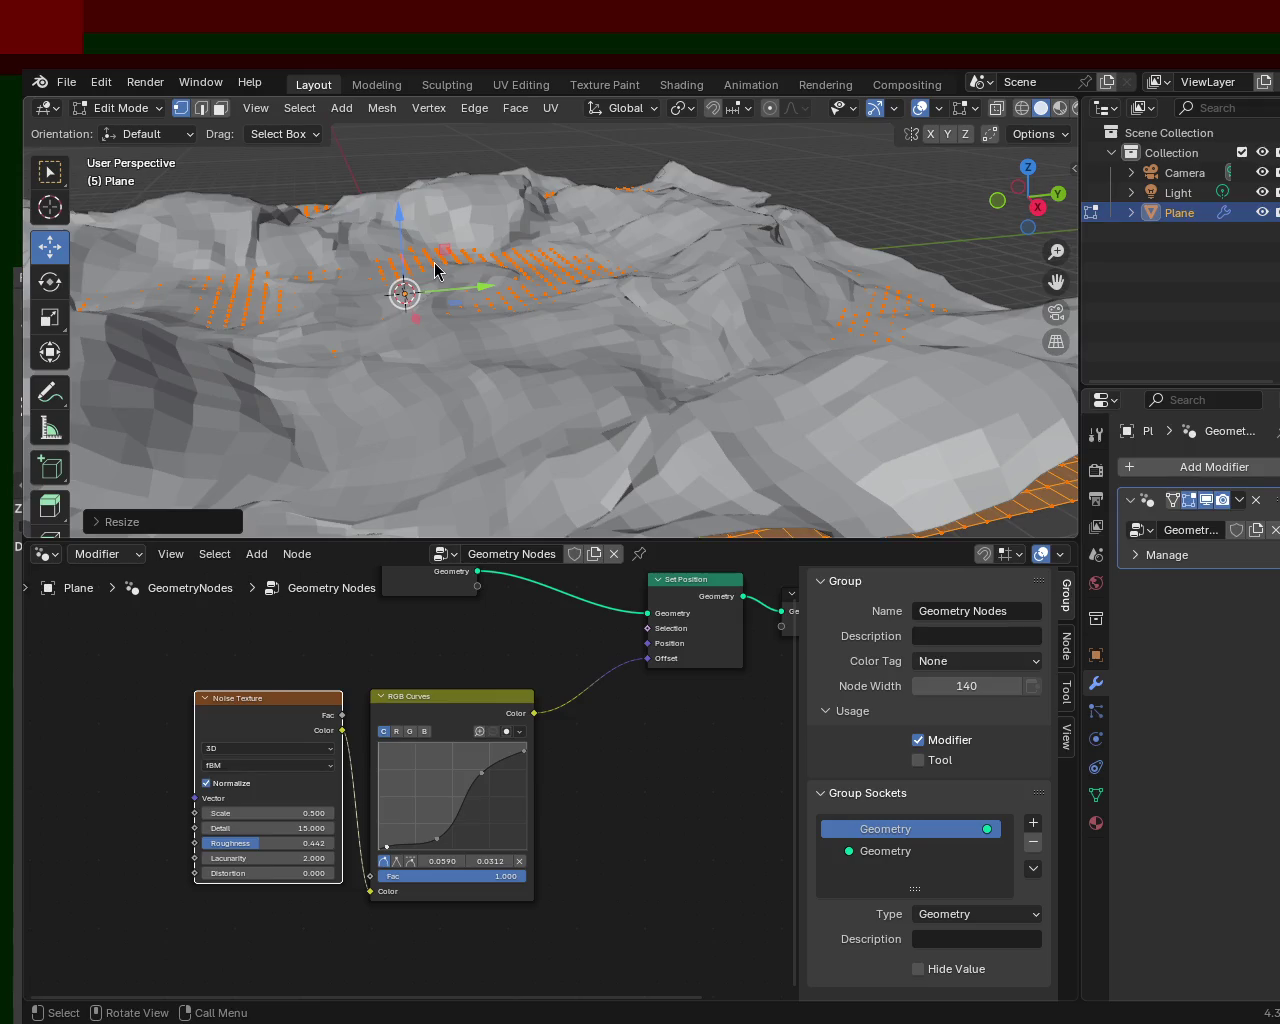
mouse_move(613, 318)
middle_mouse_down()
mouse_move(775, 305)
mouse_move(651, 349)
mouse_move(663, 326)
mouse_move(697, 346)
middle_mouse_up()
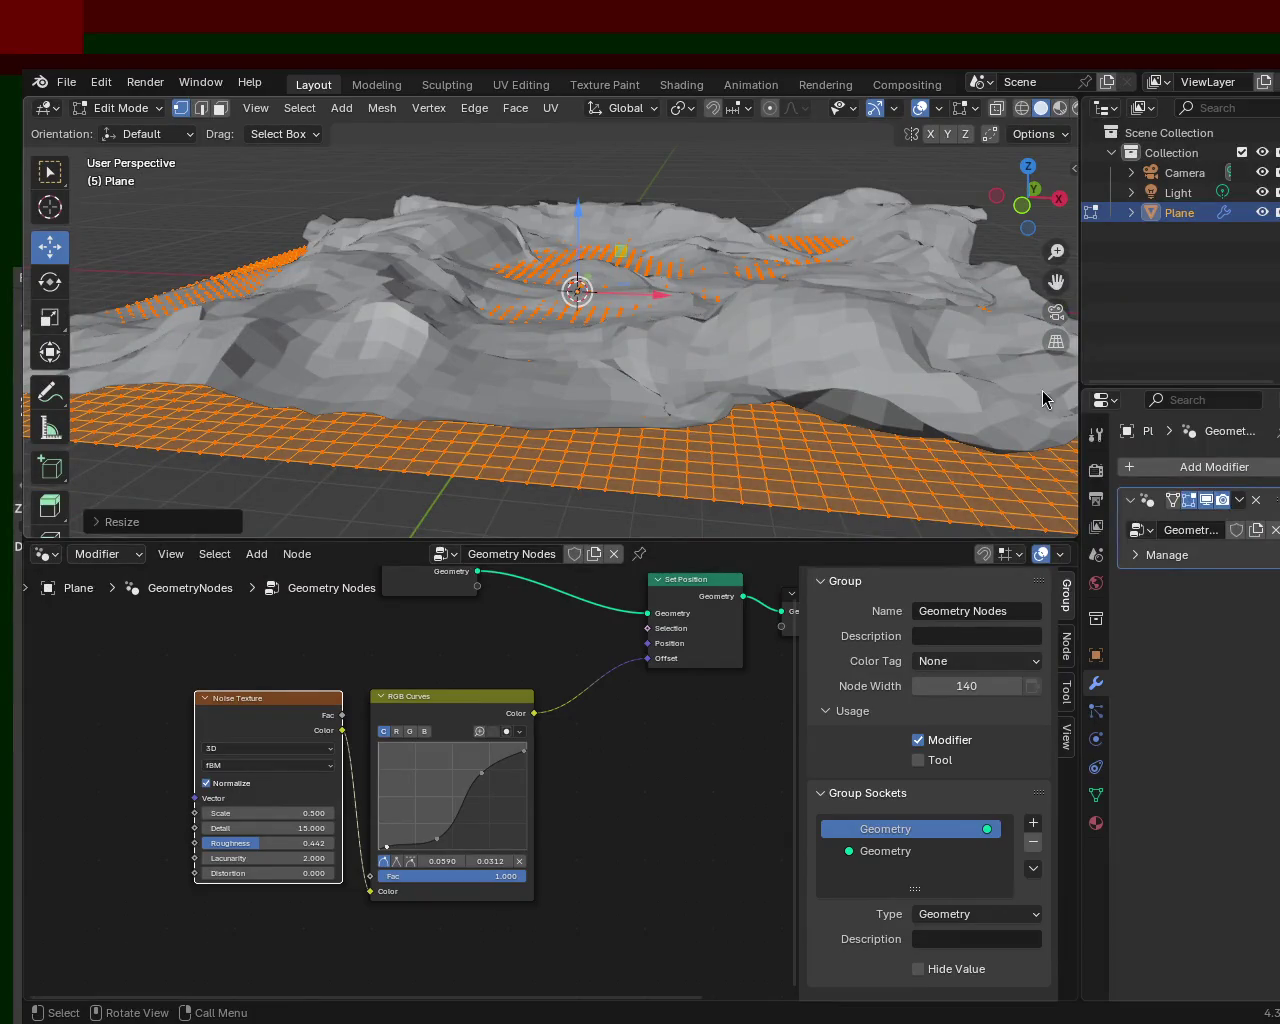
mouse_move(457, 500)
middle_mouse_down()
mouse_move(513, 285)
mouse_move(909, 263)
mouse_move(621, 258)
mouse_move(480, 289)
mouse_move(723, 271)
mouse_move(514, 286)
mouse_move(465, 391)
mouse_move(620, 314)
mouse_move(591, 266)
mouse_move(500, 263)
mouse_move(651, 289)
mouse_move(651, 251)
mouse_move(545, 261)
mouse_move(463, 297)
mouse_move(714, 266)
mouse_move(654, 294)
middle_mouse_up()
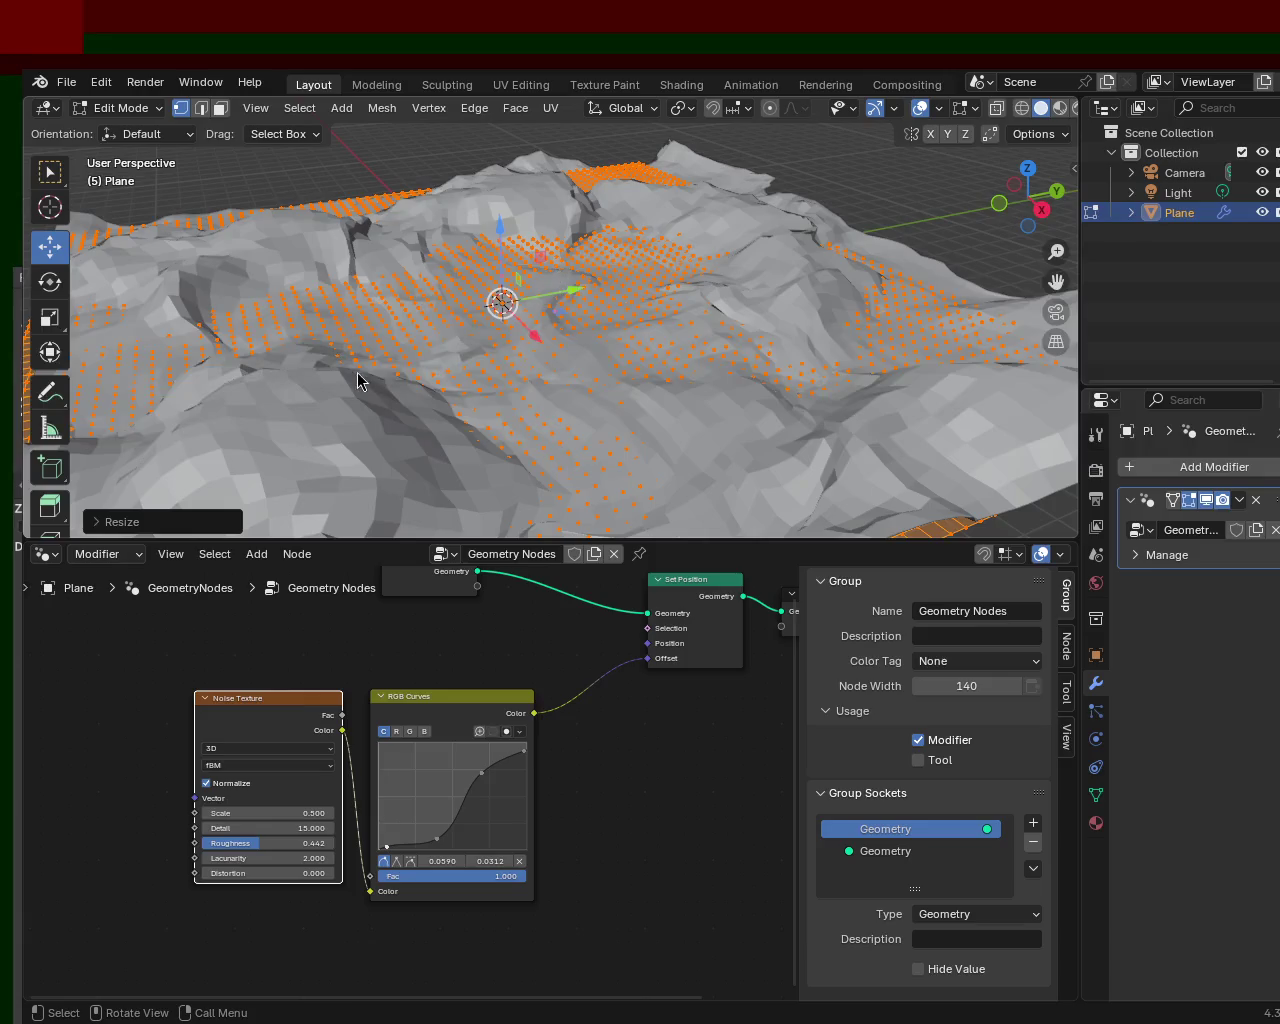
mouse_move(496, 491)
middle_mouse_down()
mouse_move(474, 286)
mouse_move(547, 227)
mouse_move(669, 320)
mouse_move(523, 300)
mouse_move(700, 428)
mouse_move(549, 309)
mouse_move(690, 357)
mouse_move(523, 303)
mouse_move(680, 337)
mouse_move(820, 327)
mouse_move(457, 351)
mouse_move(387, 386)
mouse_move(564, 298)
mouse_move(614, 326)
mouse_move(480, 315)
mouse_move(525, 238)
mouse_move(666, 334)
mouse_move(586, 303)
mouse_move(605, 304)
mouse_move(477, 284)
middle_mouse_up()
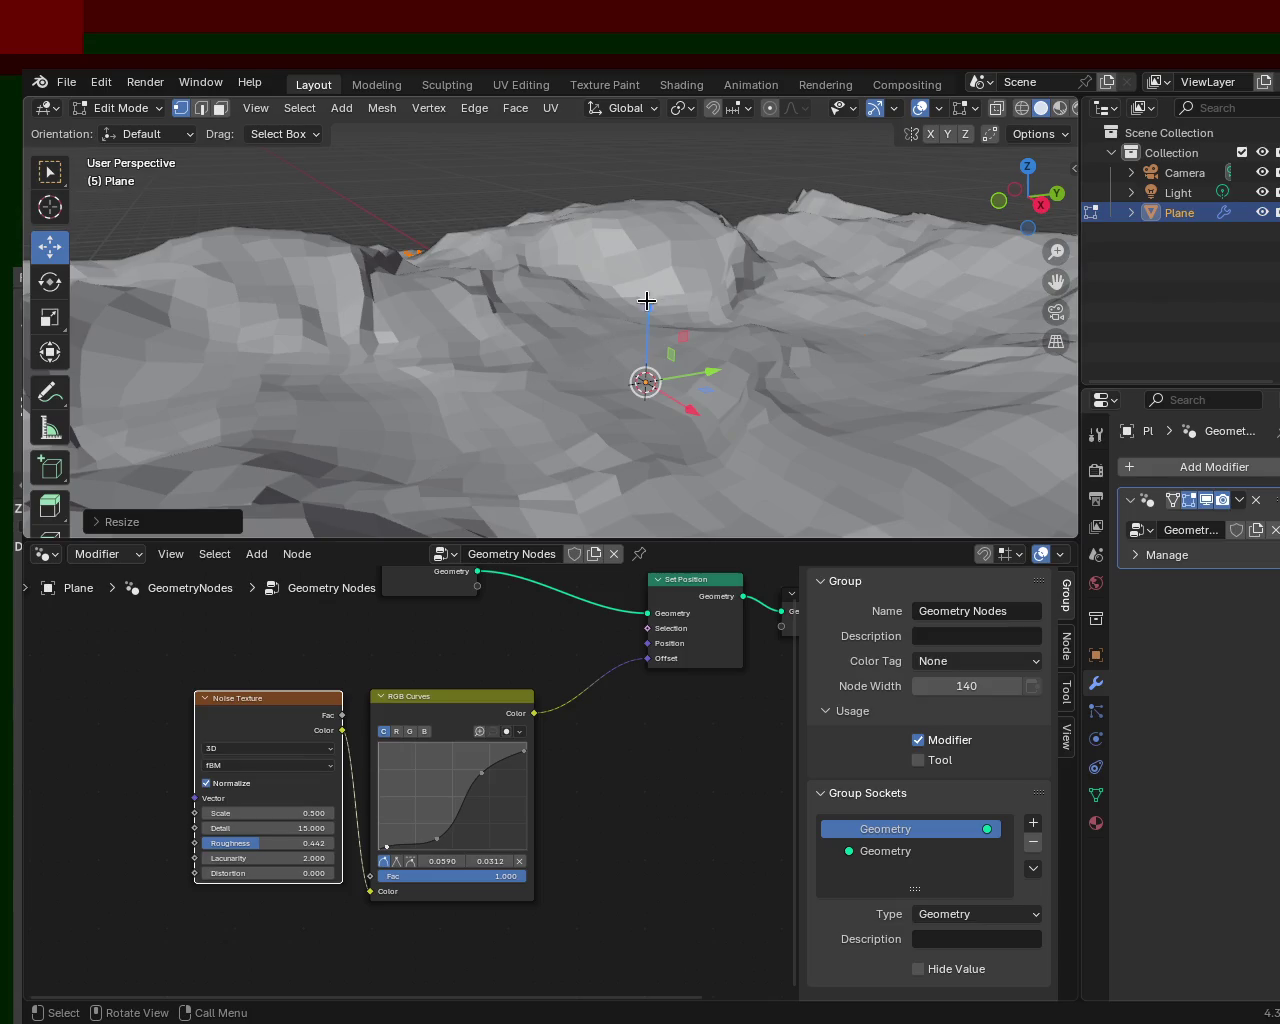
mouse_move(617, 290)
middle_mouse_down()
mouse_move(666, 380)
mouse_move(729, 346)
mouse_move(643, 274)
mouse_move(730, 320)
mouse_move(770, 316)
mouse_move(737, 352)
mouse_move(737, 400)
mouse_move(639, 279)
mouse_move(709, 514)
middle_mouse_up()
scroll(770, 316, "down", 3)
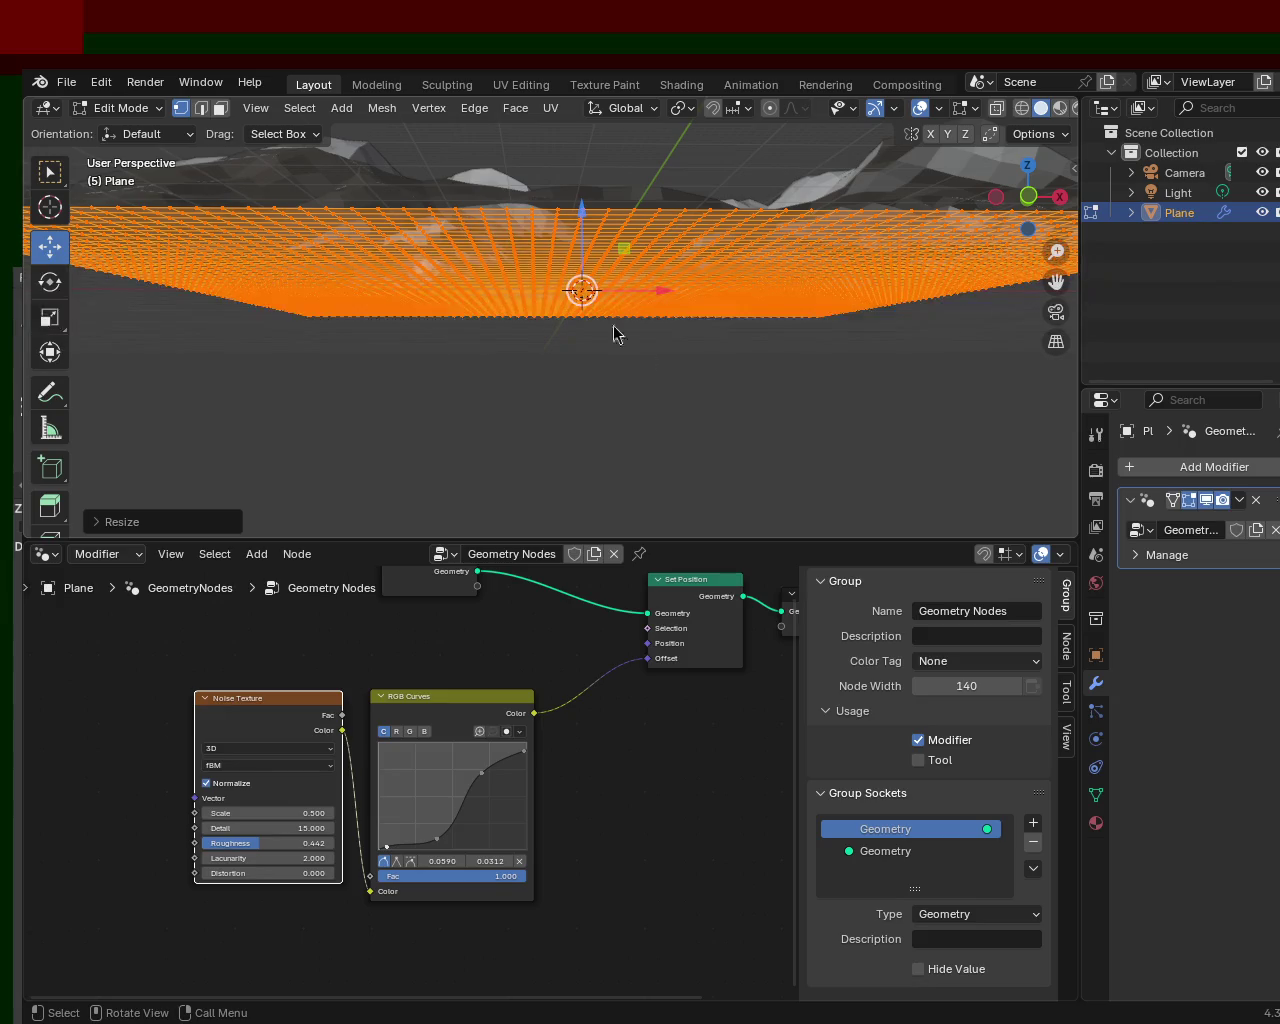
mouse_move(634, 337)
middle_mouse_down()
mouse_move(865, 512)
mouse_move(441, 423)
mouse_move(305, 423)
mouse_move(409, 400)
middle_mouse_up()
- Save the project as terrain_1.blend and shift the Noise Texture node slightly left
key("ctrl+s")
mouse_move(686, 309)
middle_mouse_down()
mouse_move(569, 302)
mouse_move(682, 323)
mouse_move(634, 331)
mouse_move(640, 377)
mouse_move(669, 366)
mouse_move(662, 310)
mouse_move(637, 374)
mouse_move(640, 346)
middle_mouse_up()
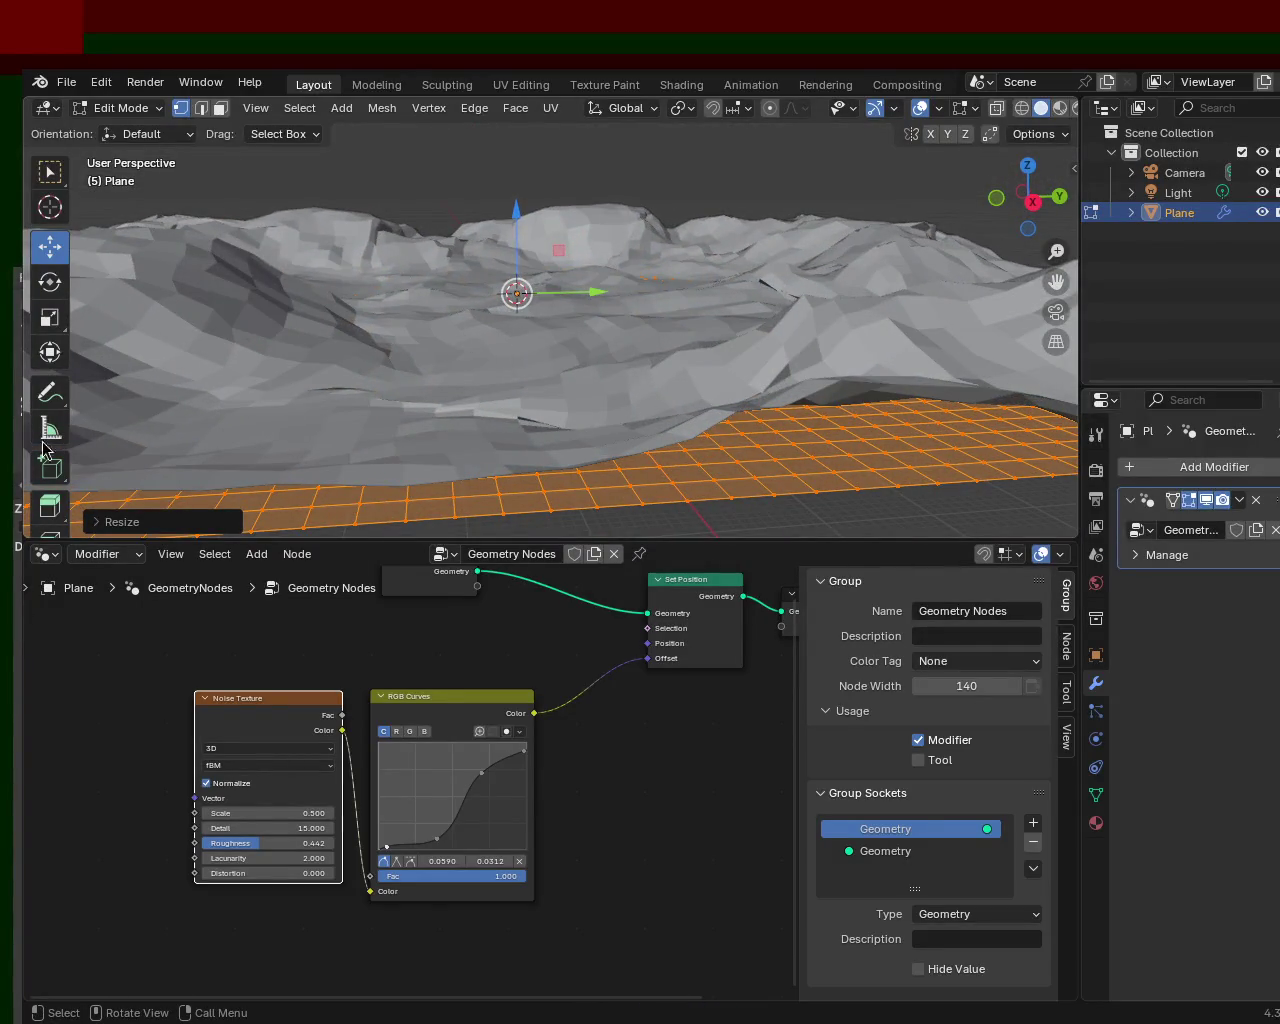
mouse_move(680, 363)
middle_mouse_down()
mouse_move(685, 375)
mouse_move(614, 391)
mouse_move(708, 472)
mouse_move(855, 337)
middle_mouse_up()
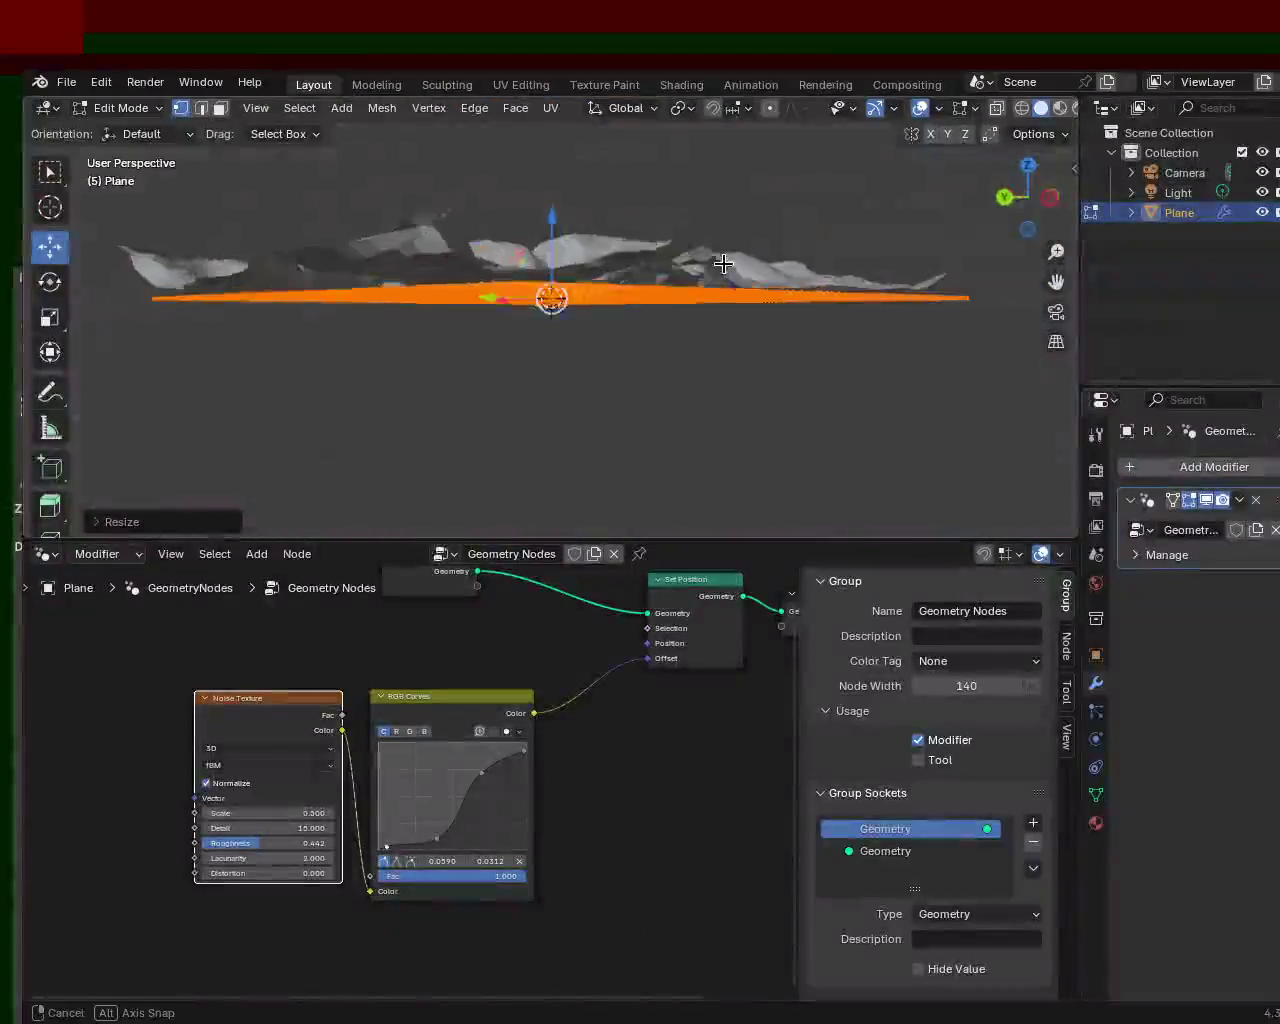
left_click_drag(309, 703, 266, 710)
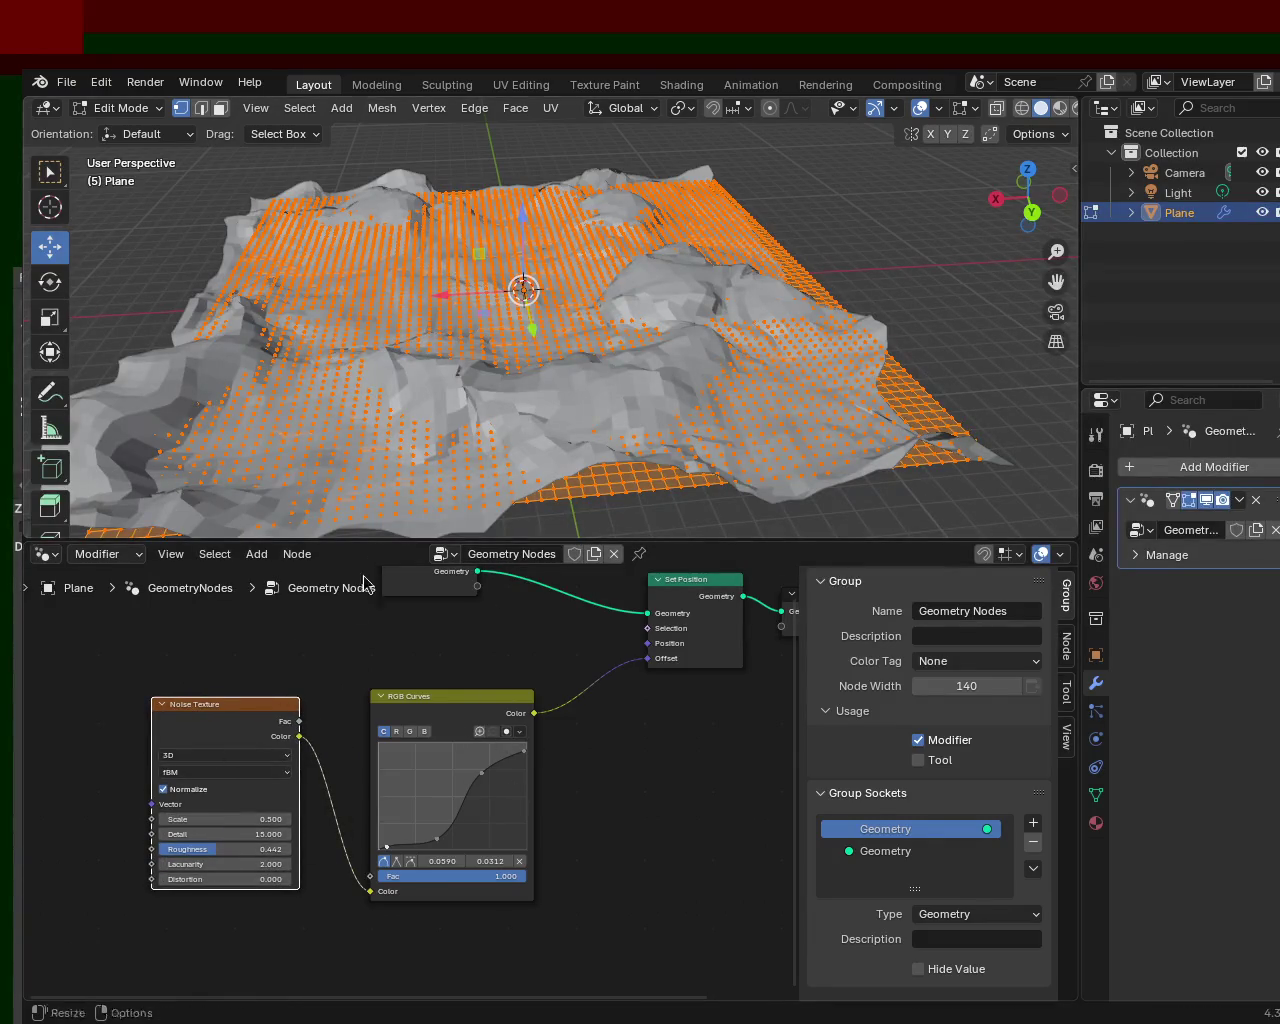
mouse_move(524, 331)
middle_mouse_down("ctrl")
mouse_move(558, 383)
mouse_move(530, 256)
mouse_move(457, 229)
mouse_move(749, 414)
mouse_move(546, 229)
mouse_move(675, 380)
mouse_move(549, 266)
middle_mouse_up("ctrl")
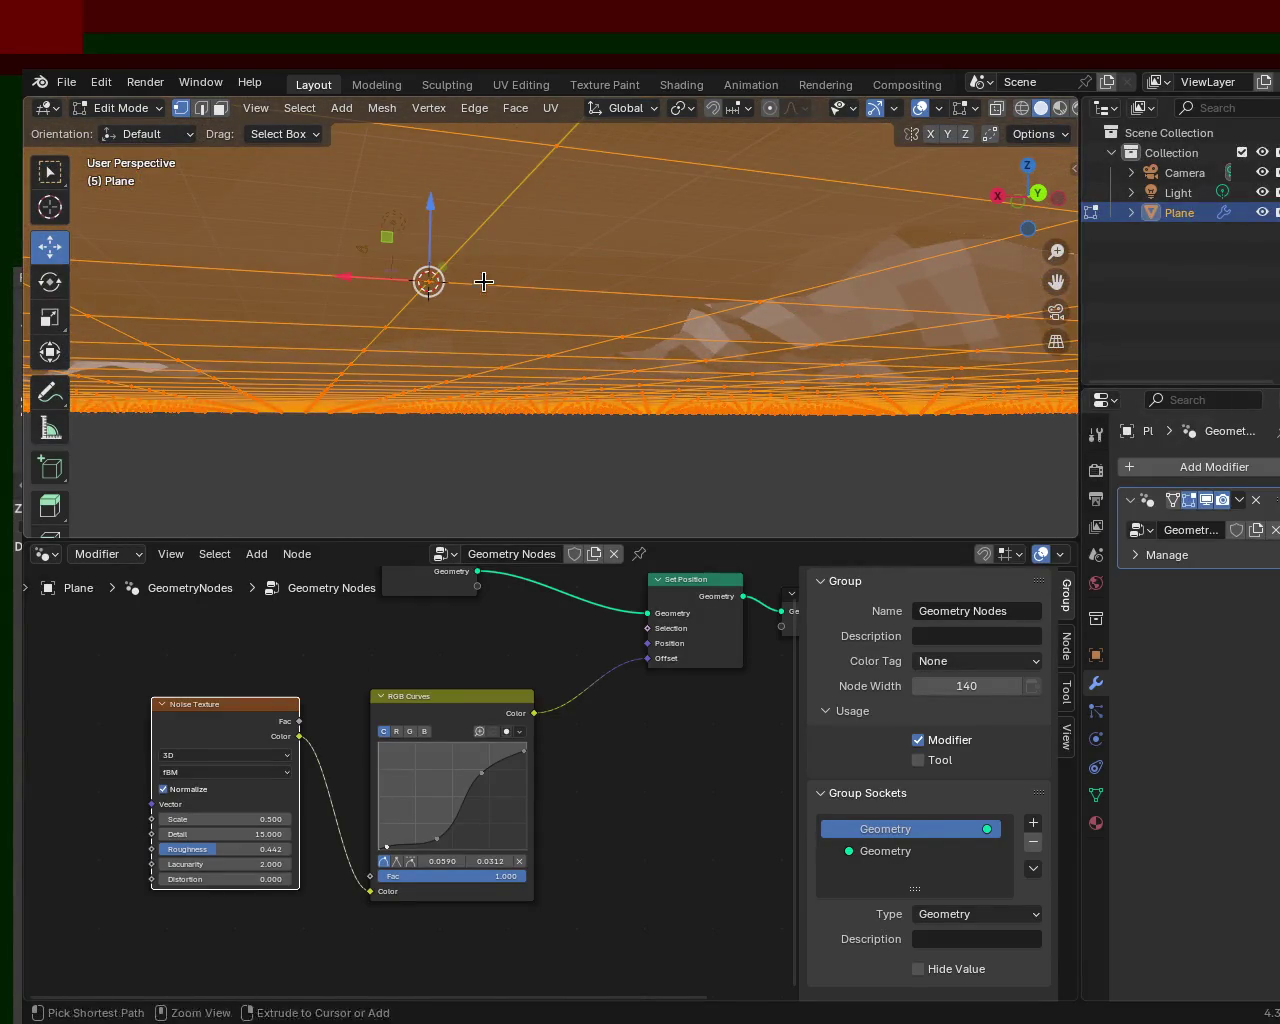
left_click(1180, 172)
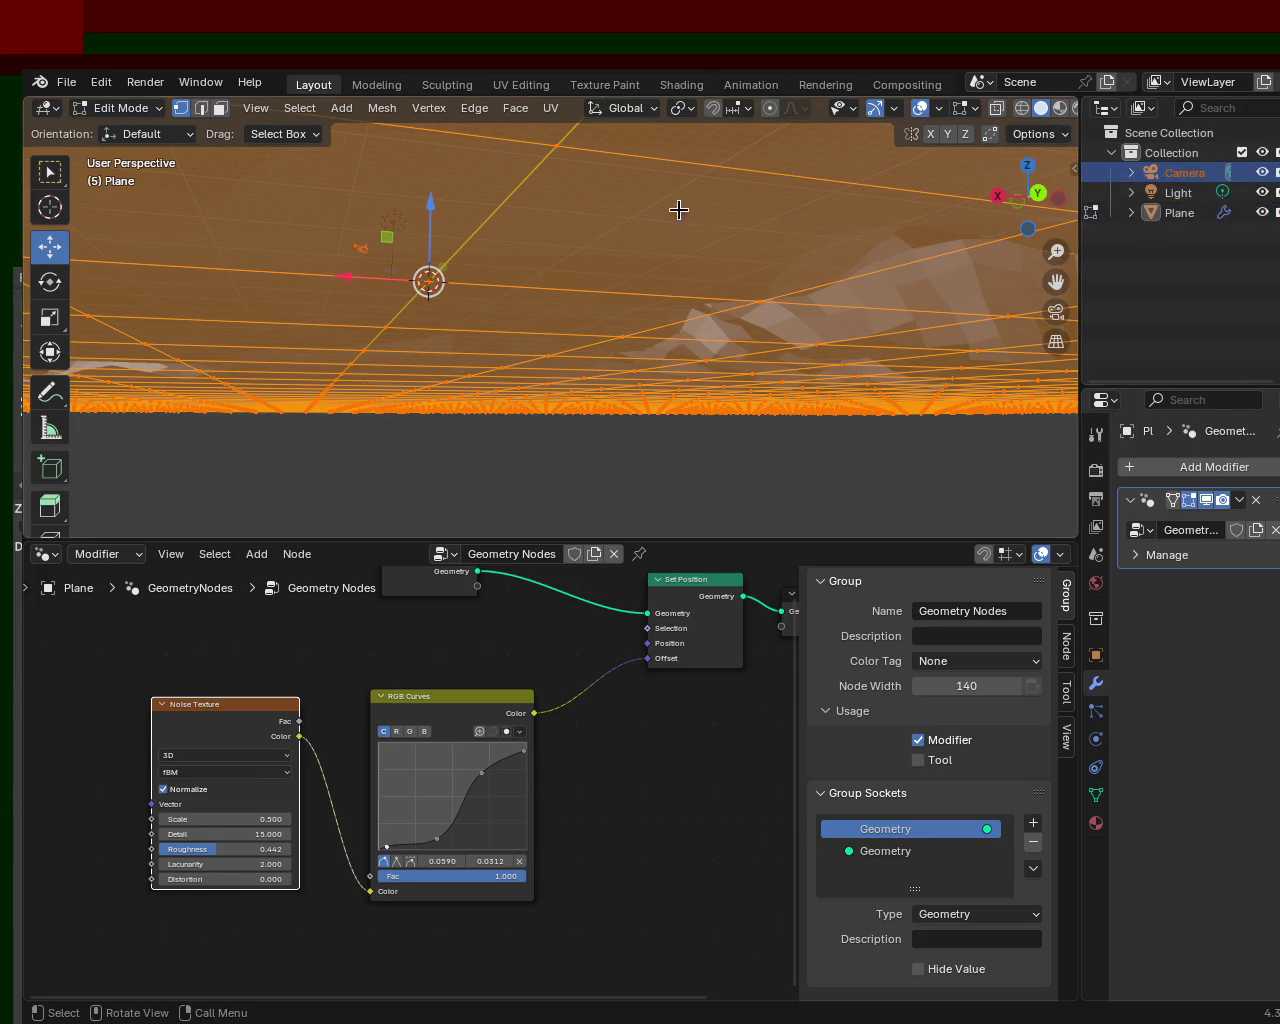
left_click(603, 461)
middle_click_drag(606, 474, 566, 175)
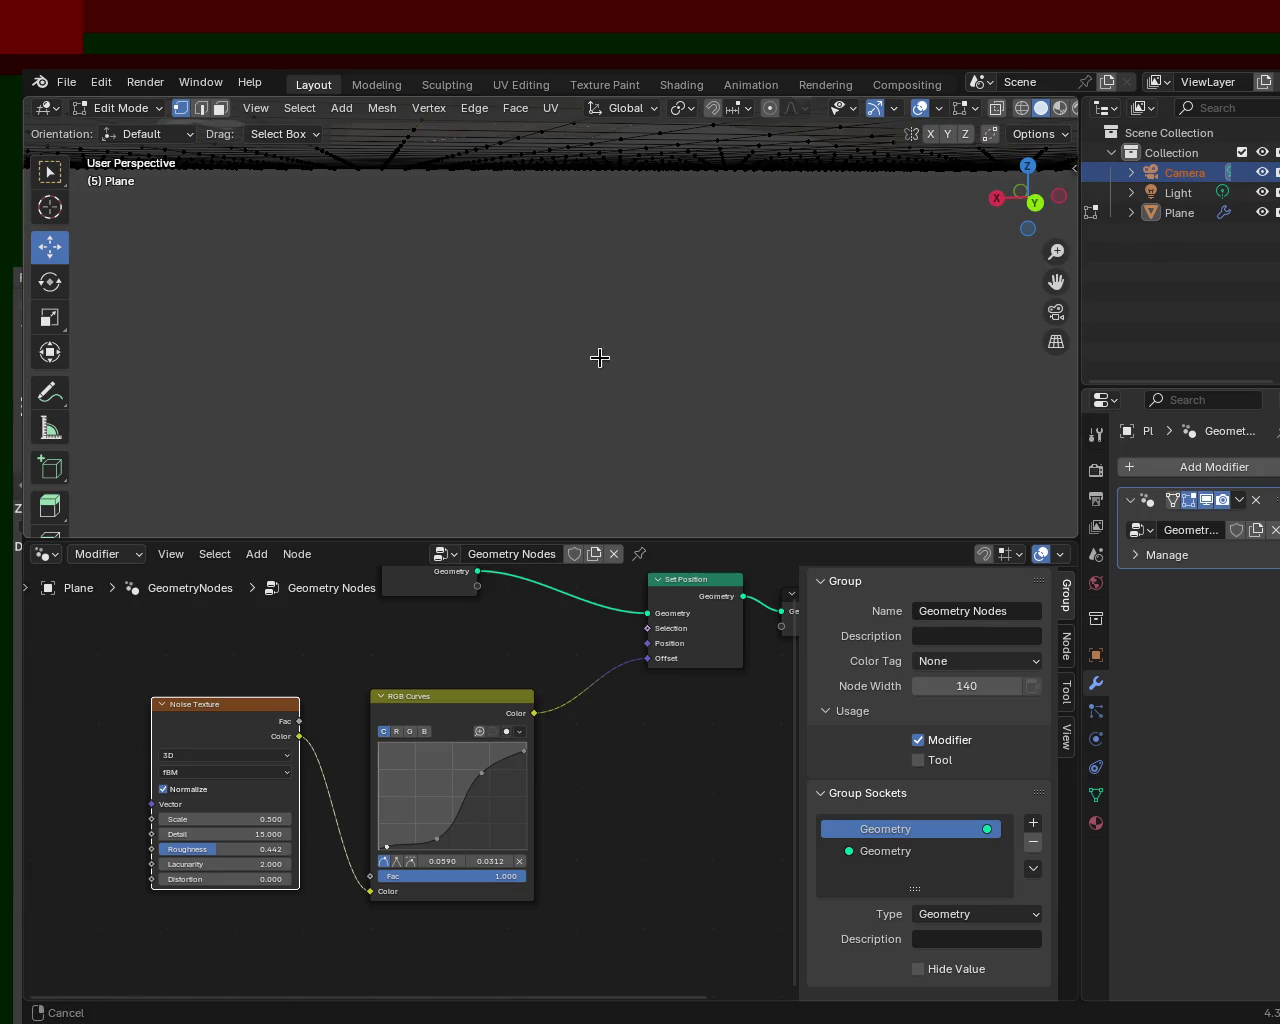
middle_click_drag(729, 365, 729, 365)
middle_click_drag(765, 264, 767, 331)
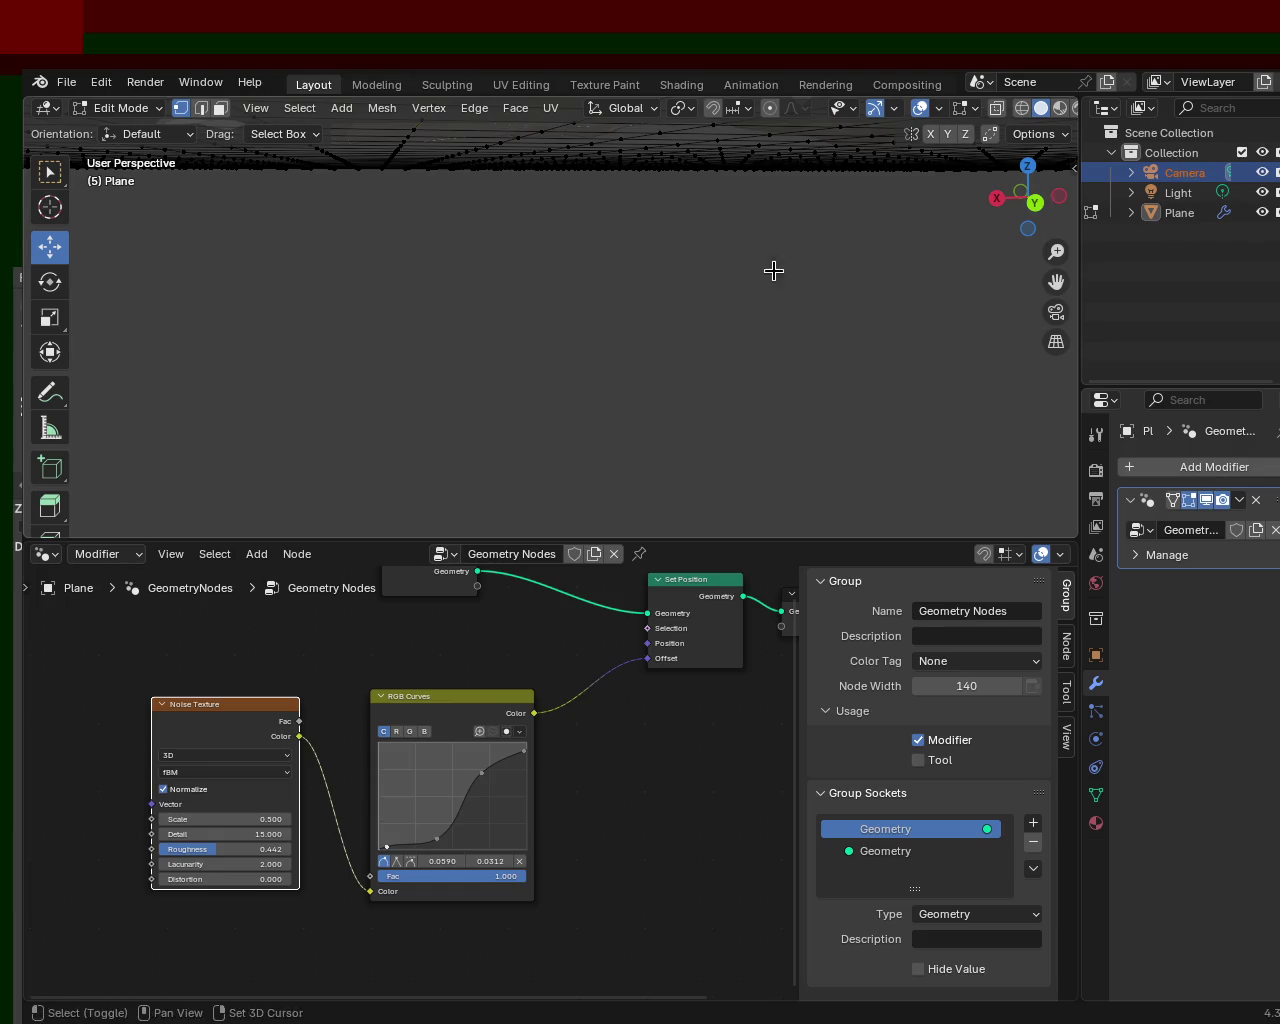
middle_click_drag(800, 192, 771, 351)
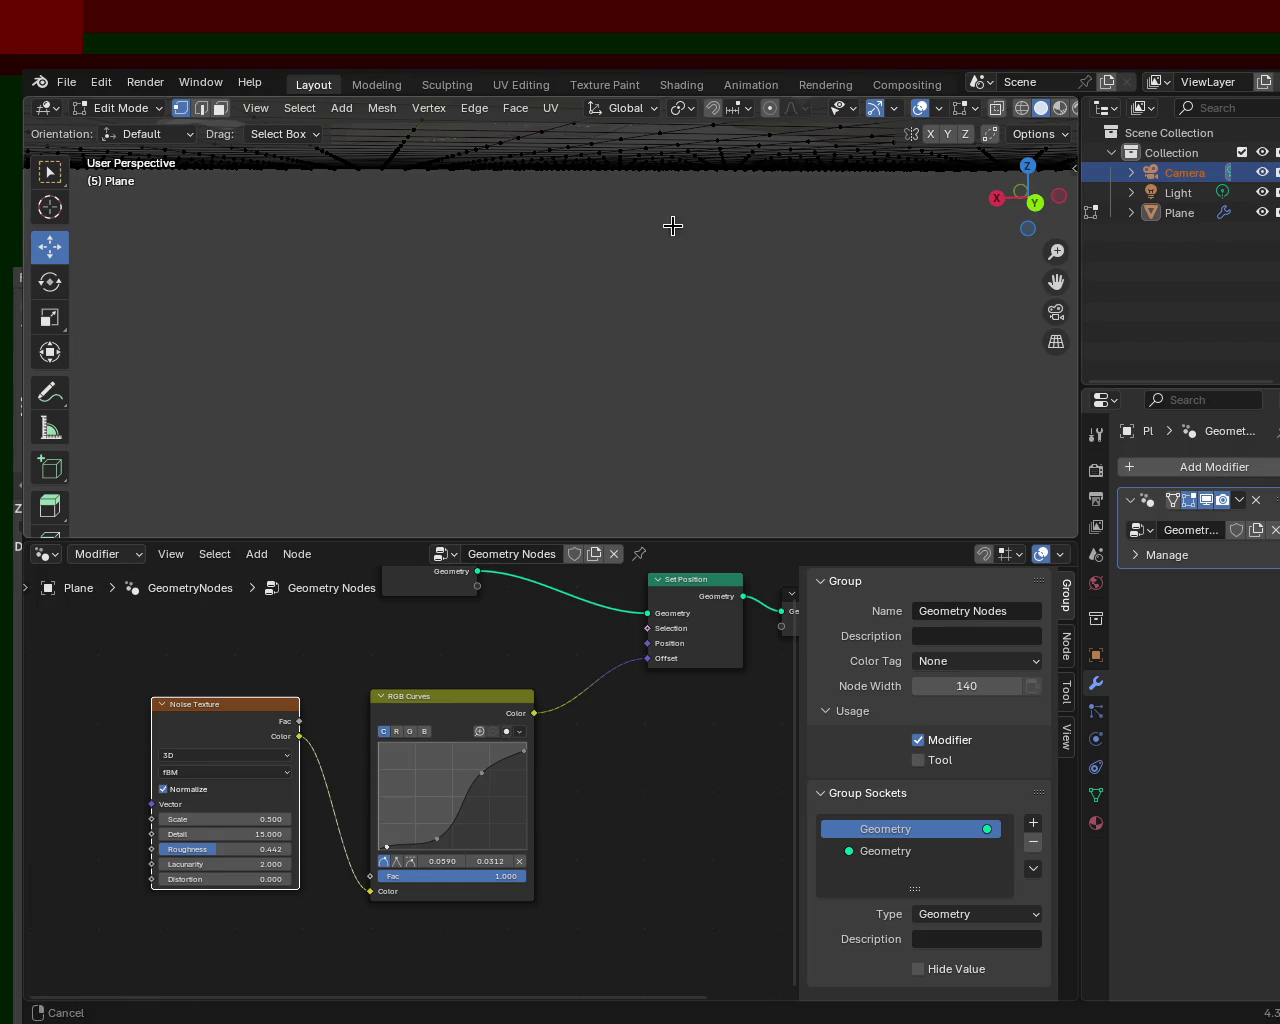
mouse_move(693, 359)
middle_mouse_down()
mouse_move(656, 272)
mouse_move(603, 203)
mouse_move(744, 365)
mouse_move(755, 250)
middle_mouse_up()
mouse_move(745, 335)
middle_mouse_down()
mouse_move(783, 289)
mouse_move(743, 229)
mouse_move(643, 371)
mouse_move(674, 347)
mouse_move(680, 377)
middle_mouse_up()
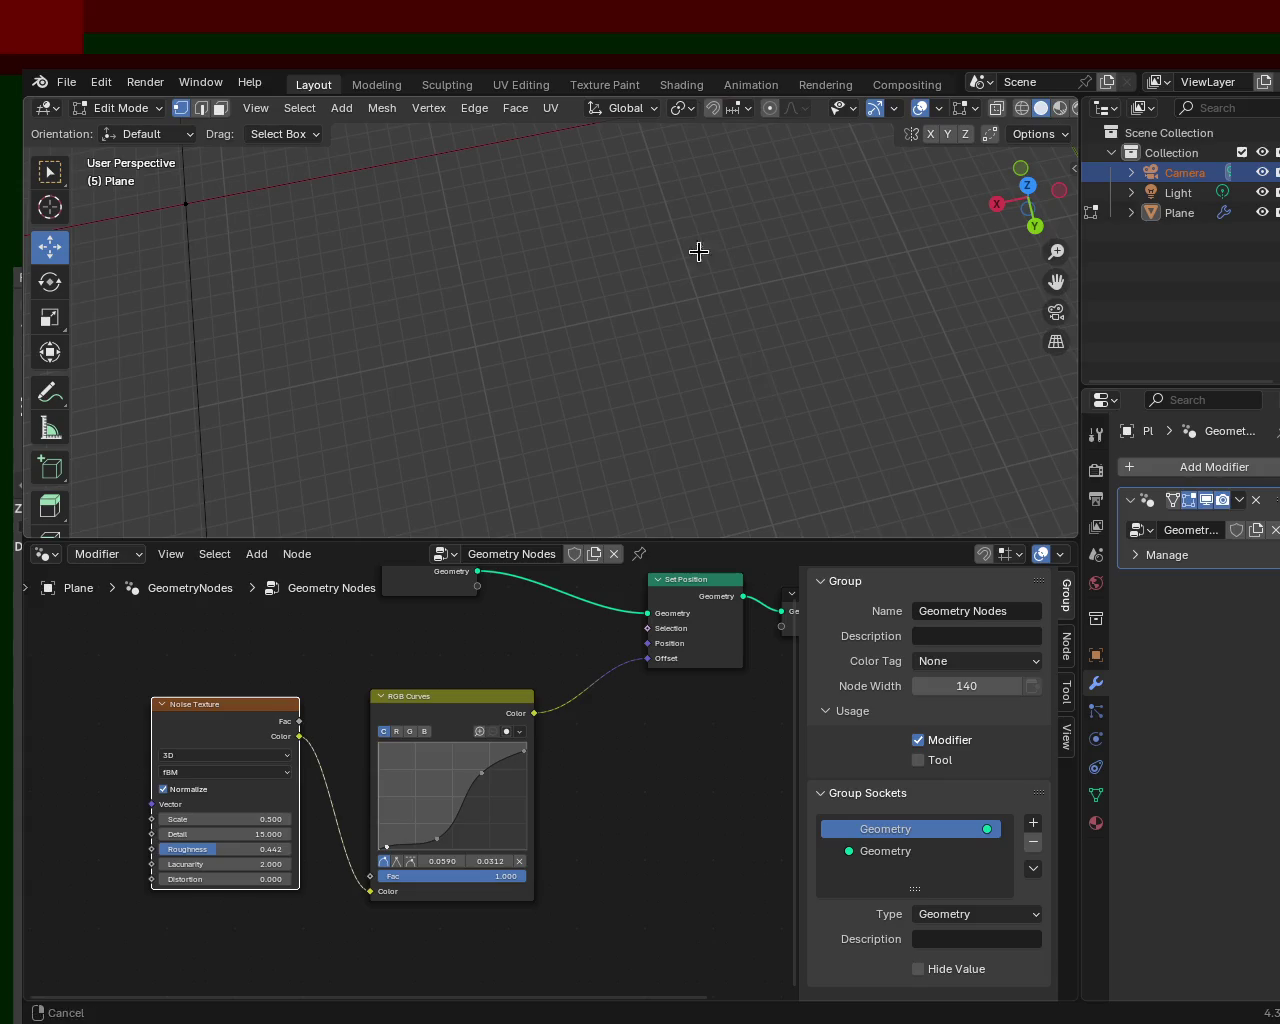
mouse_move(629, 223)
middle_mouse_down()
mouse_move(723, 312)
mouse_move(737, 263)
mouse_move(697, 313)
mouse_move(797, 283)
middle_mouse_up()
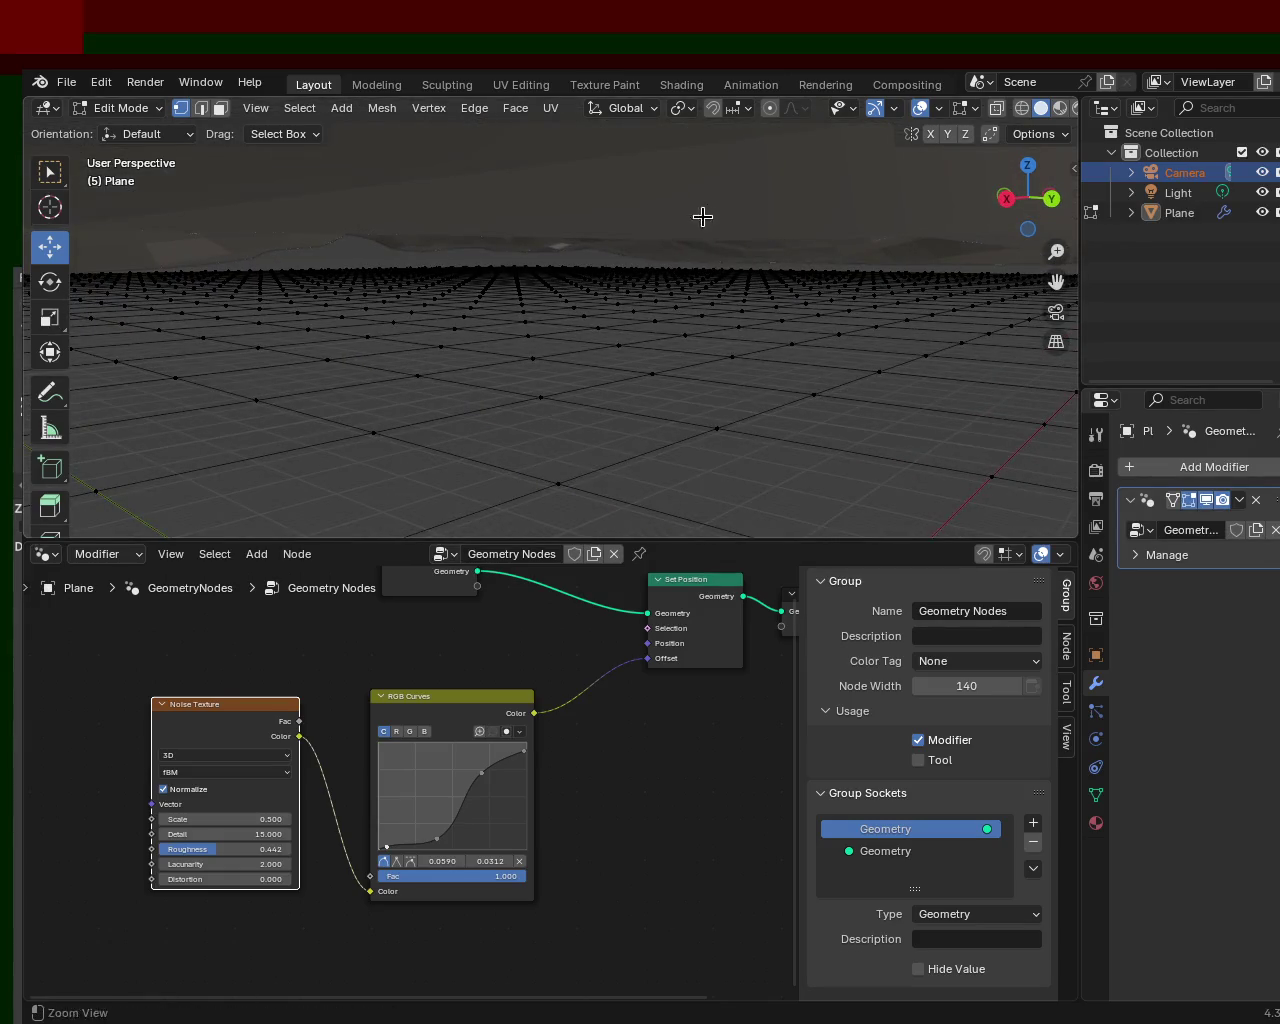
mouse_move(723, 437)
middle_mouse_down("ctrl")
mouse_move(547, 228)
mouse_move(597, 280)
mouse_move(615, 224)
mouse_move(546, 340)
mouse_move(534, 294)
mouse_move(274, 297)
middle_mouse_up("ctrl")
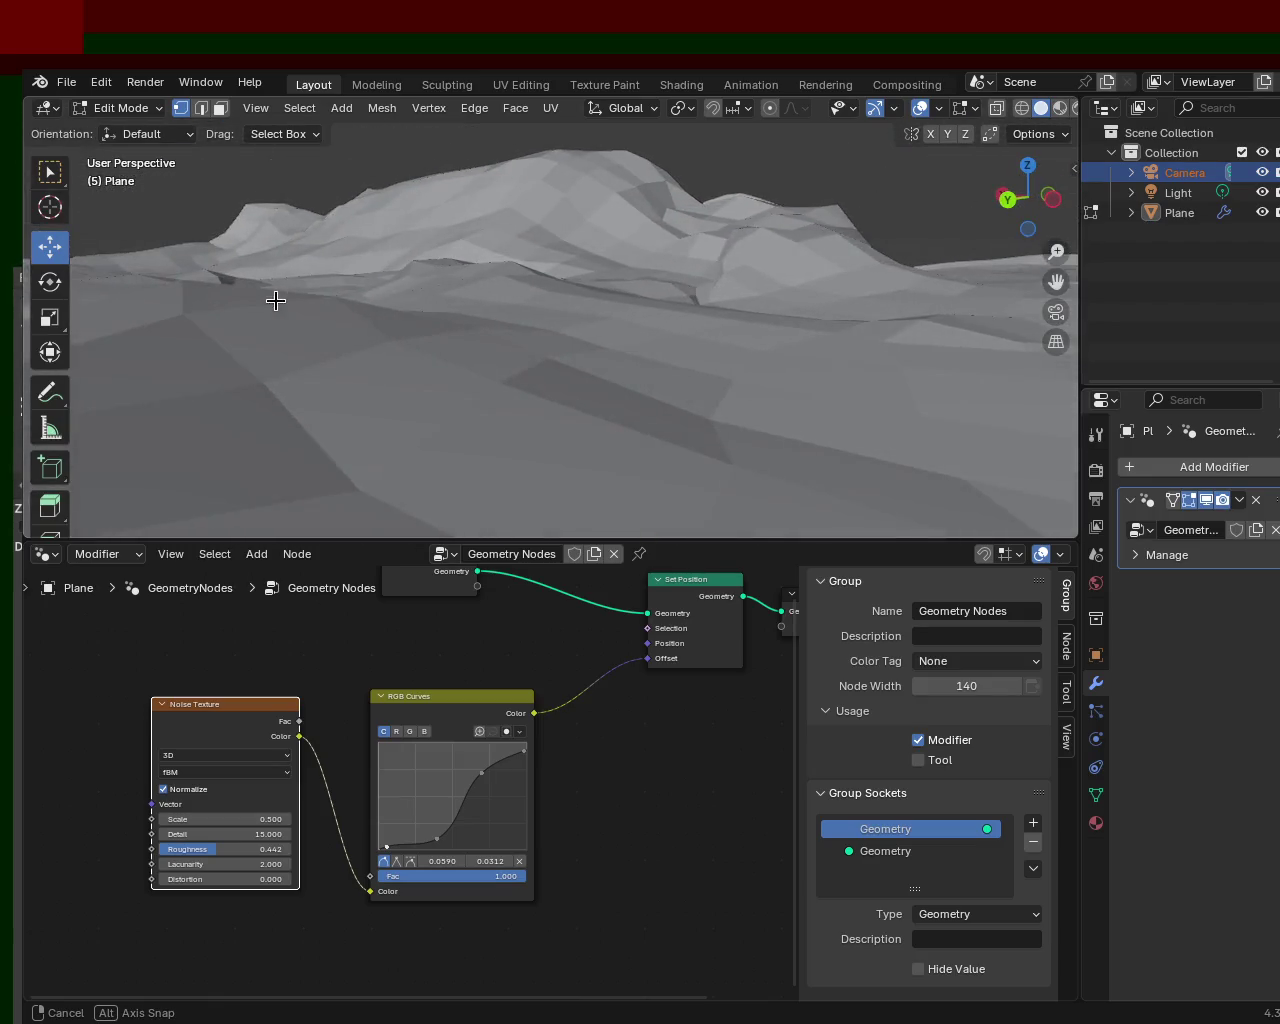
mouse_move(584, 302)
middle_mouse_down()
mouse_move(403, 291)
mouse_move(791, 257)
mouse_move(834, 166)
mouse_move(374, 212)
mouse_move(714, 200)
mouse_move(854, 280)
mouse_move(640, 206)
mouse_move(601, 304)
mouse_move(563, 309)
mouse_move(734, 320)
mouse_move(774, 423)
mouse_move(784, 297)
mouse_move(623, 257)
mouse_move(651, 263)
mouse_move(654, 297)
mouse_move(560, 290)
mouse_move(634, 315)
middle_mouse_up()
key("a")
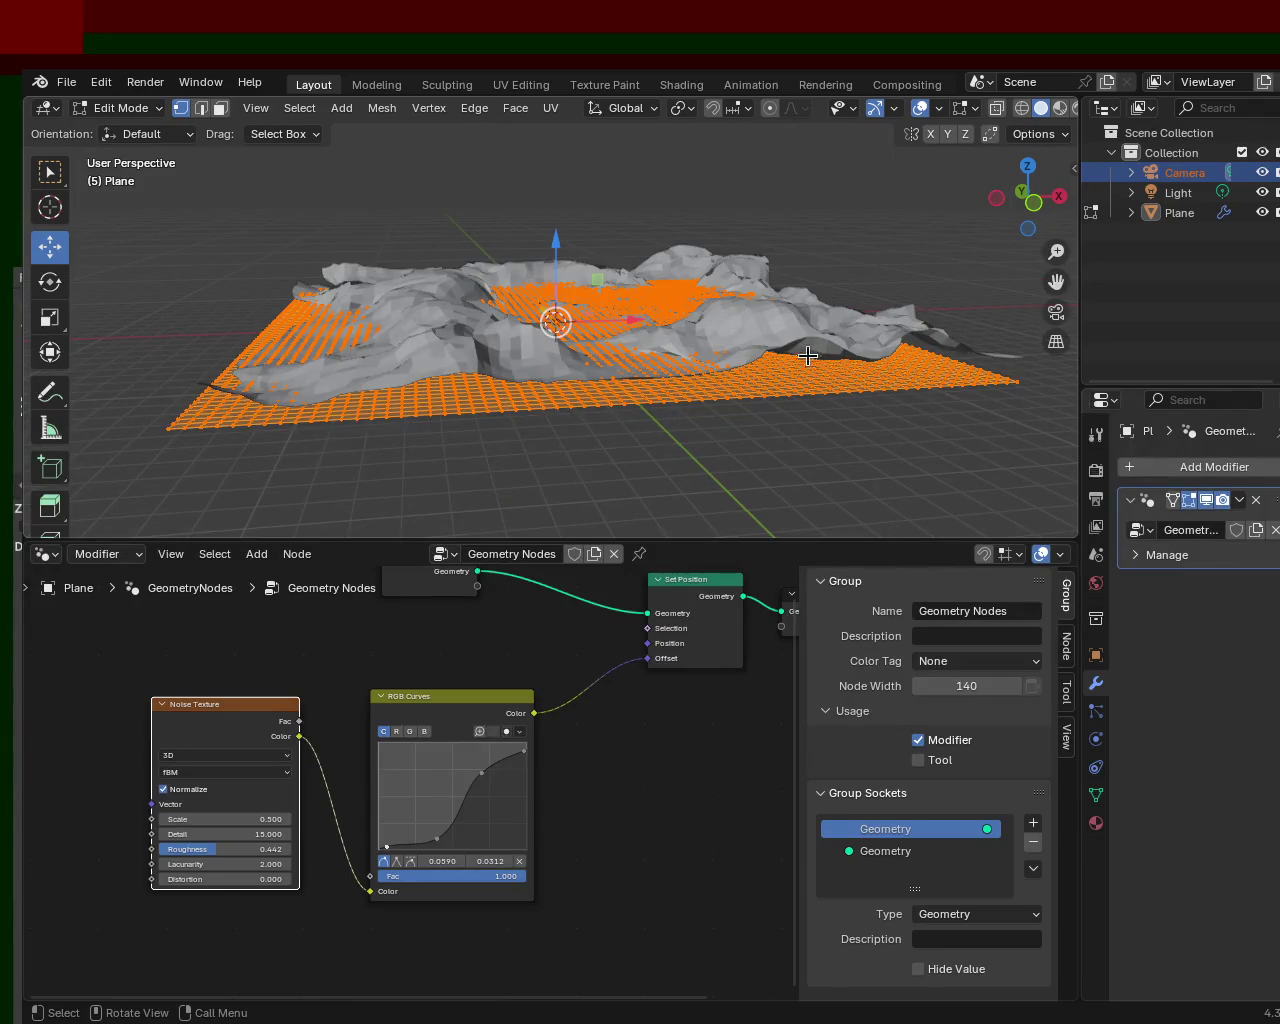
- Apply the Geometry Nodes modifier in Object Mode, then return to Edit Mode
middle_click_drag(596, 398, 623, 400)
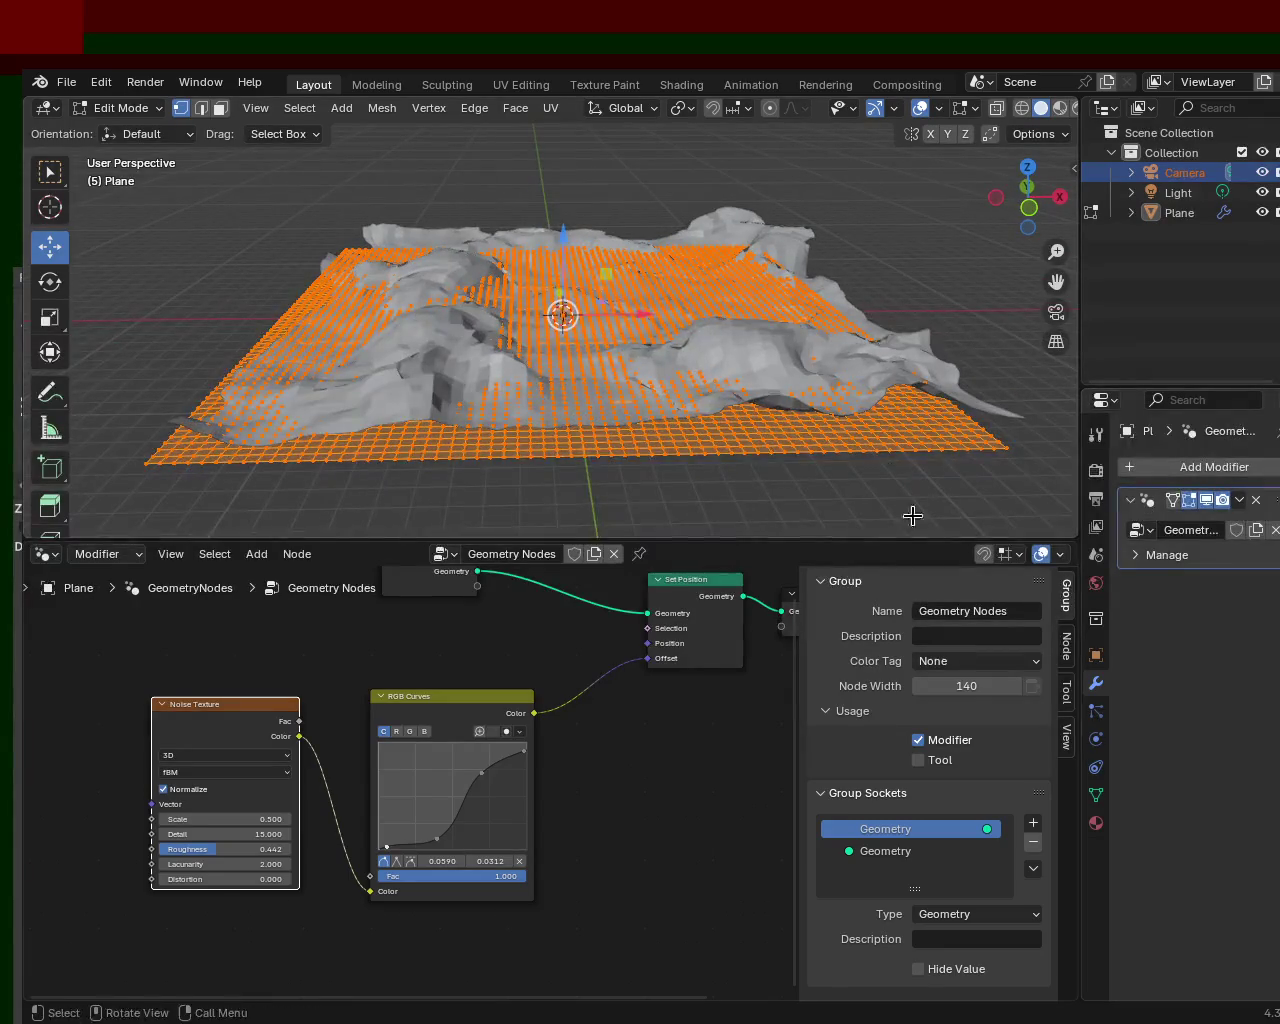
left_click(1240, 500)
key("Tab")
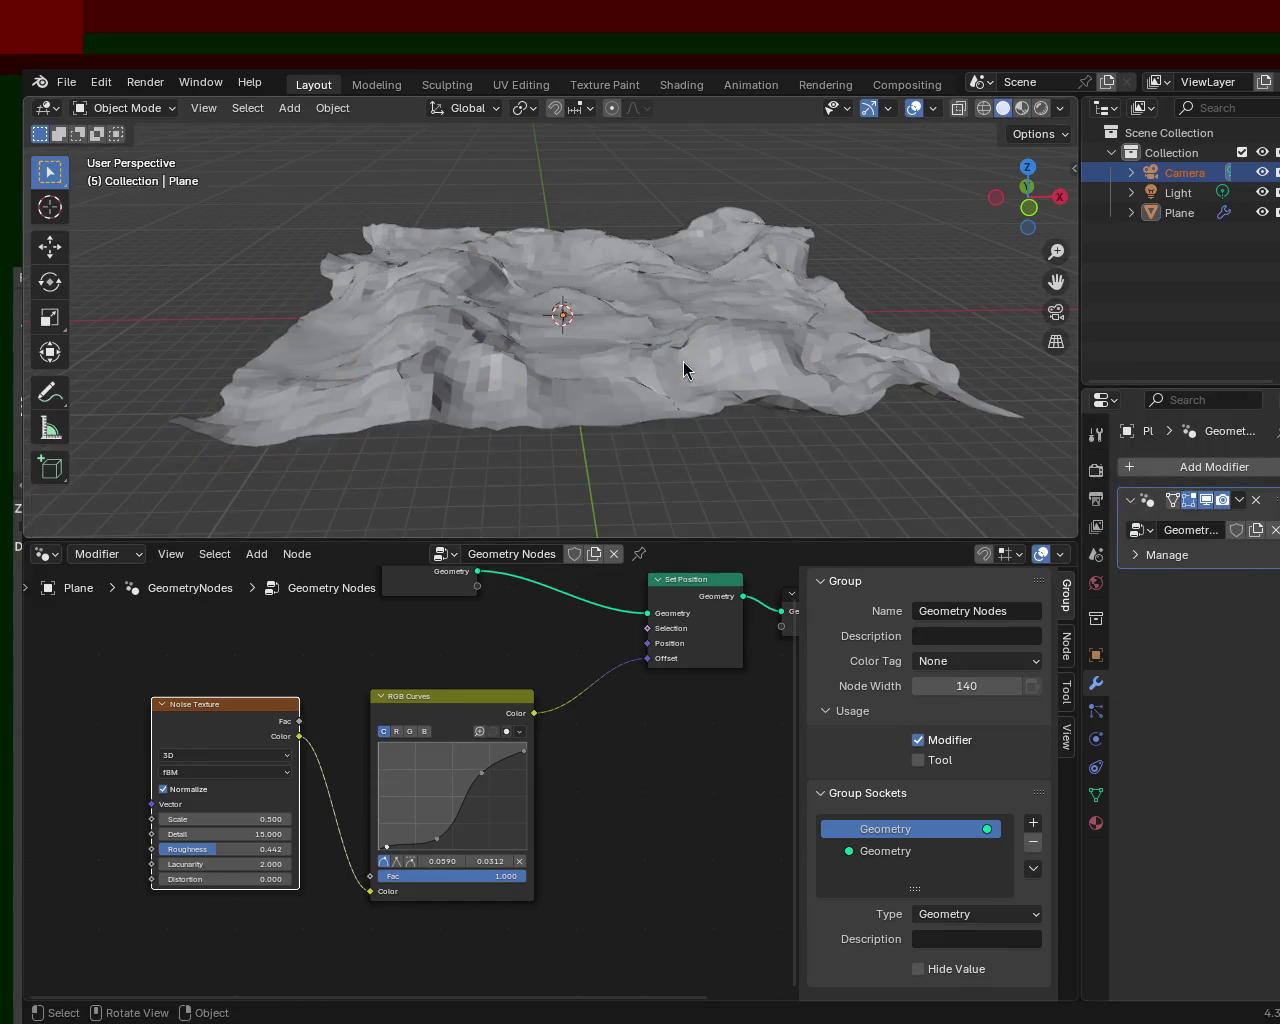
left_click(1240, 500)
left_click(1137, 523)
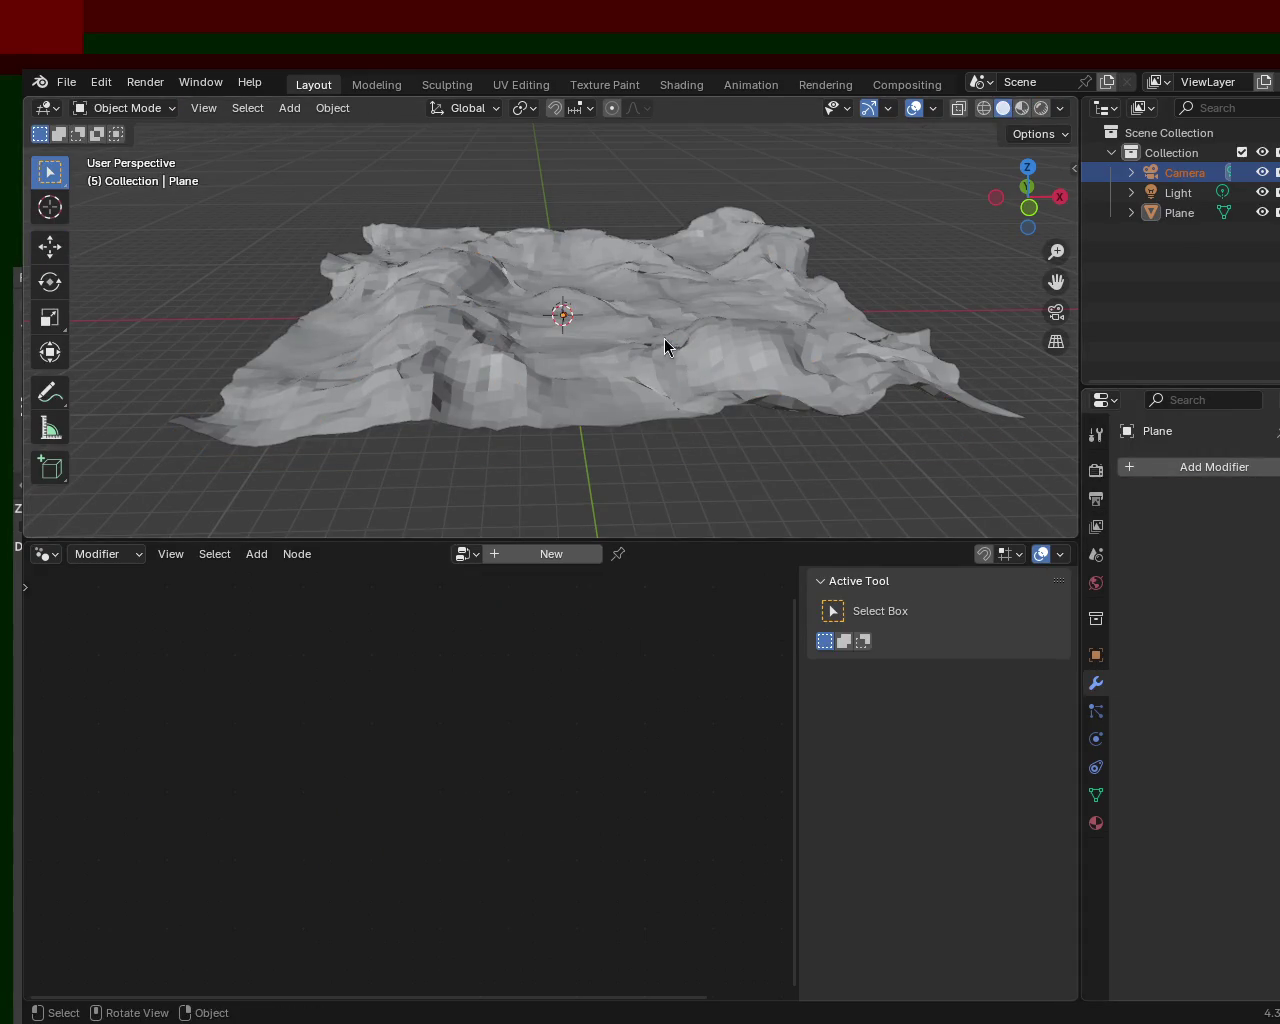
key("Tab")
- Subdivide the terrain mesh via Edge > Subdivide, then undo the subdivision
mouse_move(613, 317)
middle_mouse_down()
mouse_move(577, 309)
mouse_move(677, 346)
mouse_move(677, 320)
mouse_move(694, 322)
middle_mouse_up()
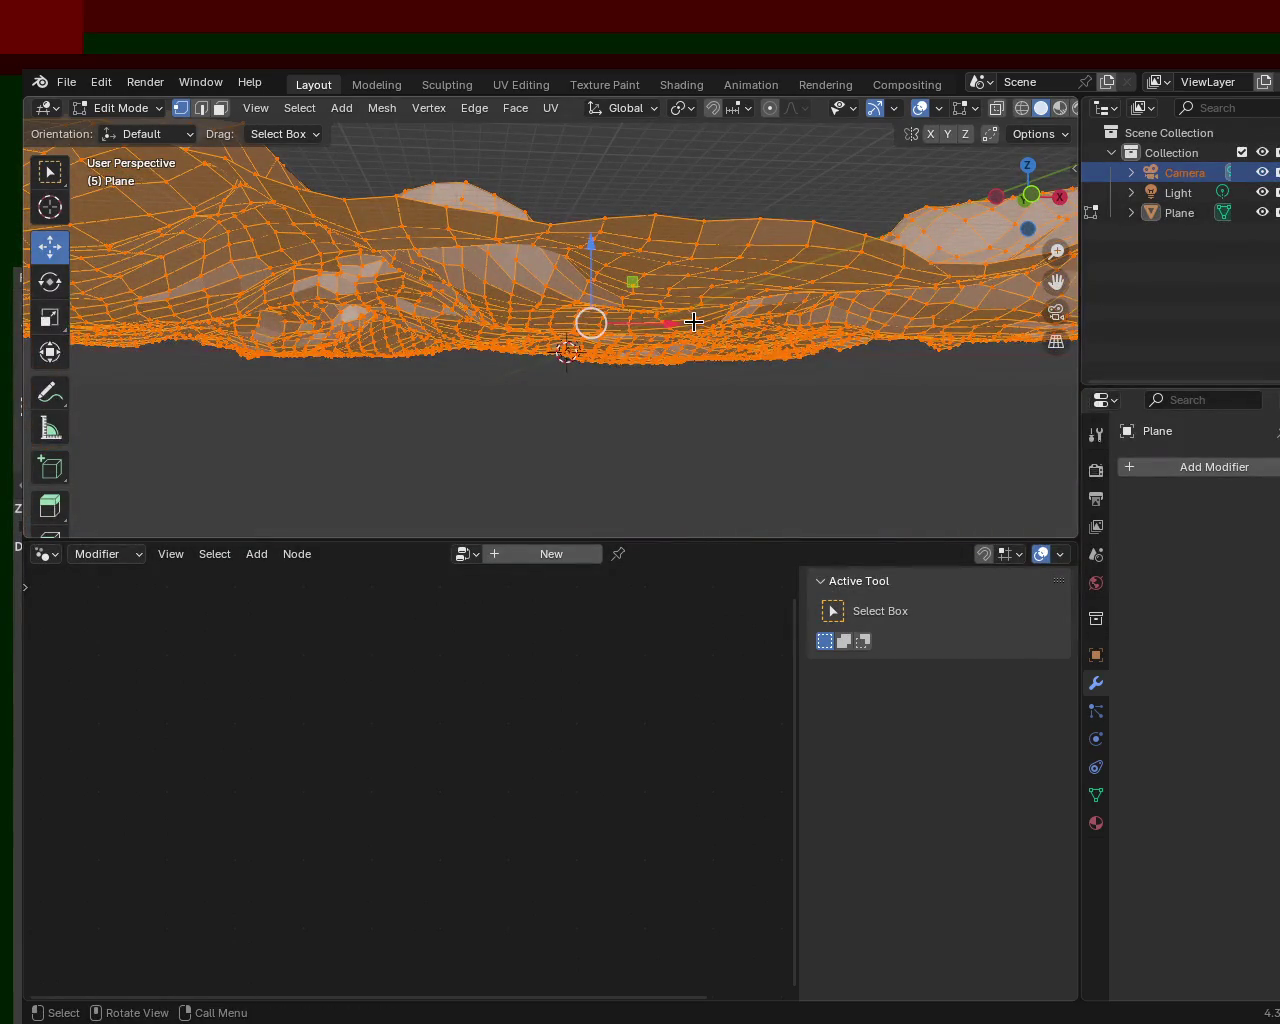
mouse_move(673, 221)
middle_mouse_down()
mouse_move(634, 271)
mouse_move(666, 246)
mouse_move(629, 306)
mouse_move(657, 314)
mouse_move(687, 267)
mouse_move(643, 409)
mouse_move(649, 323)
mouse_move(577, 301)
mouse_move(489, 317)
mouse_move(580, 289)
mouse_move(683, 299)
middle_mouse_up()
key("ctrl+e")
left_click(540, 337)
key("ctrl+z")
- Merge the terrain's vertices By Distance and lower the merge distance step by step
key("m")
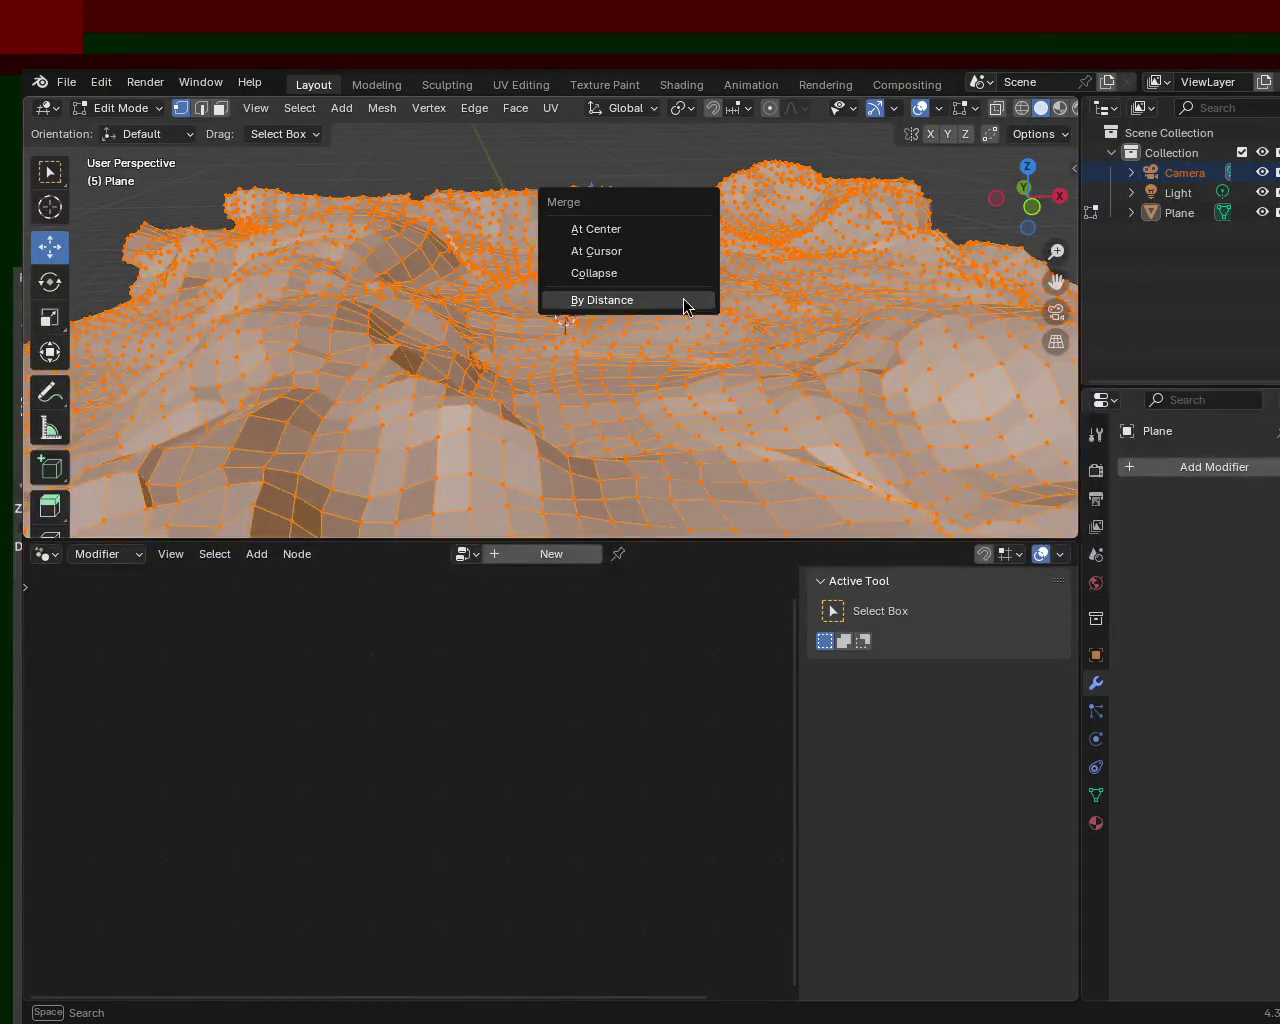
left_click(679, 300)
mouse_move(660, 306)
middle_mouse_down()
mouse_move(706, 329)
mouse_move(141, 498)
middle_mouse_up()
left_click(95, 522)
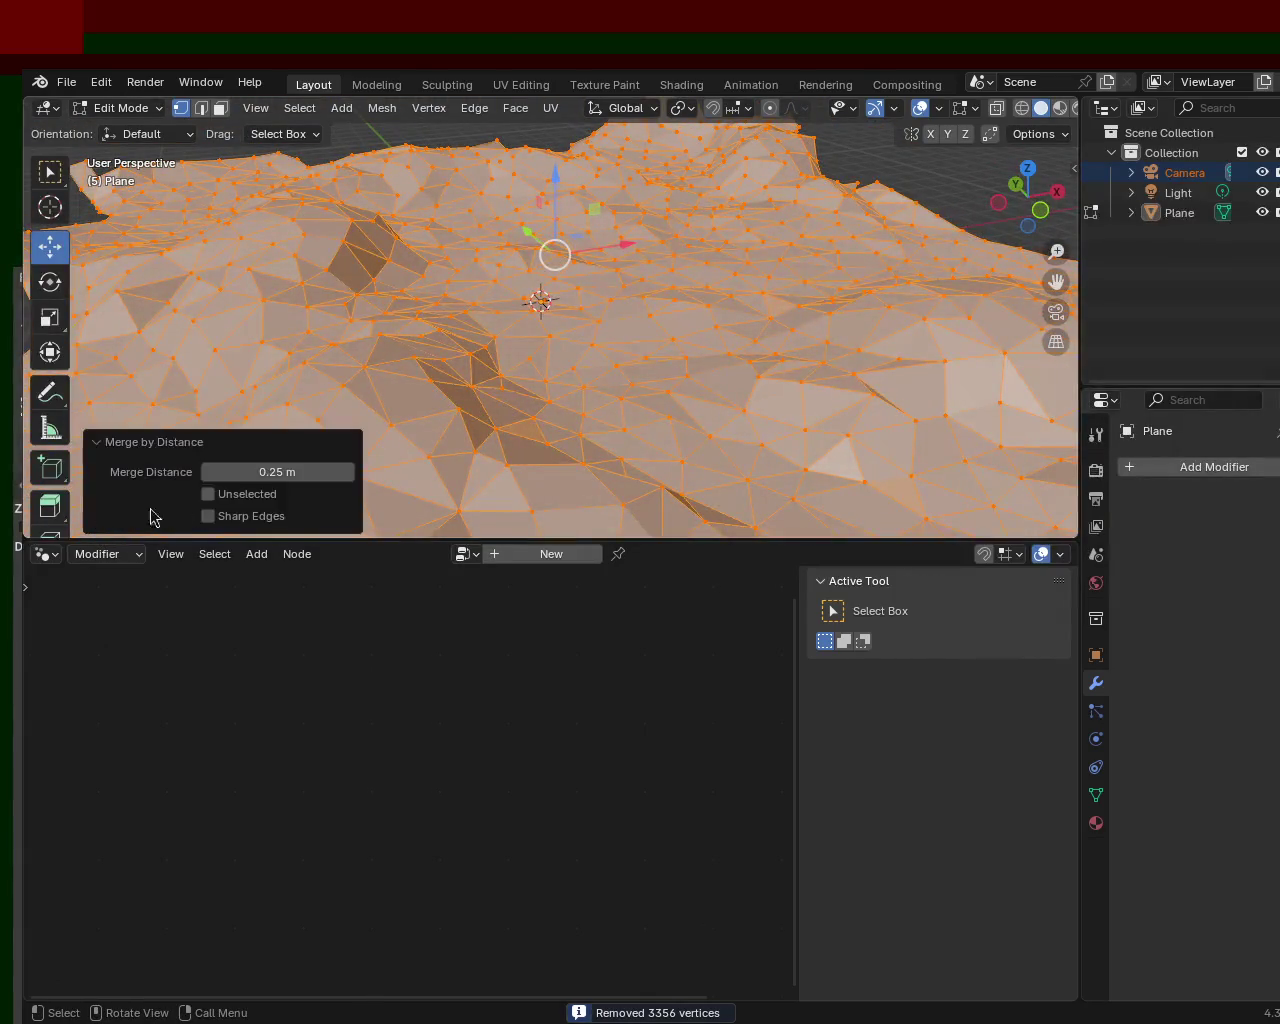
left_click(206, 472)
left_click(206, 472)
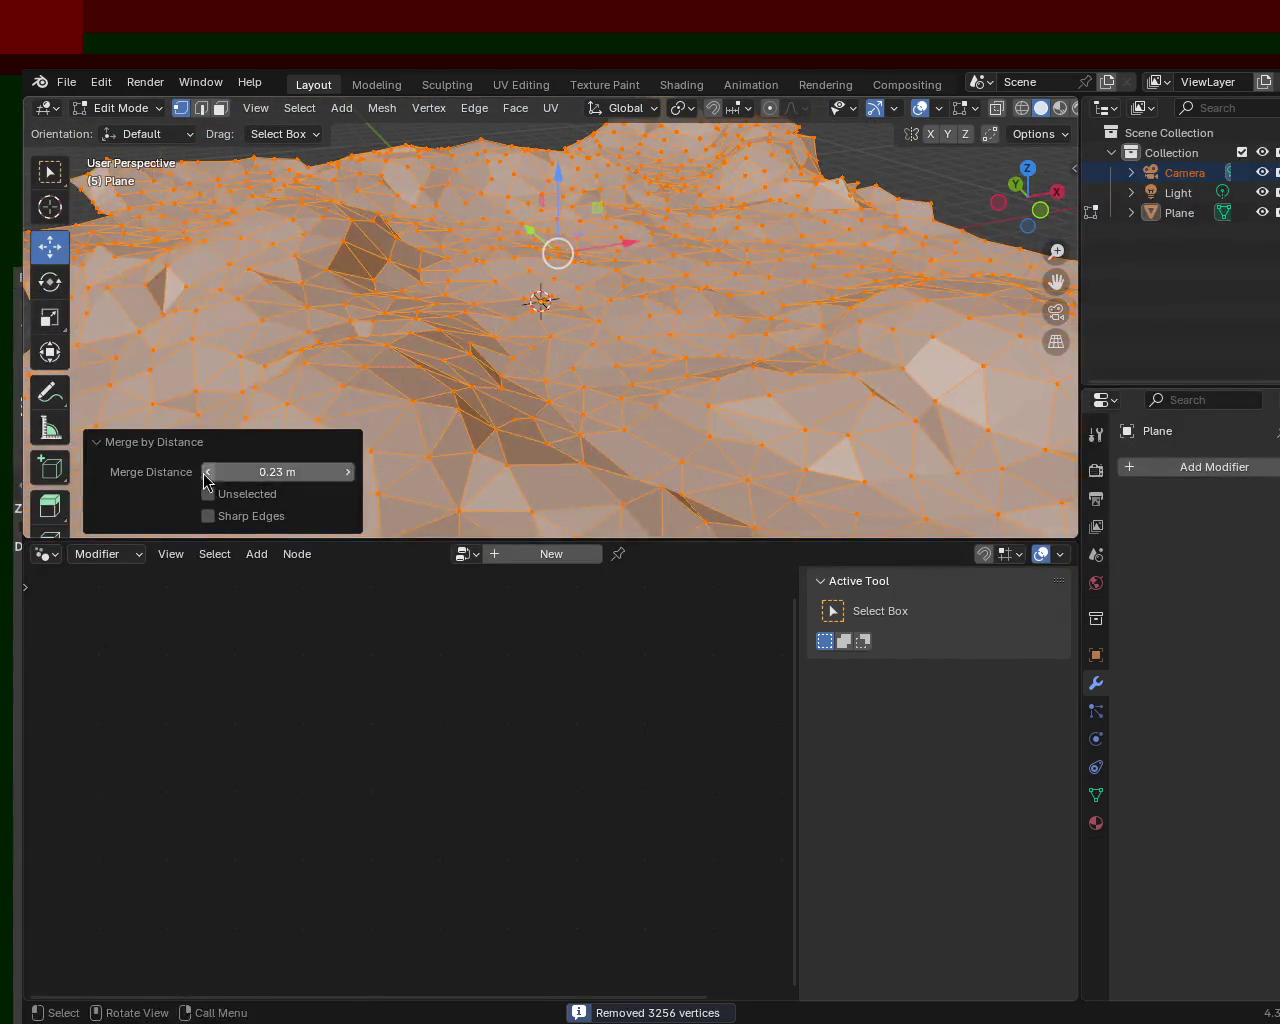
left_click(206, 472)
left_click(206, 472)
left_click(206, 472)
left_click(206, 472)
left_click(206, 472)
left_click(206, 472)
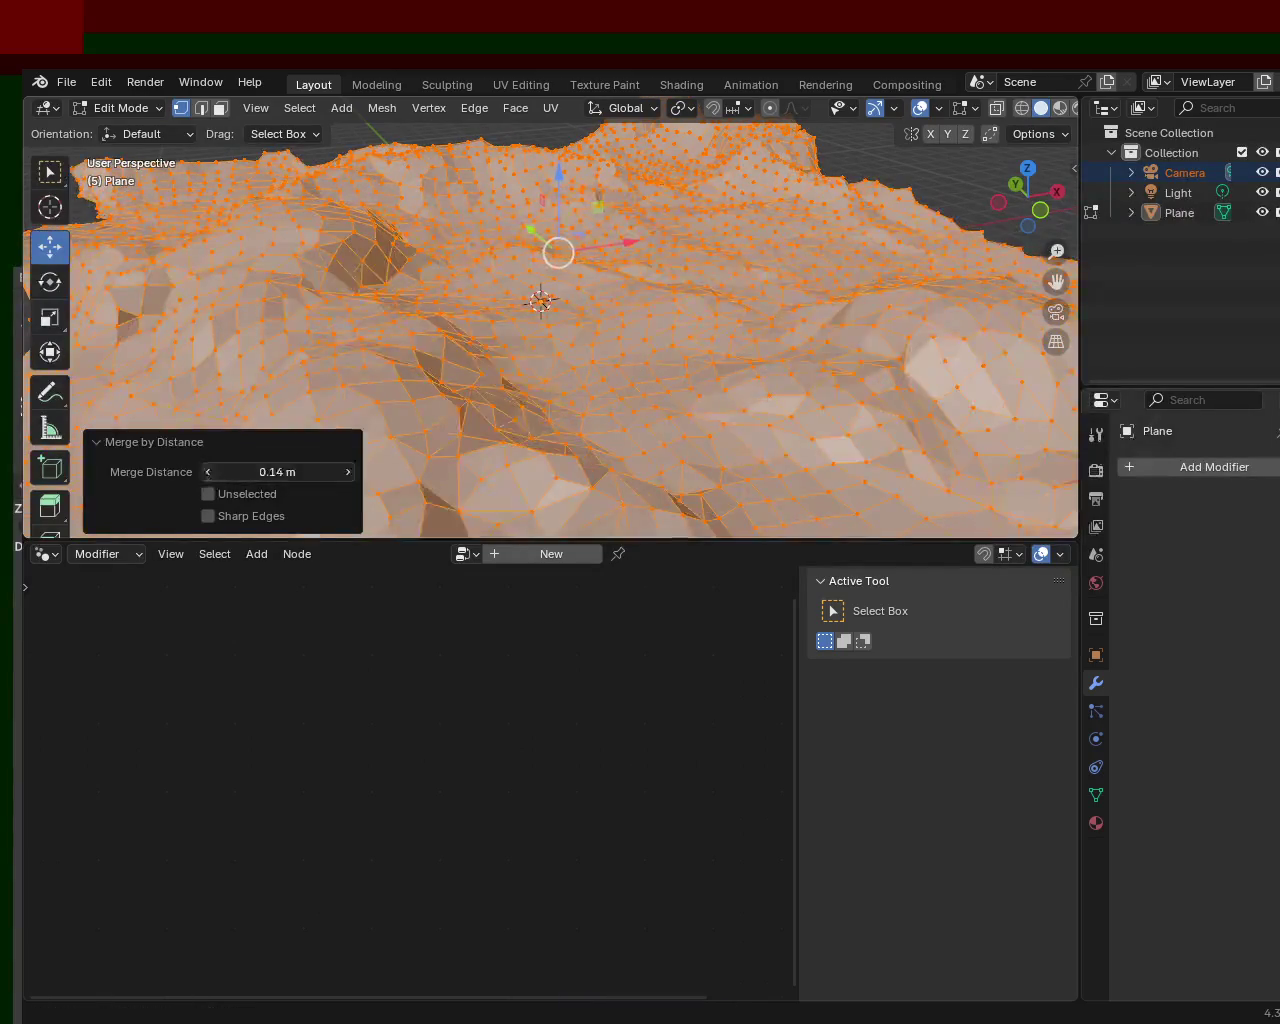
left_click(206, 472)
left_click(206, 472)
left_click(206, 472)
left_click(206, 472)
left_click(206, 472)
left_click(206, 472)
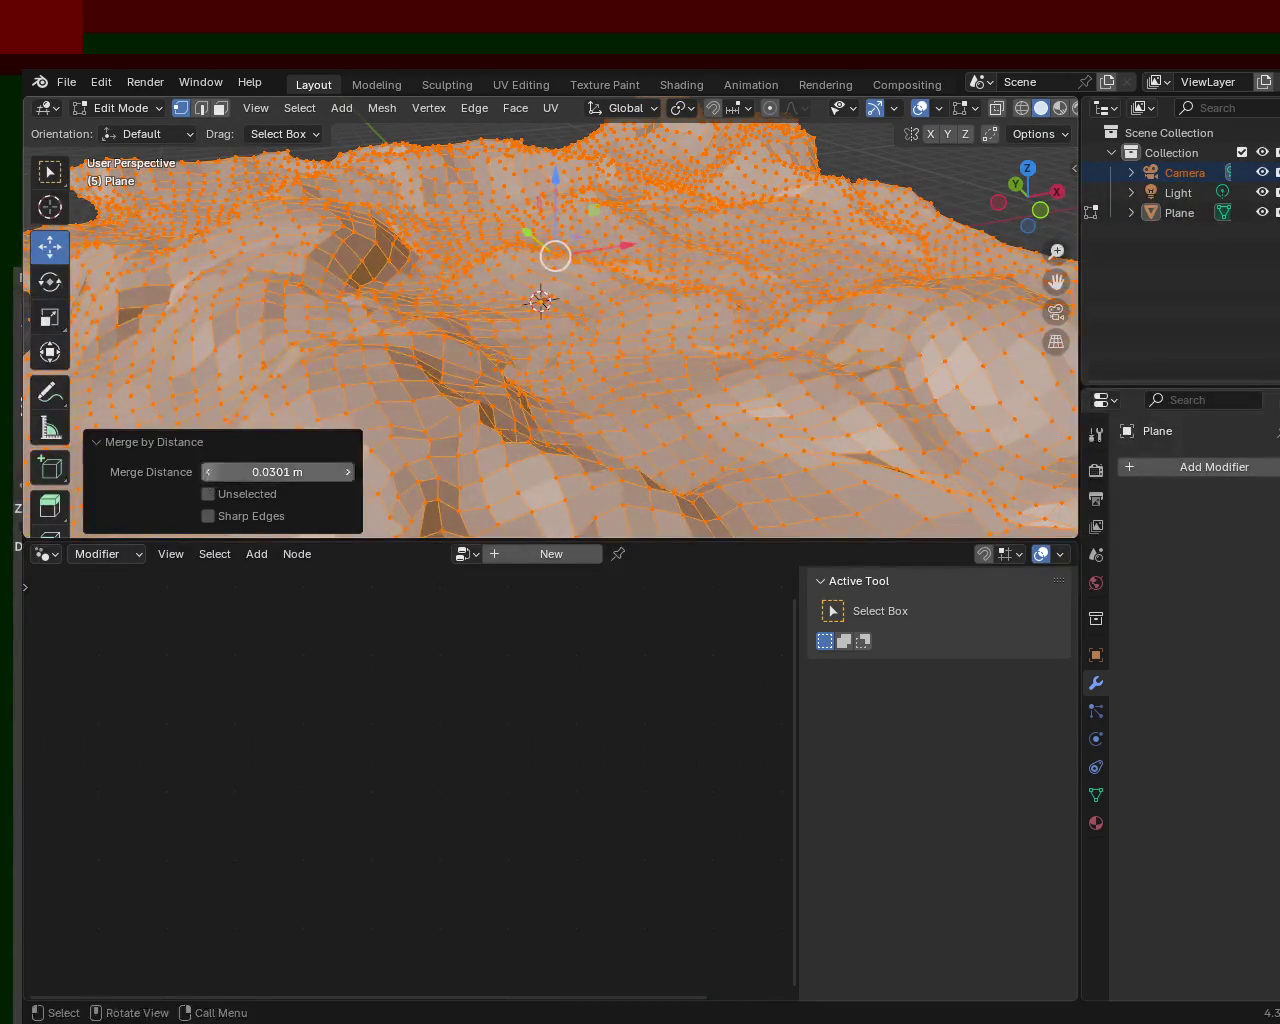
left_click(206, 472)
left_click(206, 472)
left_click(206, 472)
- Raise the merge distance in small steps to about 0.15 m
left_click(347, 472)
left_click(347, 472)
left_click(347, 472)
left_click(347, 472)
left_click(347, 472)
left_click(347, 472)
left_click(347, 472)
left_click(347, 472)
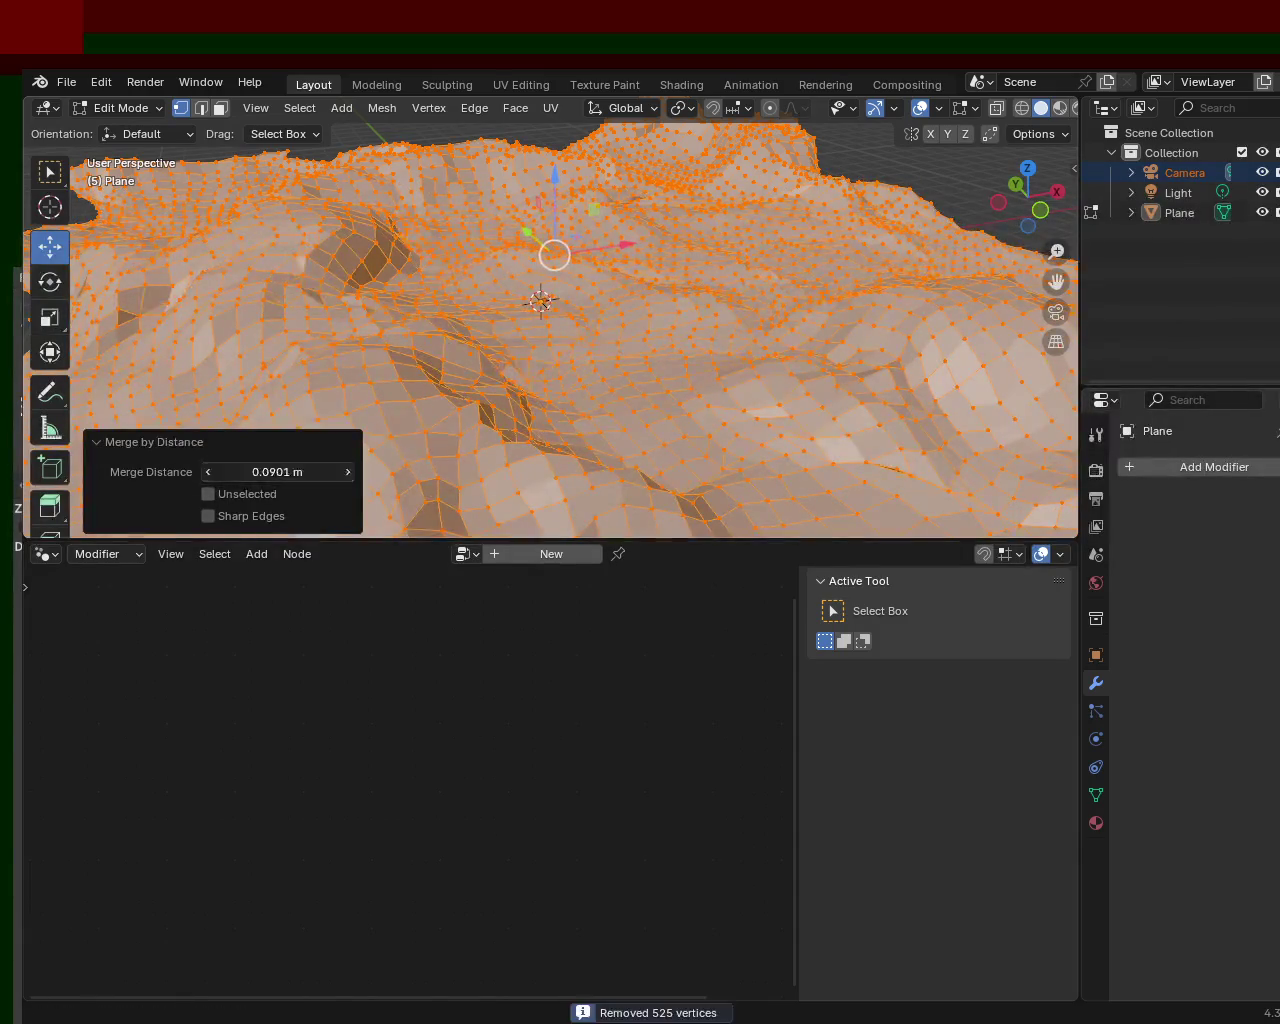
left_click(347, 472)
left_click(347, 472)
left_click(347, 472)
left_click(347, 472)
left_click(347, 472)
left_click(347, 472)
mouse_move(777, 320)
middle_mouse_down()
mouse_move(641, 272)
mouse_move(837, 286)
mouse_move(1000, 200)
middle_mouse_up()
- Check the merged terrain in wireframe, solid and material preview shading
left_click(1022, 108)
left_click(1041, 108)
left_click(1059, 108)
mouse_move(760, 203)
middle_mouse_down()
mouse_move(880, 223)
mouse_move(105, 211)
mouse_move(466, 251)
mouse_move(506, 209)
mouse_move(334, 211)
mouse_move(298, 229)
middle_mouse_up()
middle_click_drag(684, 277, 334, 363)
- Reduce the merge distance to 0.00001 m so nothing merges, then deselect all vertices
left_click_drag(203, 474, 160, 474)
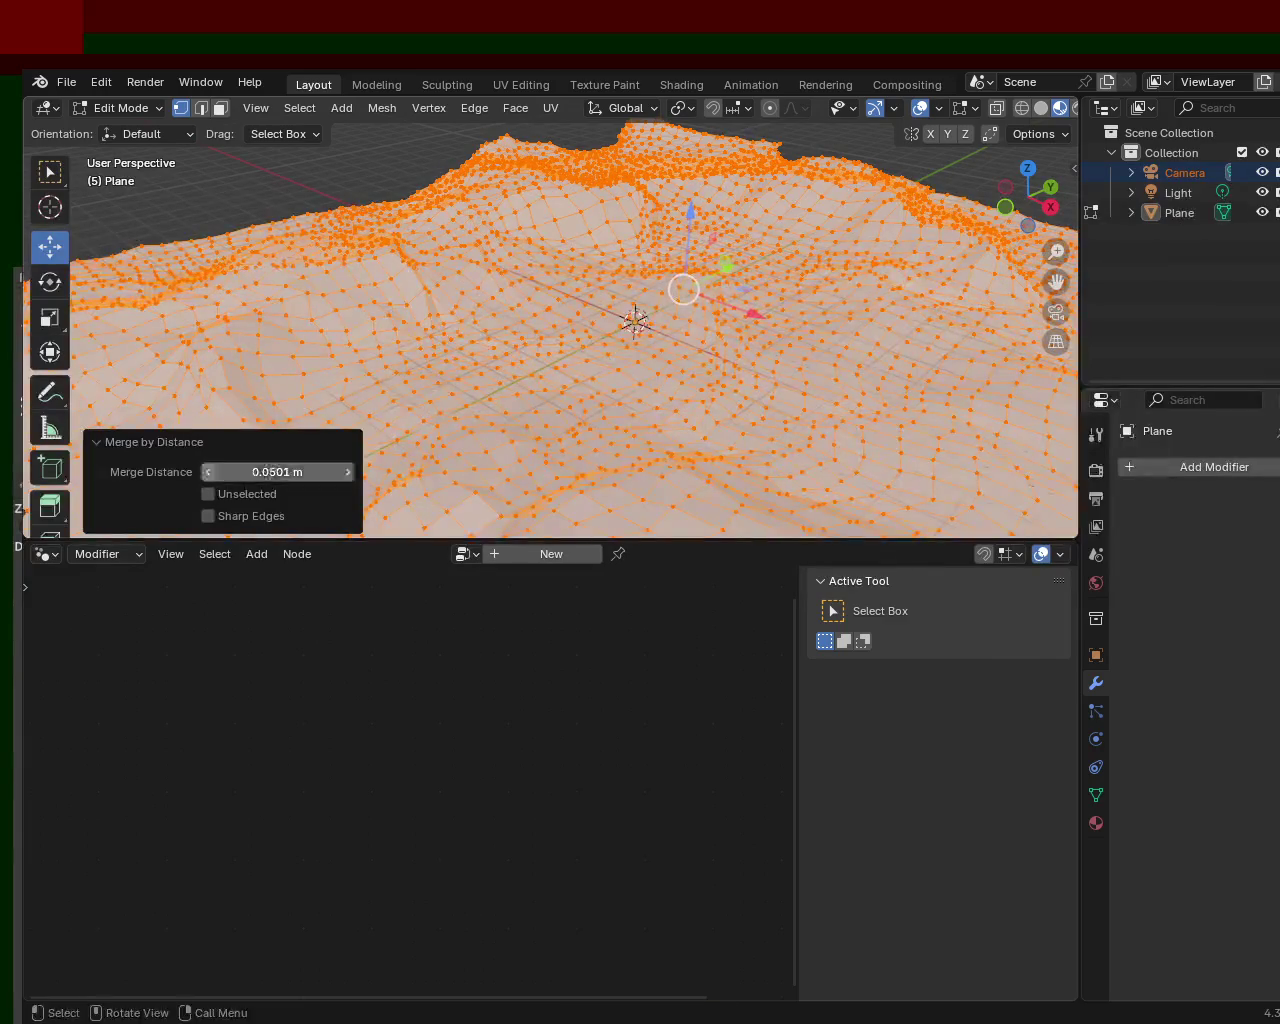
left_click_drag(203, 474, 205, 478)
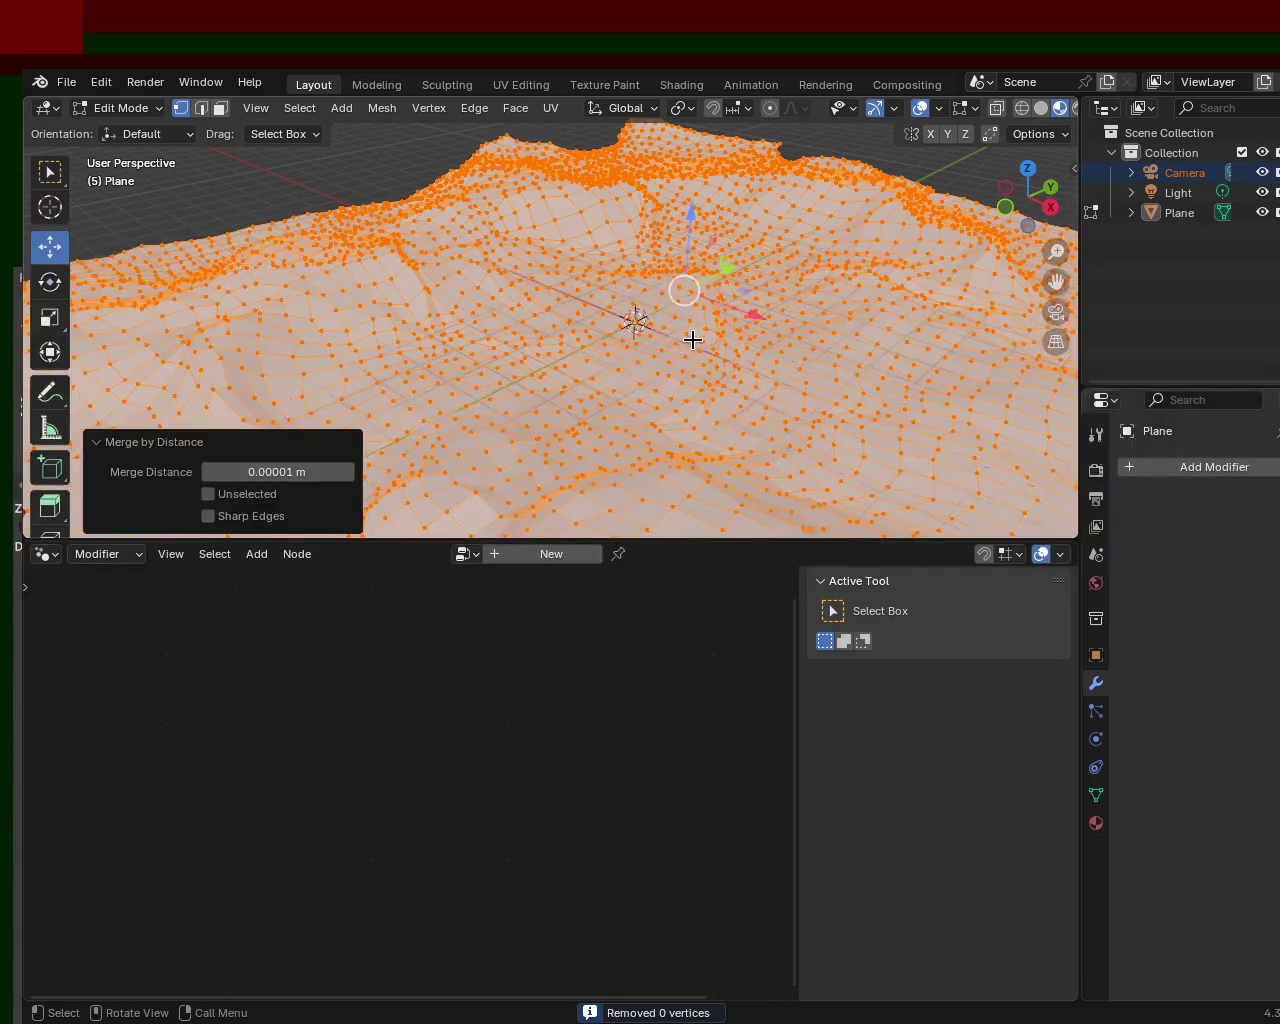
left_click(97, 442)
mouse_move(97, 443)
middle_mouse_down()
mouse_move(677, 277)
mouse_move(584, 304)
mouse_move(887, 280)
mouse_move(711, 312)
mouse_move(221, 260)
mouse_move(749, 298)
mouse_move(707, 214)
mouse_move(629, 311)
mouse_move(480, 254)
middle_mouse_up()
key("alt+a")
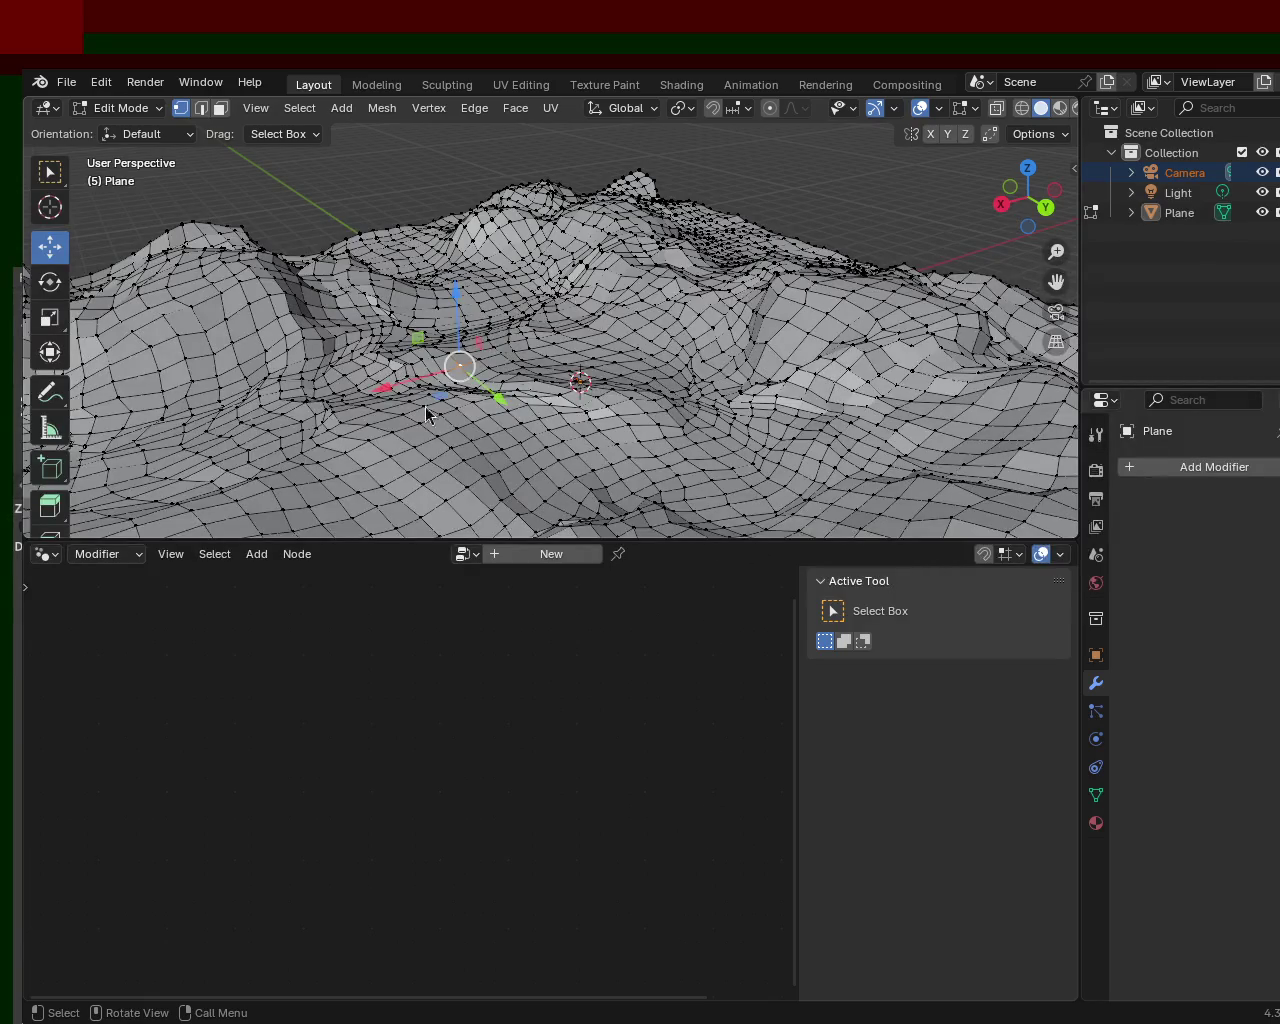
mouse_move(661, 317)
middle_mouse_down()
mouse_move(689, 365)
mouse_move(817, 443)
mouse_move(593, 300)
mouse_move(497, 345)
middle_mouse_up()
scroll(689, 365, "down", 5)
scroll(817, 443, "up", 5)
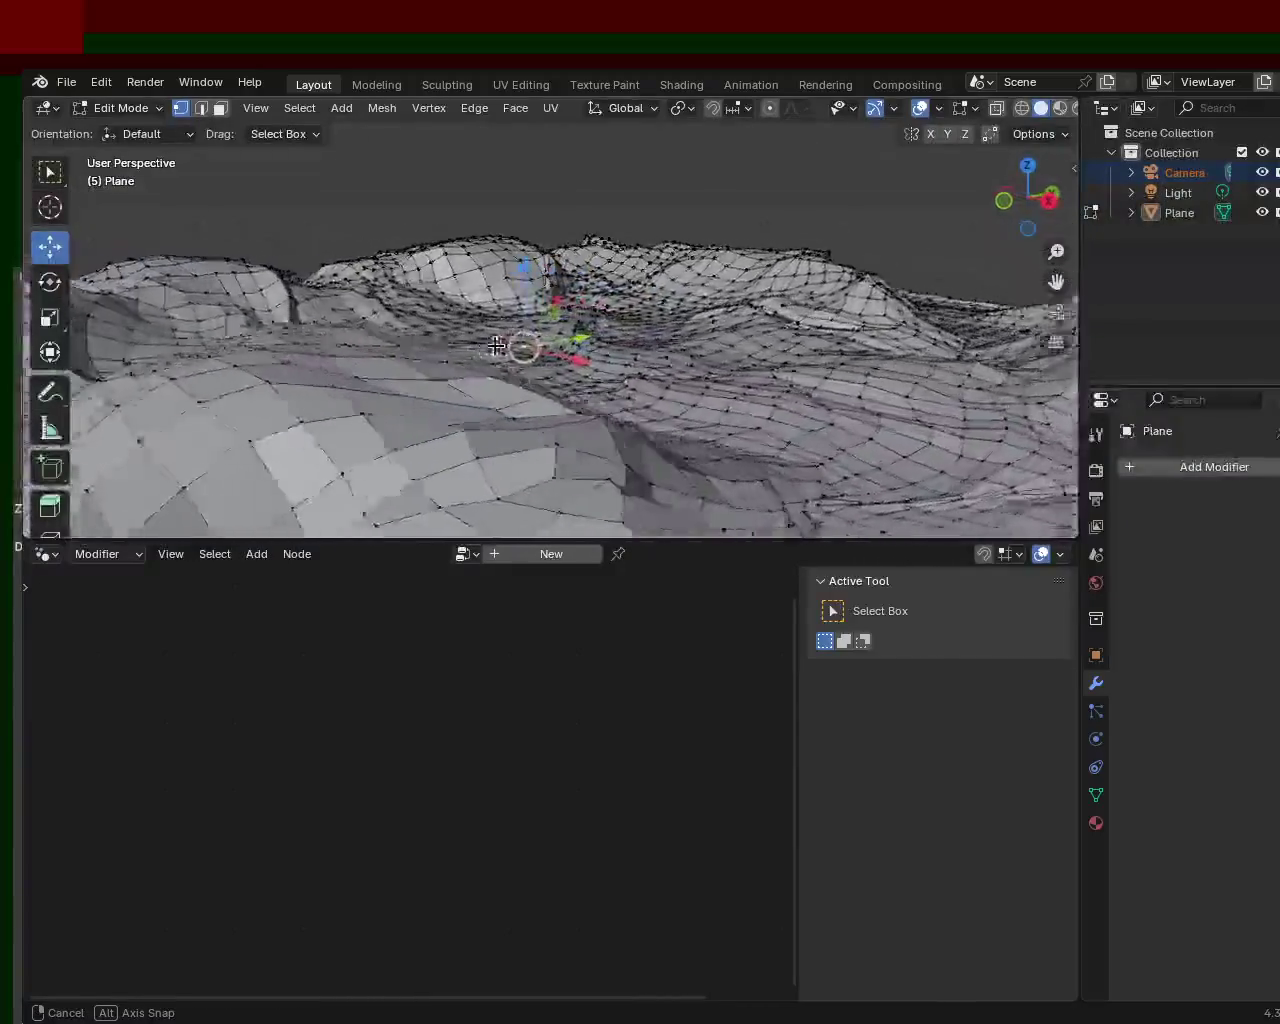
mouse_move(497, 345)
middle_mouse_down()
mouse_move(557, 364)
mouse_move(691, 331)
mouse_move(621, 347)
mouse_move(457, 331)
middle_mouse_up()
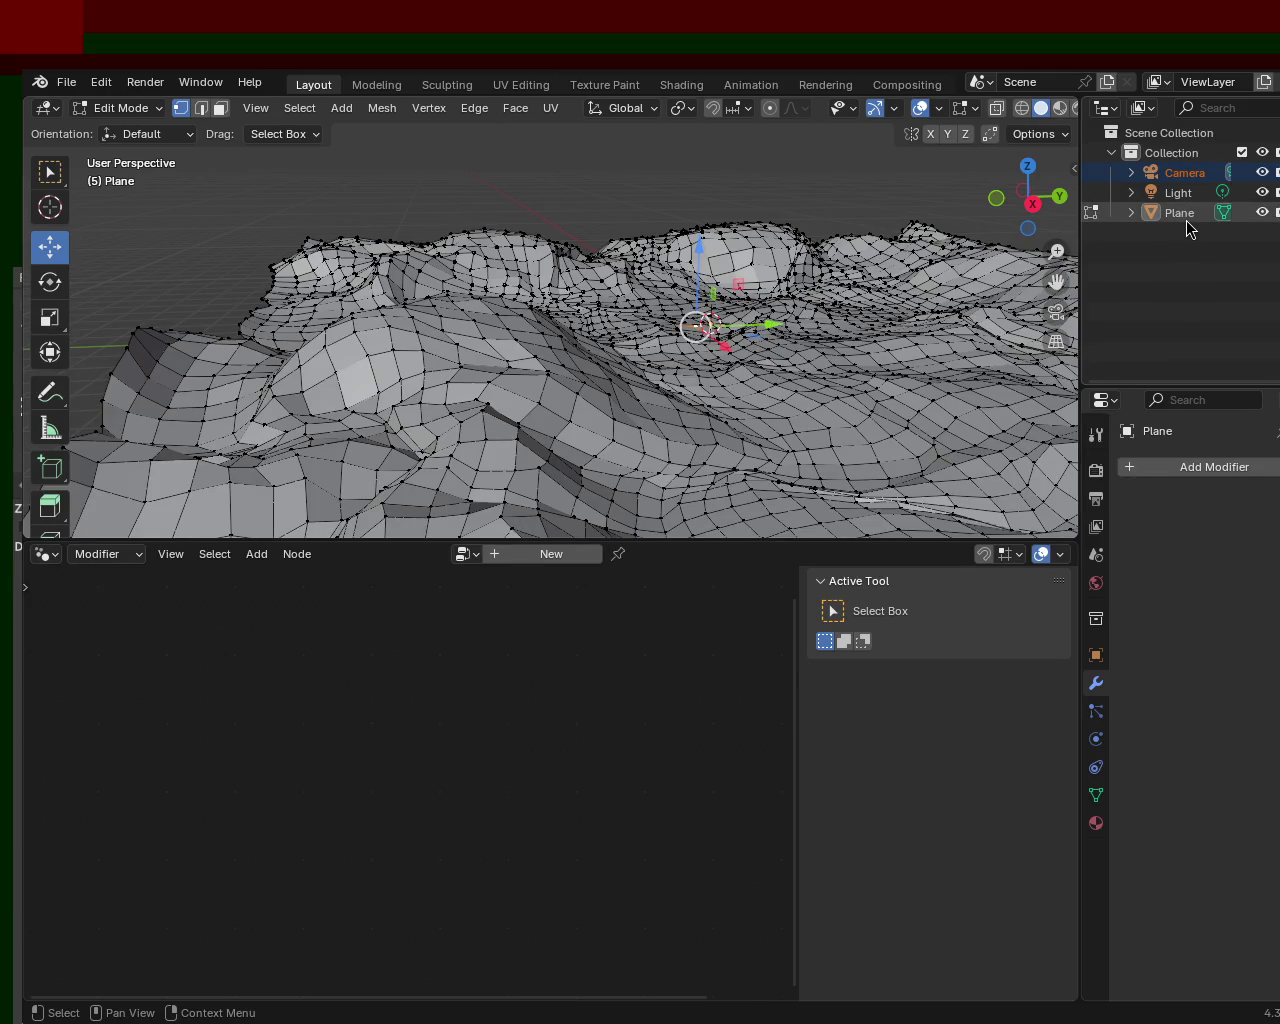
left_click(1187, 220)
- Delete the rocky terrain Plane and add a new mesh plane
key("x")
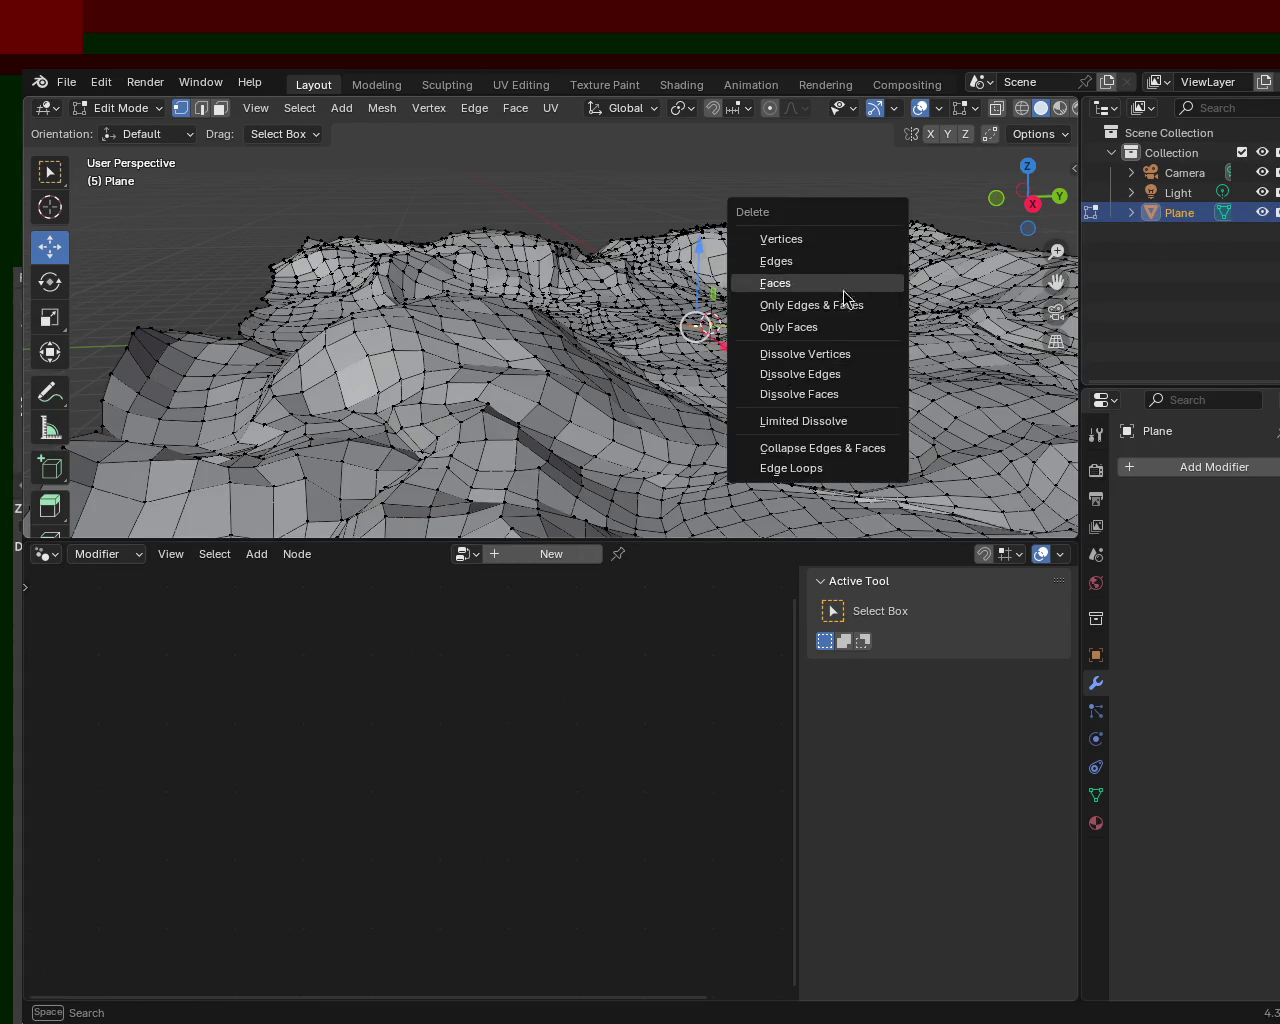
key("x")
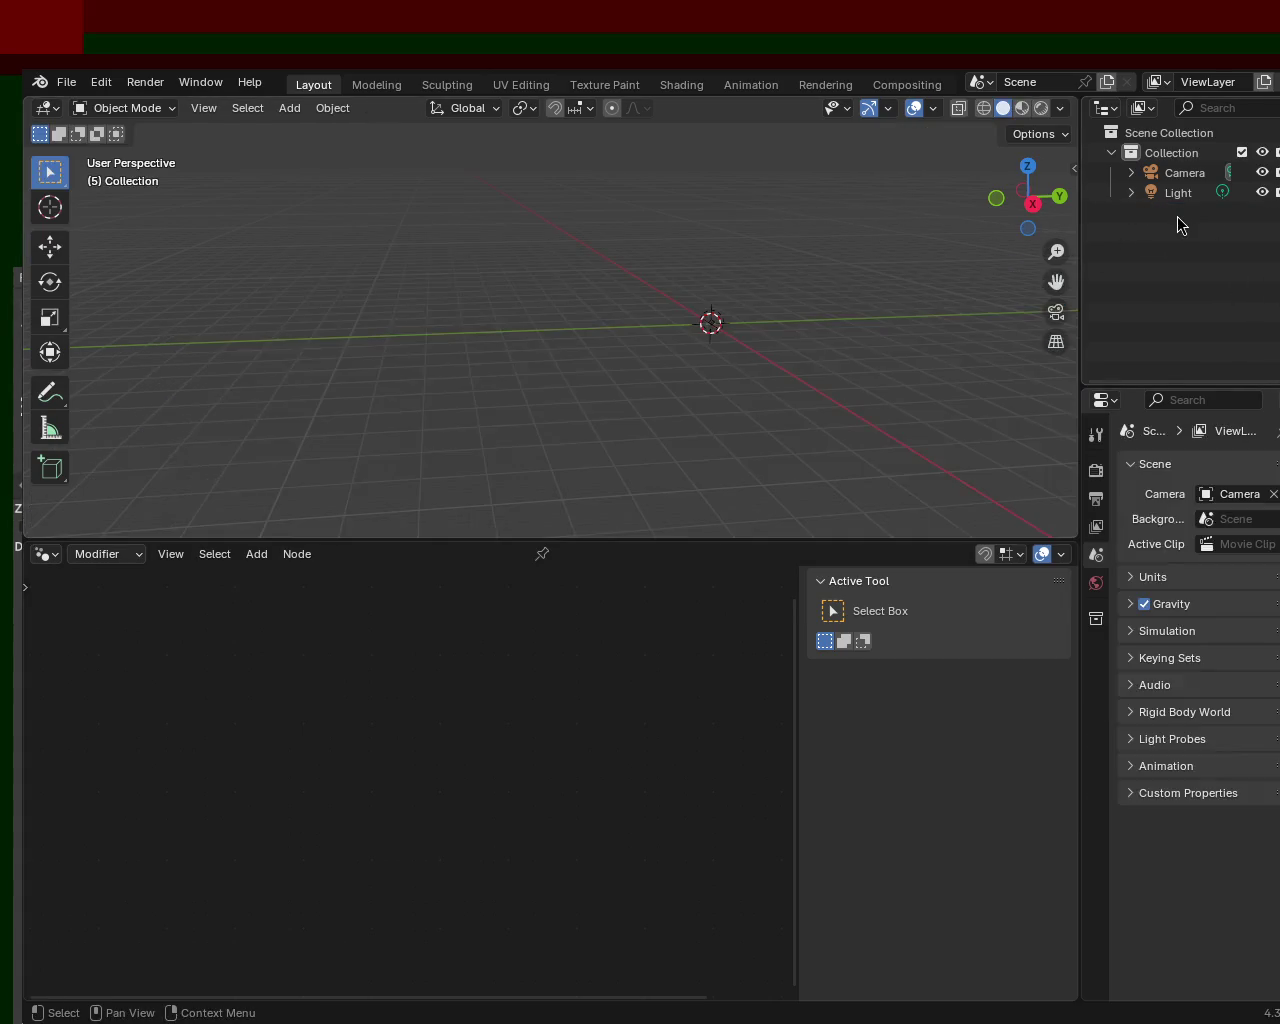
key("shift+a")
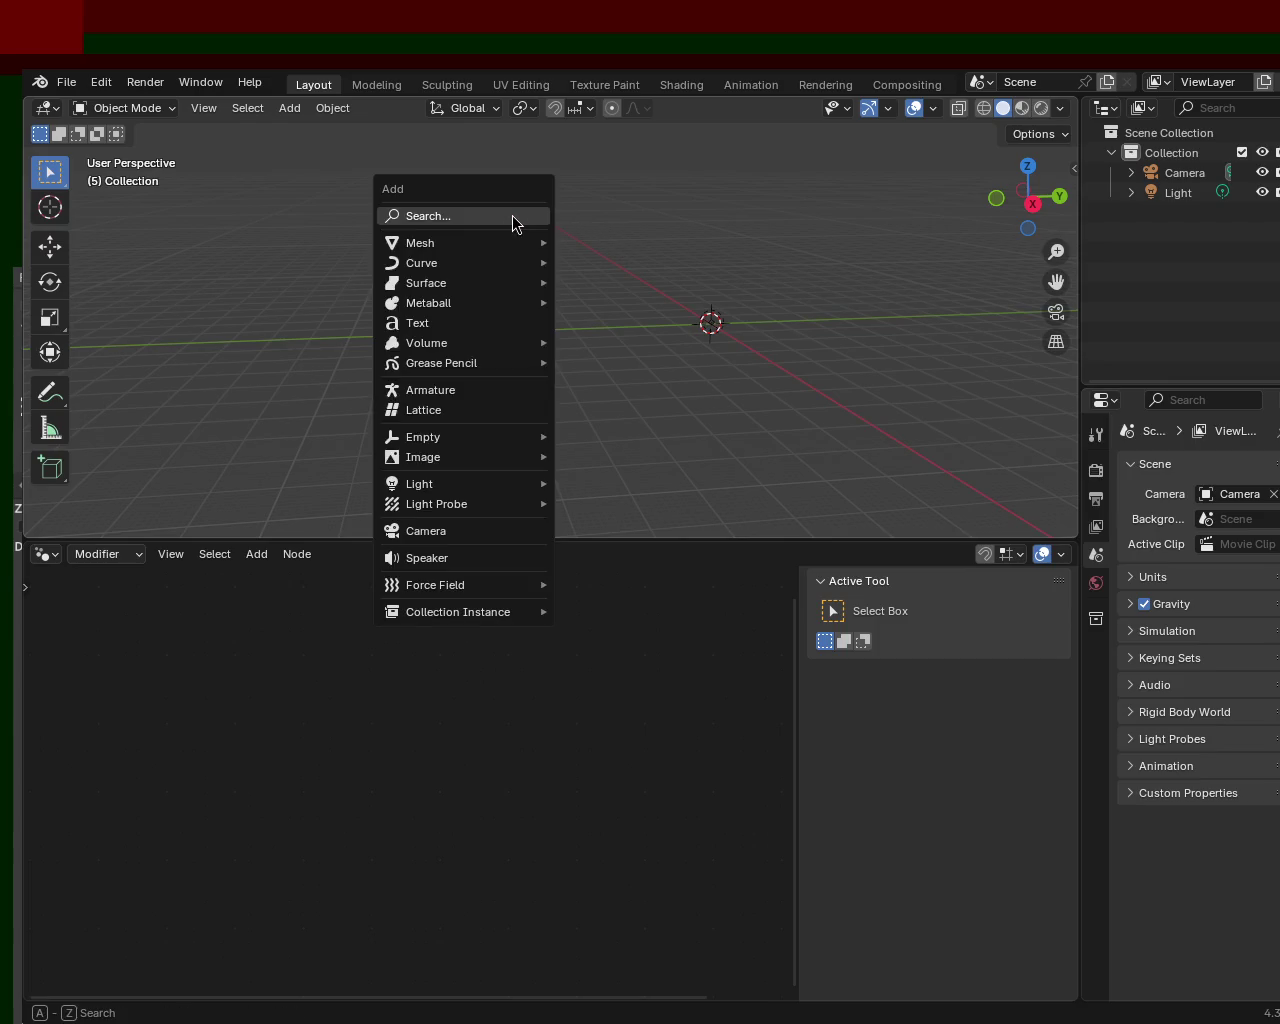
left_click(514, 215)
key("Escape")
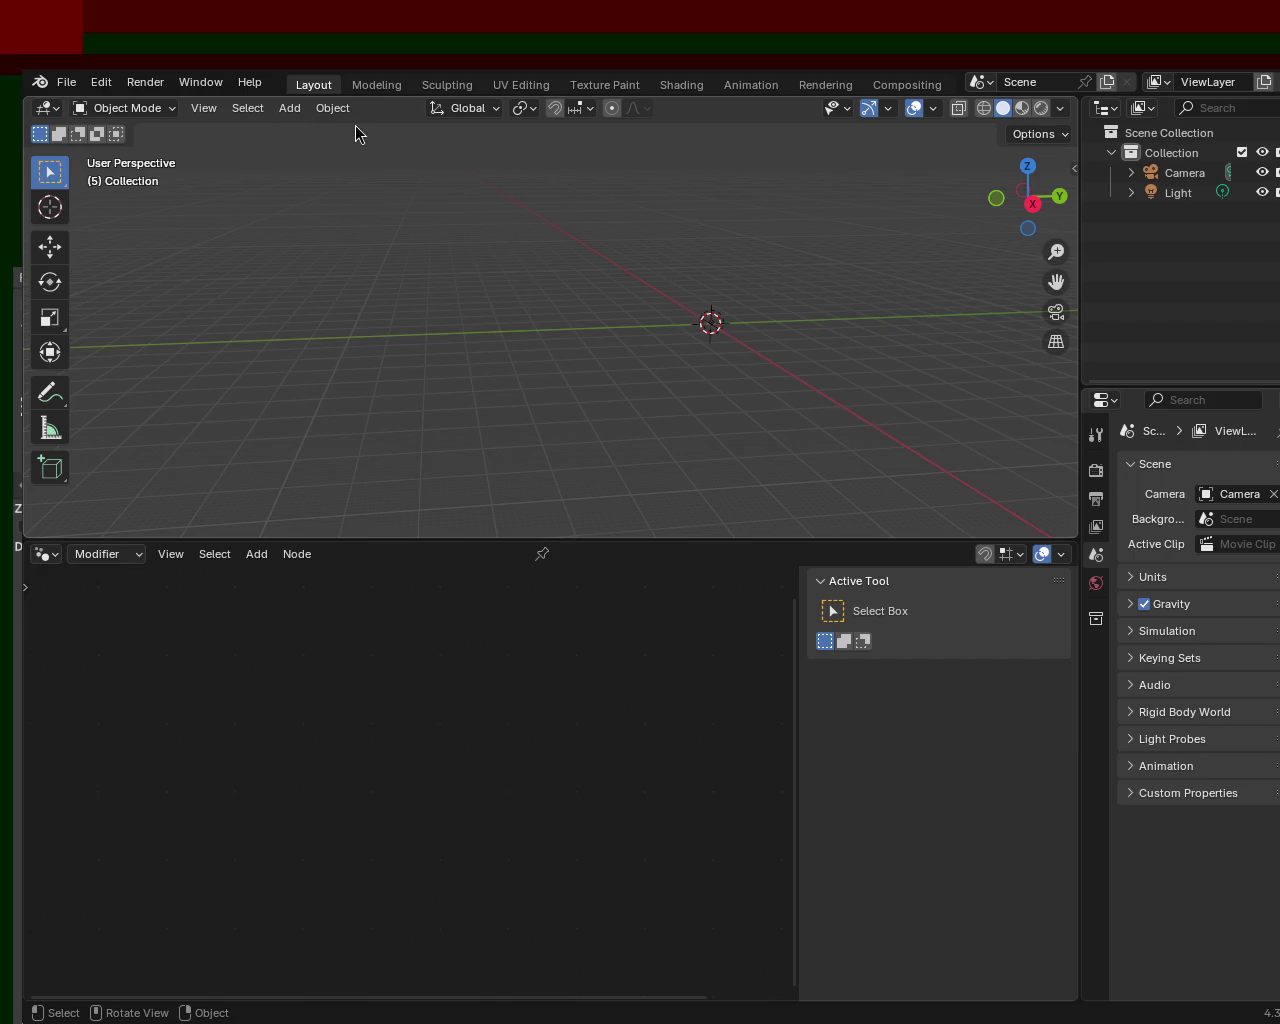
left_click(289, 108)
left_click(472, 133)
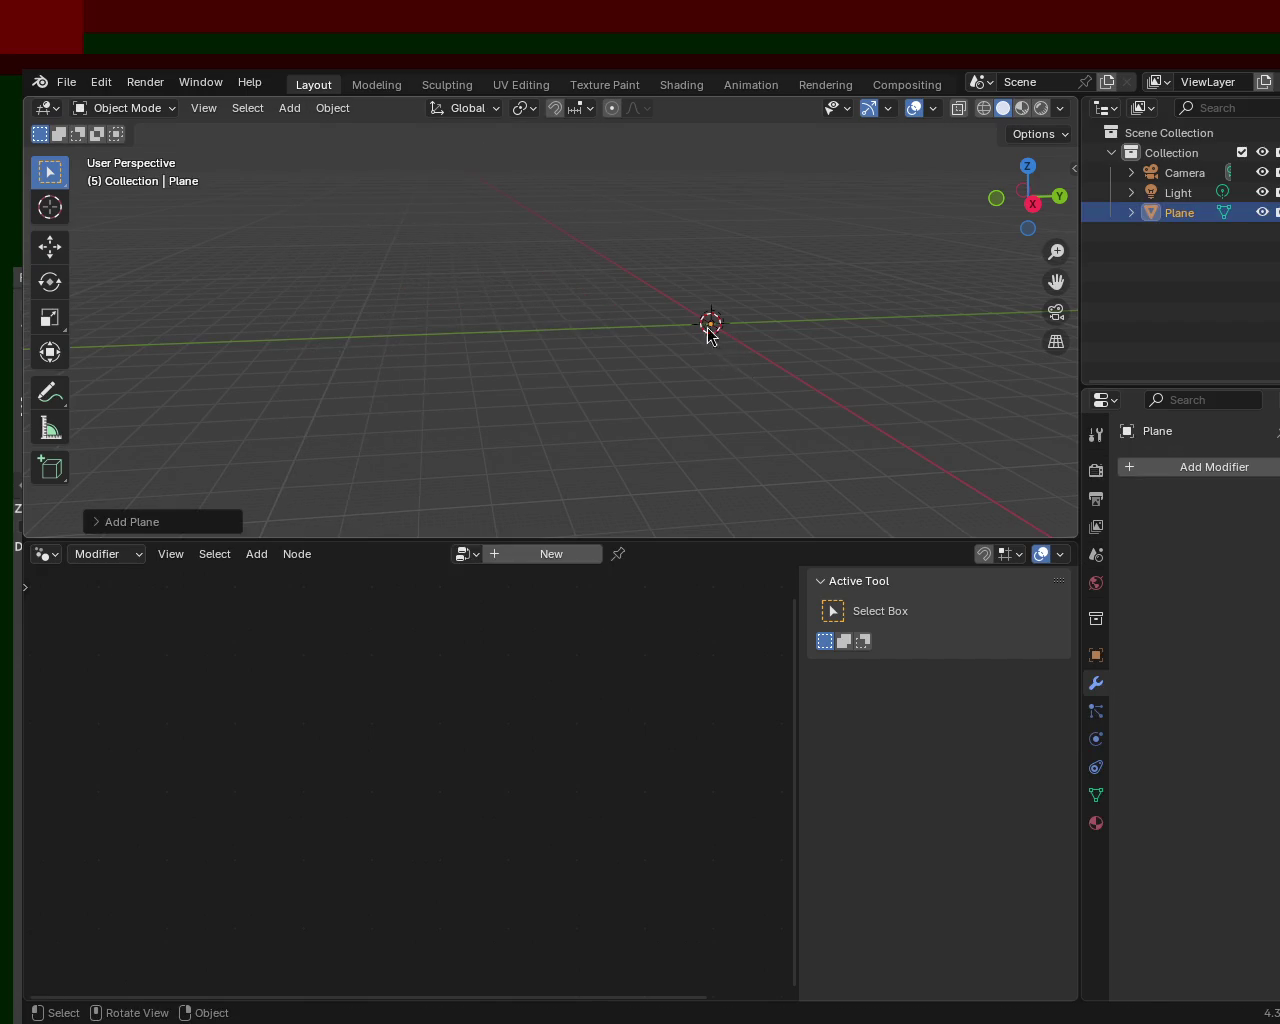
- Scale the new plane up and subdivide it twice into a dense grid
key("s")
left_click(771, 403)
scroll(652, 365, "down", 3)
key("Tab")
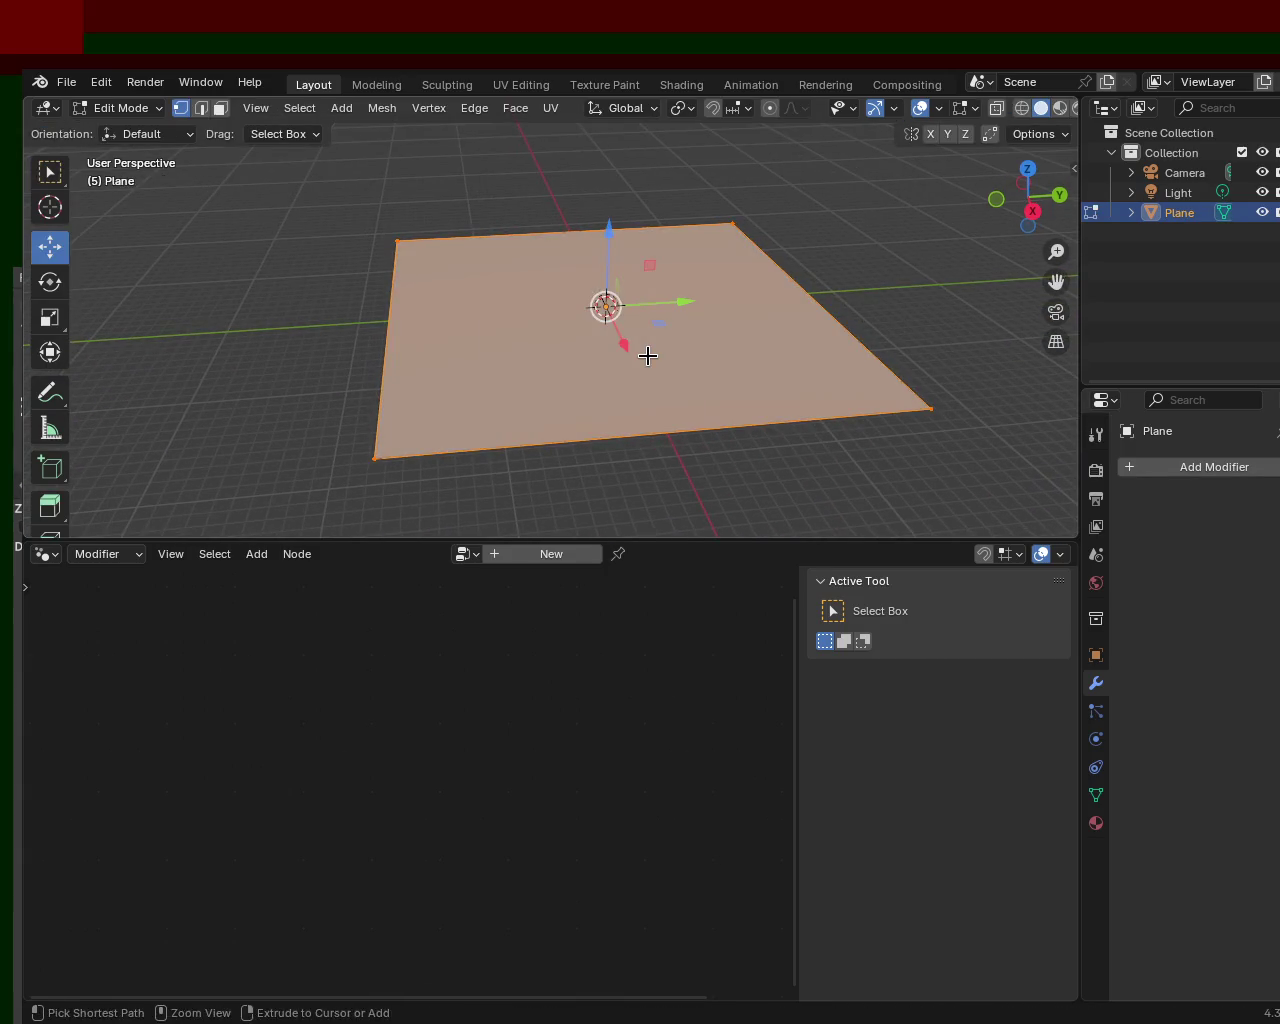
right_click(647, 355)
left_click(647, 355)
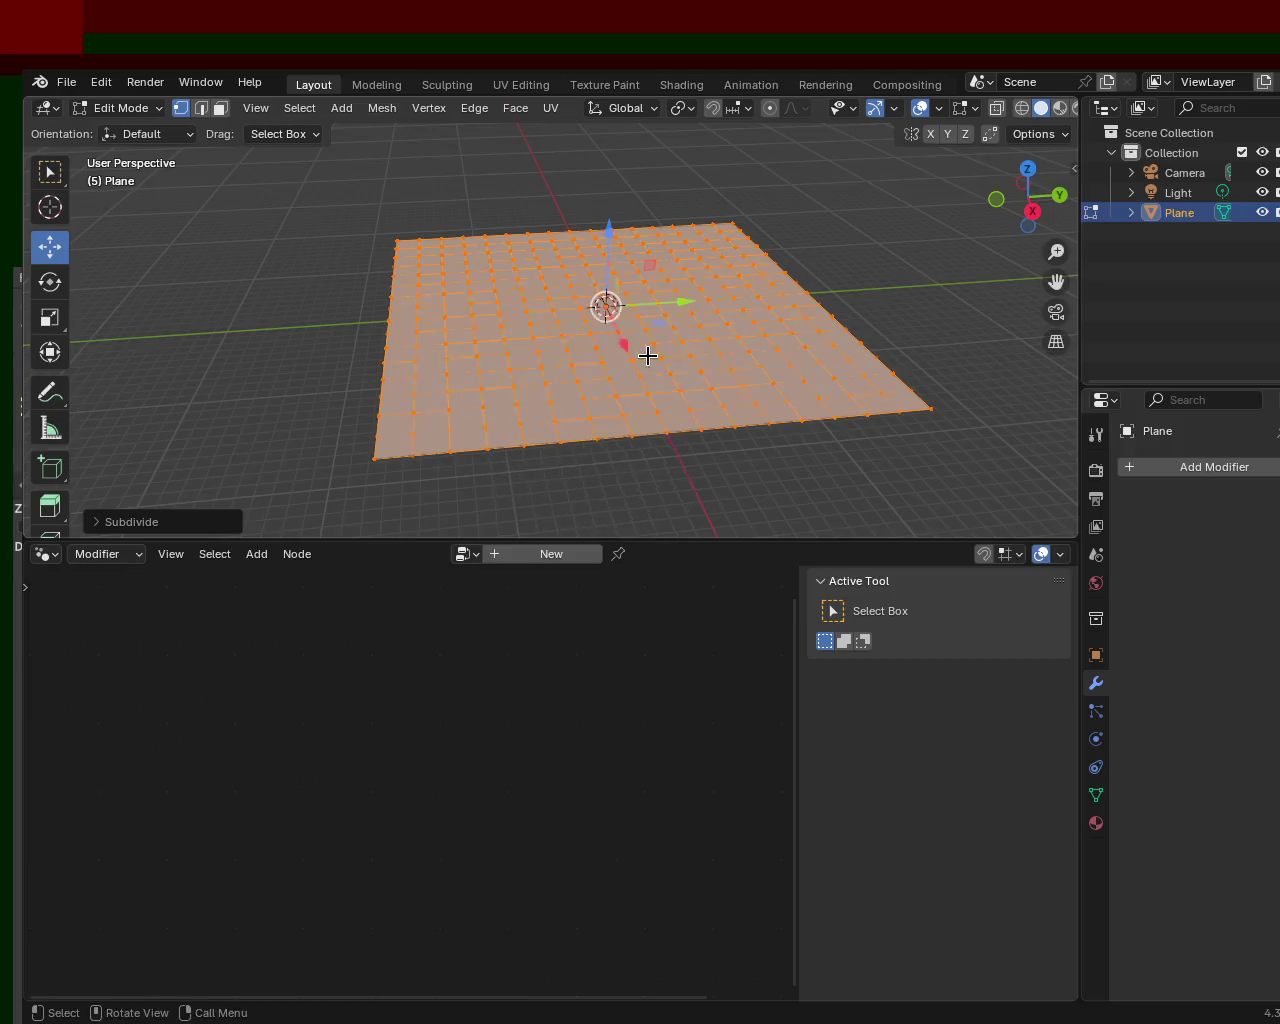
key("ctrl+e")
left_click(648, 358)
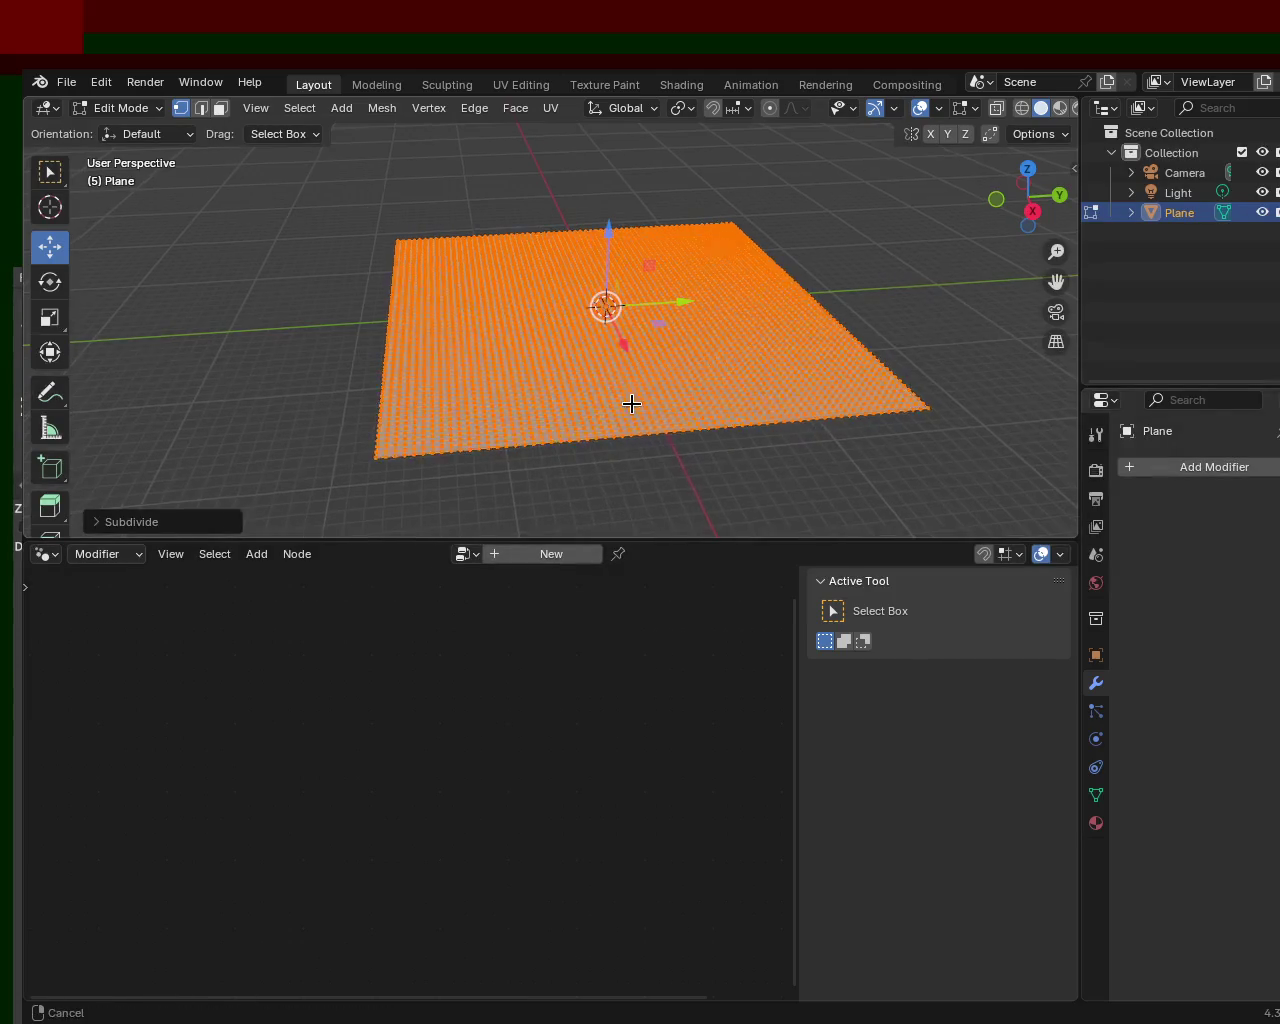
scroll(623, 349, "up", 2)
scroll(700, 431, "up", 2)
middle_click_drag(700, 431, 646, 243)
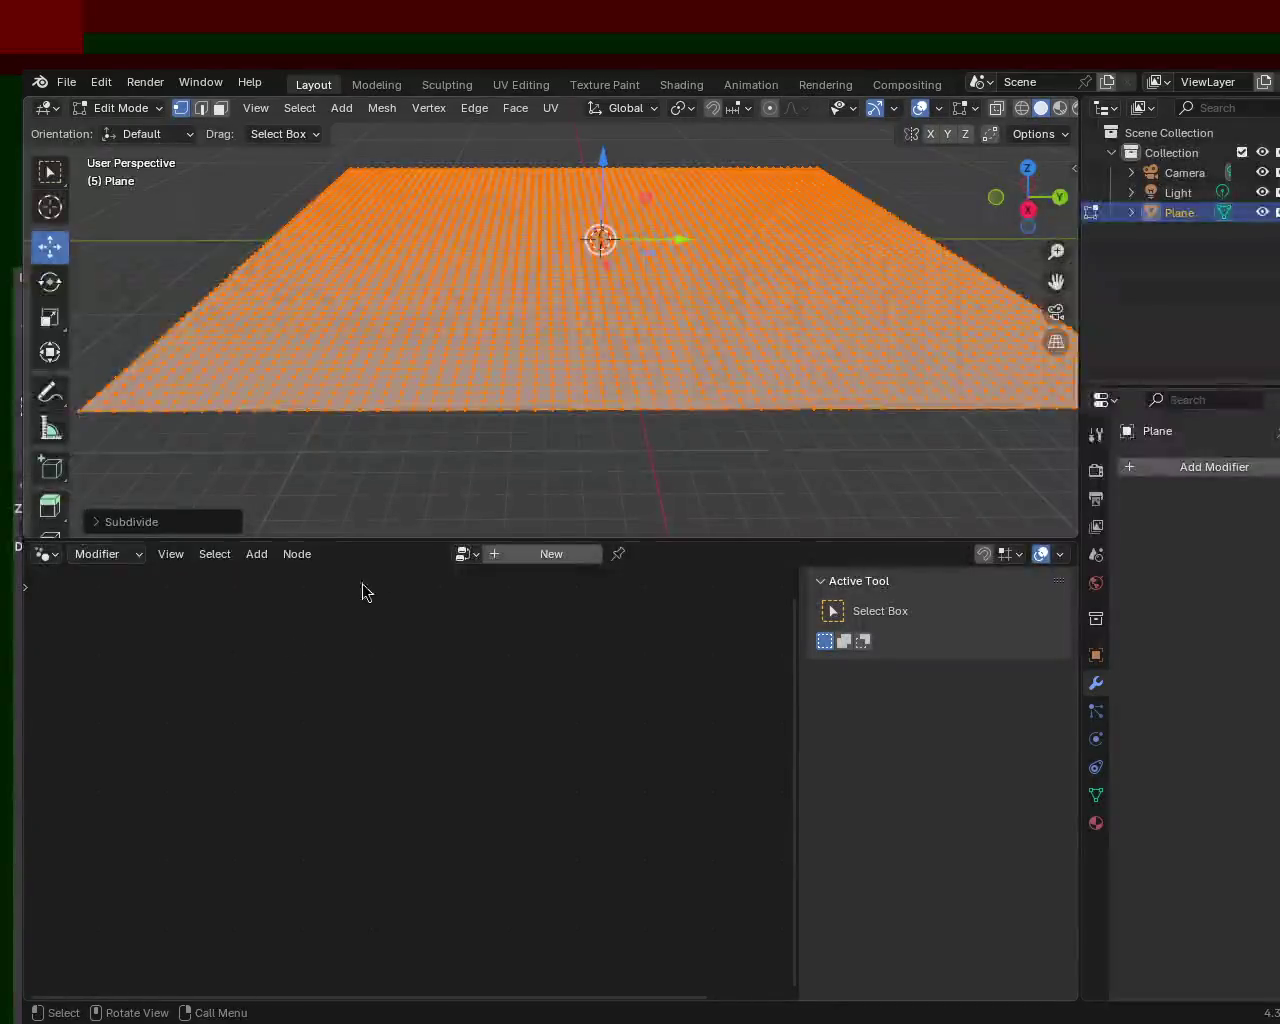
left_click(1206, 466)
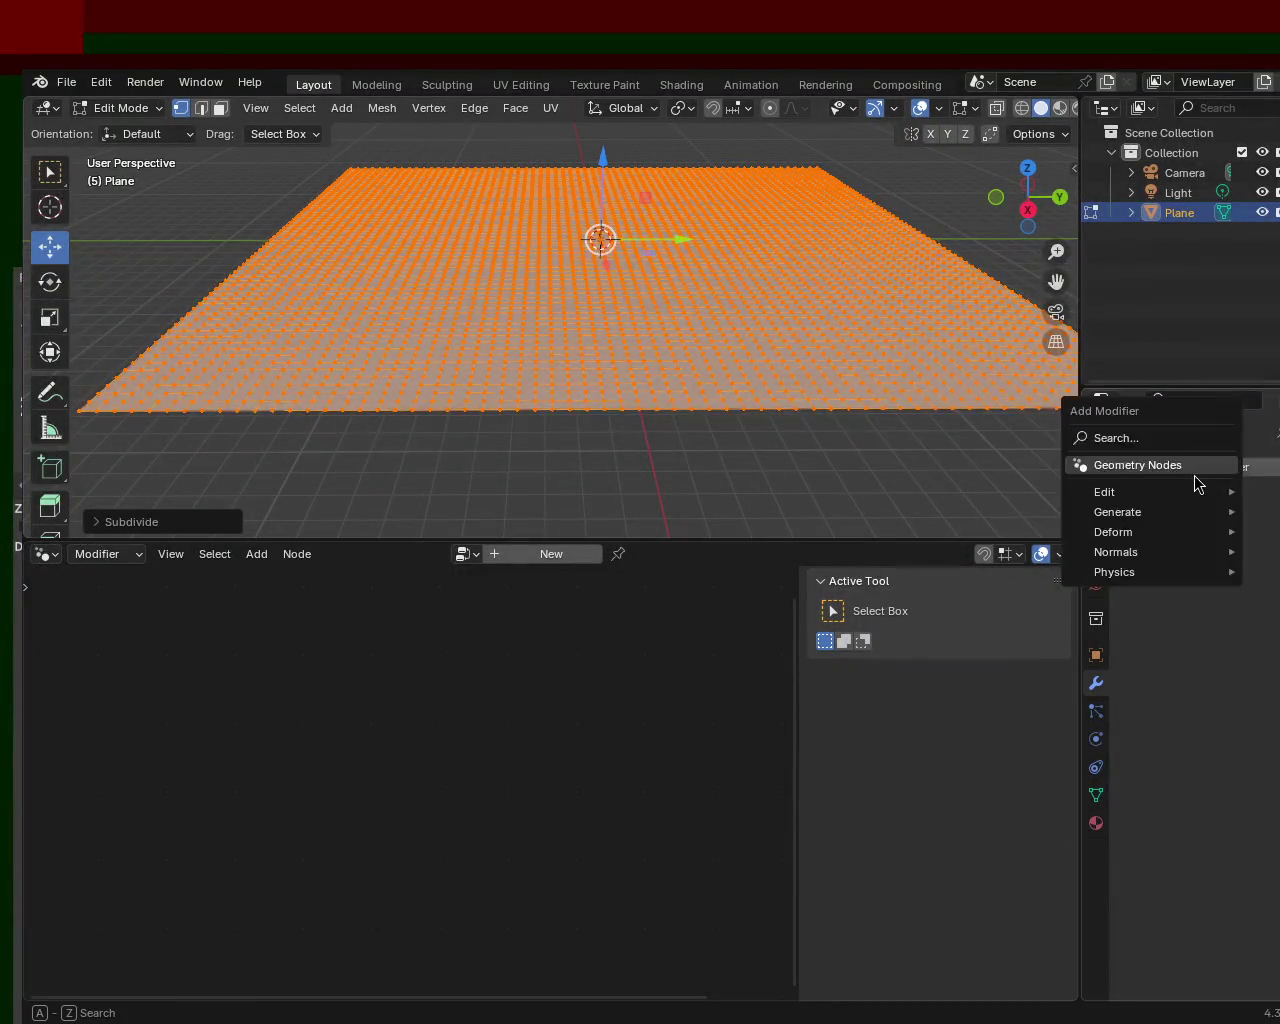
- Add a Geometry Nodes modifier using the existing node group and scale the plane up
left_click(1194, 465)
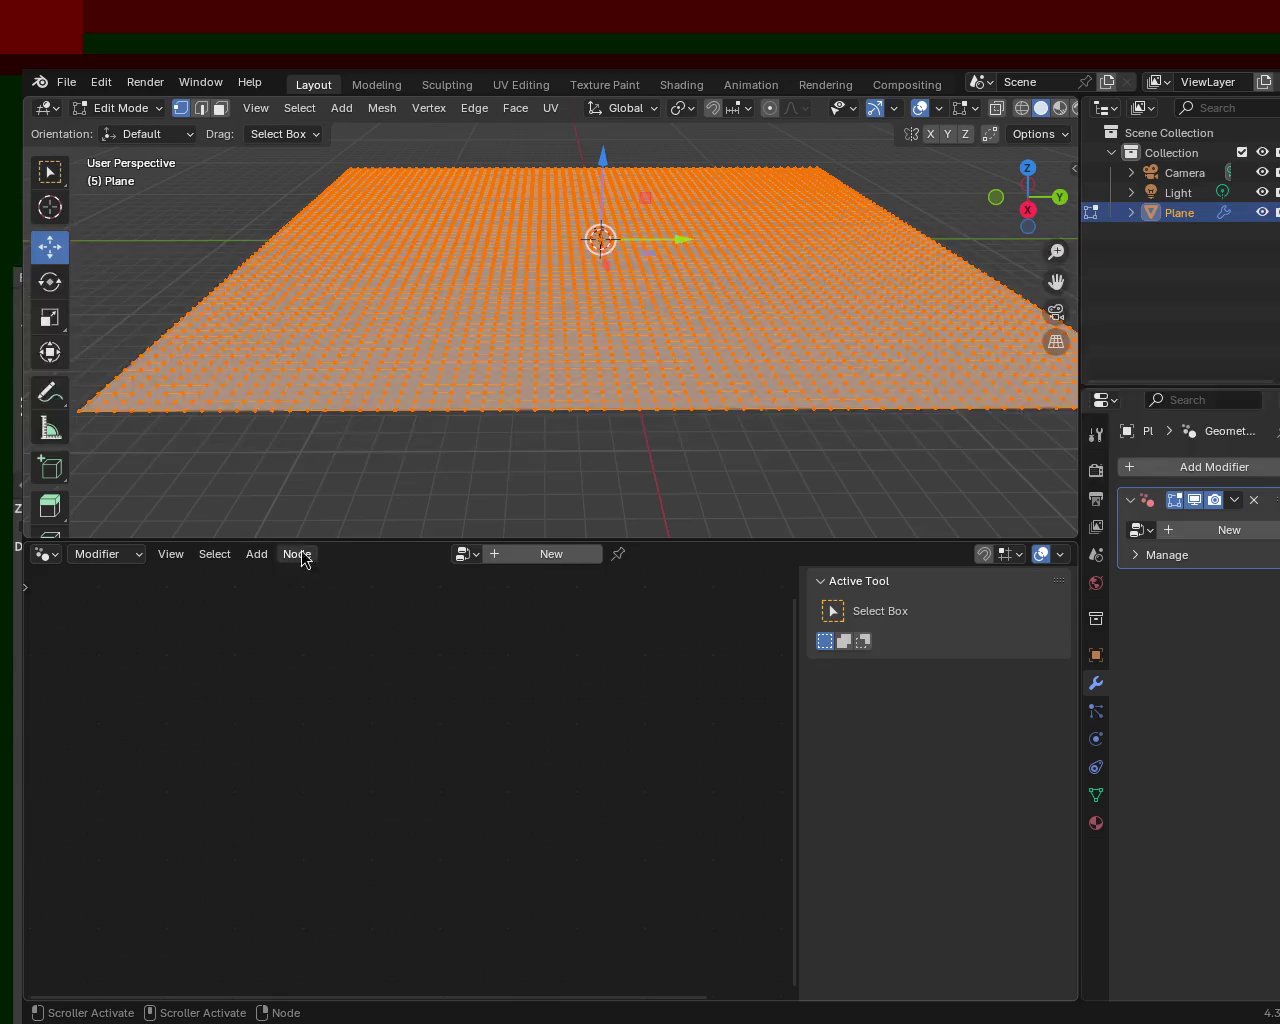
left_click(467, 554)
left_click(490, 584)
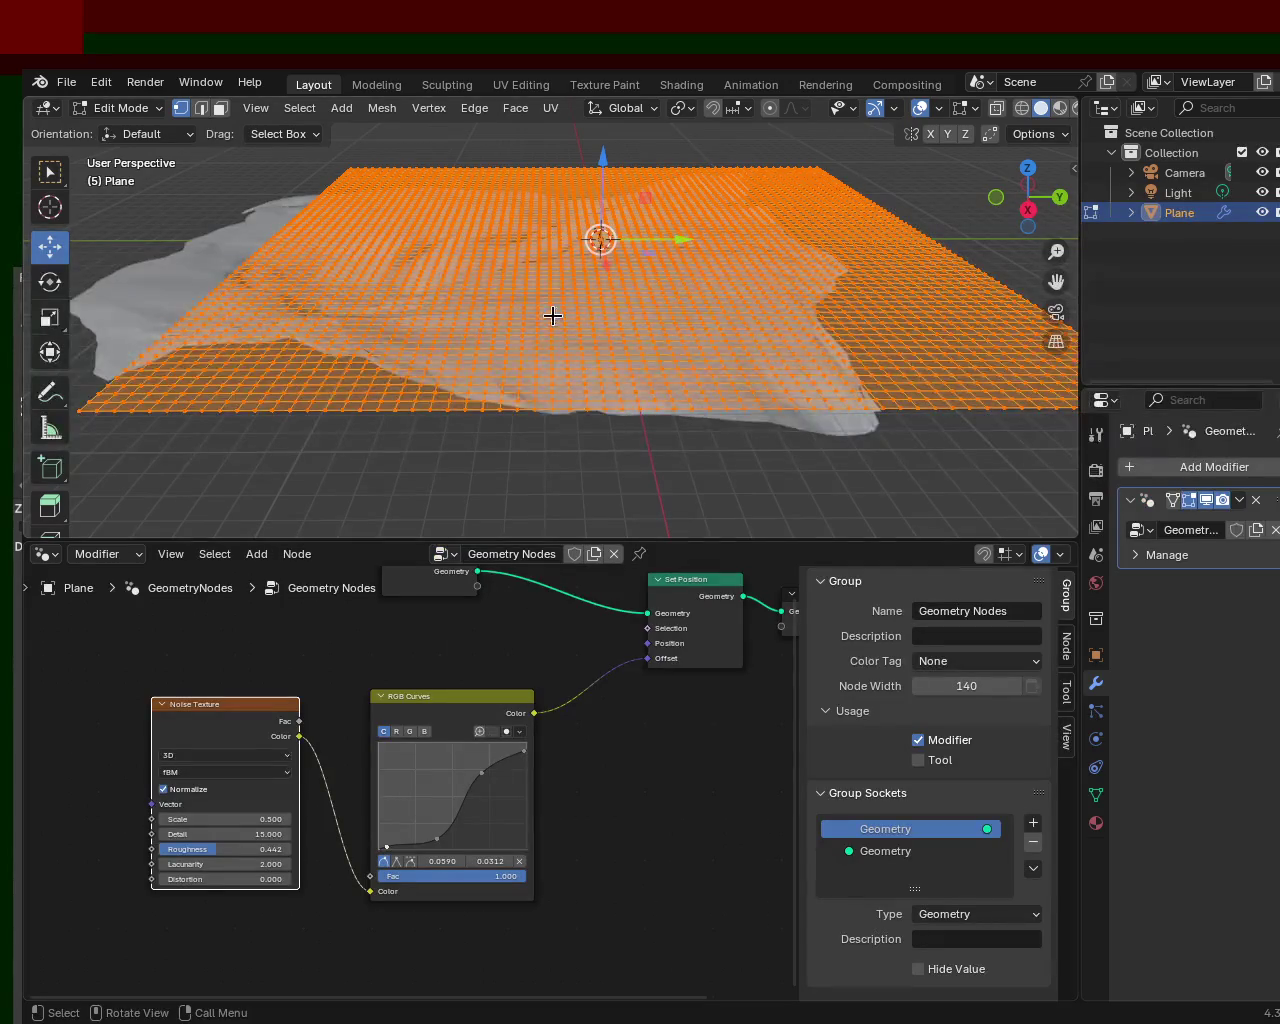
key("s")
left_click(368, 420)
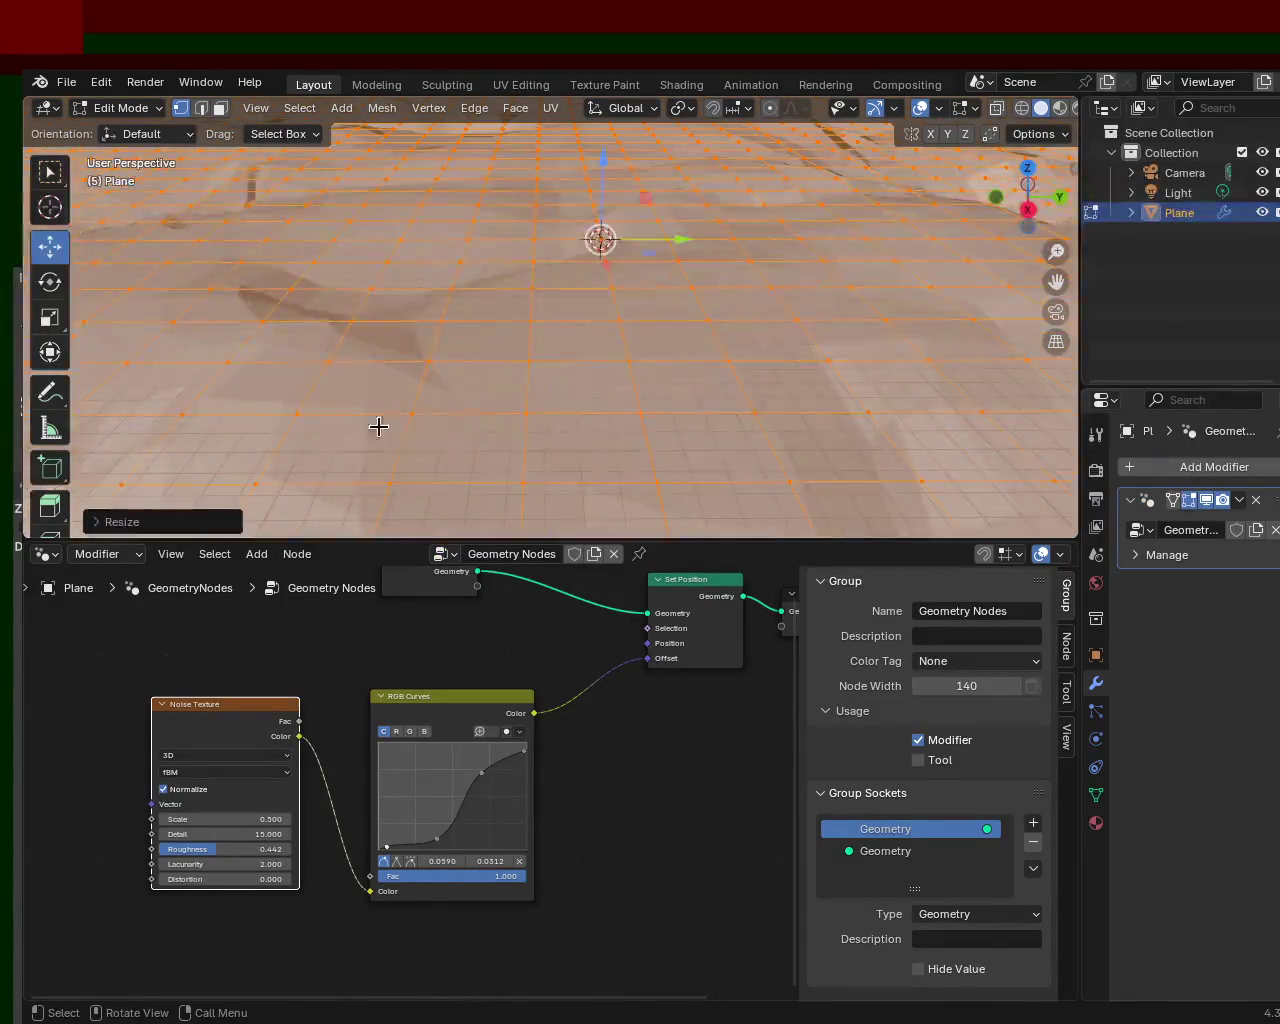
- Steepen the RGB Curves displacement, inspect the terrain, and drag Blender aside to reveal GIMP
mouse_move(632, 448)
middle_mouse_down()
mouse_move(651, 237)
mouse_move(559, 380)
middle_mouse_up()
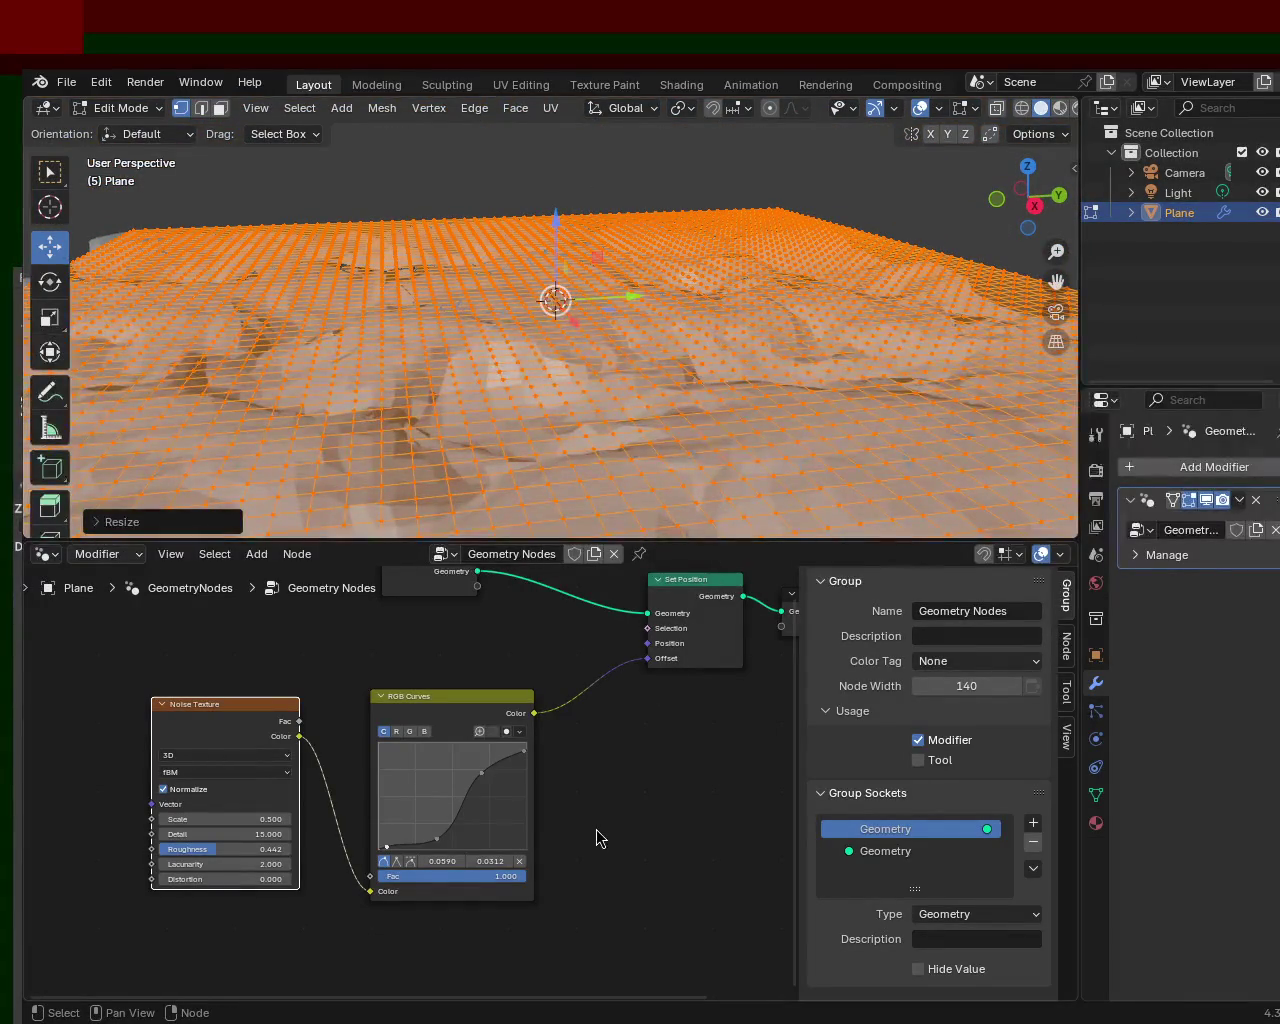
middle_click_drag(404, 716, 361, 853)
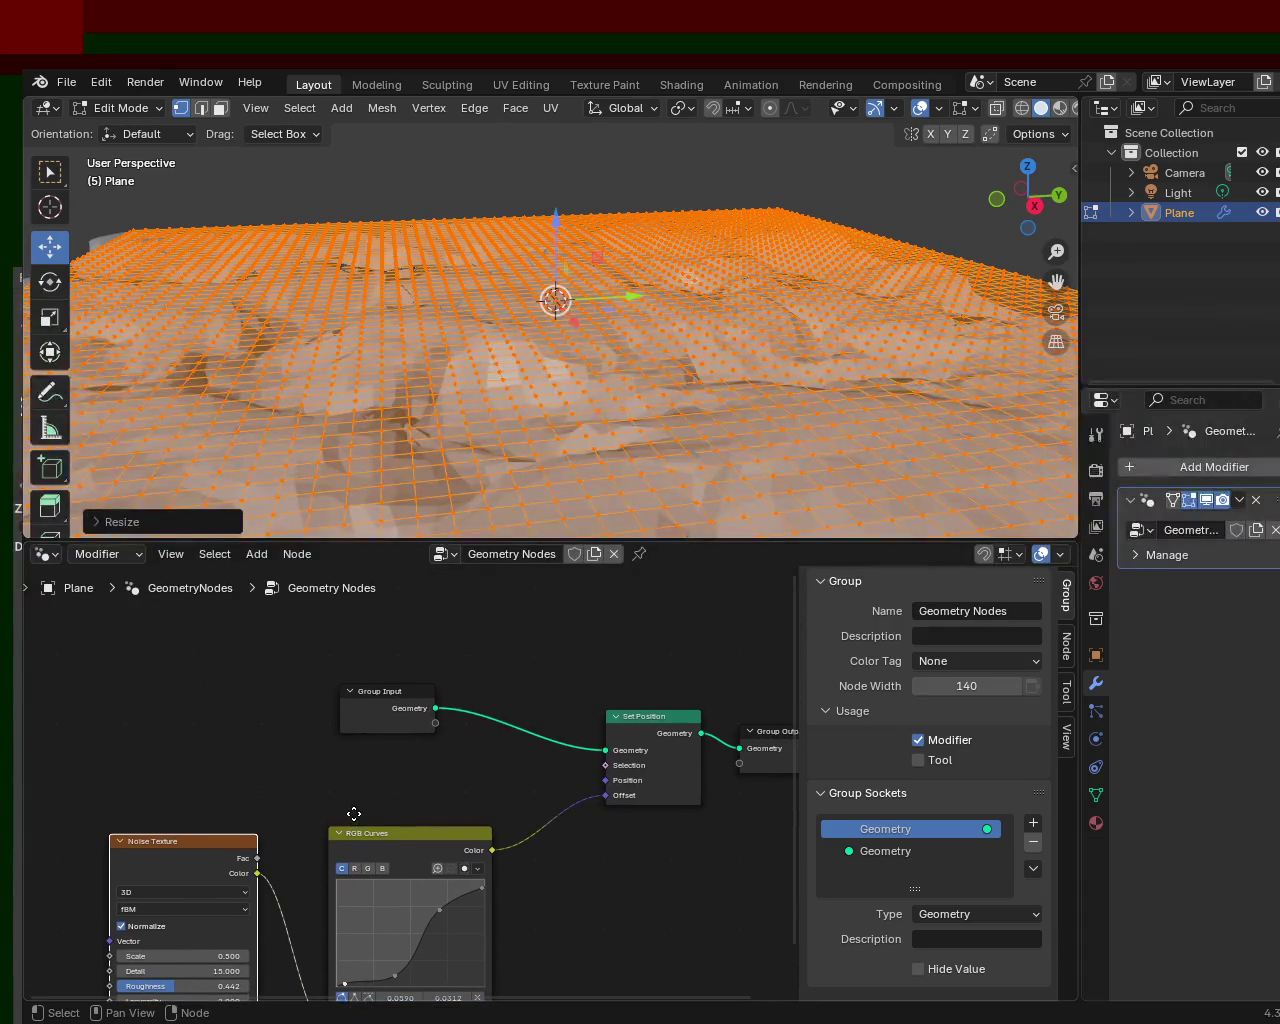
middle_click_drag(573, 481, 573, 416)
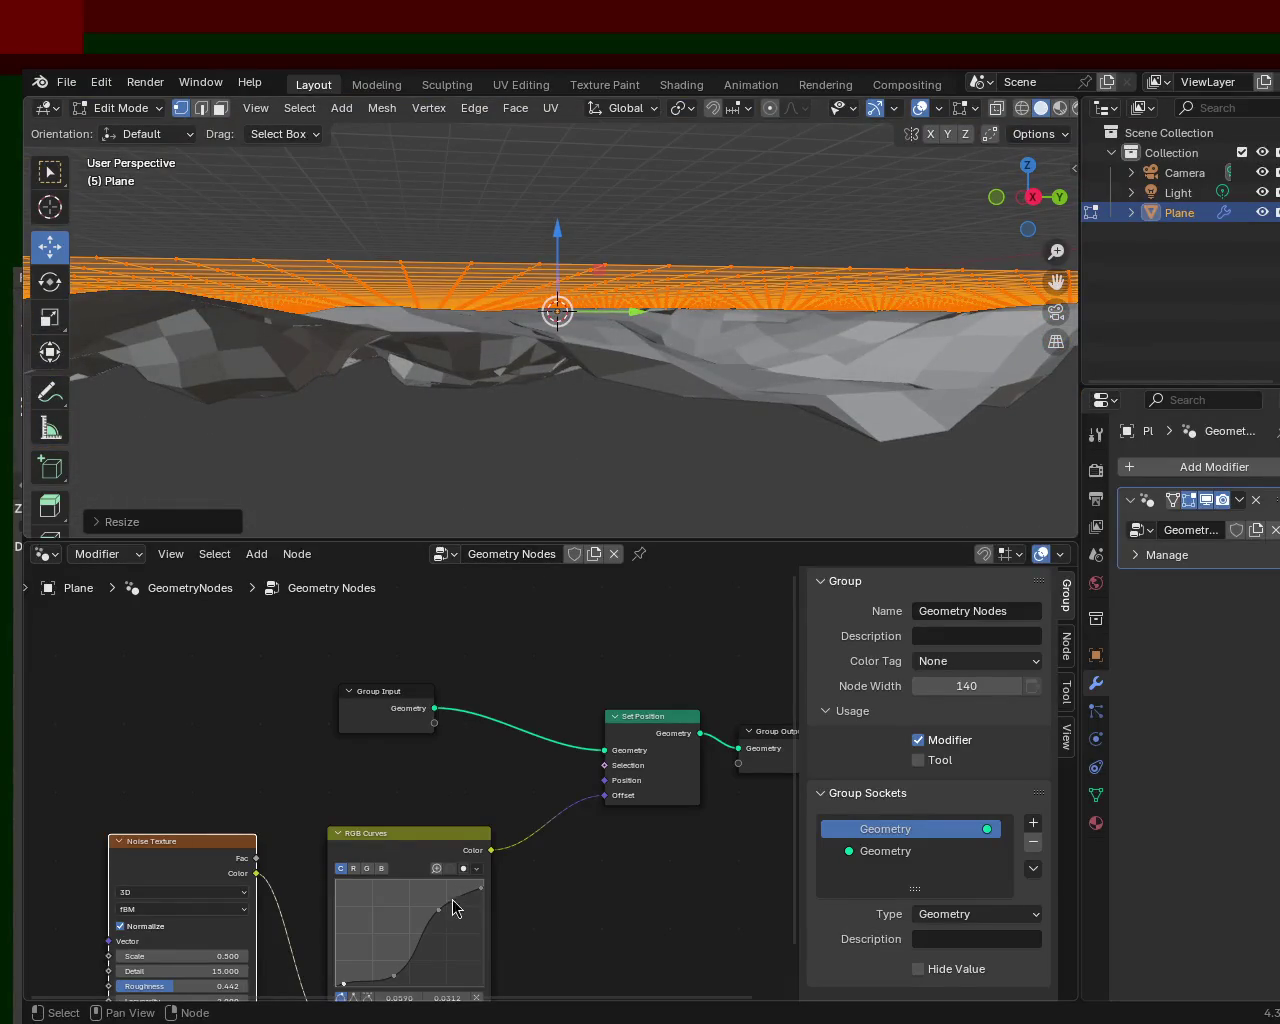
left_click_drag(433, 900, 444, 894)
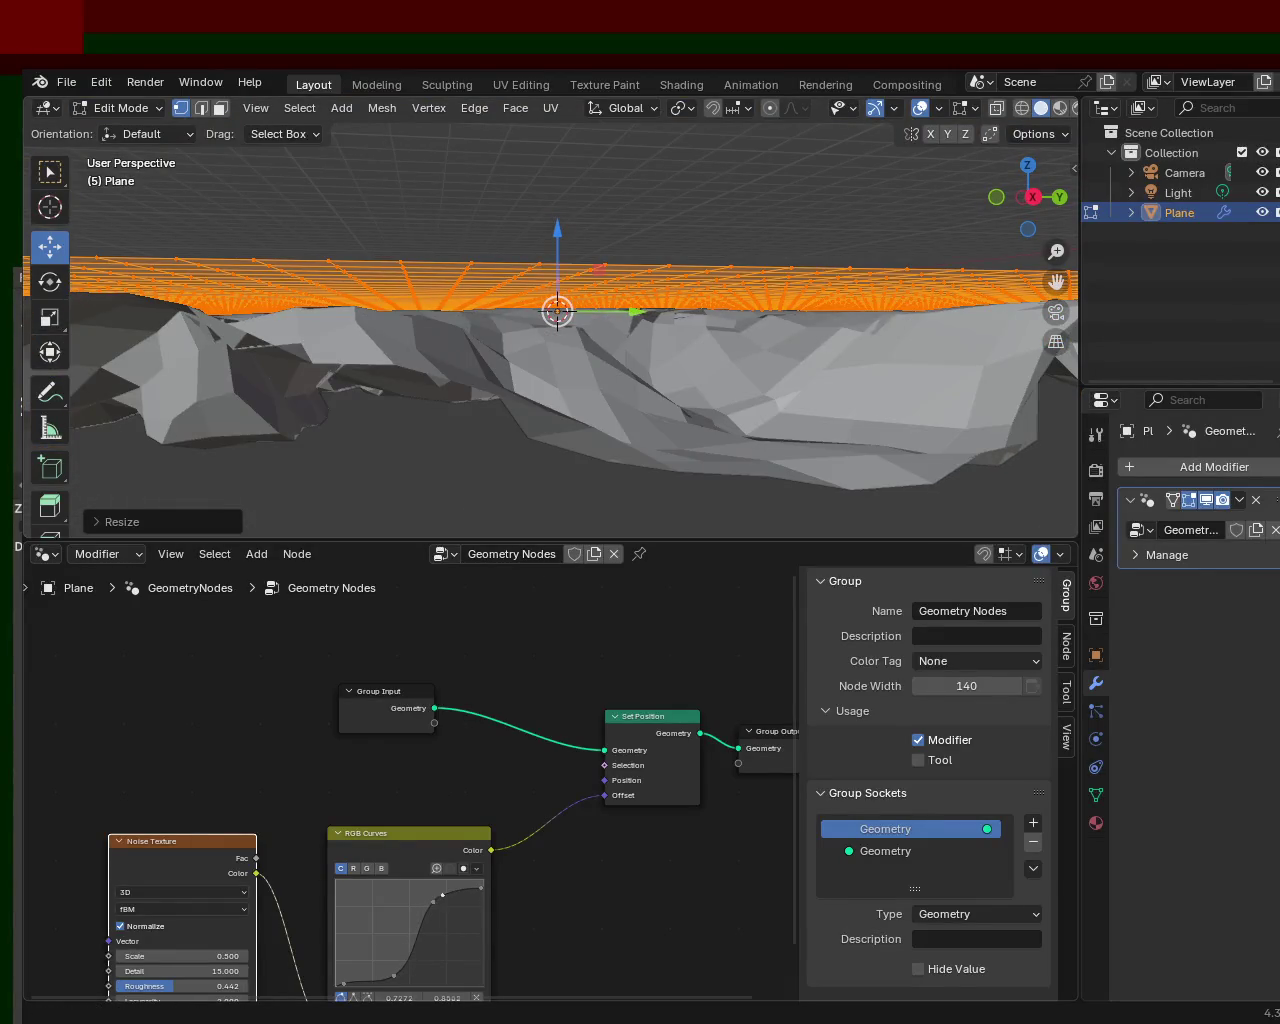
middle_click_drag(668, 360, 684, 342)
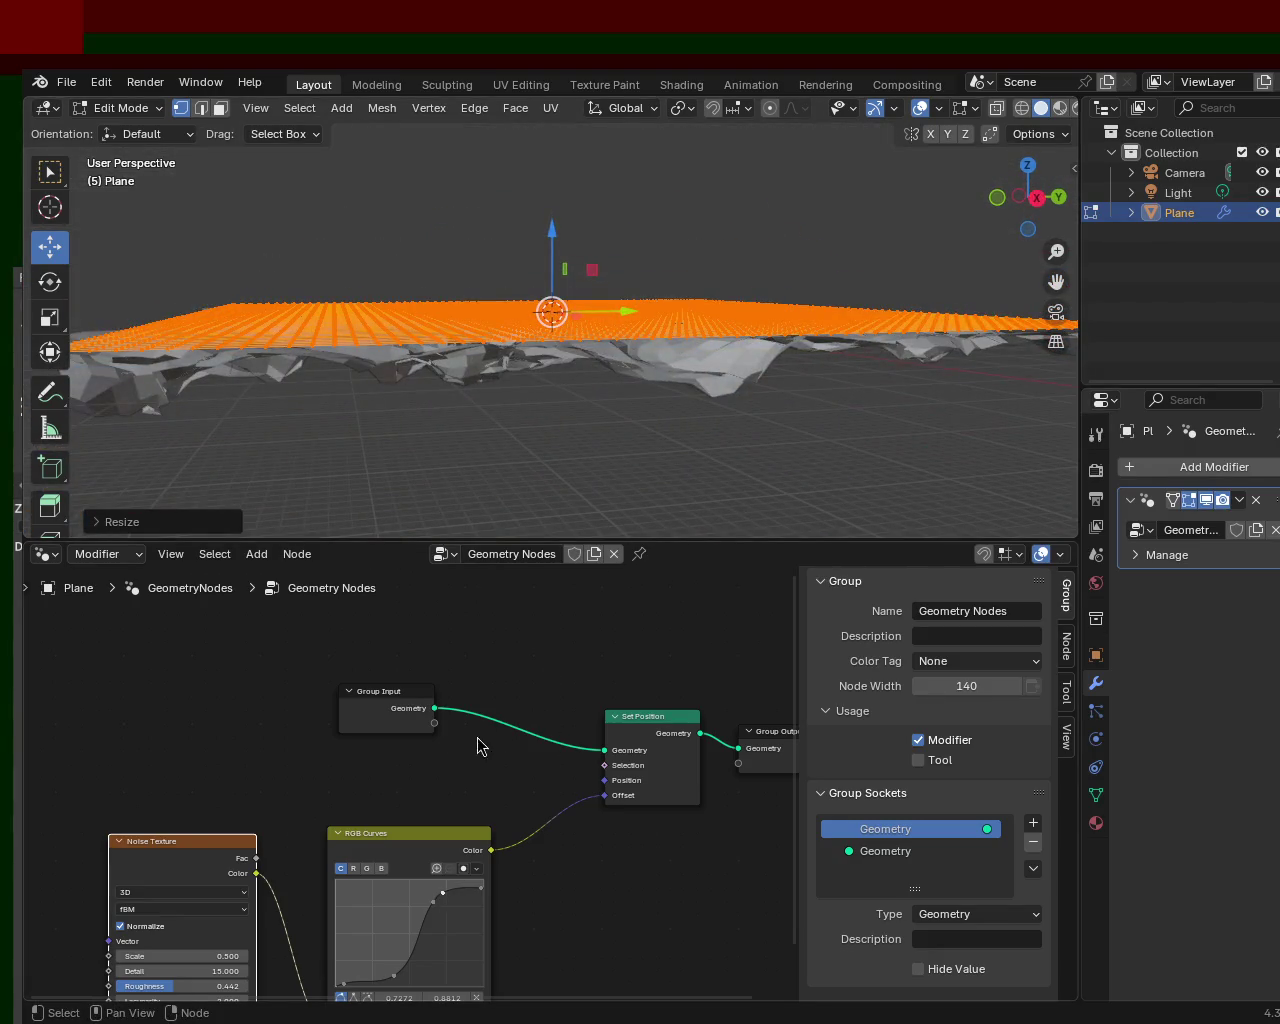
mouse_move(680, 450)
middle_mouse_down()
mouse_move(694, 360)
mouse_move(794, 420)
middle_mouse_up()
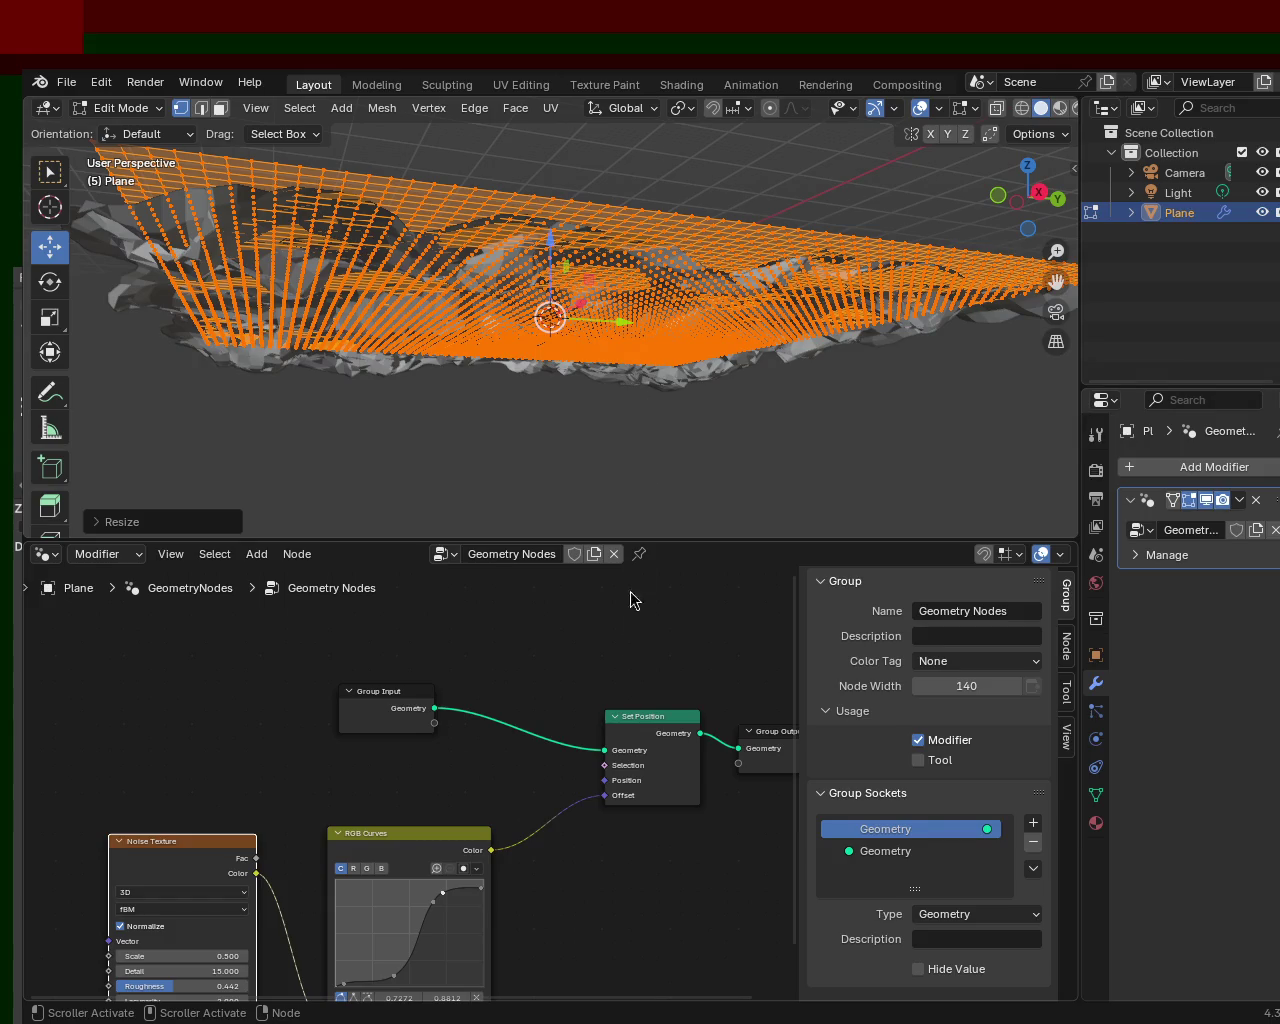
mouse_move(463, 497)
middle_mouse_down()
mouse_move(587, 428)
mouse_move(614, 349)
middle_mouse_up()
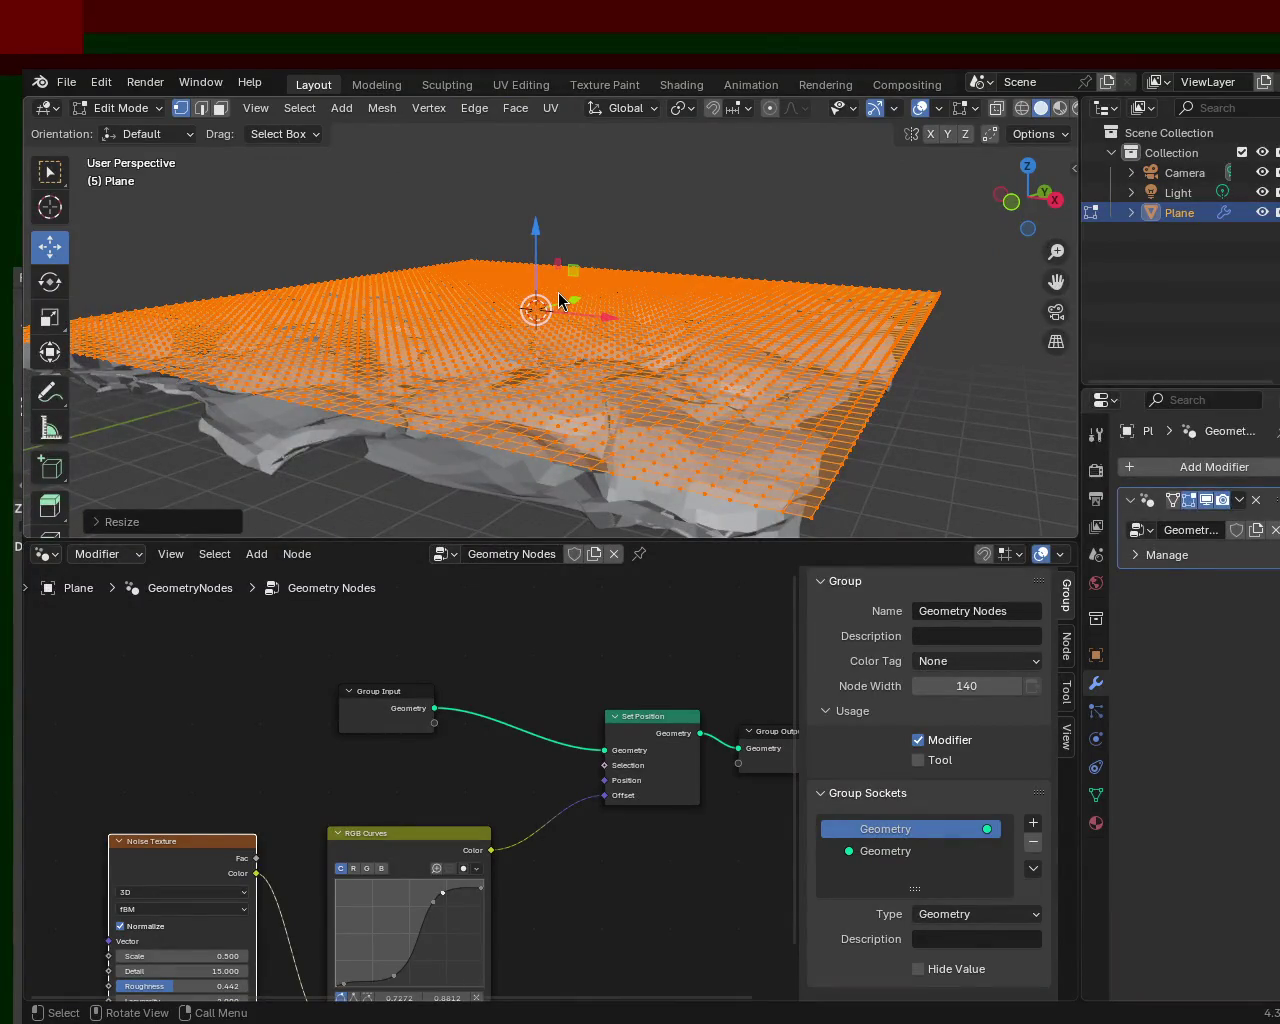
mouse_move(484, 326)
left_mouse_down("alt")
mouse_move(1040, 315)
mouse_move(522, 256)
left_mouse_up("alt")
left_click_drag(365, 405, 1081, 430, "alt")
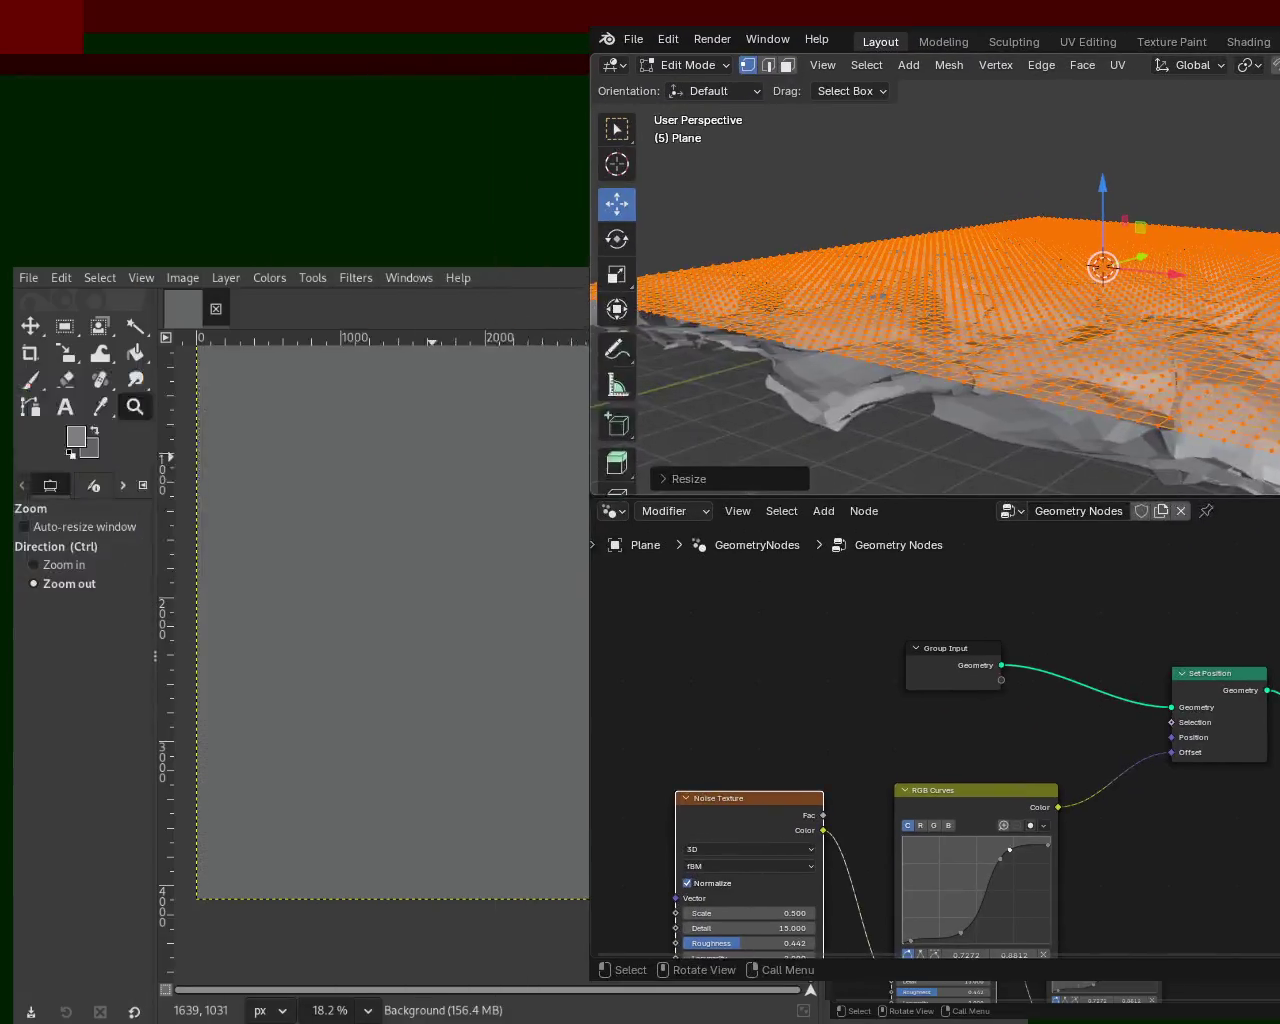
- Close Blender and select the Paintbrush with the Acrylic 01 brush in GIMP
key("ctrl+q")
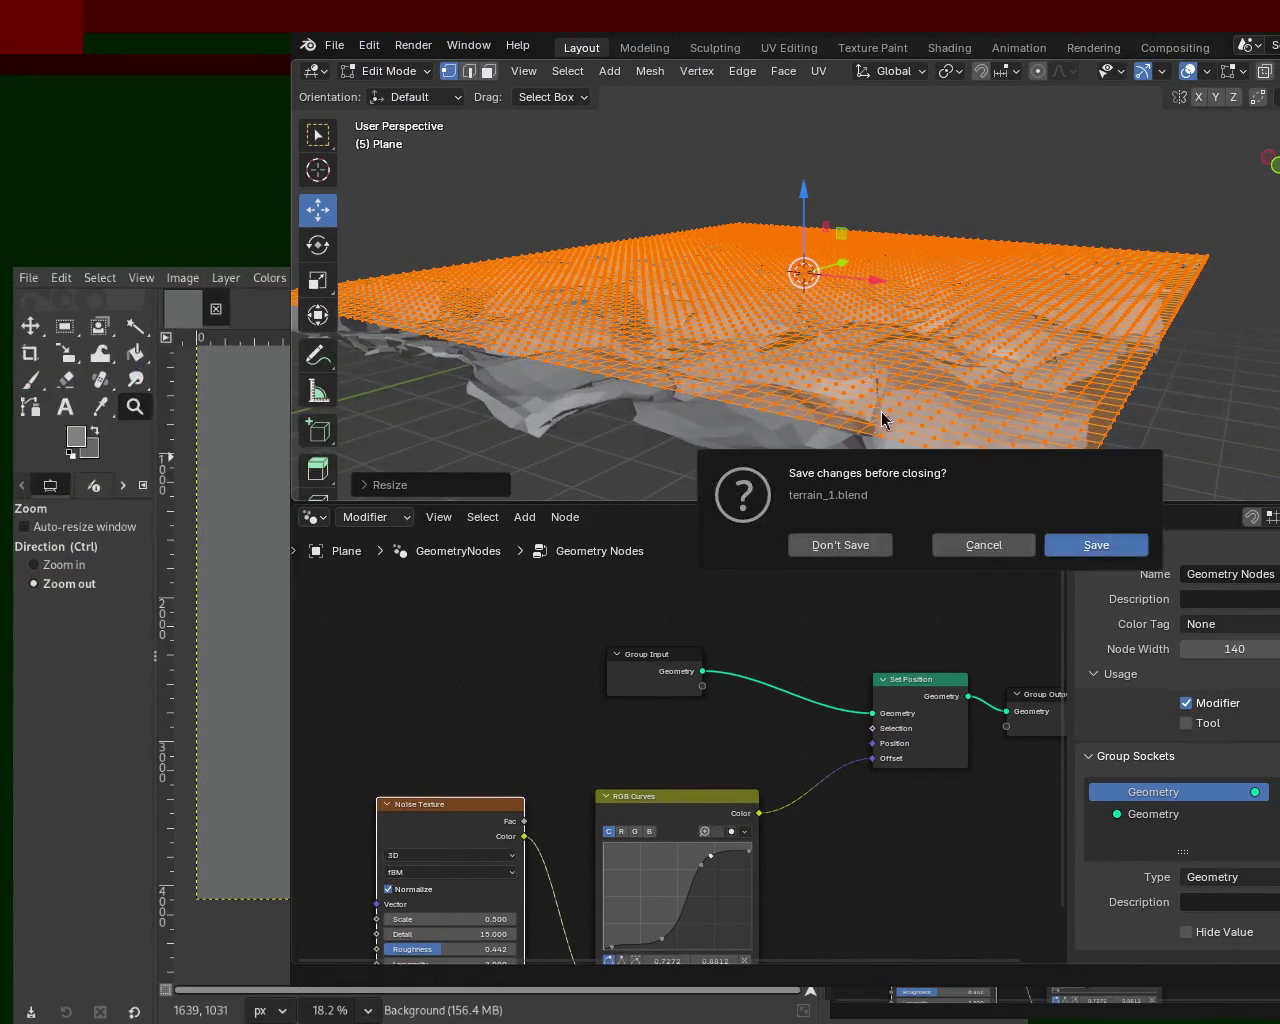
left_click(843, 546)
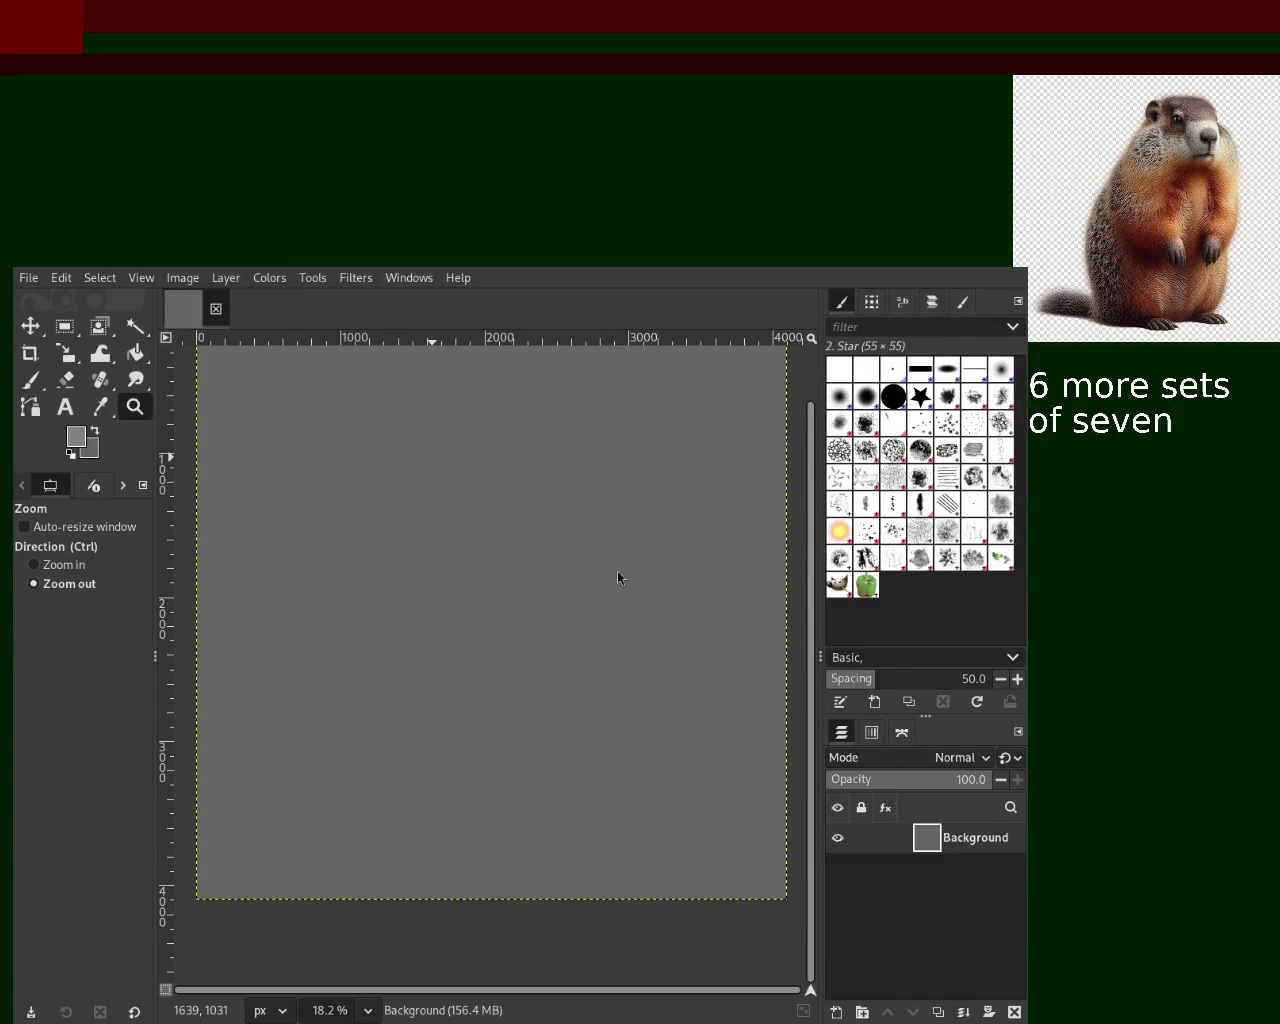
left_click(26, 388)
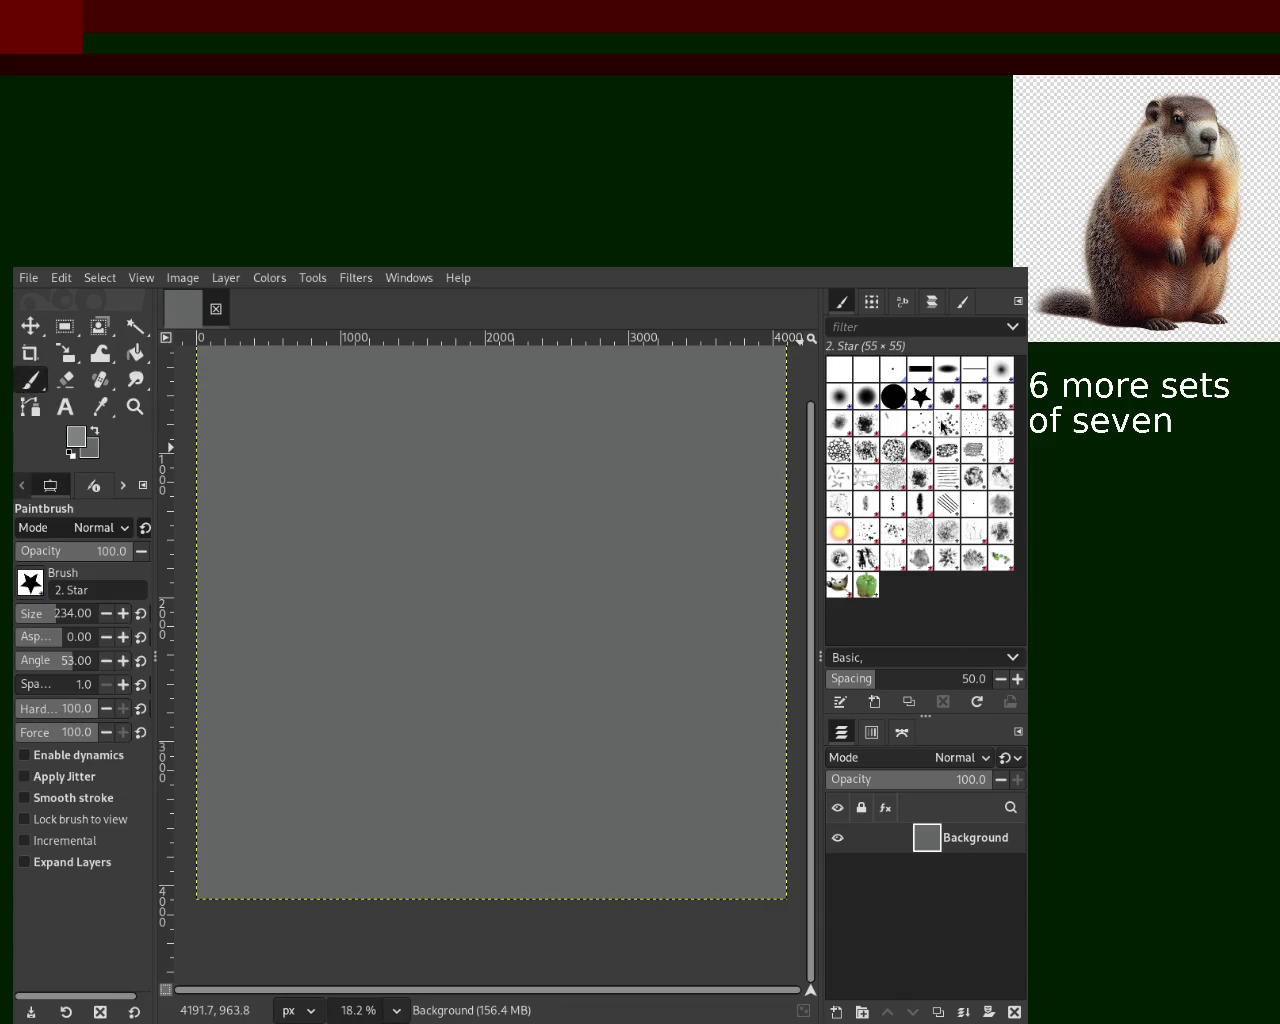
left_click(945, 400)
left_click_drag(400, 735, 645, 425)
key("ctrl+z")
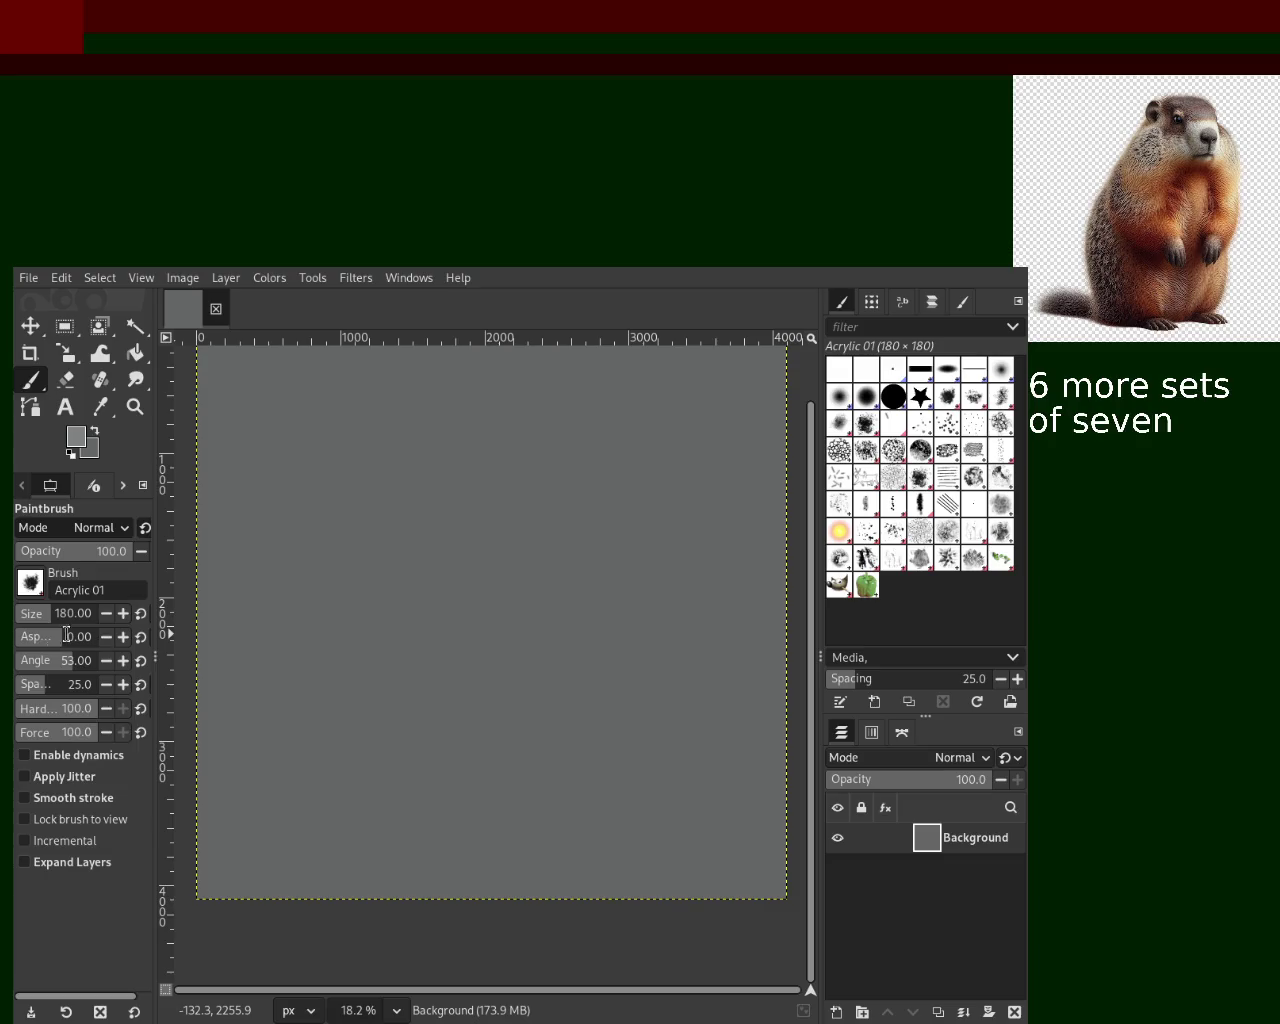
- Enable Dynamics and Apply Jitter, then paint a circular swirl of jittered dabs
left_click(75, 755)
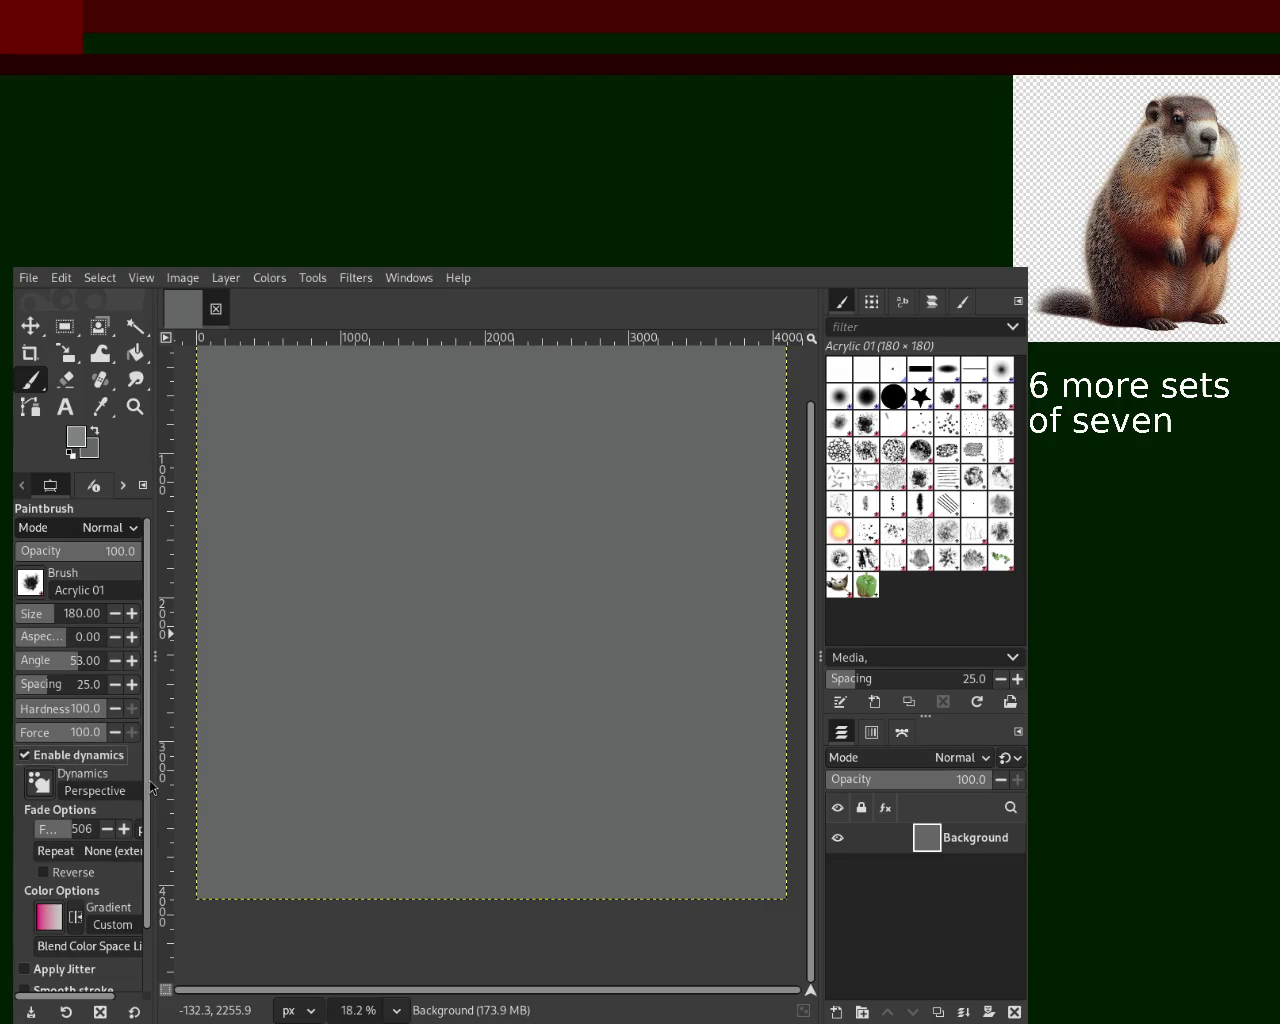
scroll(121, 895, "down", 3)
left_click(87, 897)
mouse_move(514, 622)
left_mouse_down()
mouse_move(570, 650)
mouse_move(108, 555)
left_mouse_up()
key("ctrl+z")
left_click(570, 650)
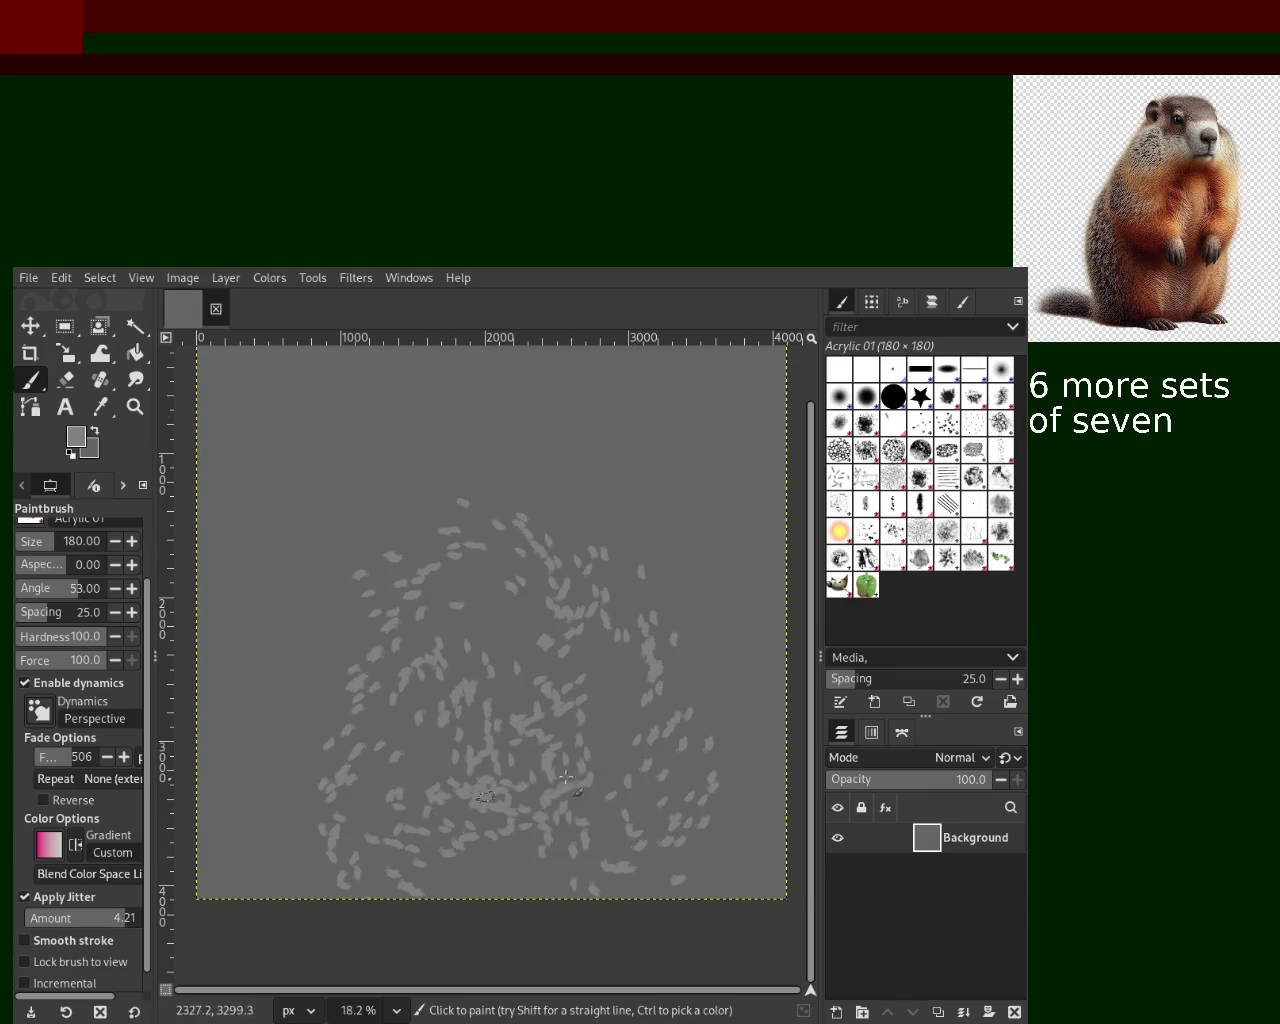
- Zoom in on the dabs, then zoom back out to 12.5% and return to the Paintbrush
key("z")
triple_click(600, 732)
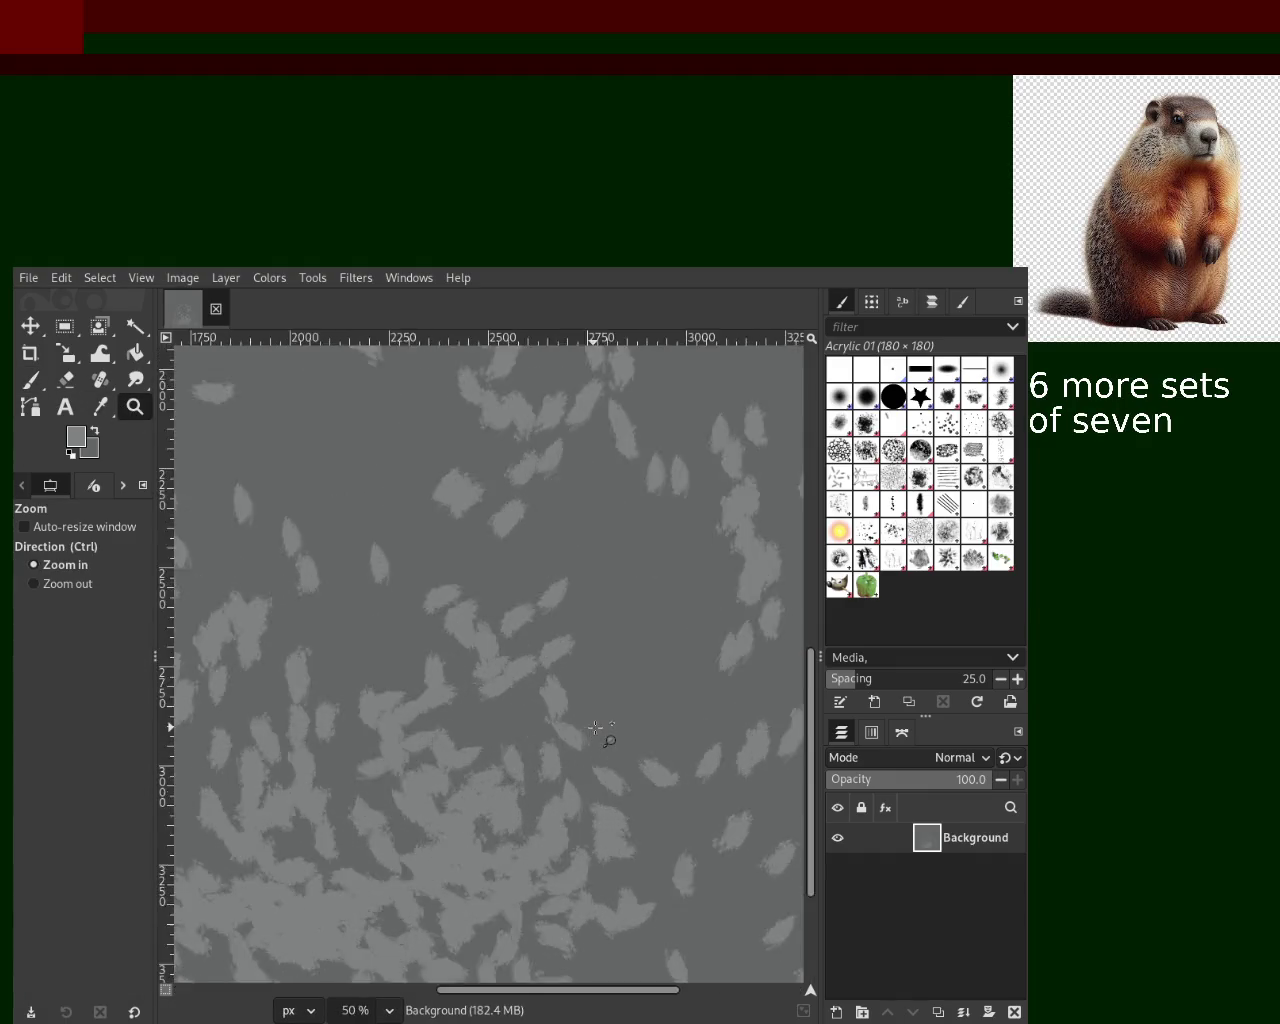
double_click(600, 732)
triple_click(532, 584, "ctrl")
triple_click(533, 588, "ctrl")
triple_click(533, 588, "ctrl")
left_click(517, 504)
left_click(500, 700)
left_click(505, 720, "ctrl")
left_click(31, 379)
- Paint light-grey and dark Acrylic 01 dabs, adding light-grey ones across the centre and top
mouse_move(657, 571)
left_mouse_down()
mouse_move(530, 560)
mouse_move(570, 500)
mouse_move(302, 555)
mouse_move(426, 653)
mouse_move(705, 735)
mouse_move(508, 432)
mouse_move(690, 610)
left_mouse_up()
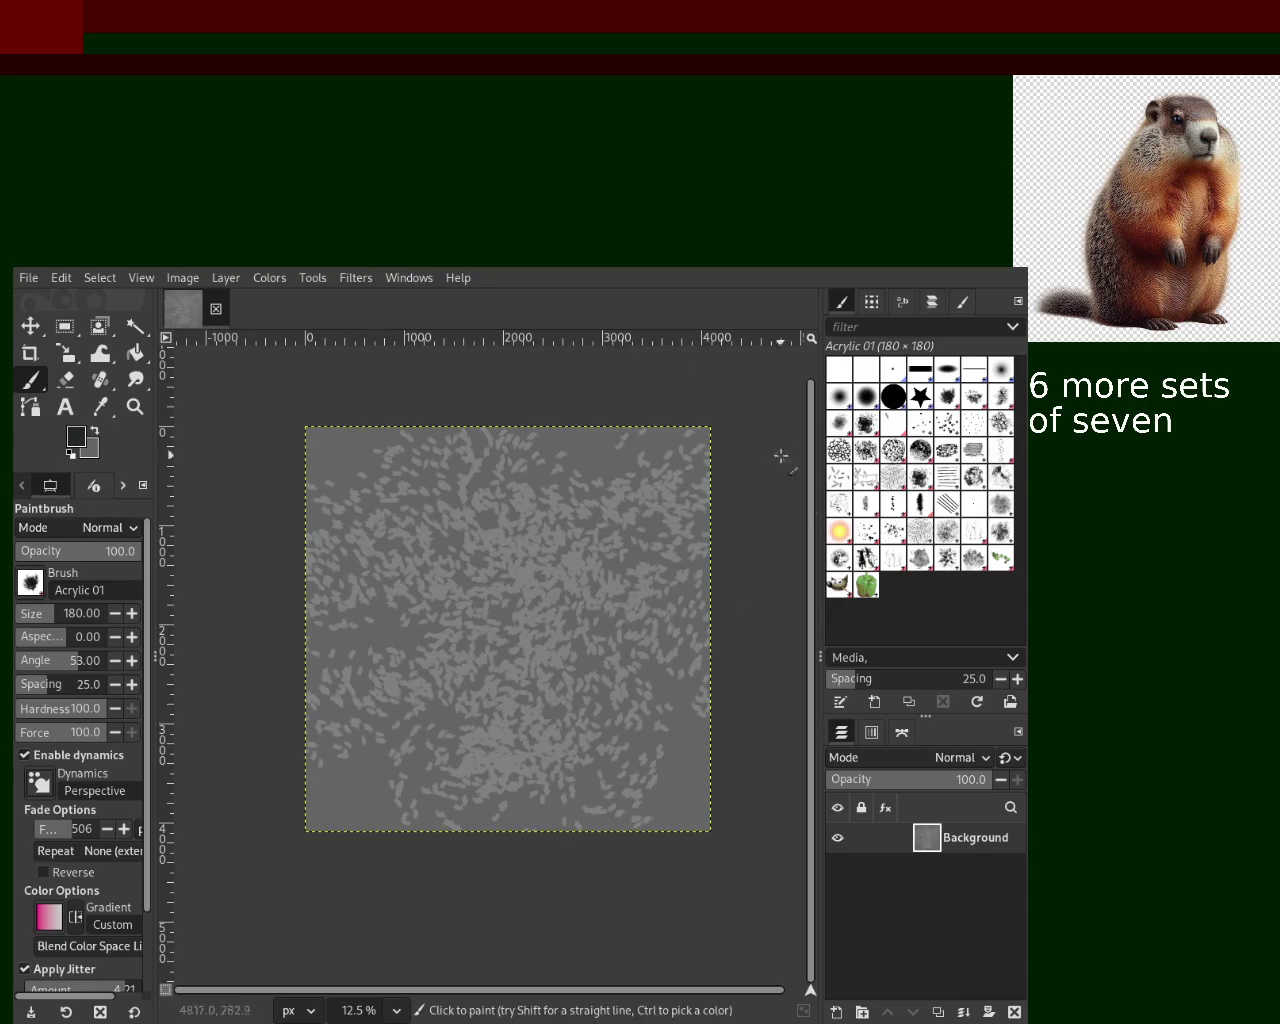
mouse_move(510, 612)
left_mouse_down()
mouse_move(72, 776)
mouse_move(450, 780)
mouse_move(585, 725)
mouse_move(590, 615)
mouse_move(645, 497)
mouse_move(705, 530)
left_mouse_up()
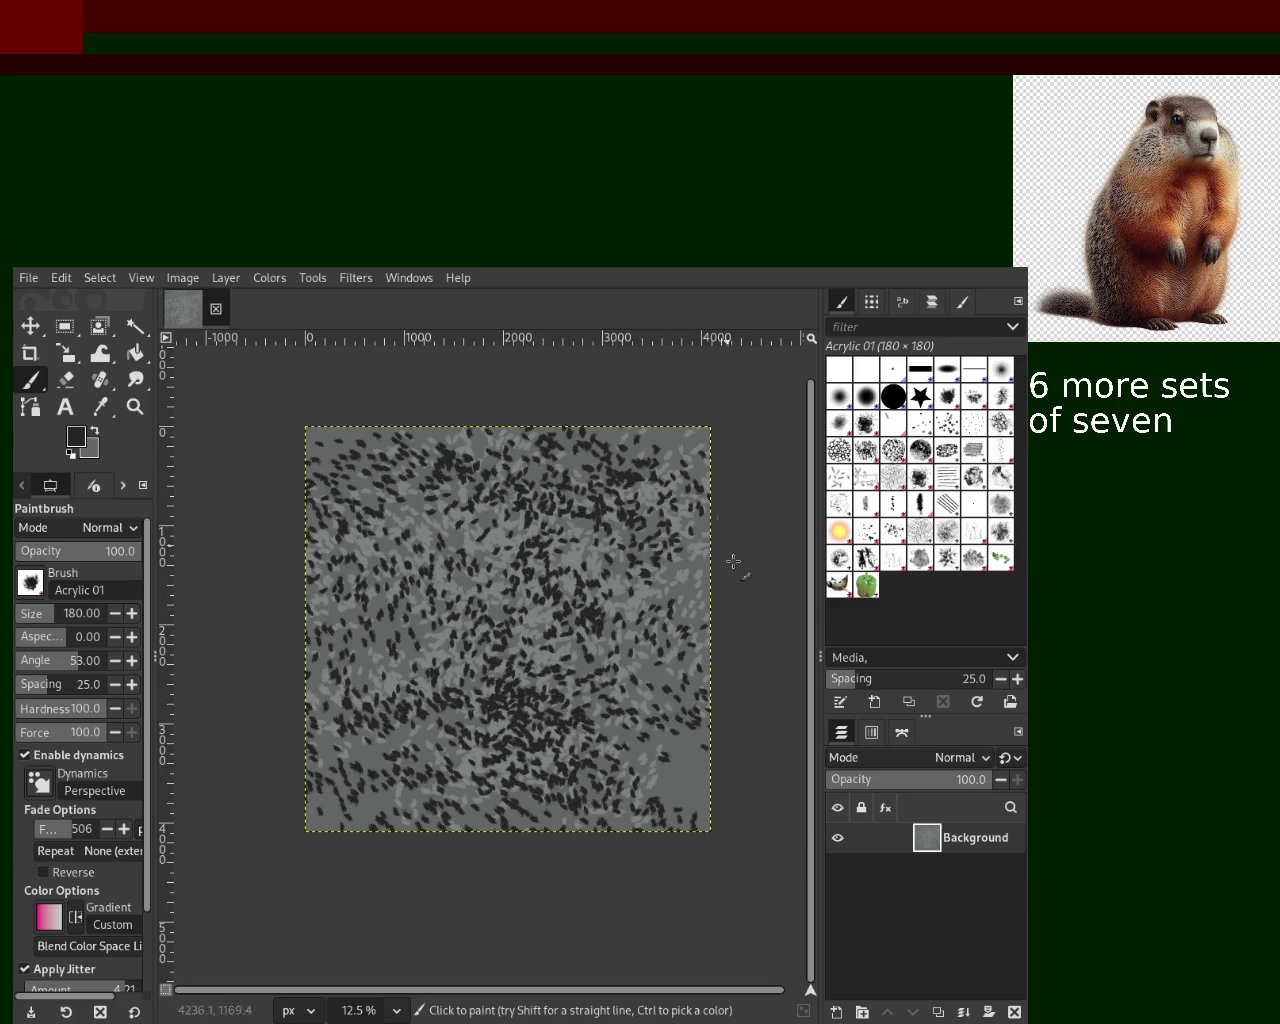
left_click(580, 570, "ctrl")
mouse_move(552, 598)
left_mouse_down()
mouse_move(447, 840)
mouse_move(275, 700)
mouse_move(480, 672)
mouse_move(450, 624)
mouse_move(345, 556)
mouse_move(499, 488)
left_mouse_up()
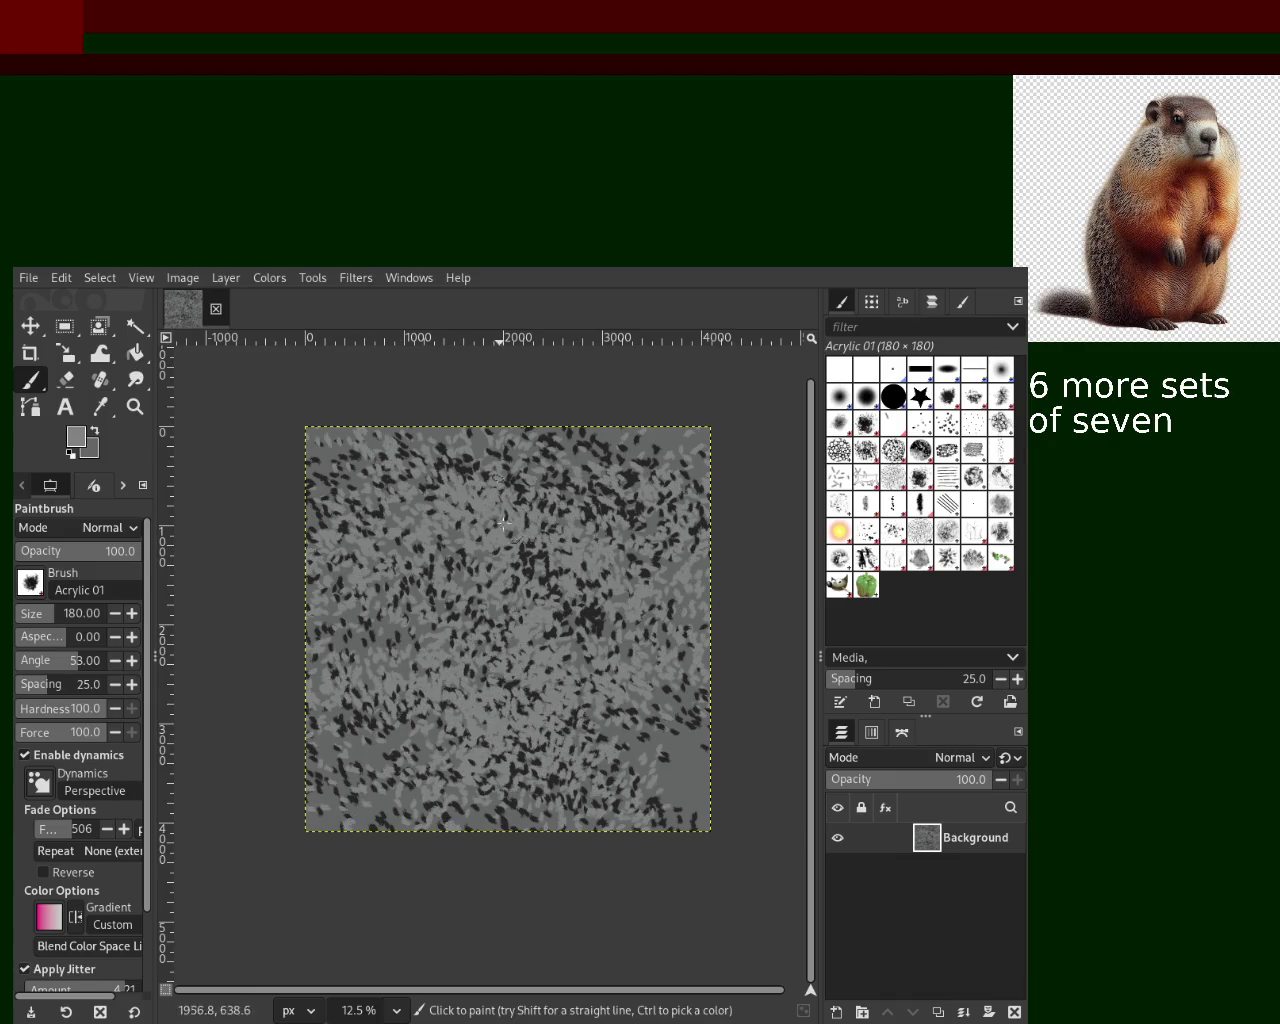
left_click_drag(631, 795, 256, 632)
left_click_drag(692, 530, 640, 429)
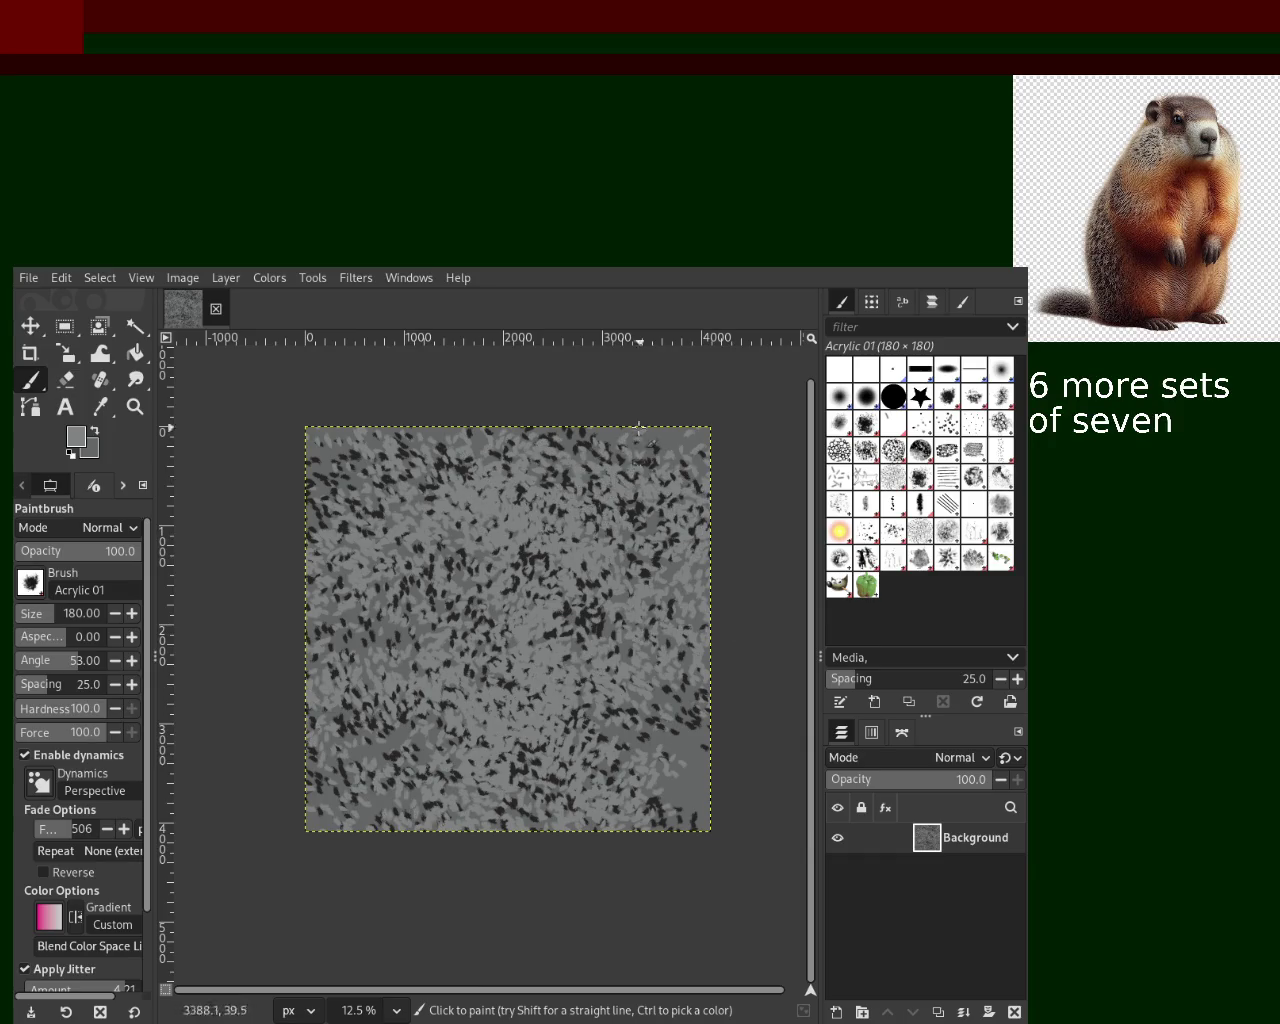
- Pick darker greys from the canvas, paint dense dark dabs, then undo them
left_click(566, 631, "ctrl")
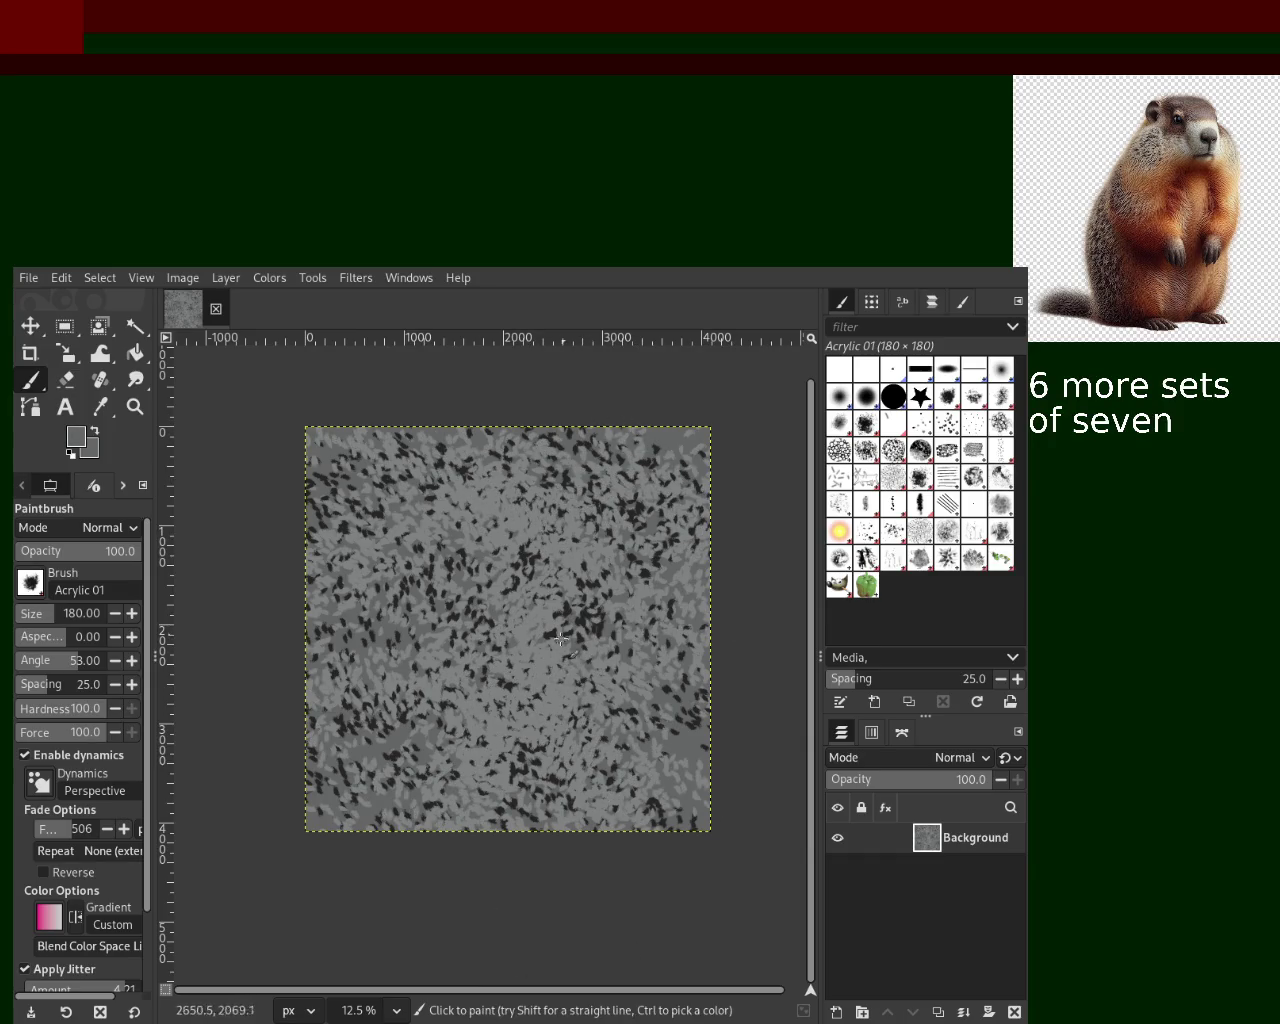
left_click_drag(606, 626, 570, 637)
left_click(587, 624, "ctrl")
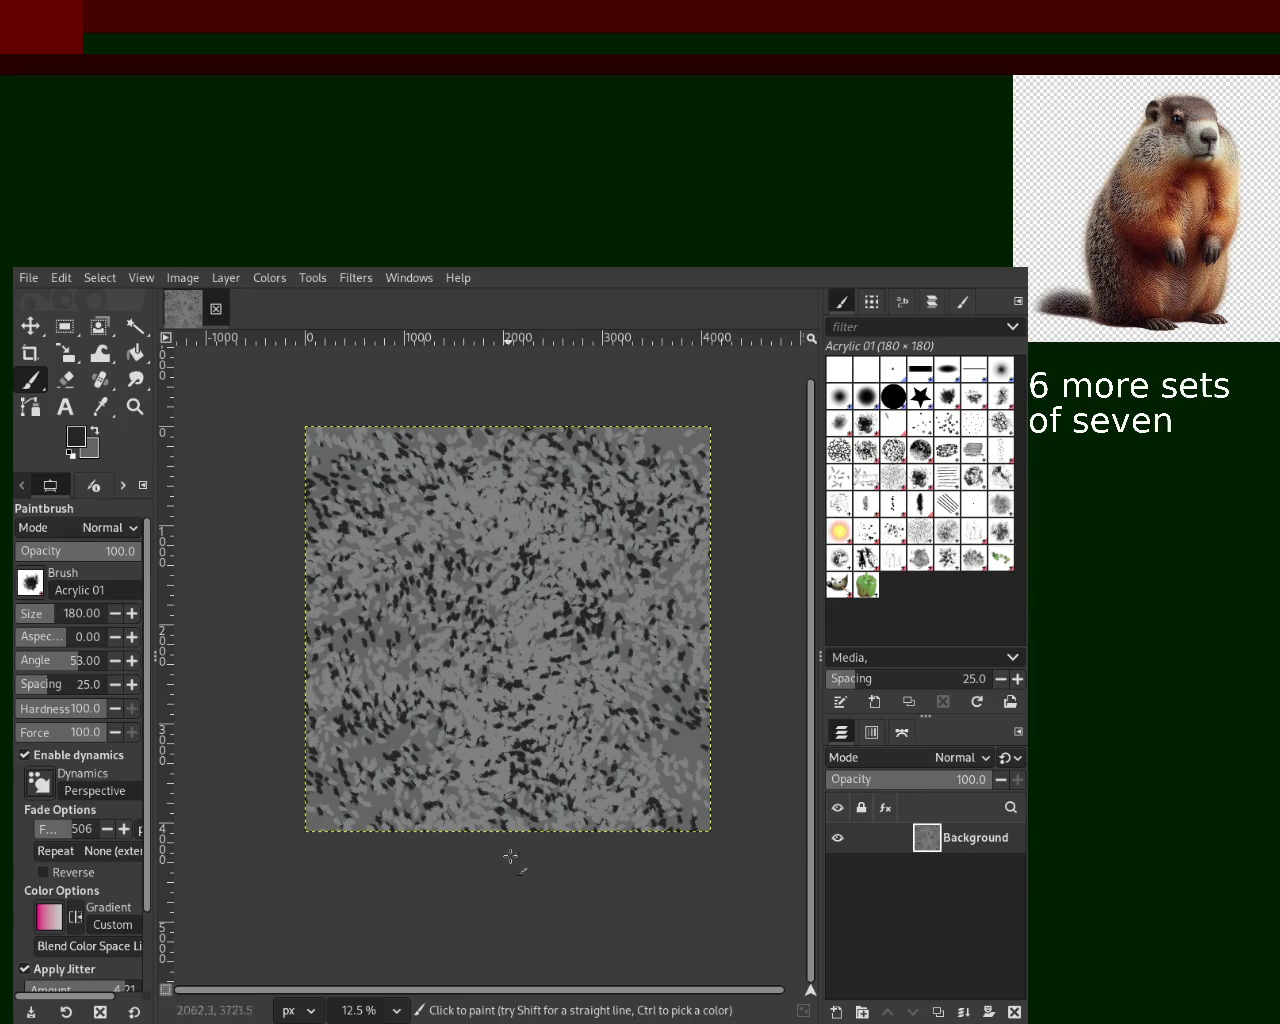
left_click_drag(440, 795, 318, 755)
key("ctrl+z")
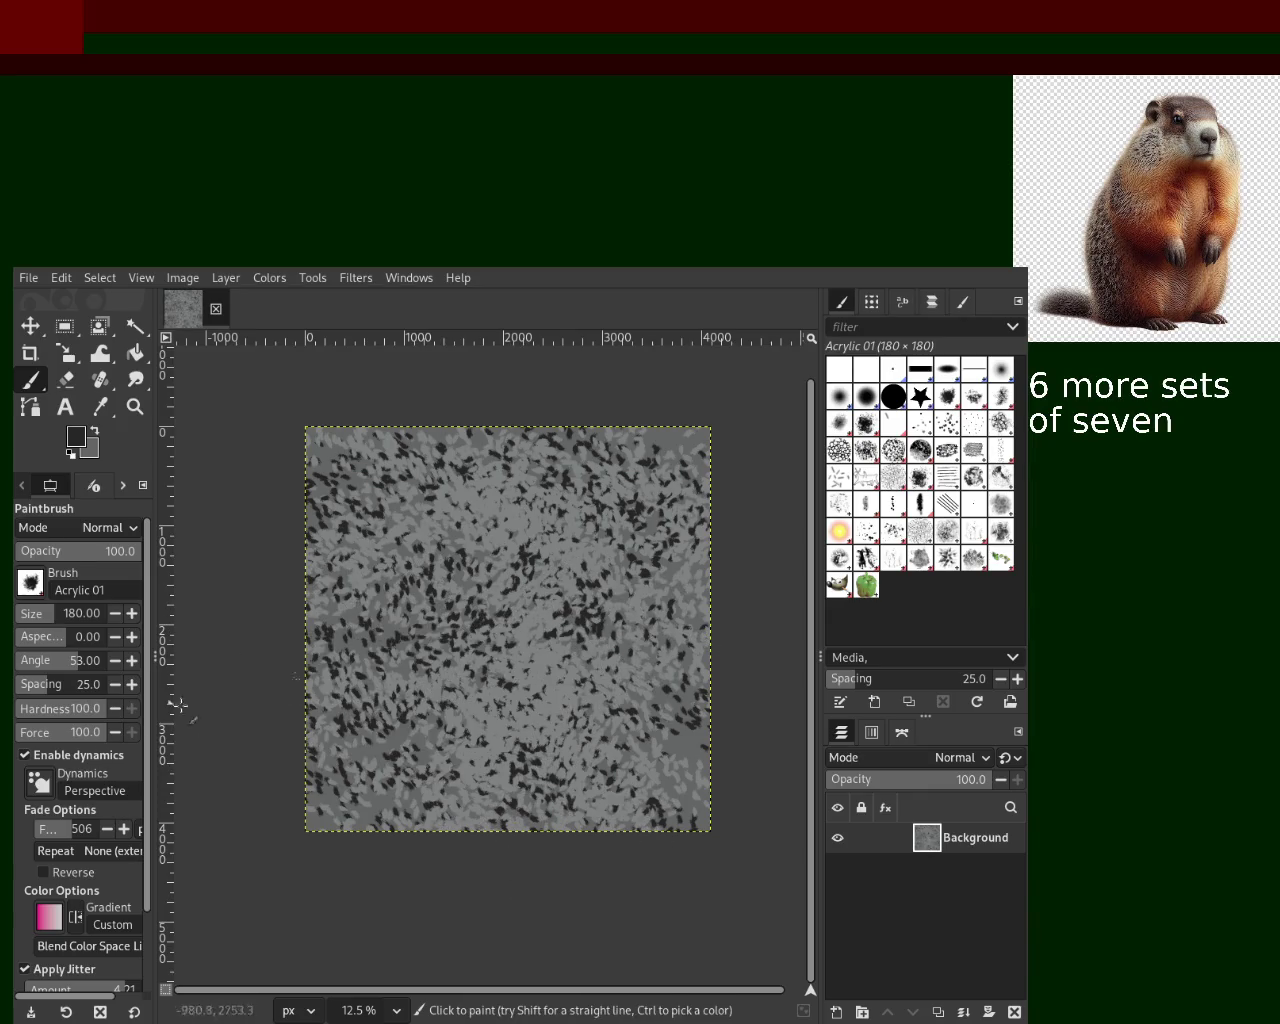
key("ctrl+z")
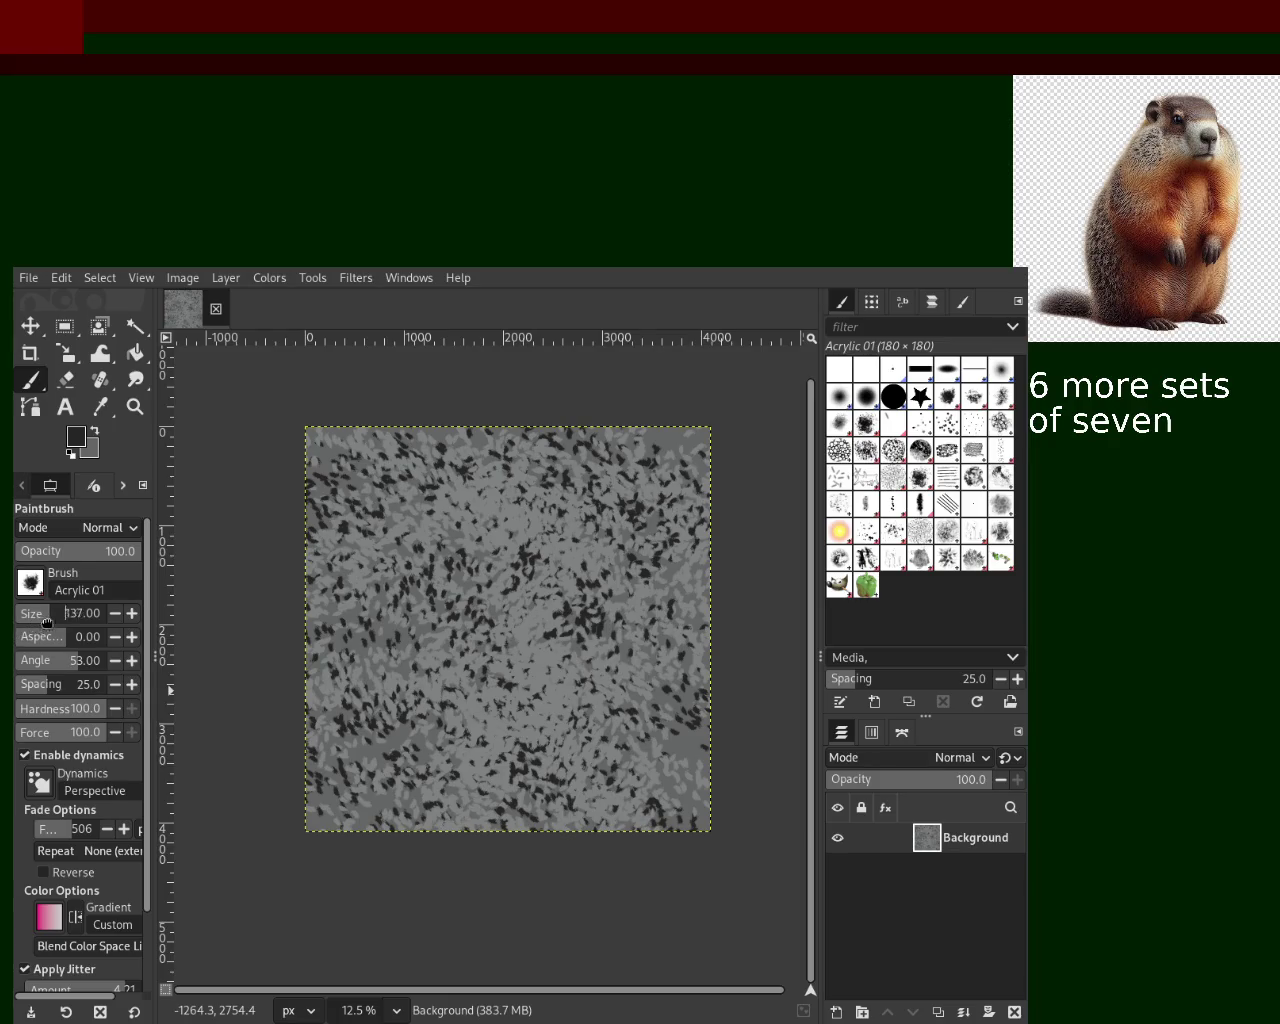
- Test dark strokes at other brush sizes, undo them, and settle on brush size 188
left_click(45, 623)
left_click_drag(530, 555, 570, 484)
key("ctrl+z")
mouse_move(476, 650)
left_mouse_down()
mouse_move(480, 740)
mouse_move(335, 543)
mouse_move(541, 614)
mouse_move(658, 722)
mouse_move(605, 489)
left_mouse_up()
key("ctrl+z")
left_click(52, 620)
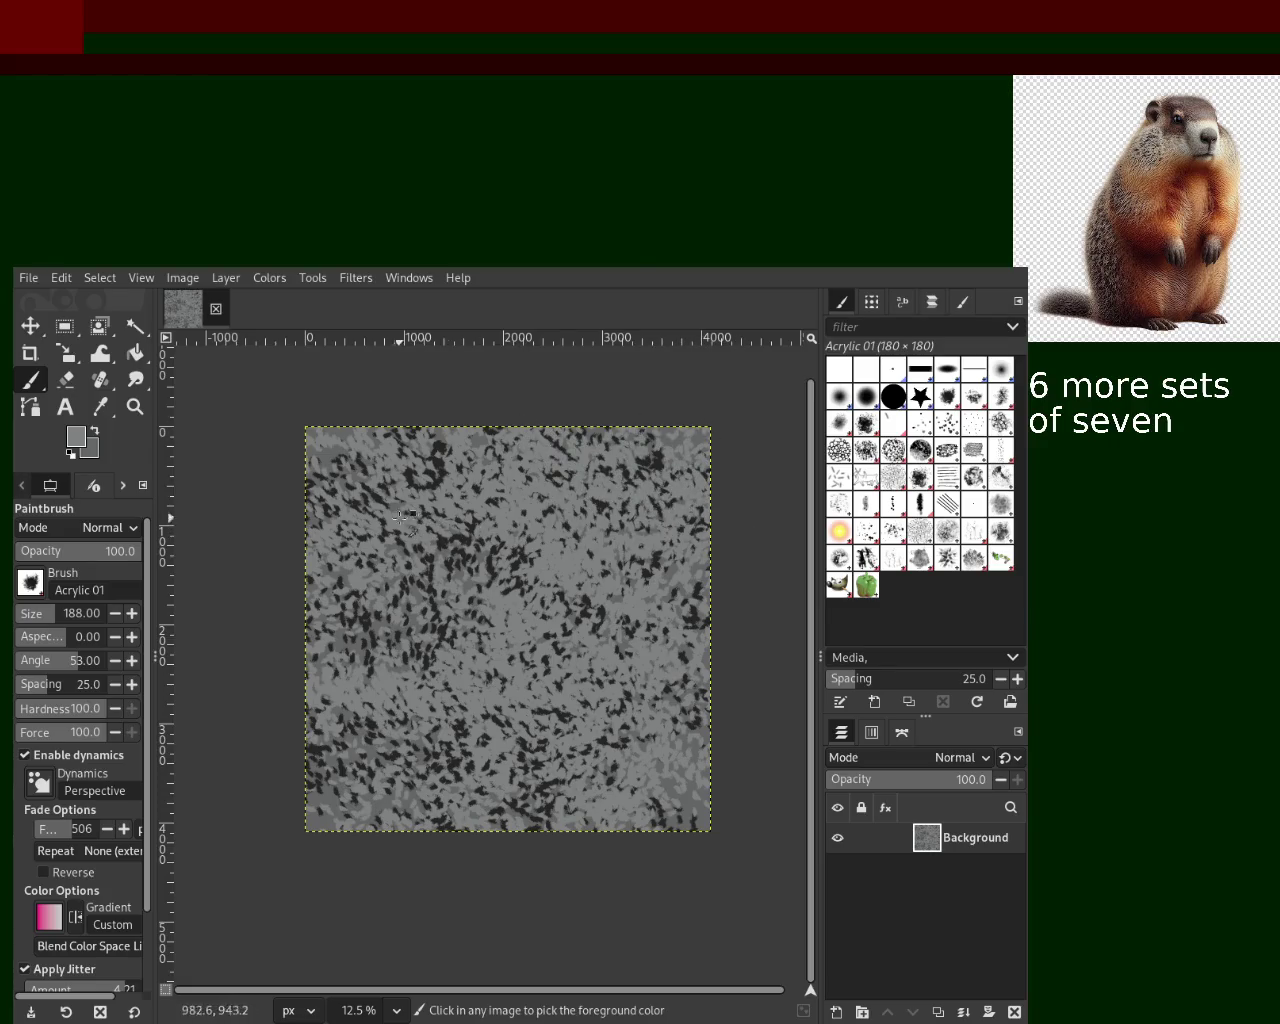
- Scatter more light and dark size-188 dabs toward the lower right, left side and centre
mouse_move(589, 809)
left_mouse_down()
mouse_move(662, 648)
mouse_move(266, 534)
mouse_move(251, 543)
mouse_move(276, 692)
left_mouse_up()
left_click_drag(505, 546, 618, 820)
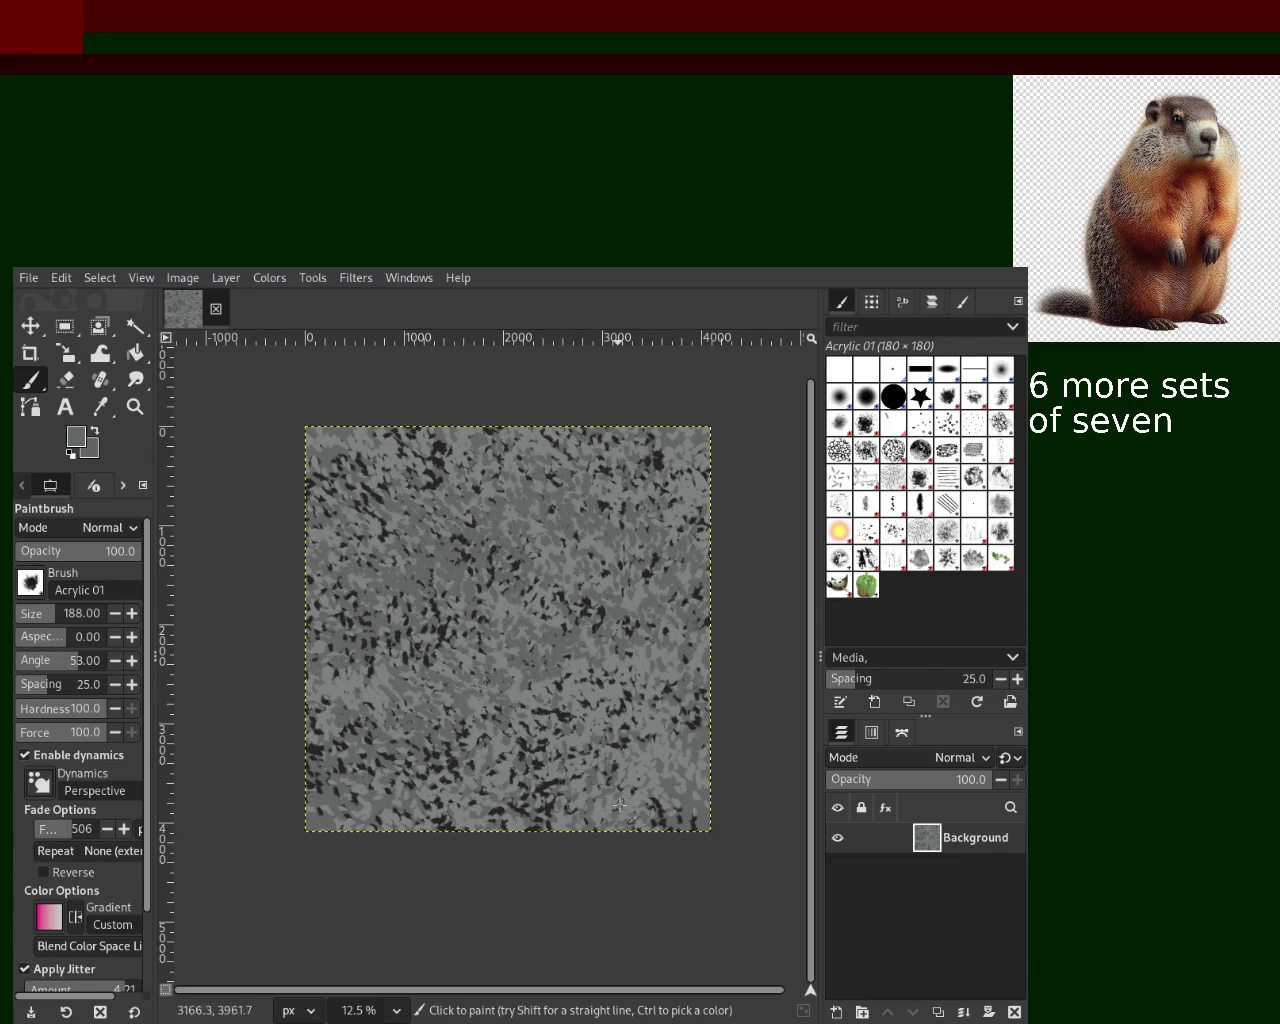
left_click_drag(588, 927, 284, 704)
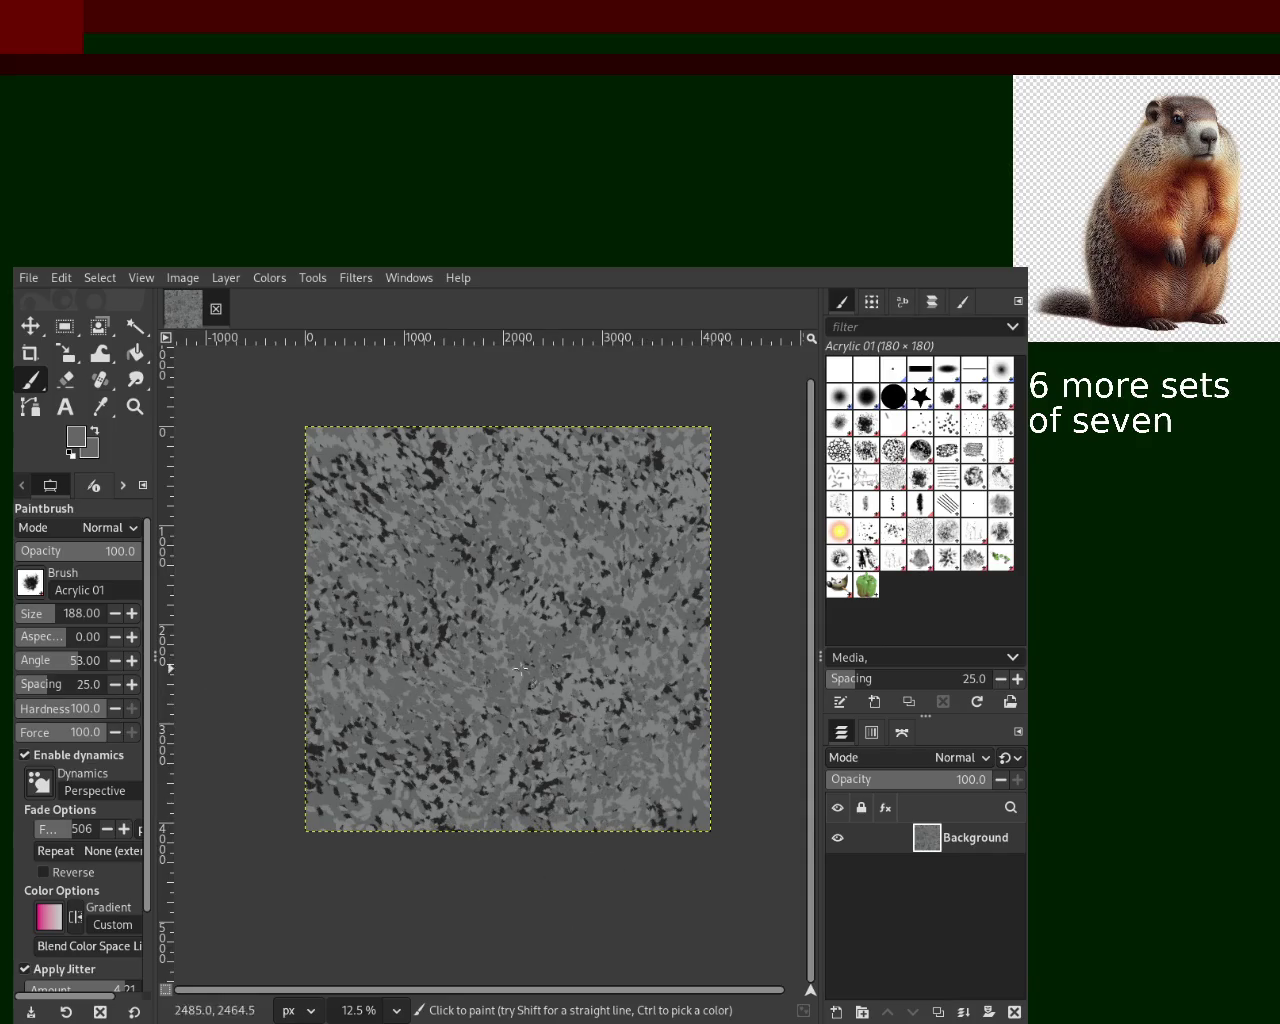
key("ctrl")
mouse_move(466, 675)
left_mouse_down()
mouse_move(596, 700)
mouse_move(367, 411)
left_mouse_up()
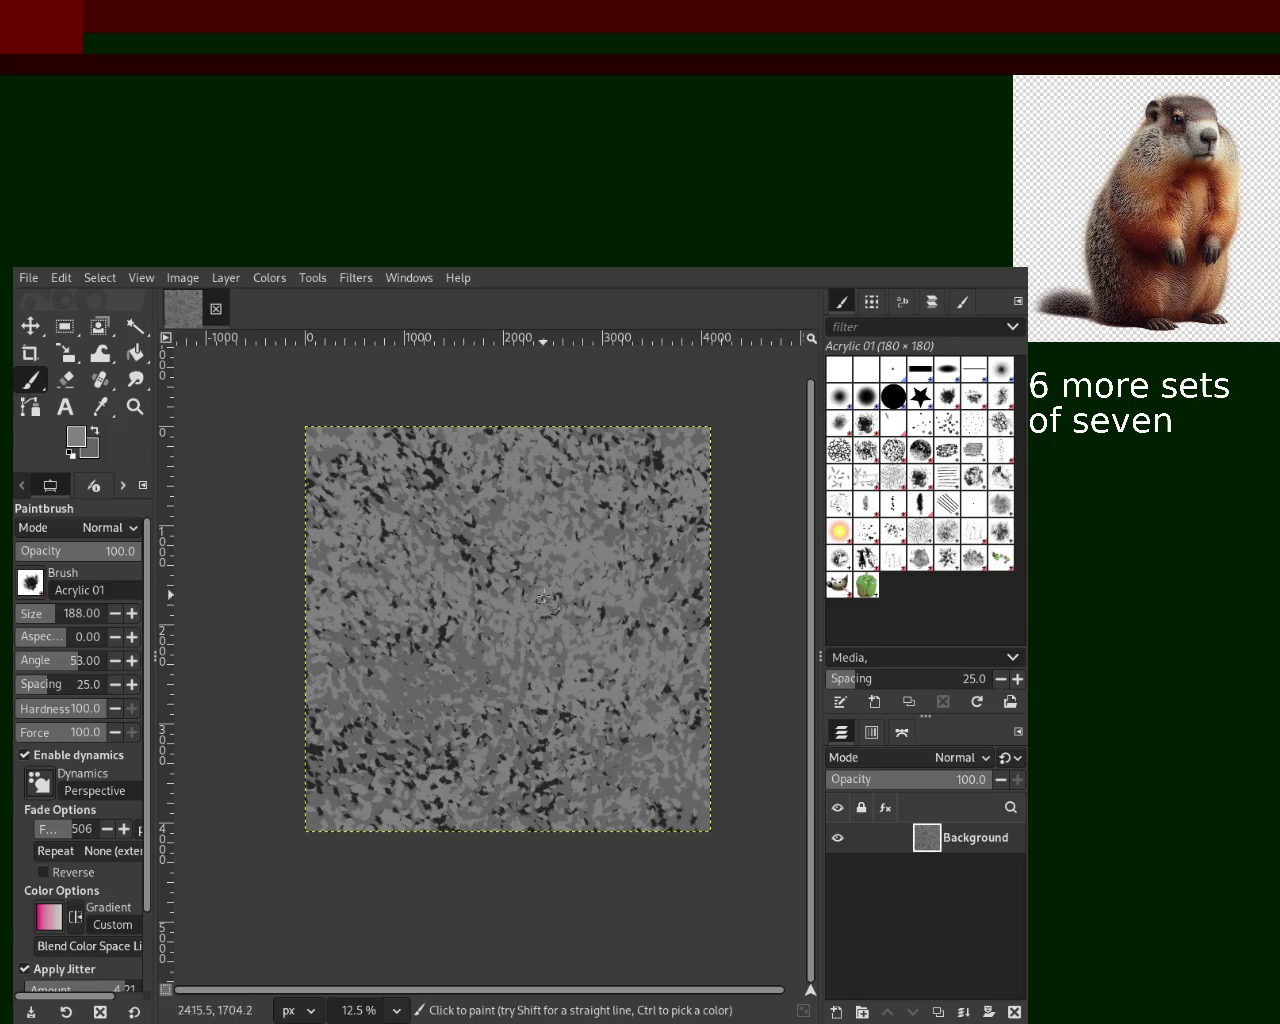
- Paint near-black jittered dabs, then light-grey dabs from left to right and lower left
key("ctrl")
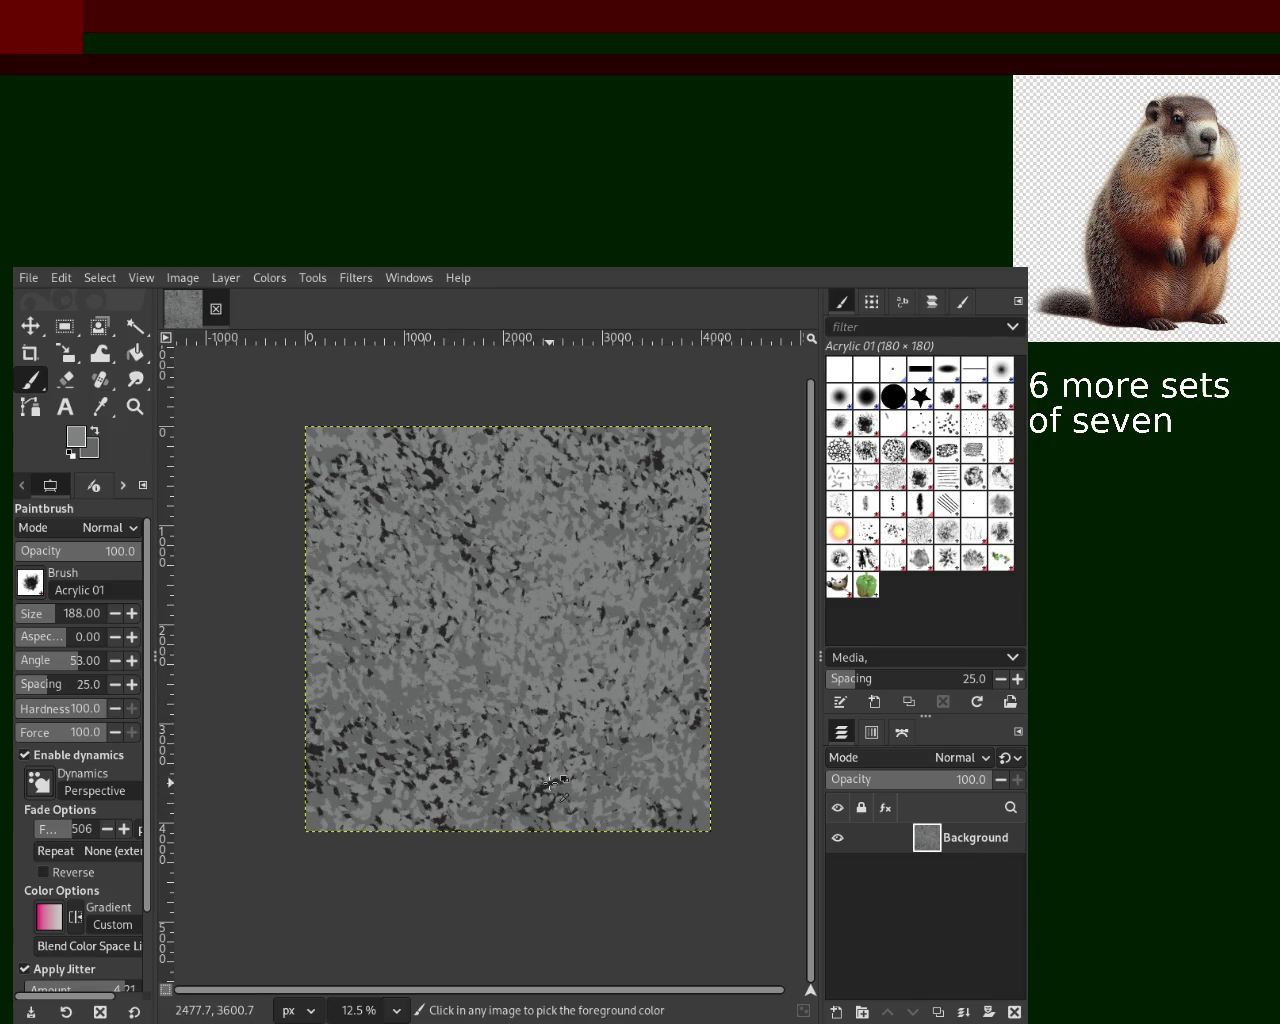
left_click(555, 785, "ctrl")
mouse_move(555, 785)
left_mouse_down()
mouse_move(471, 605)
mouse_move(520, 480)
left_mouse_up()
left_click(613, 583, "ctrl")
mouse_move(233, 589)
left_mouse_down()
mouse_move(506, 509)
mouse_move(782, 708)
left_mouse_up()
mouse_move(767, 808)
left_mouse_down()
mouse_move(549, 914)
mouse_move(376, 864)
left_mouse_up()
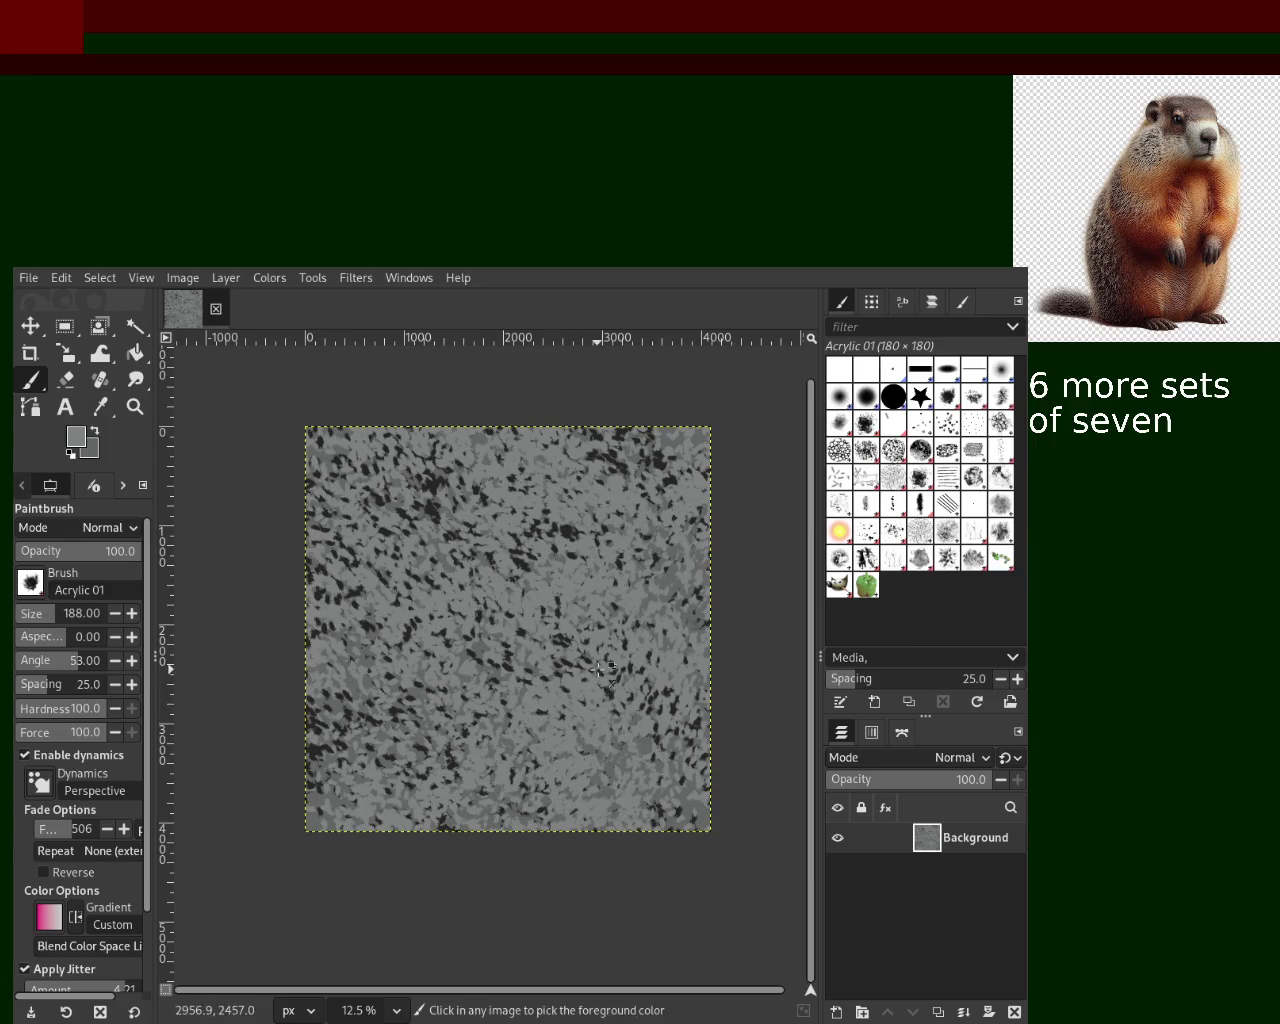
- Zoom in on the canvas to inspect the speckled rock texture
left_click(133, 407)
left_click(452, 595)
left_click(452, 595, "ctrl")
left_click(452, 595)
- Zoom out to the whole image, back to 18.2%, then scatter black Acrylic 01 dabs
left_click(452, 595)
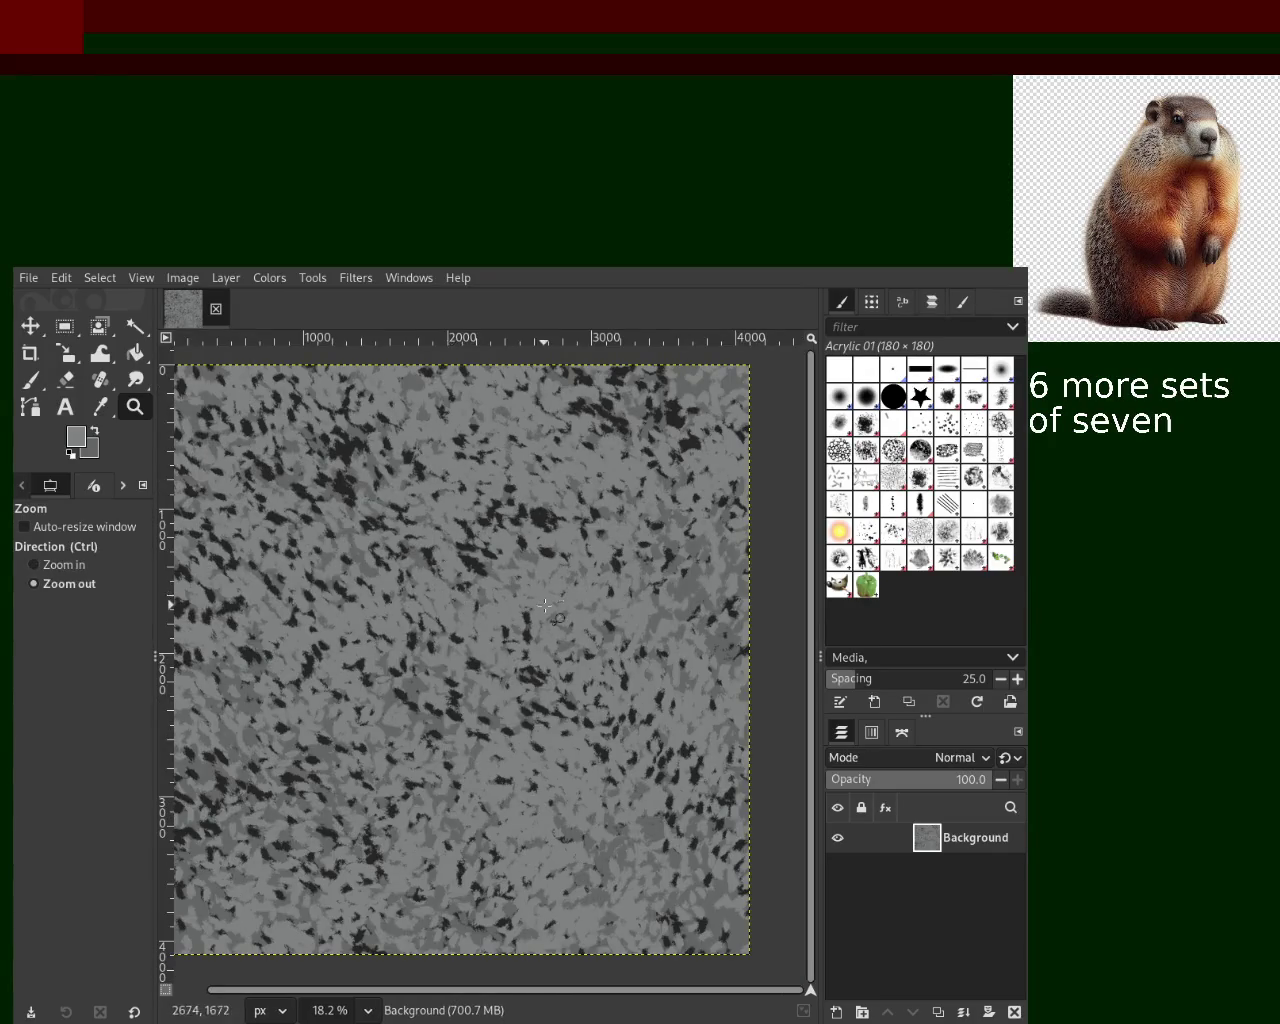
left_click(452, 595)
left_click(595, 729, "ctrl")
left_click(33, 388)
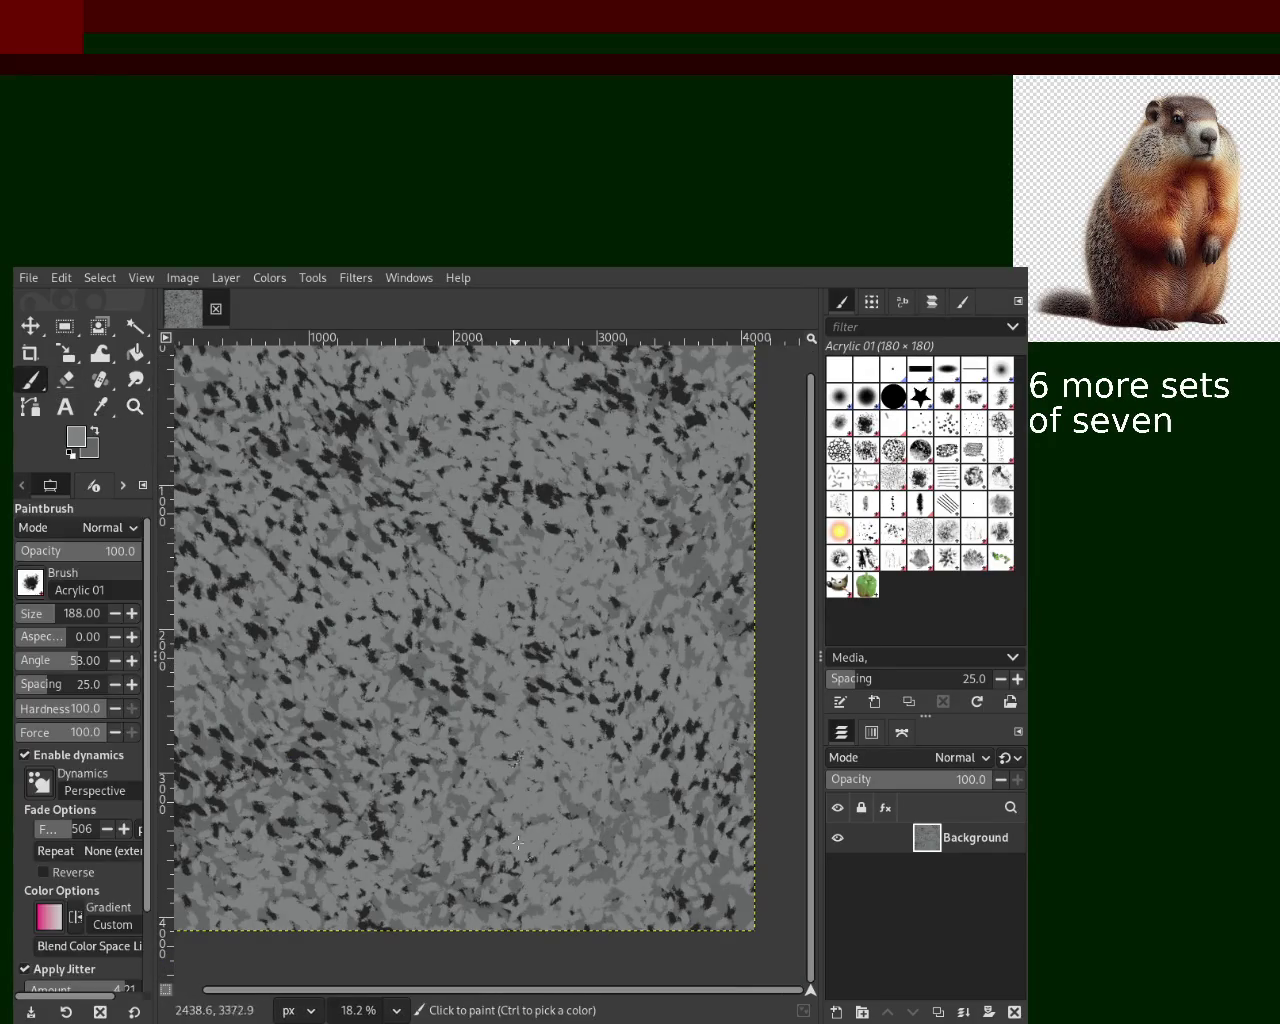
left_click(550, 500, "ctrl")
mouse_move(546, 541)
left_mouse_down()
mouse_move(415, 450)
mouse_move(691, 500)
mouse_move(500, 650)
mouse_move(387, 771)
mouse_move(562, 410)
mouse_move(651, 438)
left_mouse_up()
mouse_move(470, 339)
left_mouse_down()
mouse_move(470, 357)
mouse_move(468, 340)
left_mouse_up()
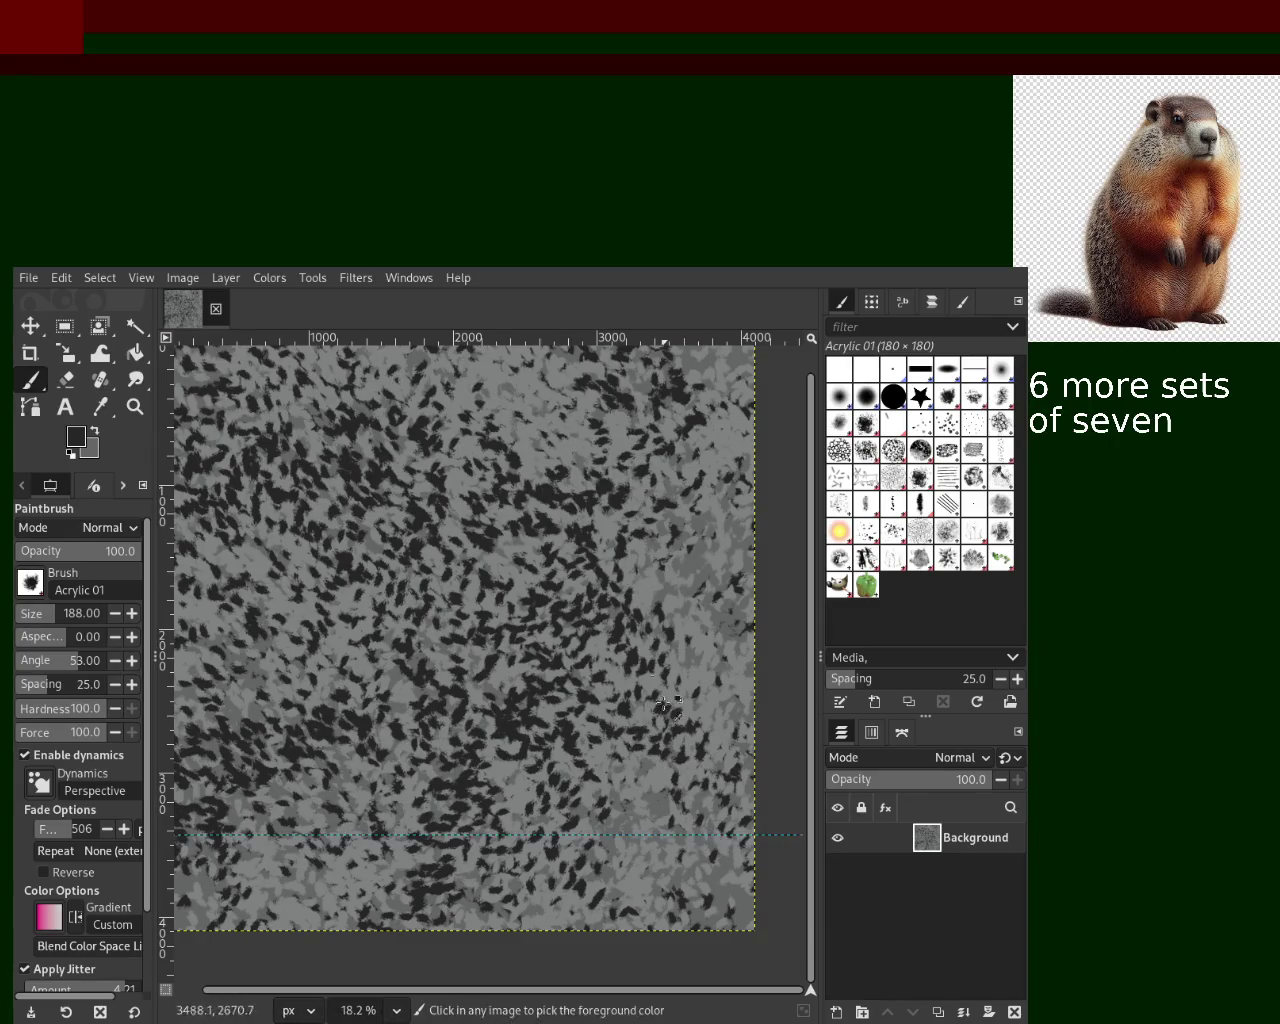
left_click_drag(470, 420, 569, 688)
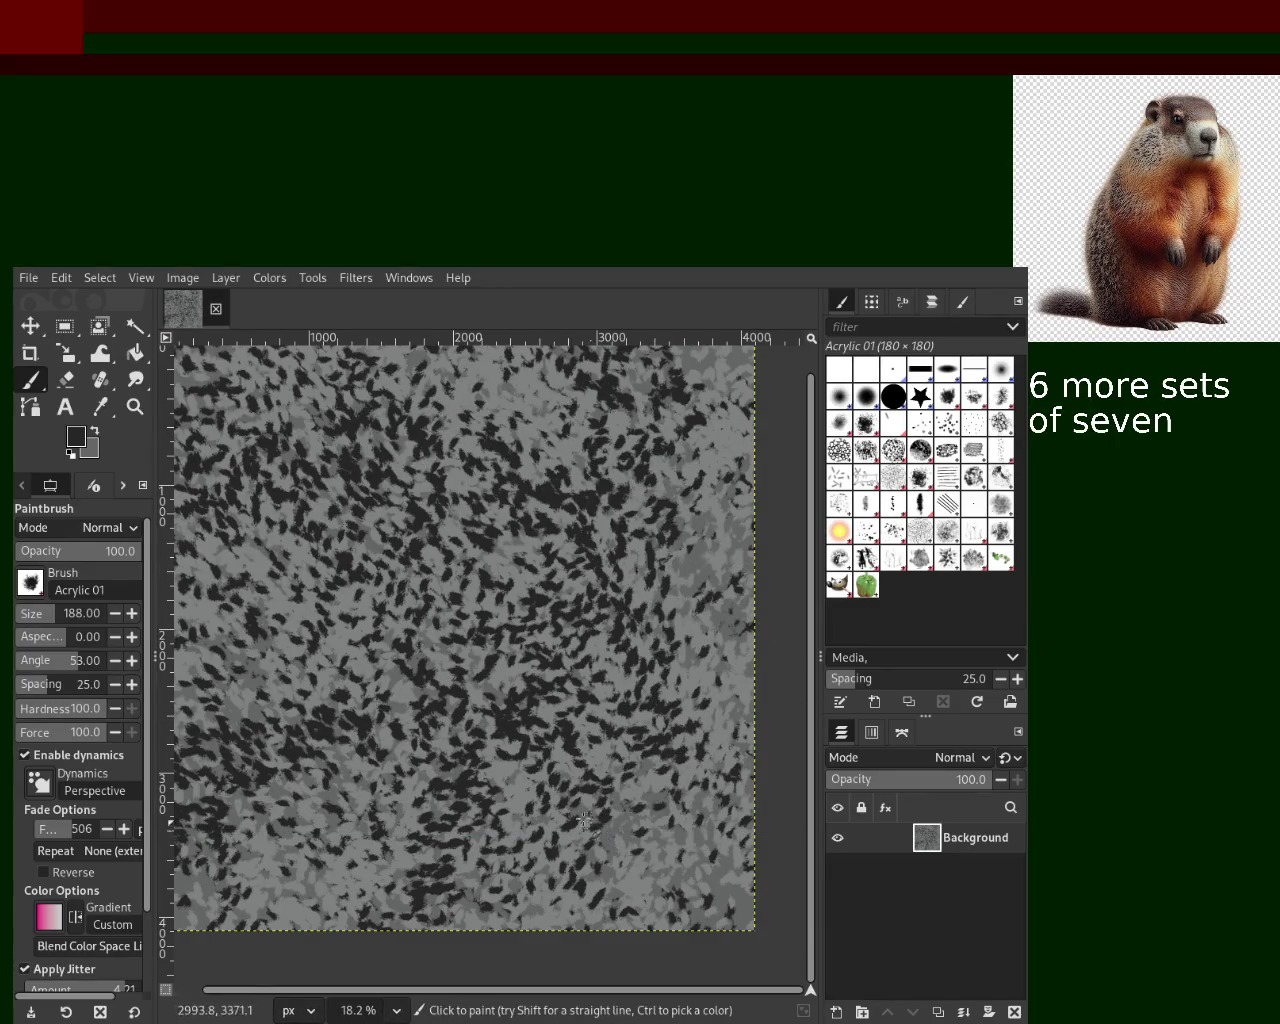
- Paint mid-grey dabs to lighten the texture, then add dark dabs and undo the last one
left_click(685, 838, "ctrl")
mouse_move(480, 605)
left_mouse_down()
mouse_move(545, 480)
mouse_move(176, 636)
left_mouse_up()
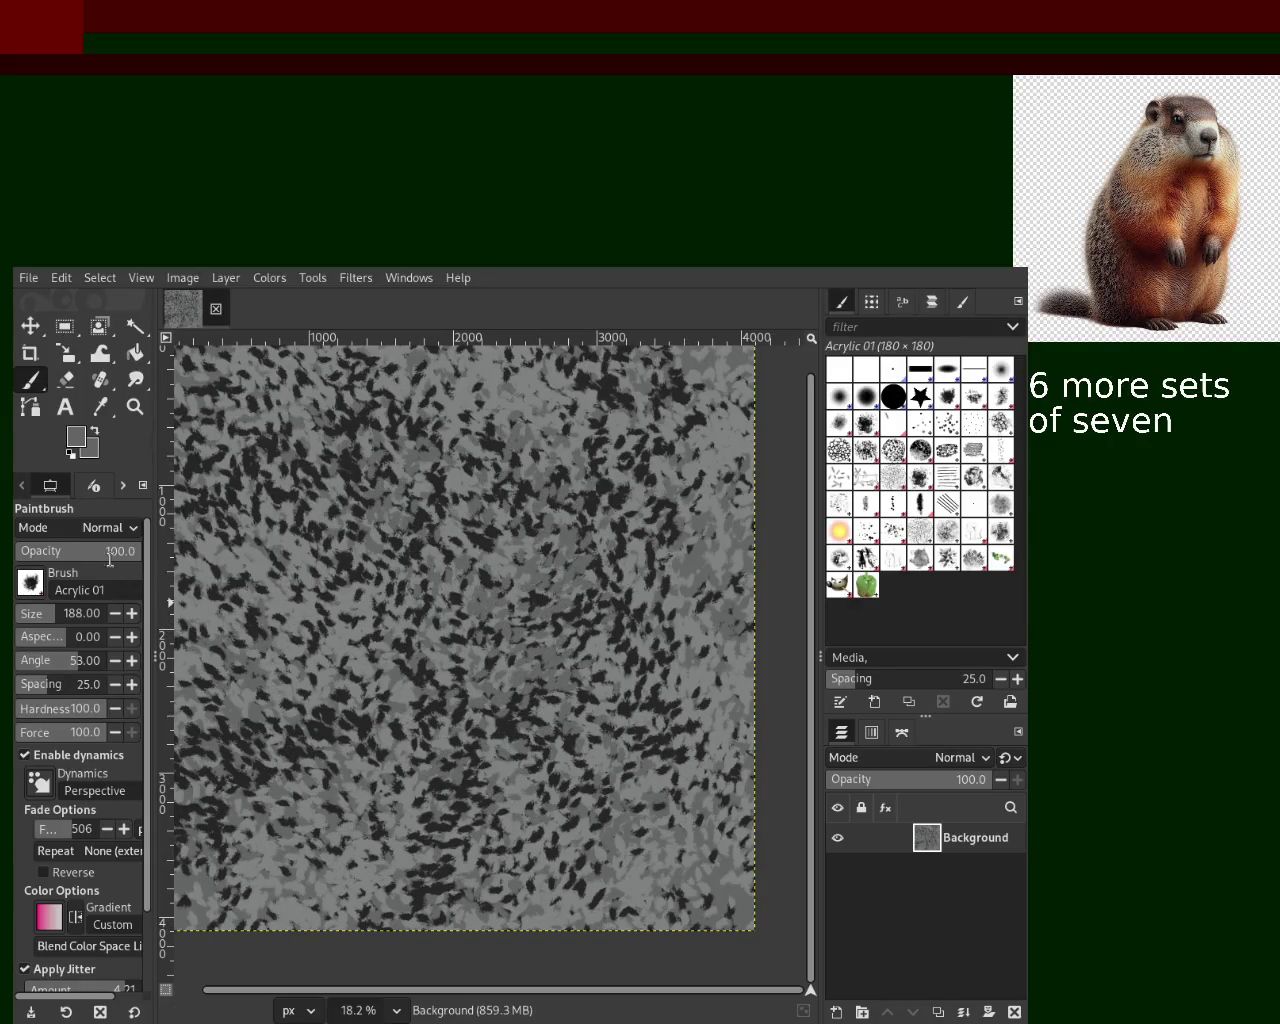
mouse_move(470, 630)
left_mouse_down()
mouse_move(350, 600)
mouse_move(277, 520)
mouse_move(321, 540)
mouse_move(373, 872)
left_mouse_up()
left_click(330, 757, "ctrl")
mouse_move(330, 757)
left_mouse_down()
mouse_move(420, 560)
mouse_move(498, 438)
mouse_move(229, 447)
mouse_move(508, 393)
mouse_move(666, 443)
mouse_move(344, 577)
mouse_move(620, 880)
mouse_move(695, 630)
mouse_move(427, 566)
left_mouse_up()
key("ctrl+z")
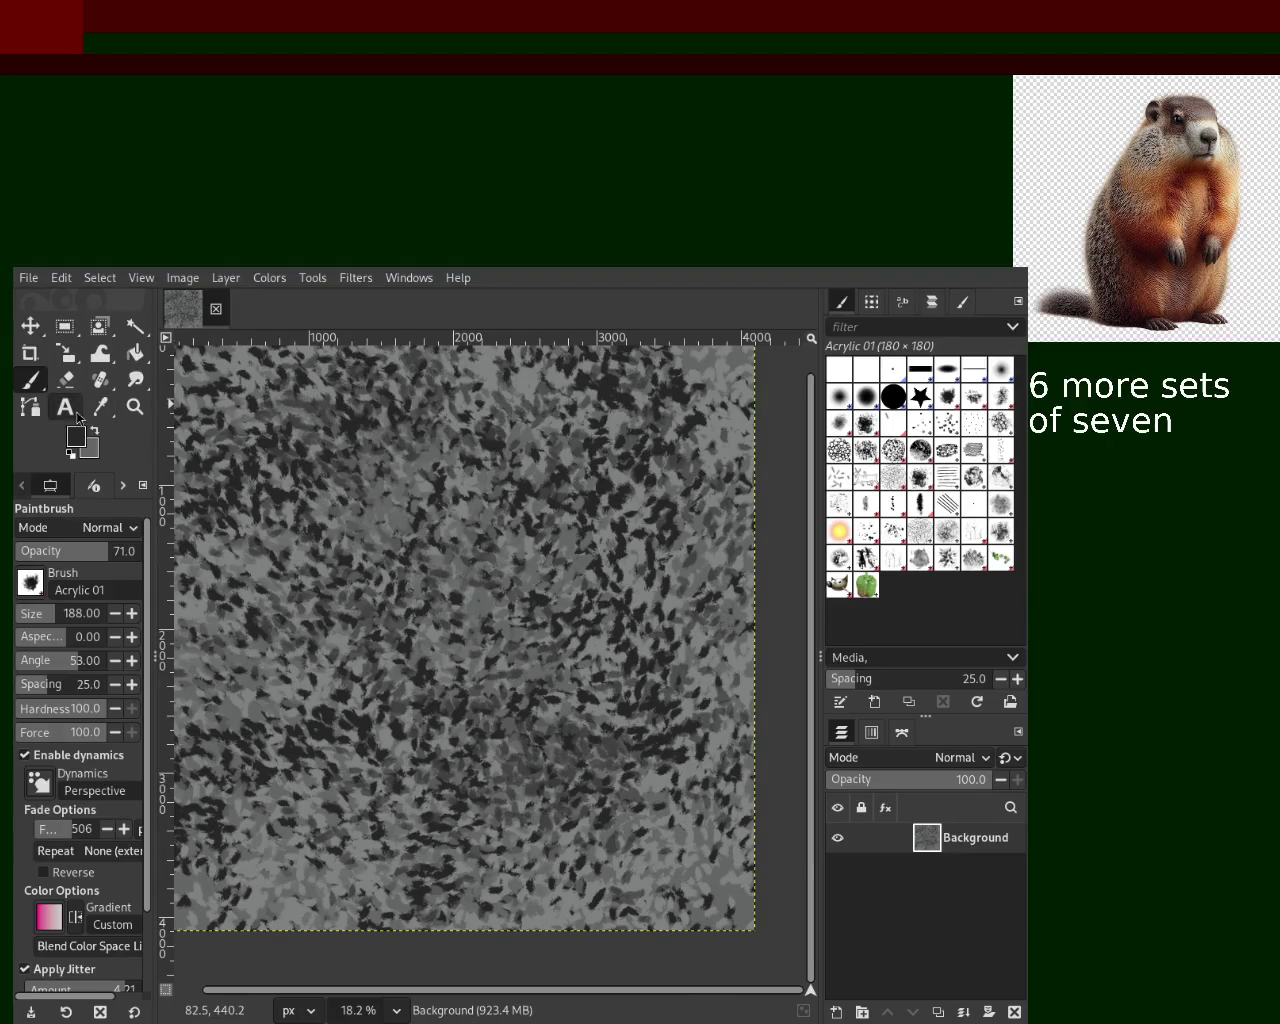
left_click(129, 412)
key("1")
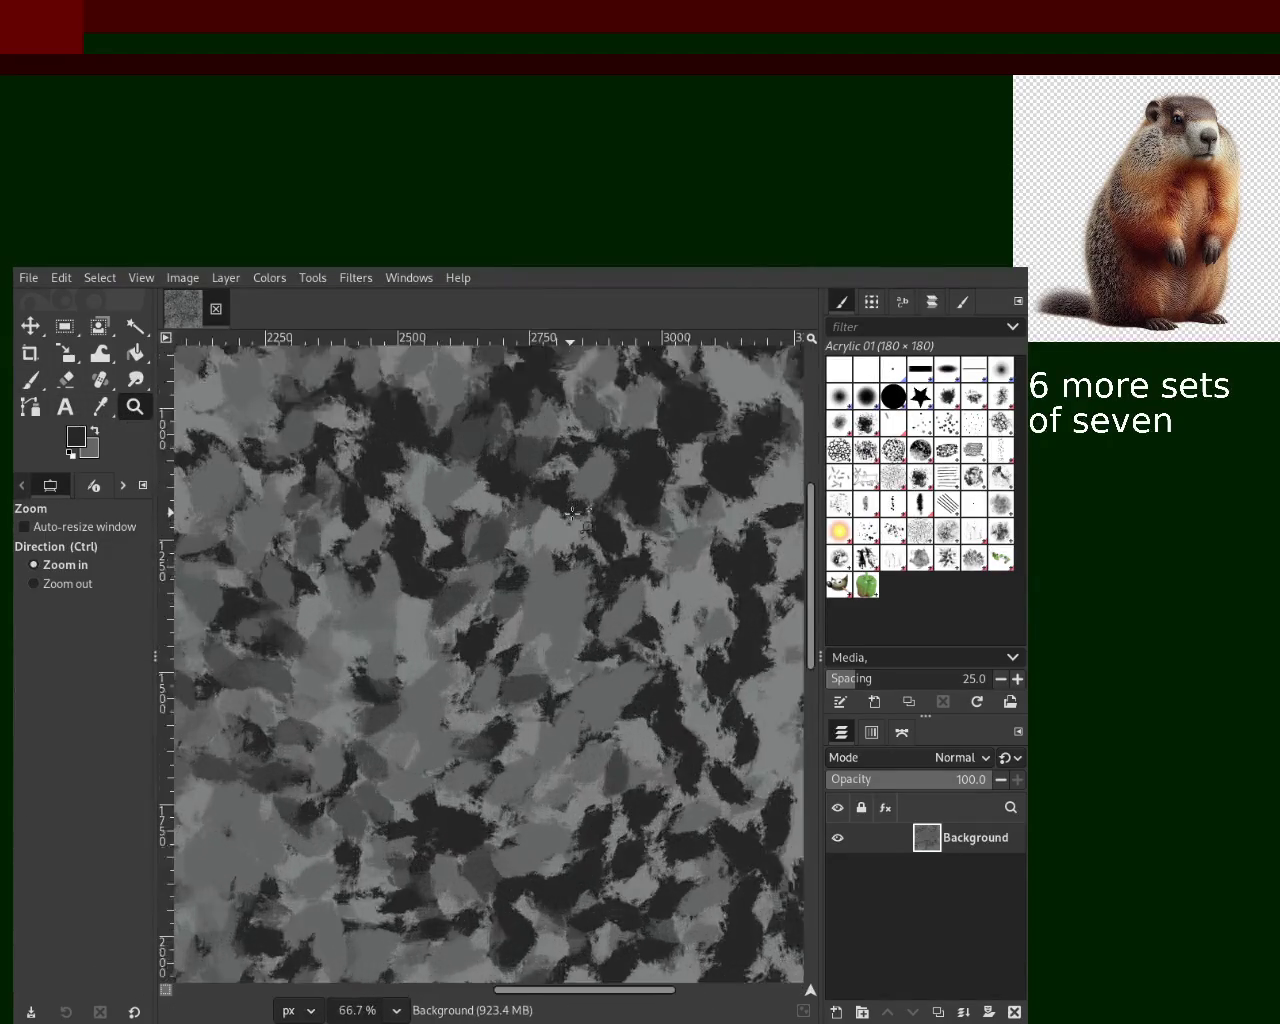
left_click(572, 515)
left_click(573, 516, "ctrl")
left_click(575, 516, "ctrl")
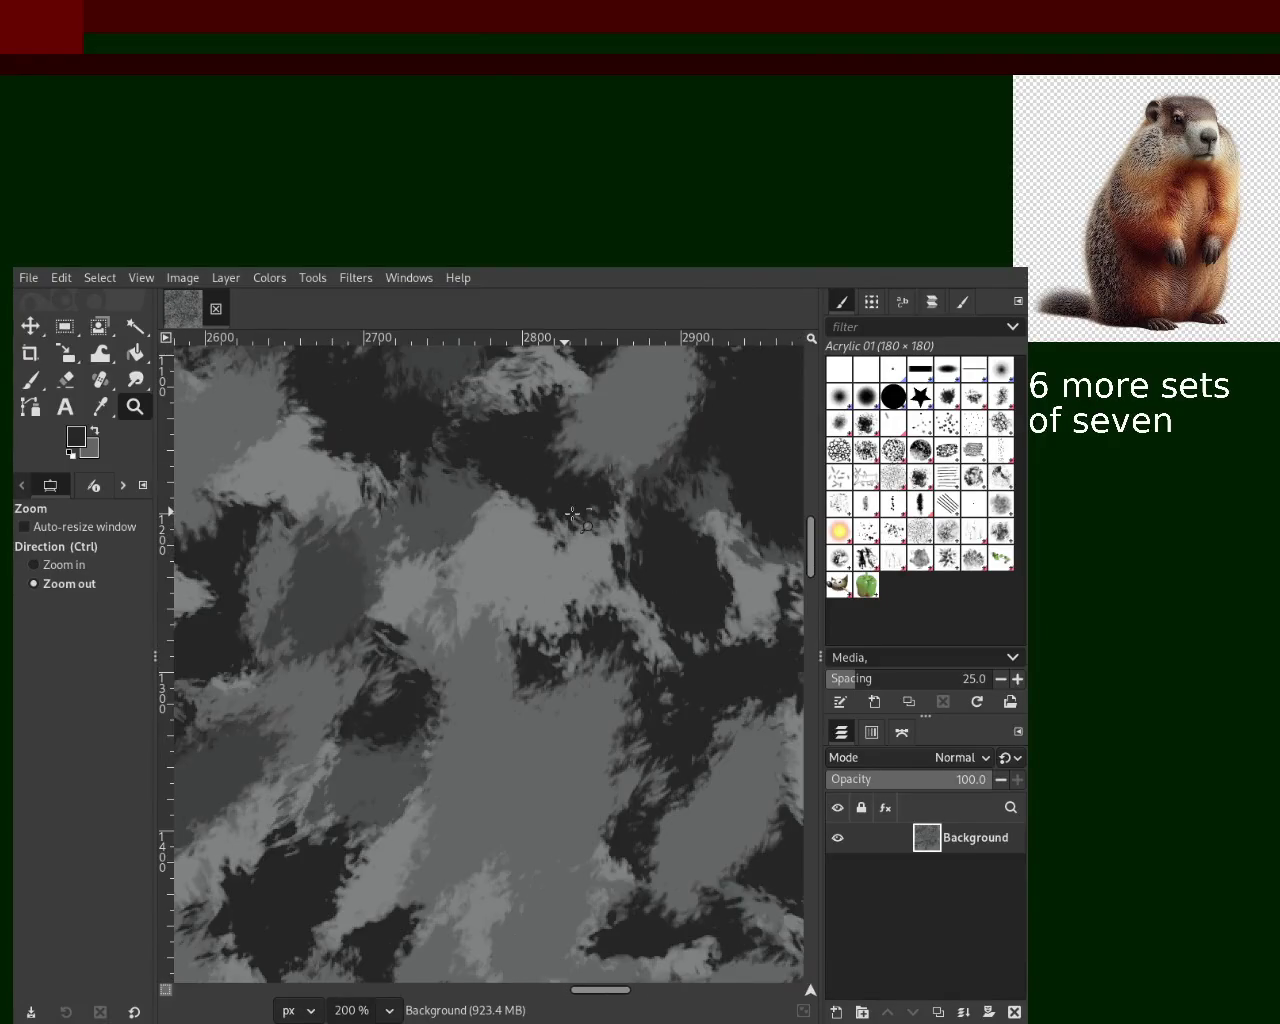
left_click(573, 516)
left_click(573, 516)
left_click(573, 516)
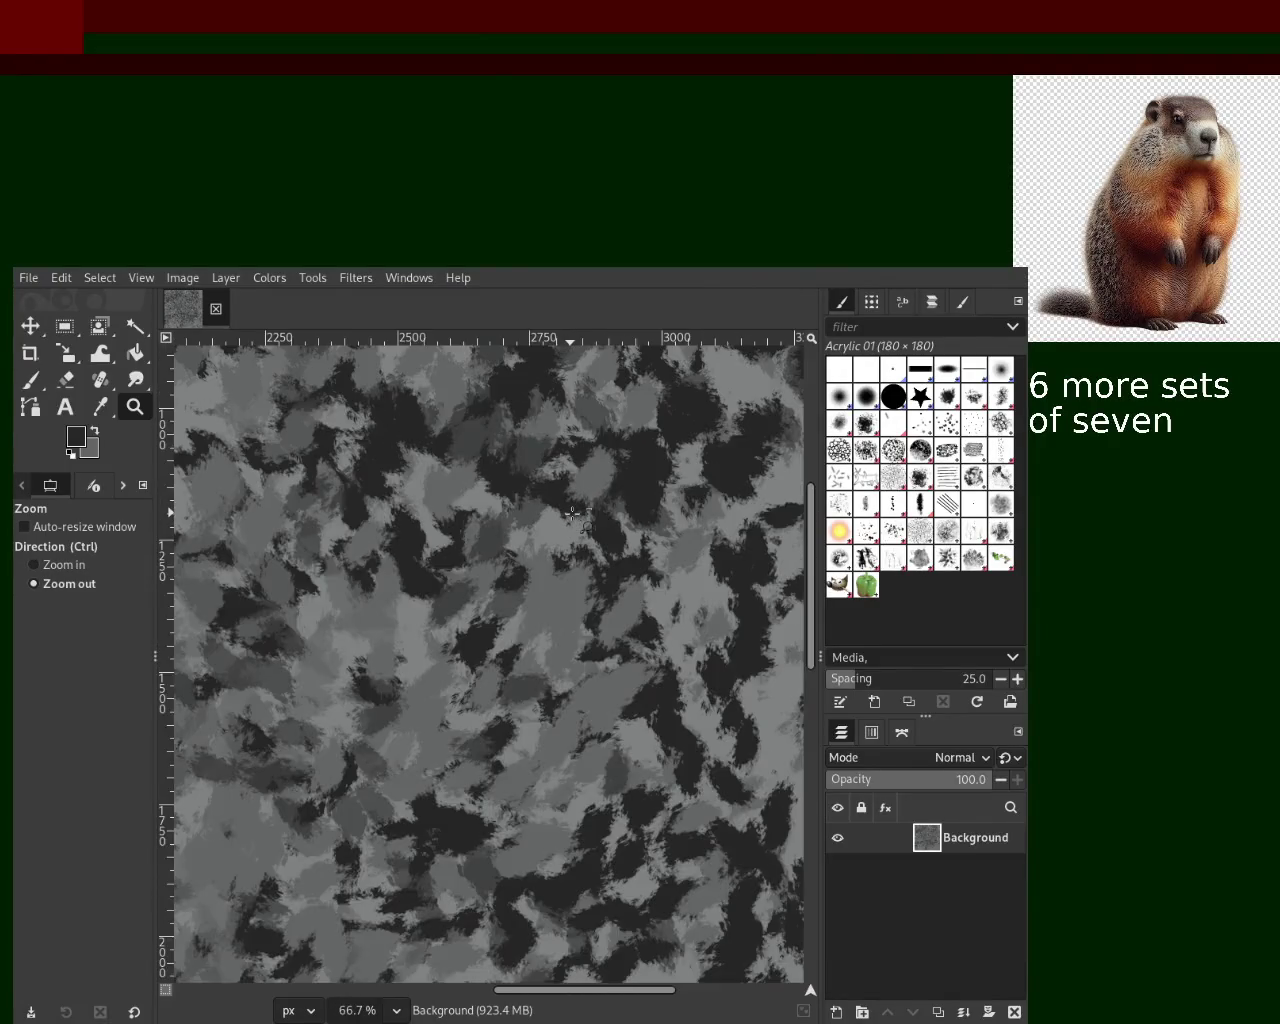
scroll(572, 515, "down", 1, "ctrl")
scroll(565, 520, "down", 2, "ctrl")
scroll(545, 530, "down", 3, "ctrl")
scroll(531, 540, "down", 1, "ctrl")
scroll(531, 540, "up", 2, "ctrl")
key("1")
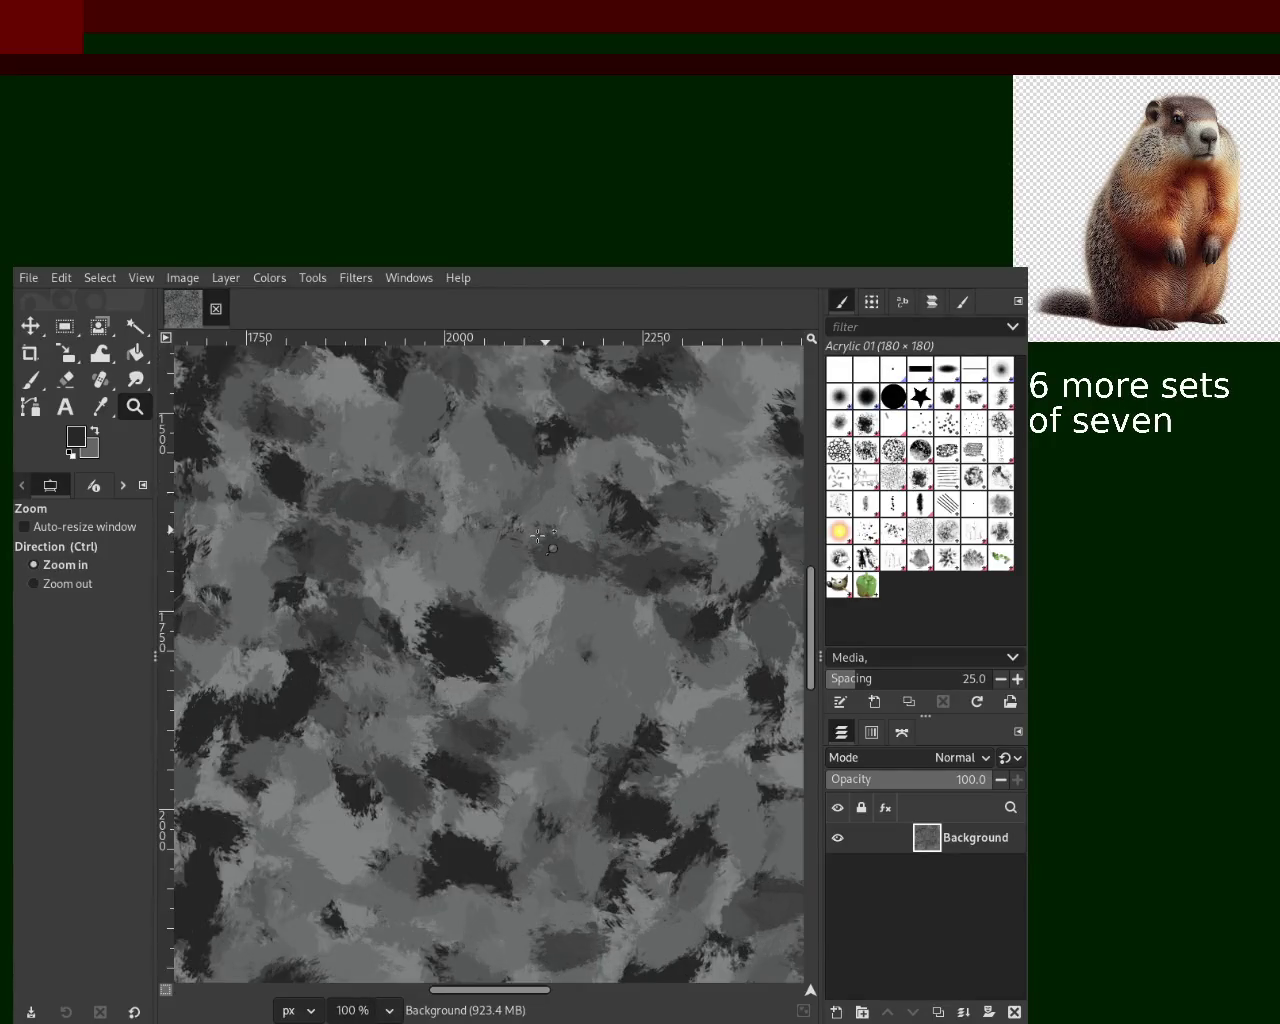
left_click(538, 537, "ctrl")
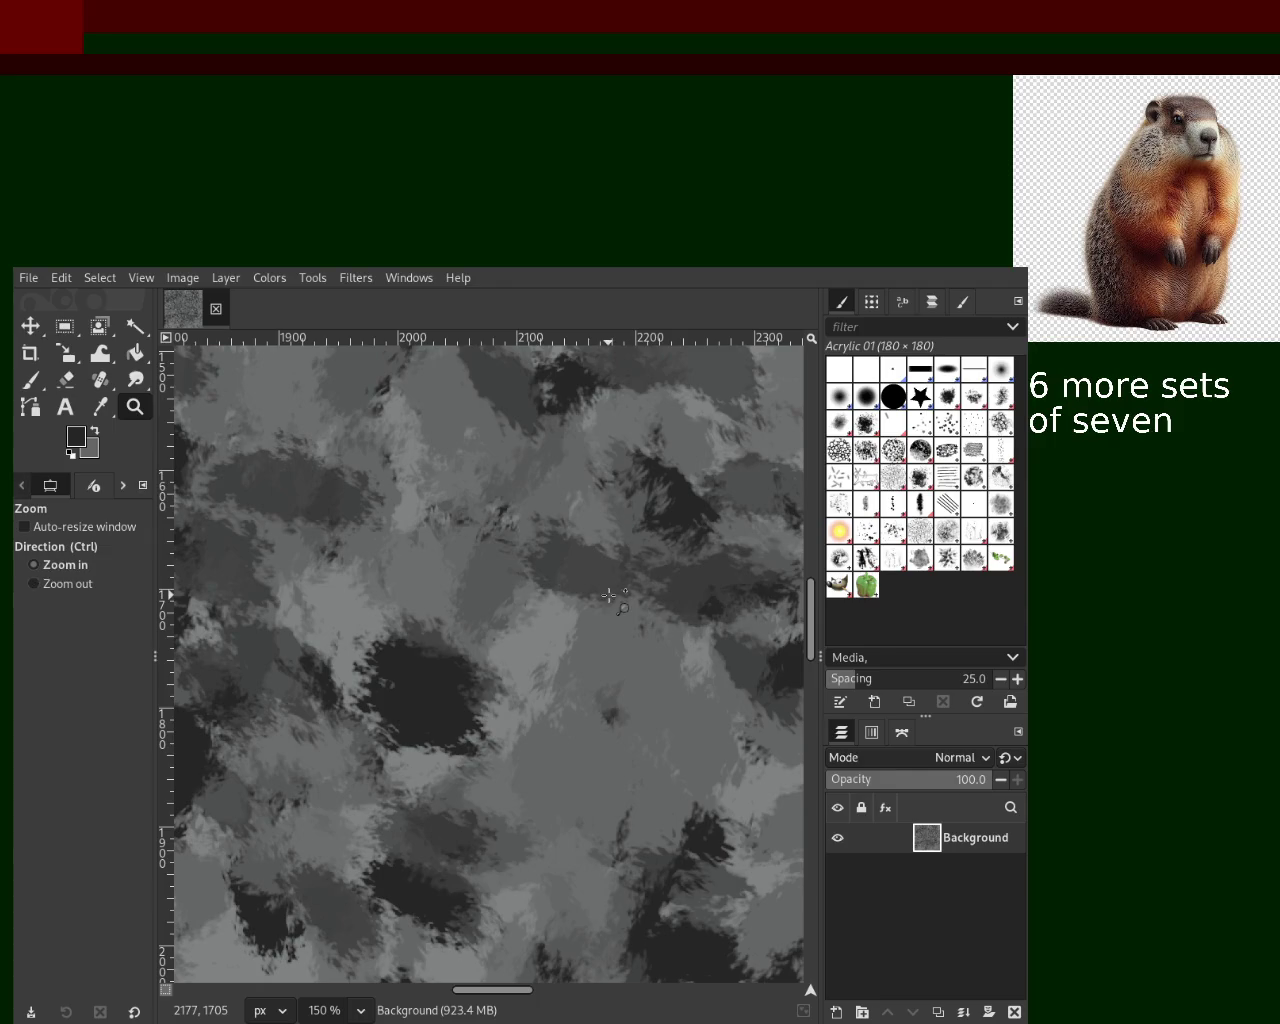
scroll(608, 596, "down", 6, "ctrl")
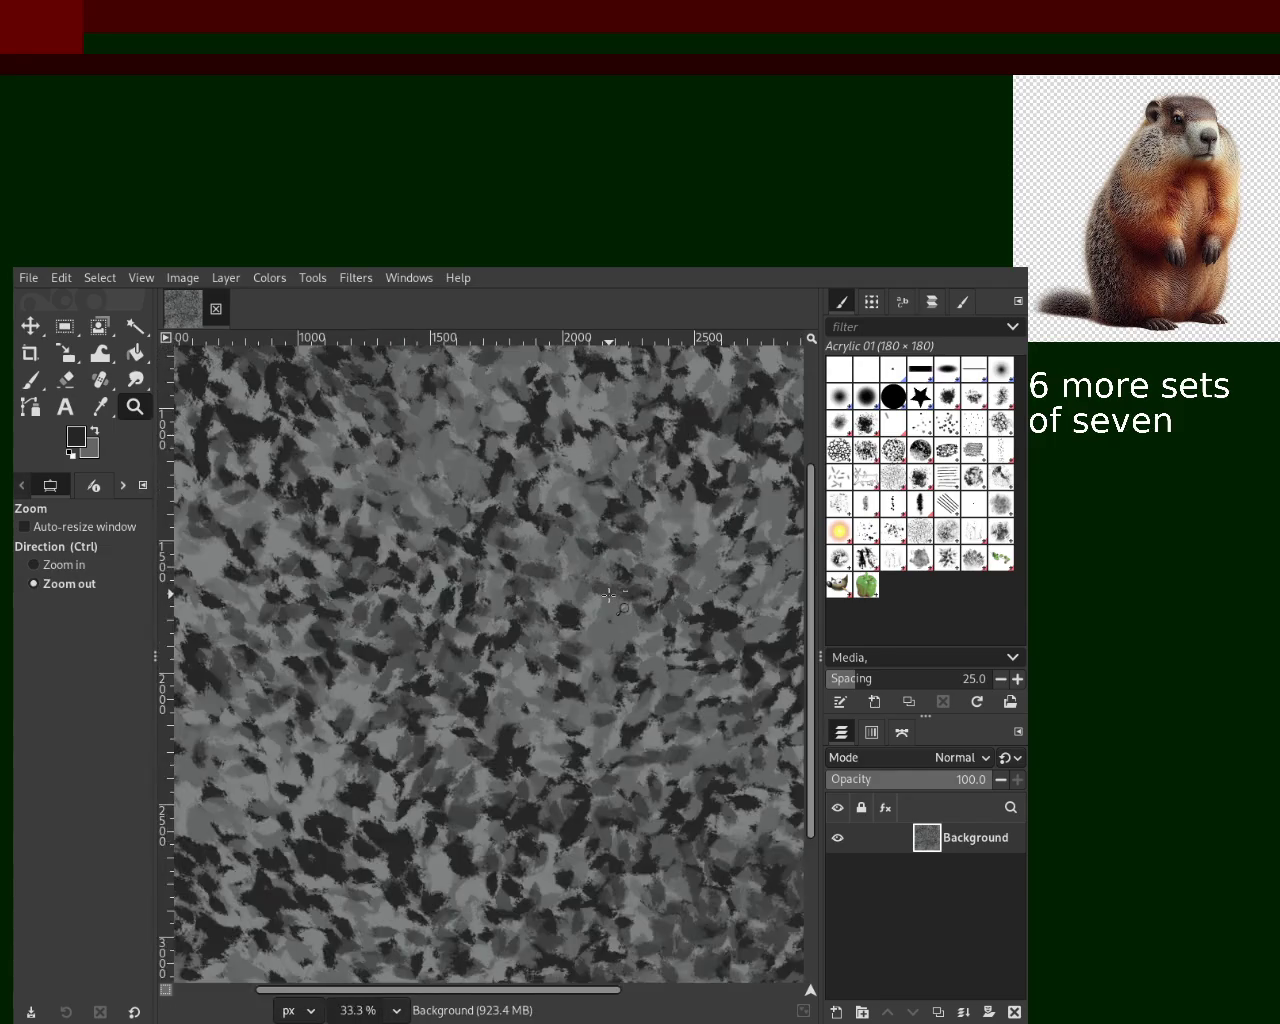
scroll(608, 596, "down", 2, "ctrl")
left_click(650, 596)
left_click(680, 596, "ctrl")
double_click(700, 596)
scroll(540, 591, "down", 1, "ctrl")
scroll(612, 618, "up", 1, "ctrl")
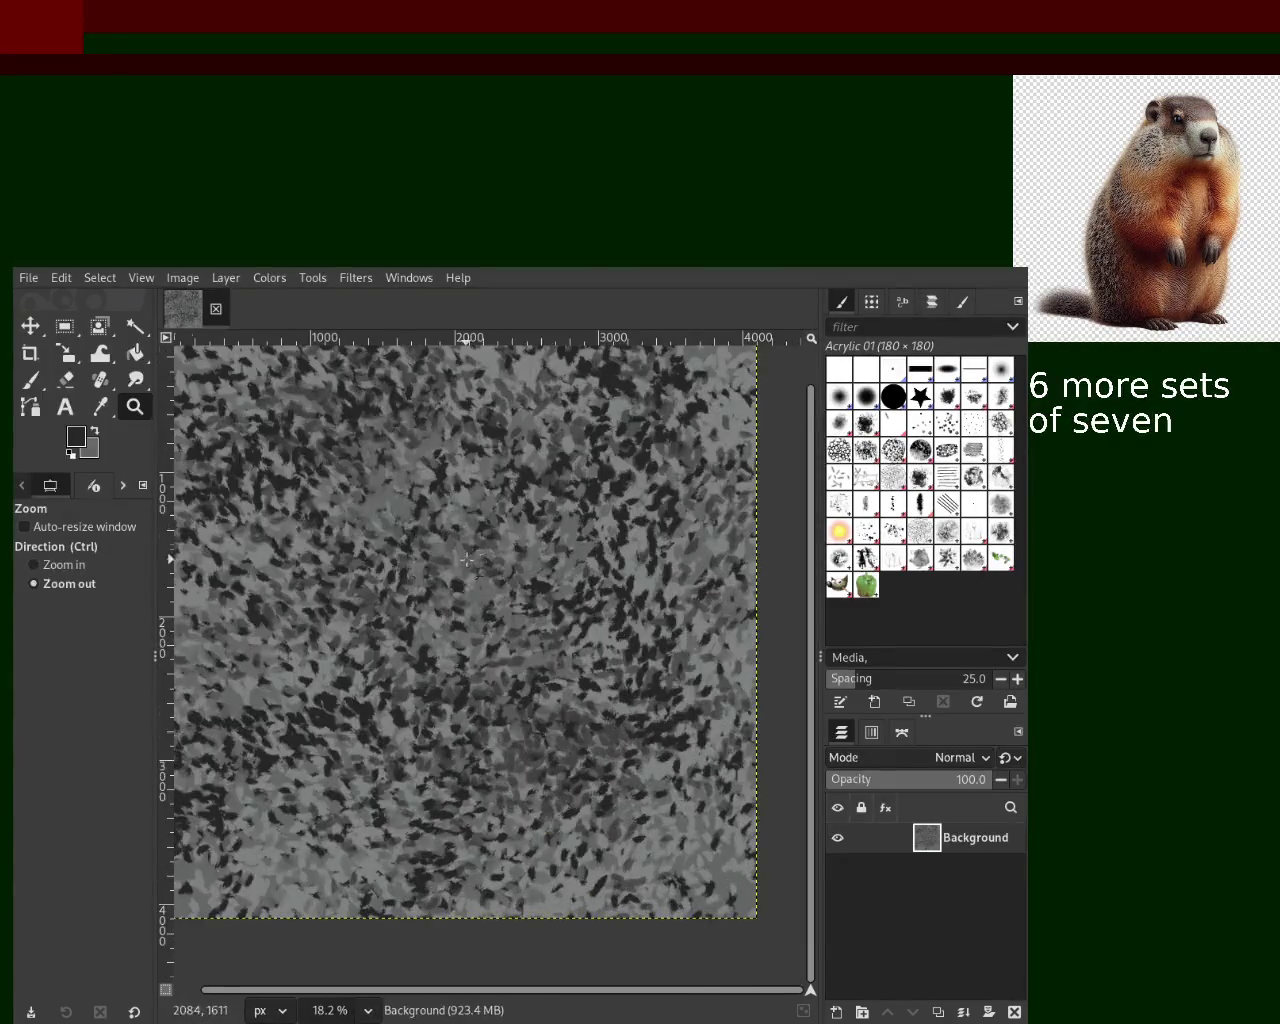
scroll(505, 525, "down", 1, "ctrl")
scroll(505, 525, "down", 1, "ctrl")
scroll(505, 525, "up", 1, "ctrl")
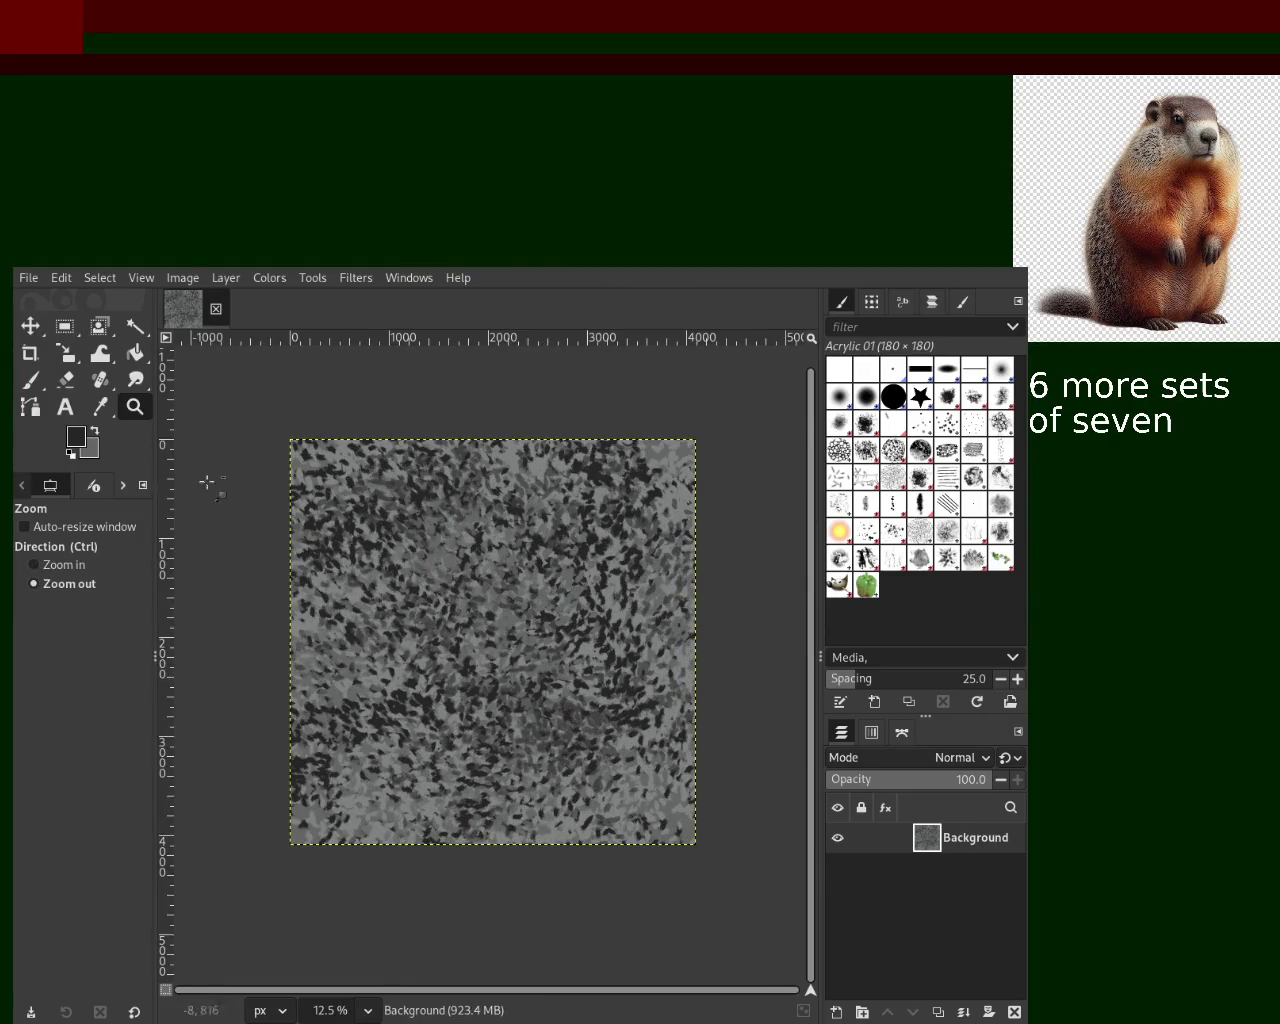
left_click(33, 380)
- Pick greys from the canvas and paint lighter grey dabs across the centre
left_click(678, 516, "ctrl")
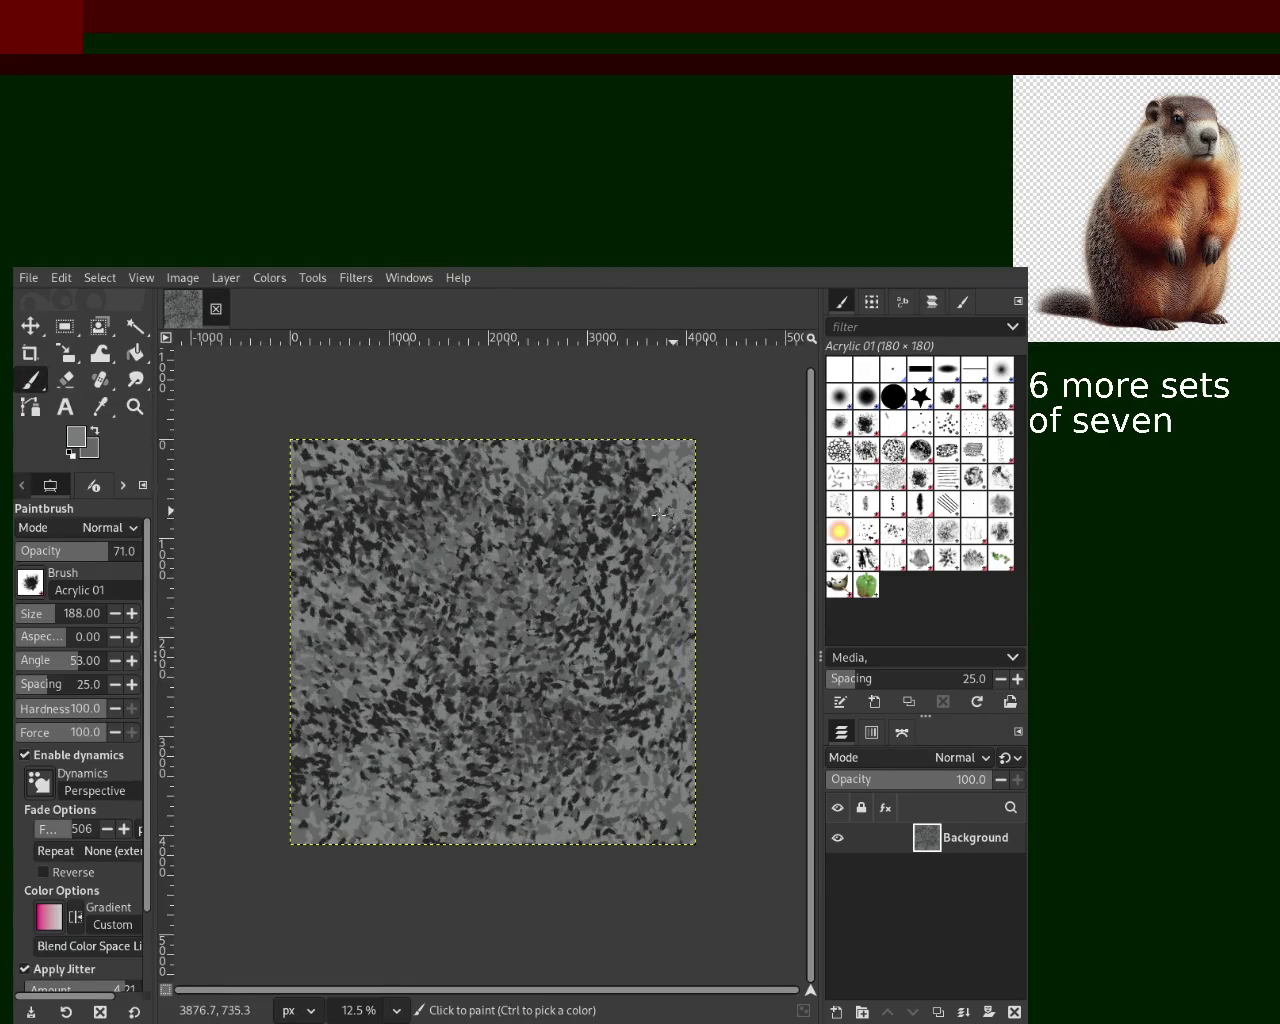
left_click(615, 598, "ctrl")
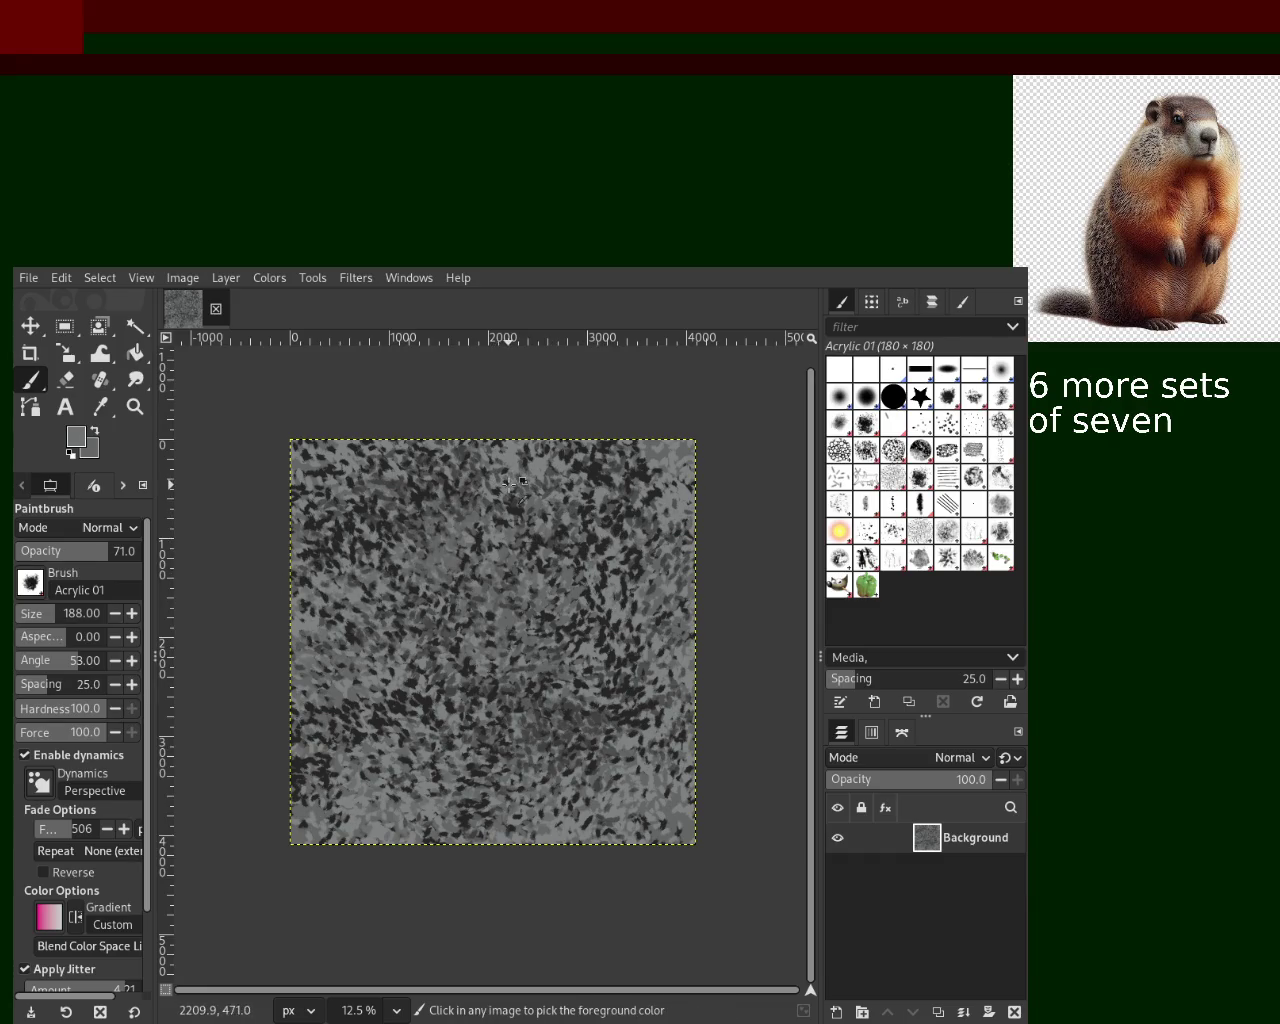
mouse_move(512, 483)
left_mouse_down()
mouse_move(605, 907)
mouse_move(352, 592)
left_mouse_up()
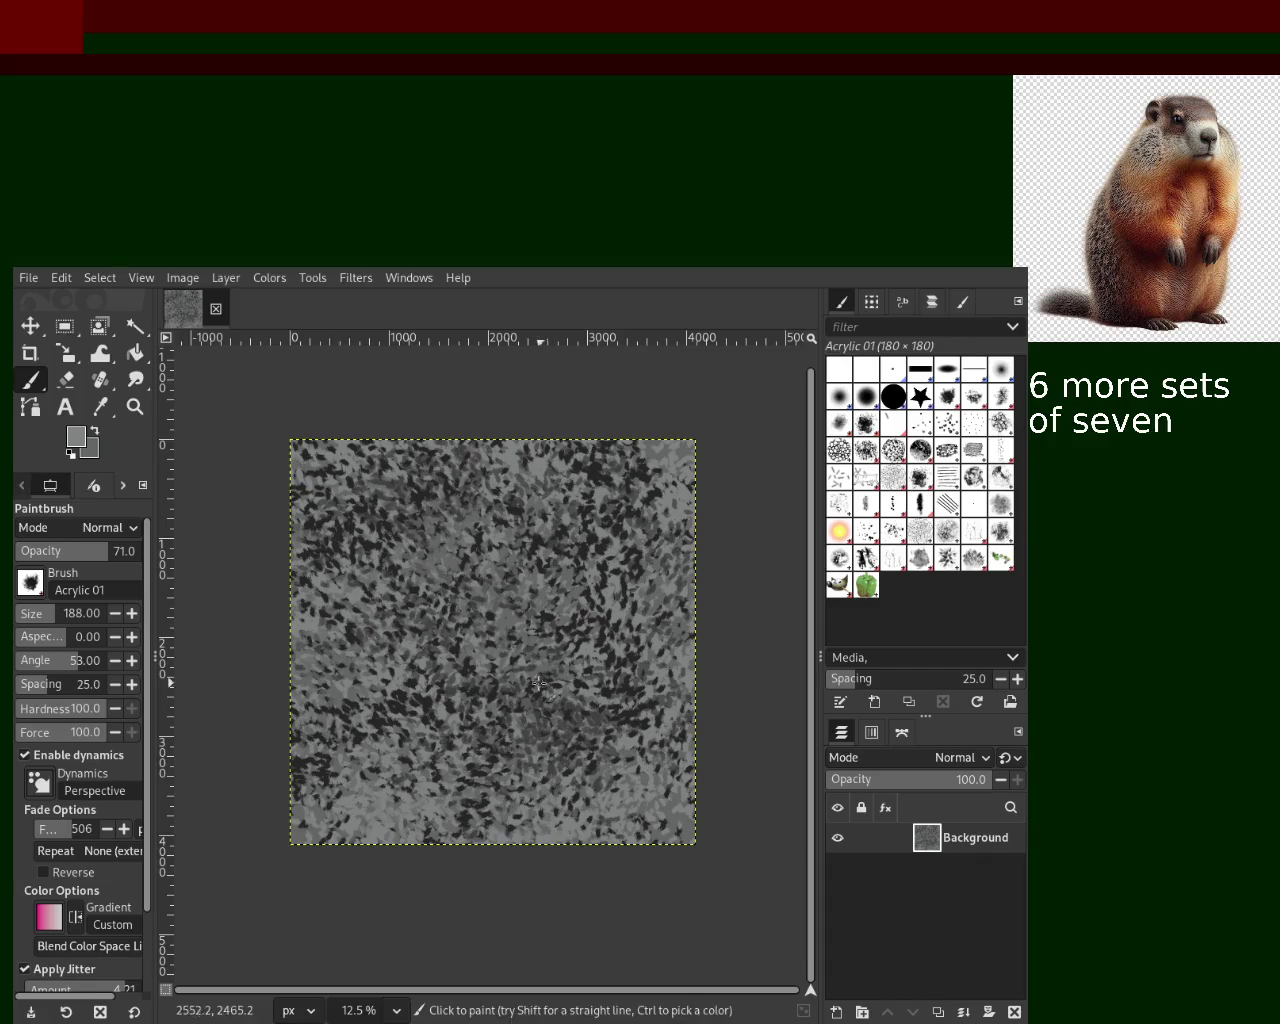
left_click(485, 645, "ctrl")
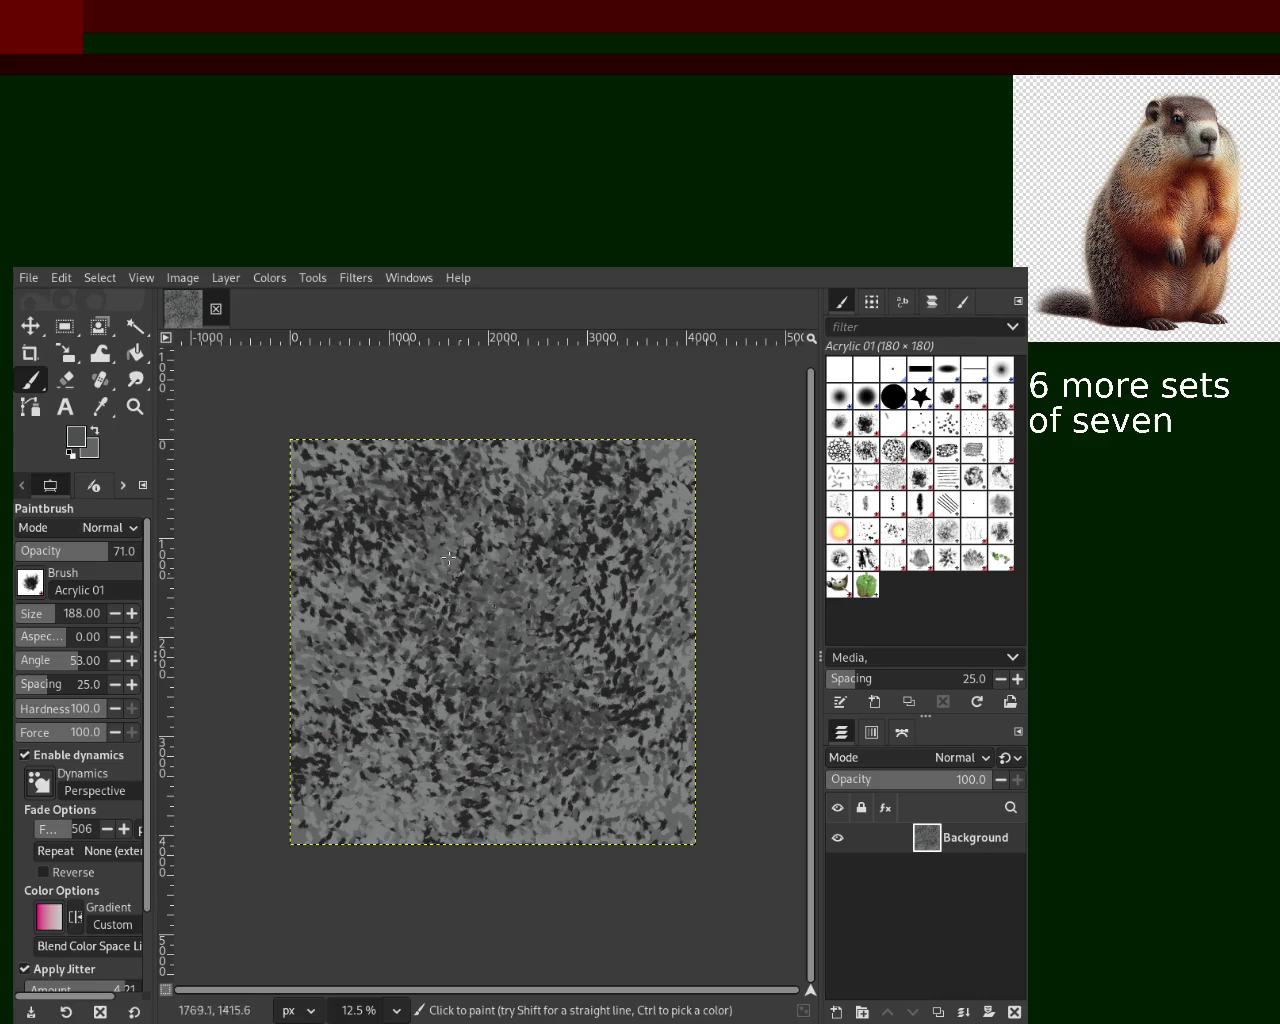
left_click(488, 602, "ctrl")
mouse_move(482, 608)
left_mouse_down()
mouse_move(339, 591)
mouse_move(627, 480)
left_mouse_up()
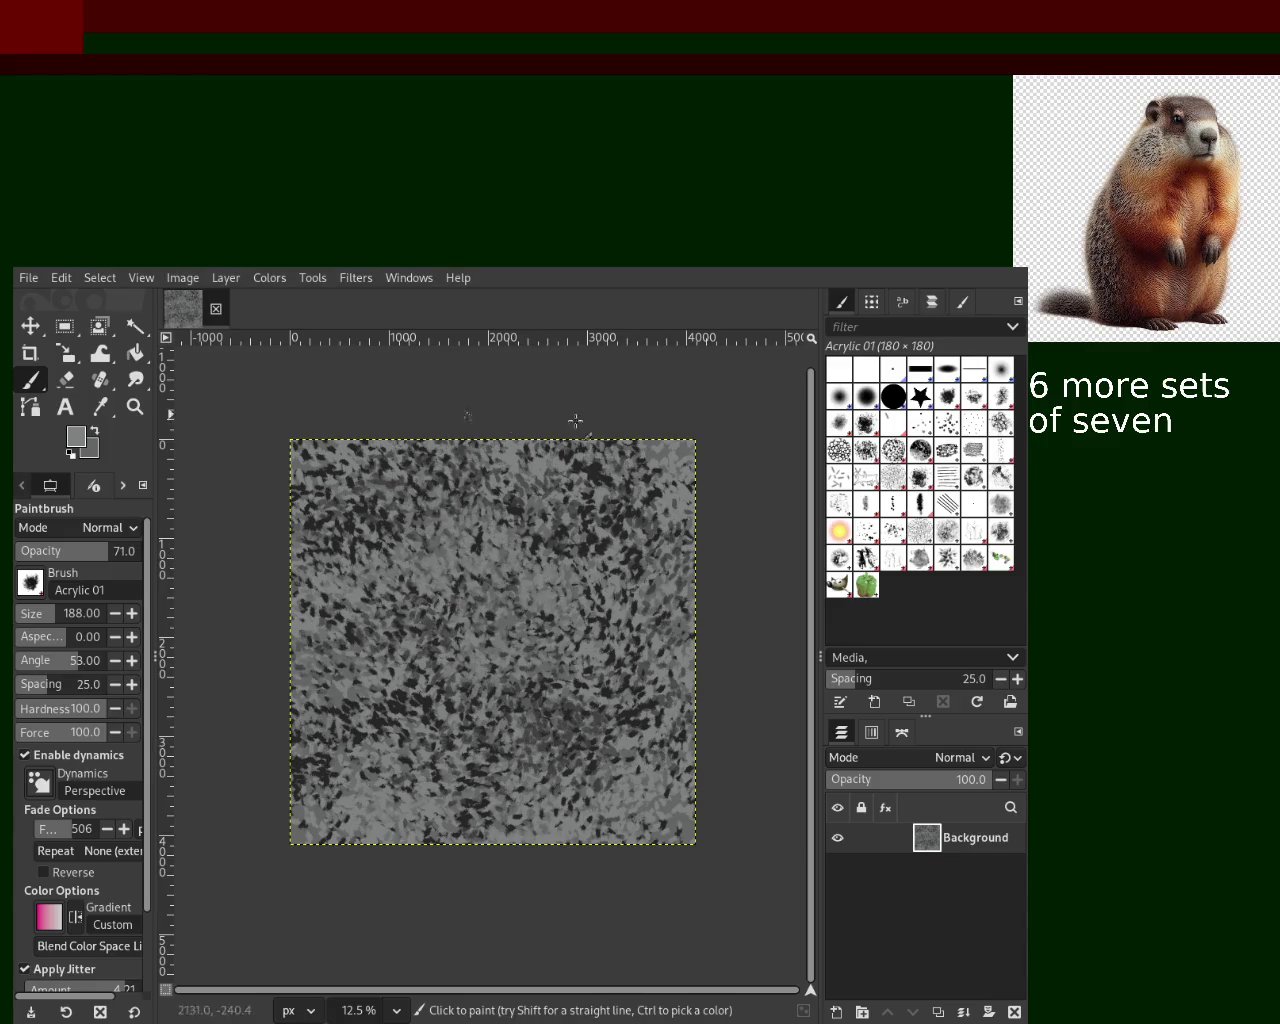
- Paint near-black dabs across the canvas, then pick a grey for the next strokes
left_click(425, 700, "ctrl")
mouse_move(425, 700)
left_mouse_down()
mouse_move(473, 455)
mouse_move(745, 725)
left_mouse_up()
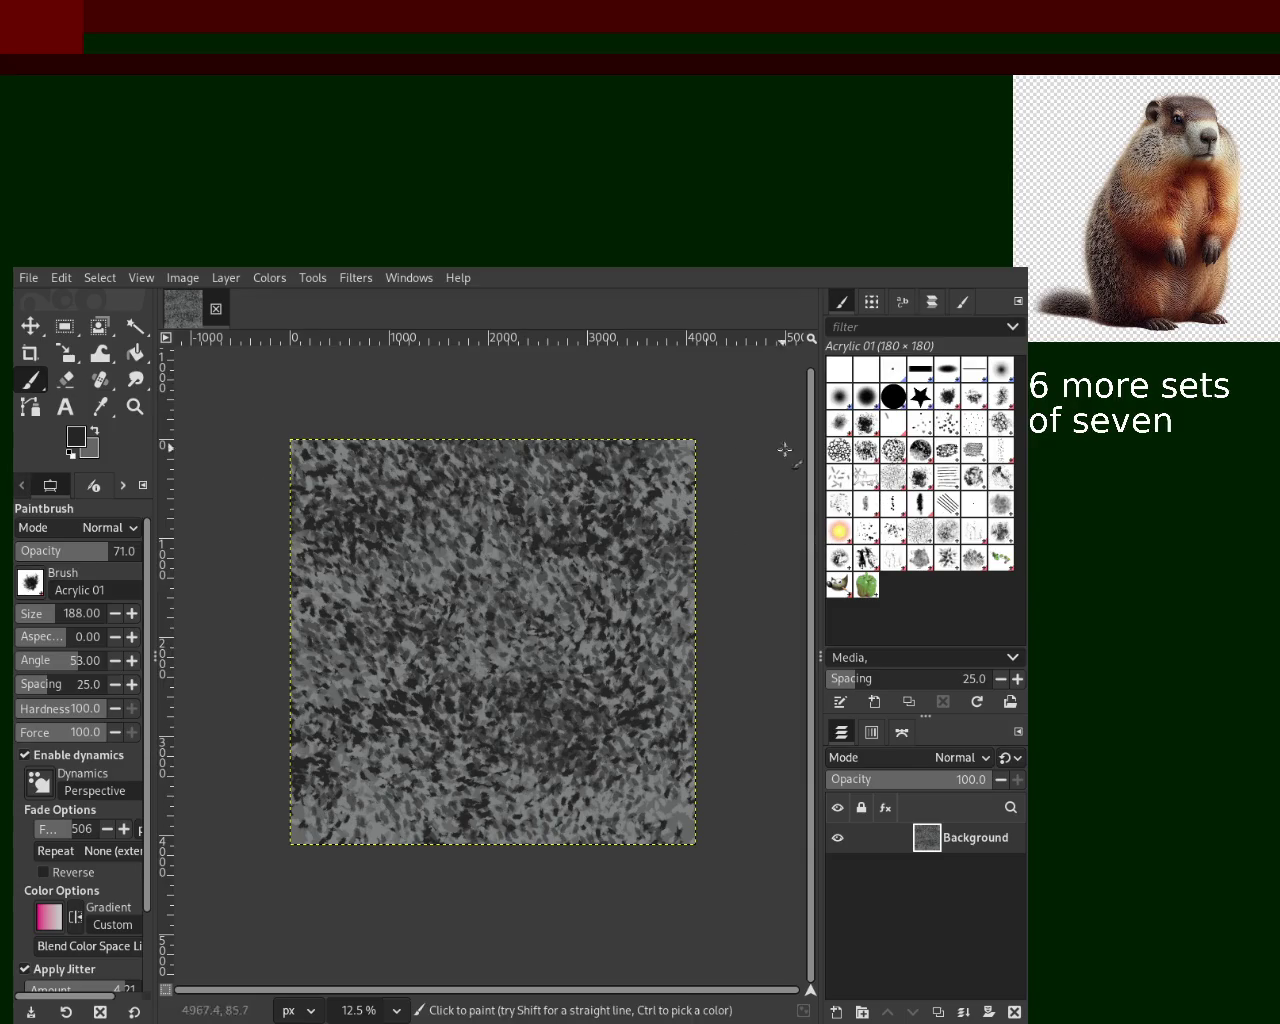
left_click_drag(666, 459, 620, 472, "alt")
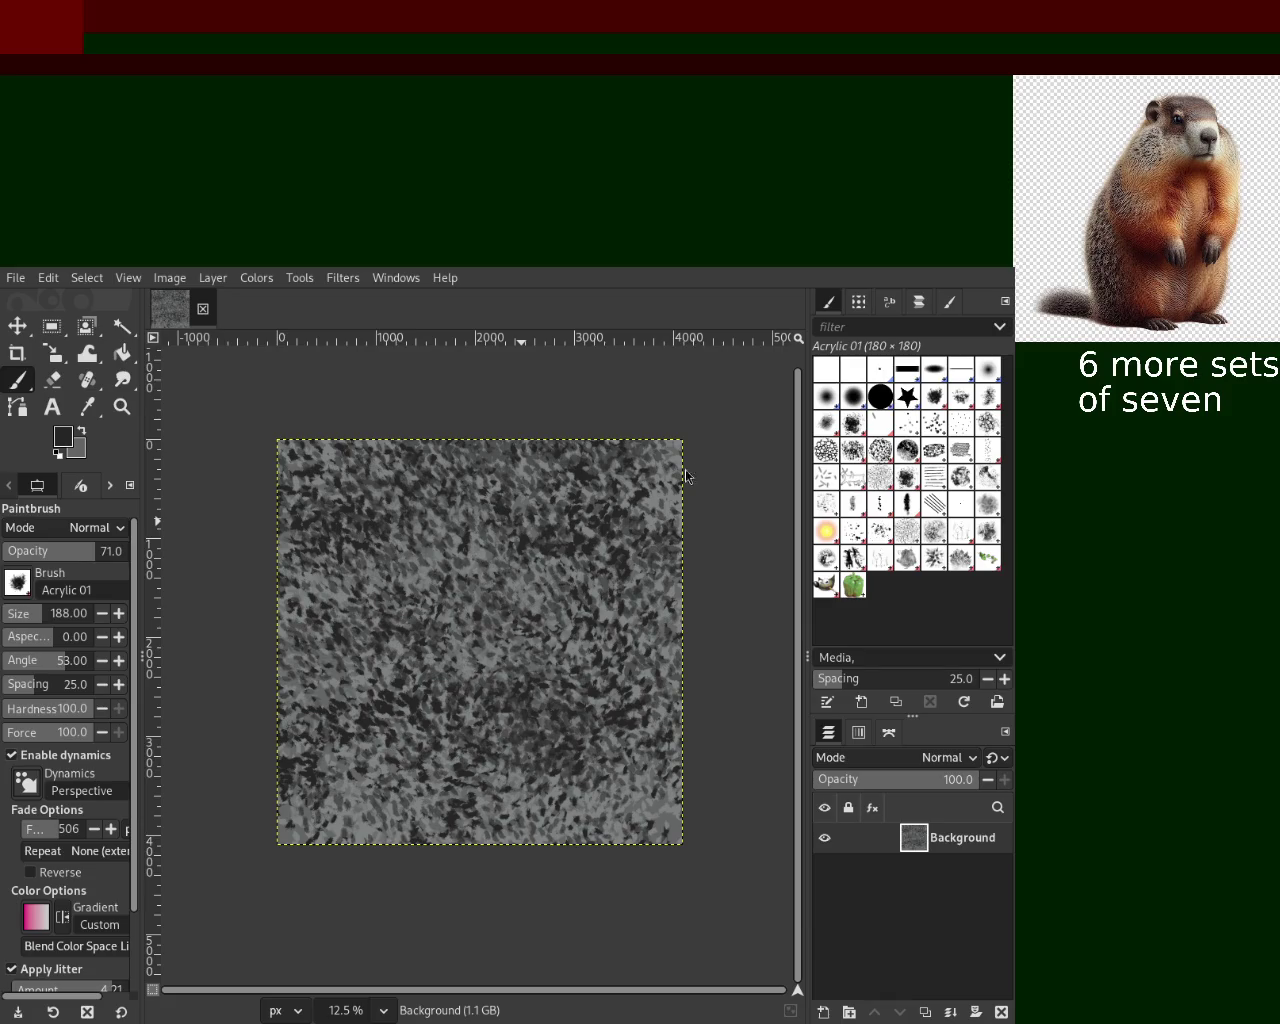
left_click(650, 815, "ctrl")
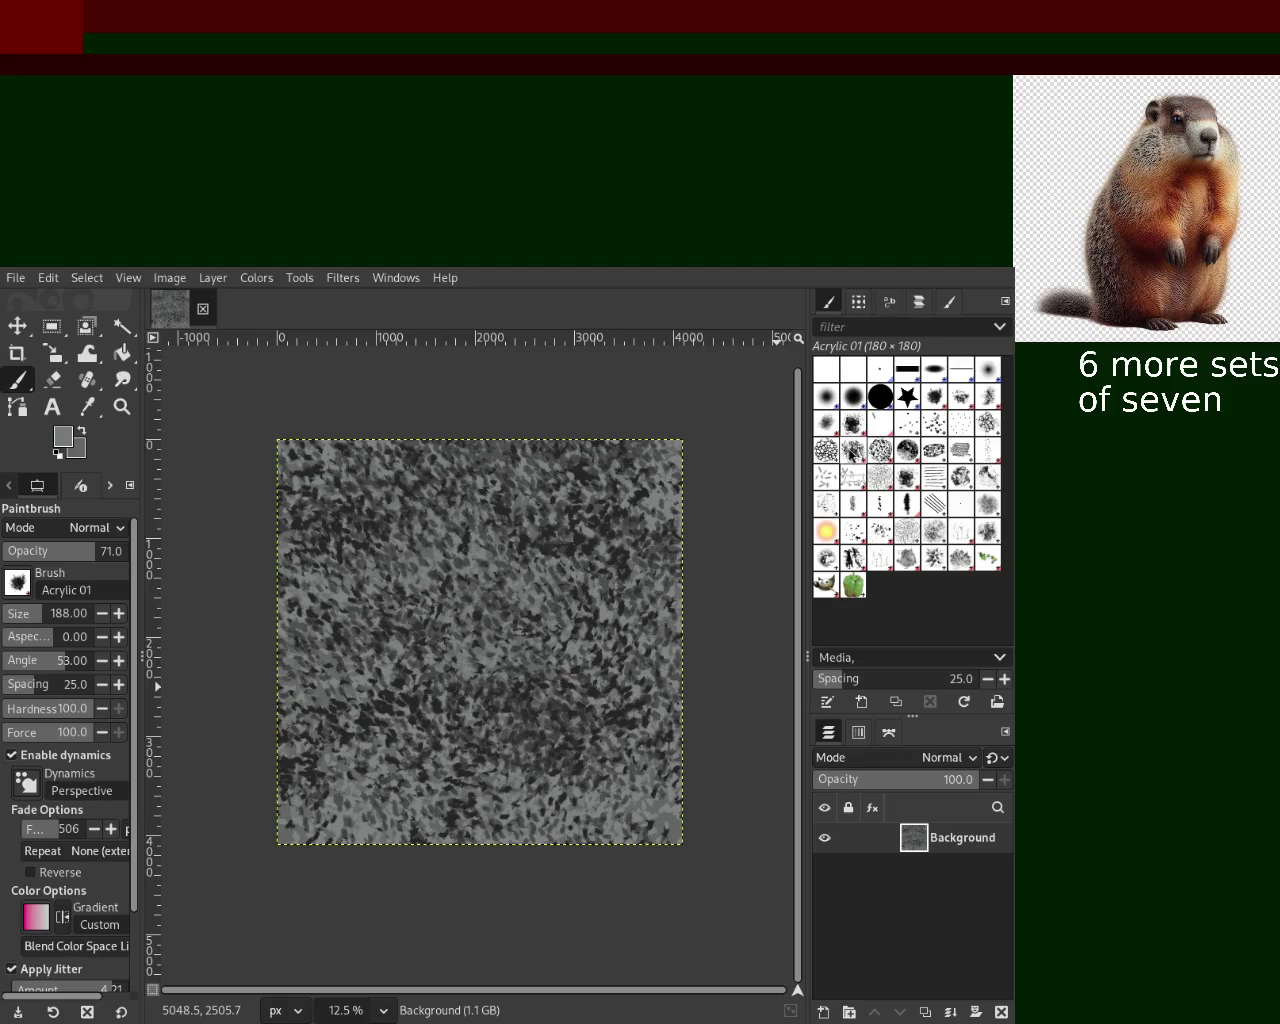
left_click(853, 450)
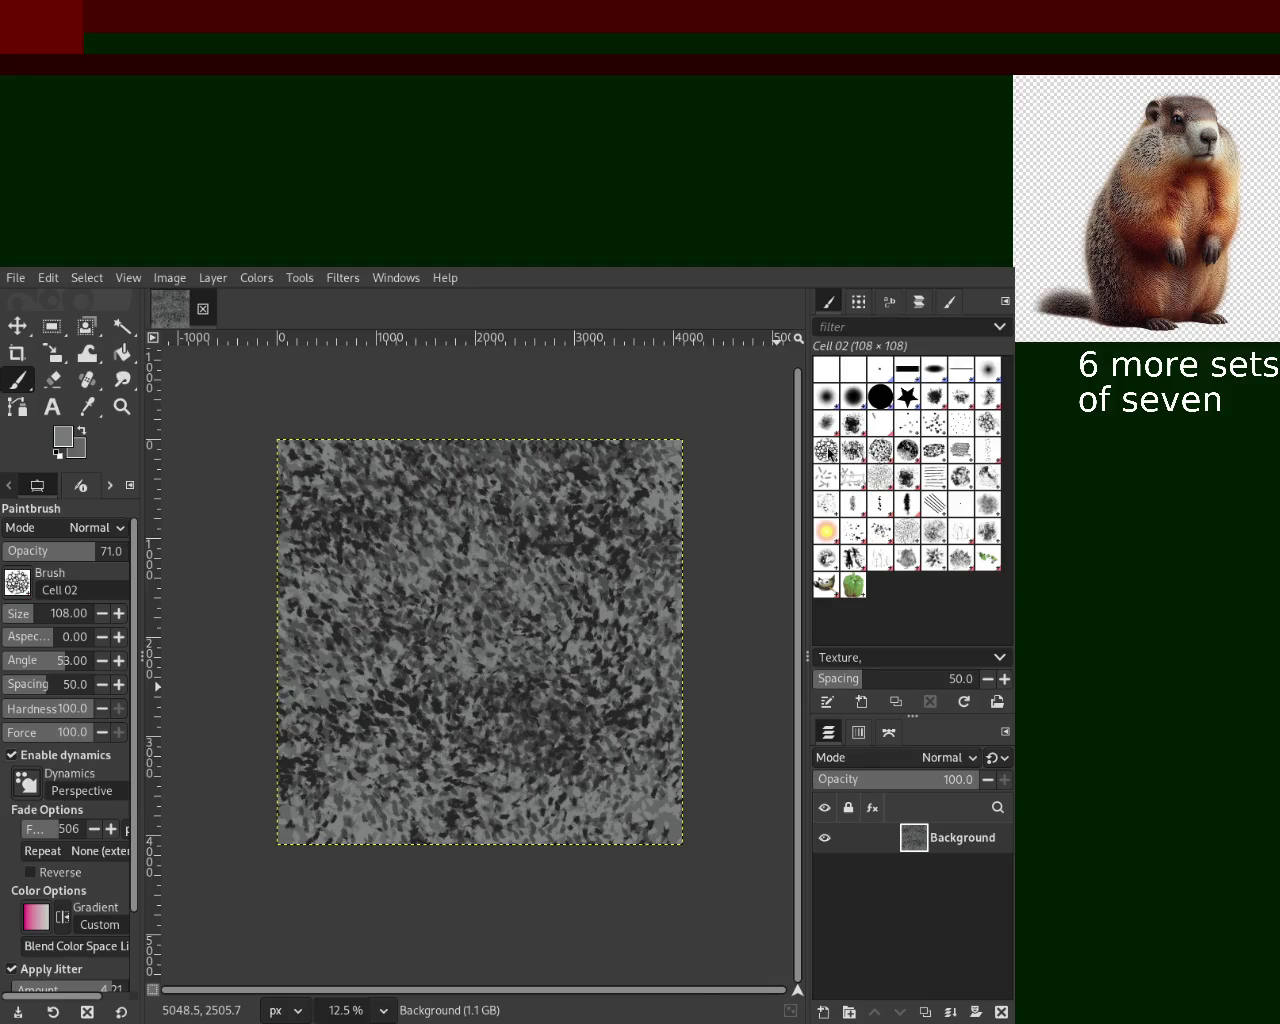
- Paint dark Cell 02 dabs, enlarge to size 645, and lay large cell patches over the centre
left_click(581, 537, "ctrl")
mouse_move(500, 650)
left_mouse_down()
mouse_move(562, 611)
mouse_move(396, 601)
mouse_move(538, 797)
mouse_move(582, 736)
left_mouse_up()
left_click_drag(33, 617, 62, 614)
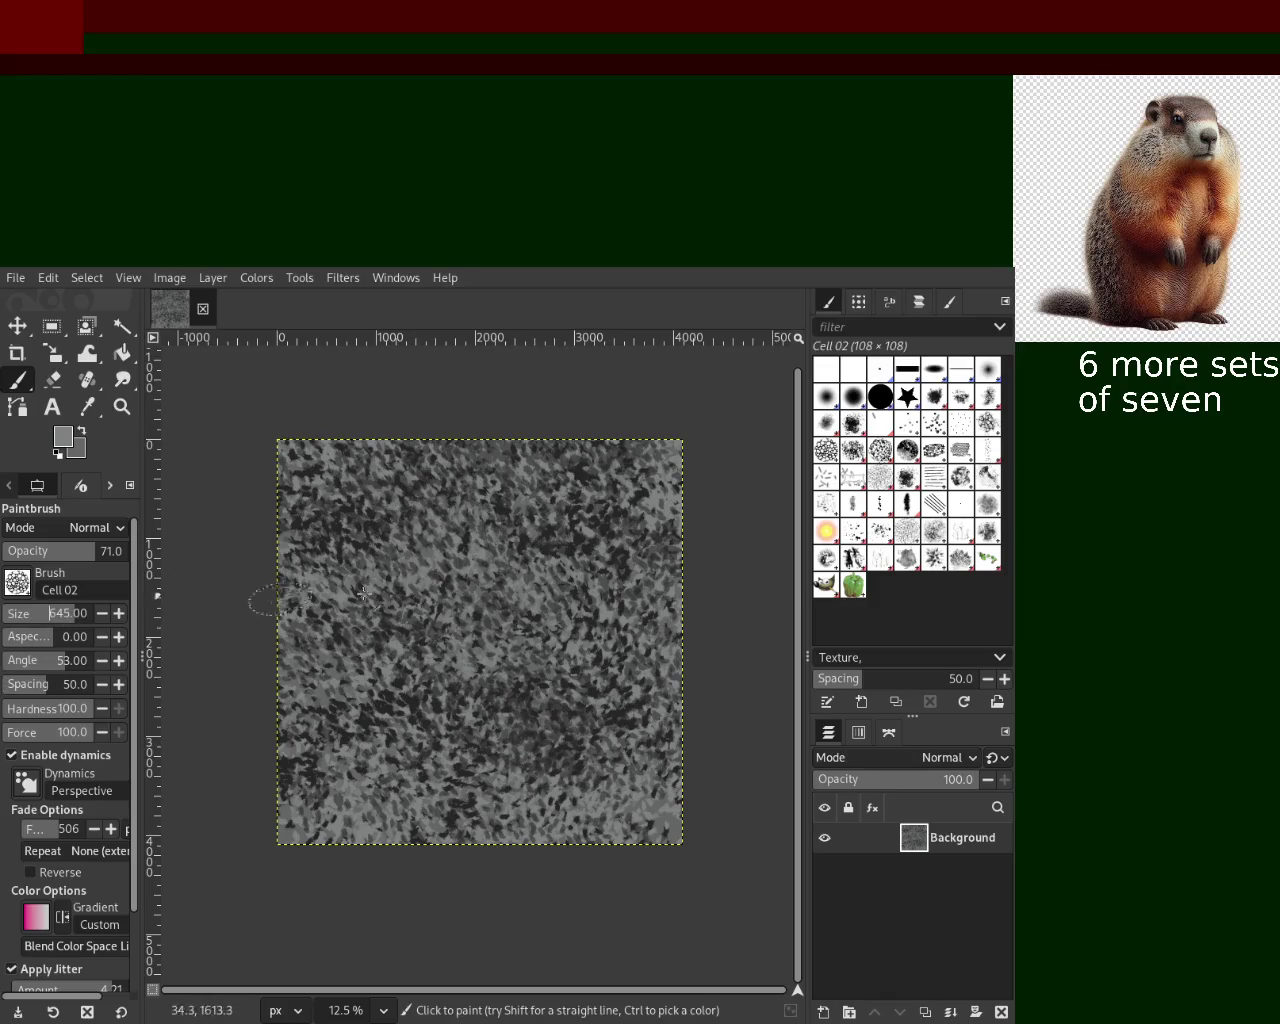
left_click_drag(440, 640, 600, 790)
left_click_drag(470, 500, 520, 760)
mouse_move(420, 630)
left_mouse_down()
mouse_move(557, 502)
mouse_move(400, 700)
left_mouse_up()
left_click_drag(440, 520, 500, 760)
key("ctrl+z")
mouse_move(470, 650)
left_mouse_down()
mouse_move(588, 866)
mouse_move(580, 731)
left_mouse_up()
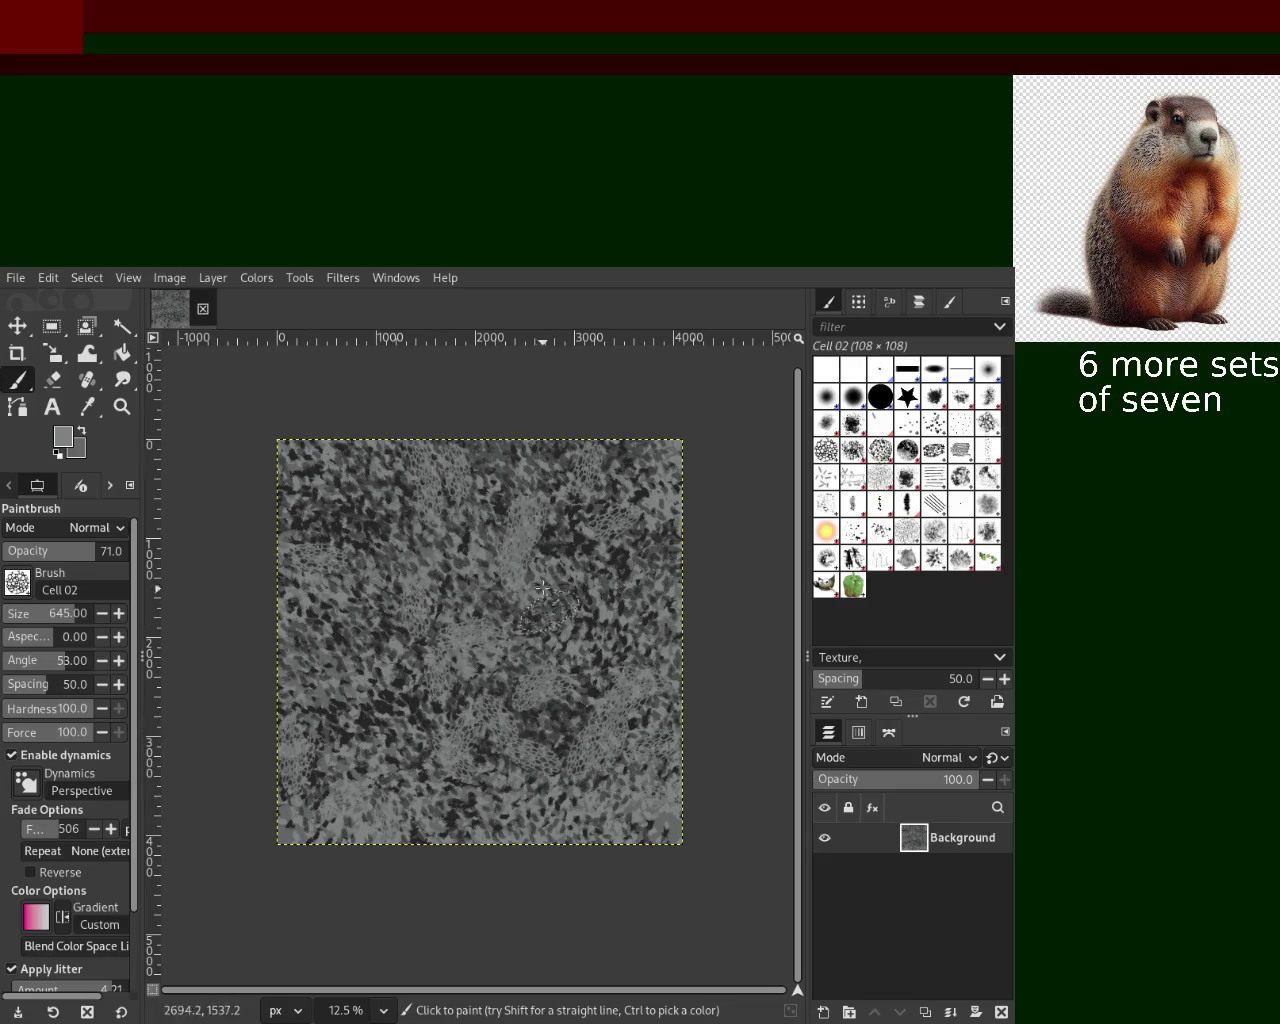